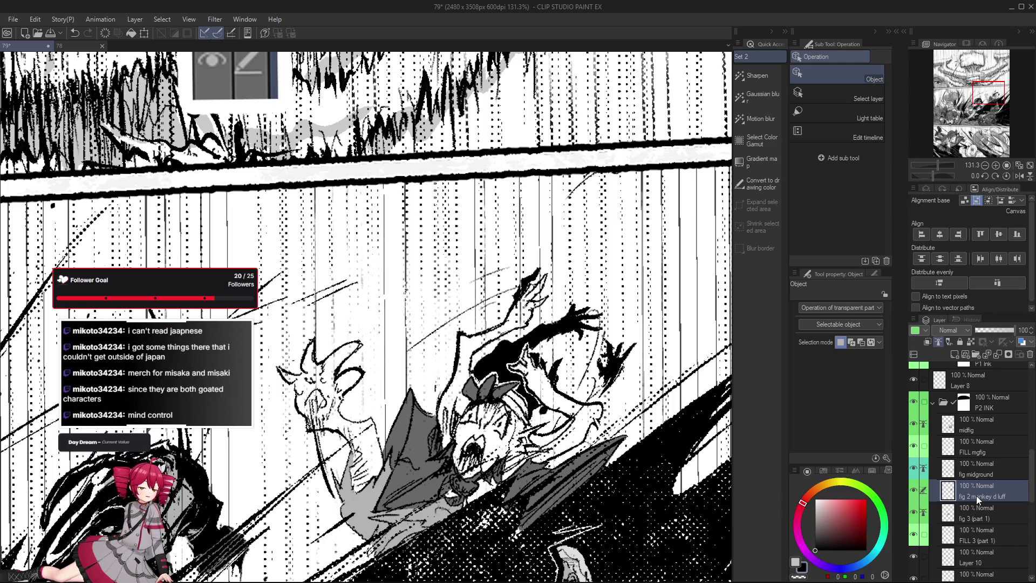
Zoom in on the creature and briefly hide, then show, the figure line art layer.
scroll(585, 463, "down", 2)
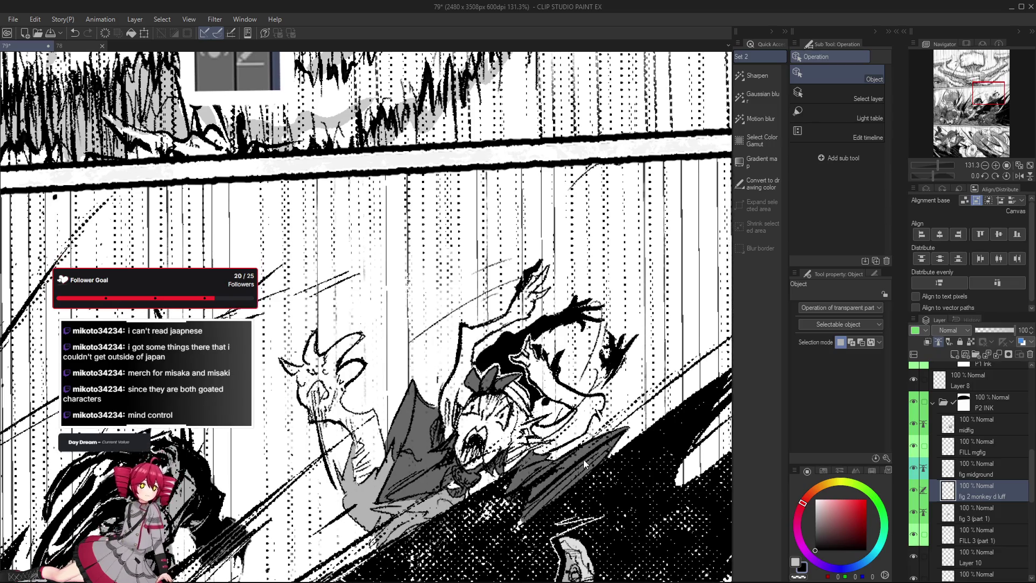
left_click(913, 490)
left_click(913, 490)
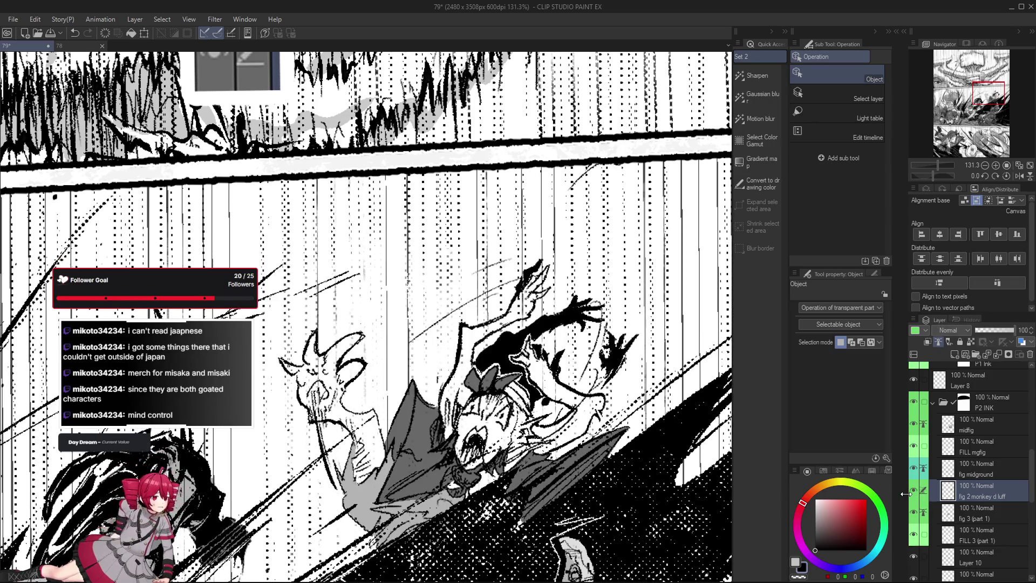
Alternate Pumpkin Pen and eraser on the head, thinning the pen to size 6.
key("p")
scroll(302, 366, "up", 1)
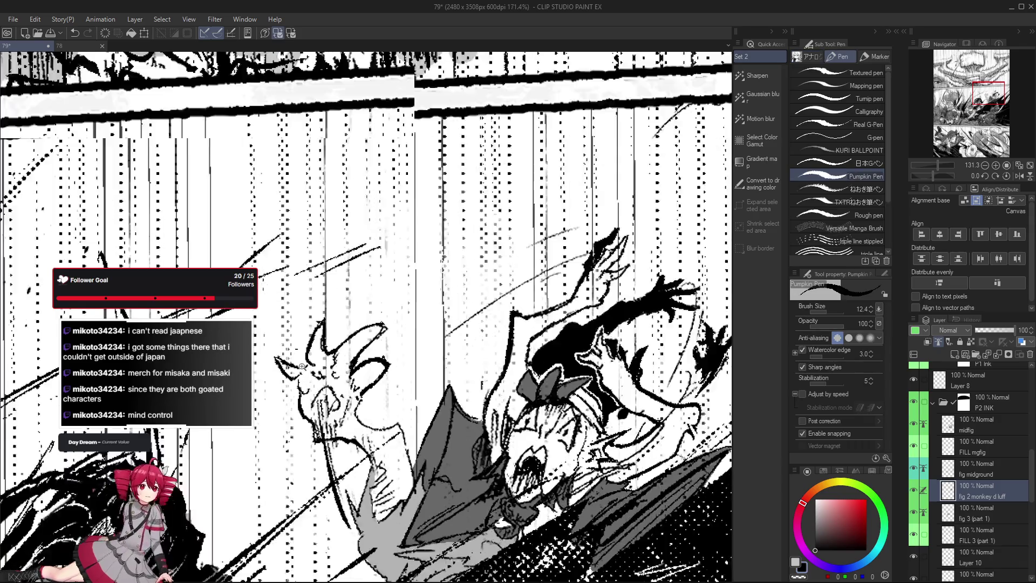
scroll(302, 366, "up", 1)
key("e")
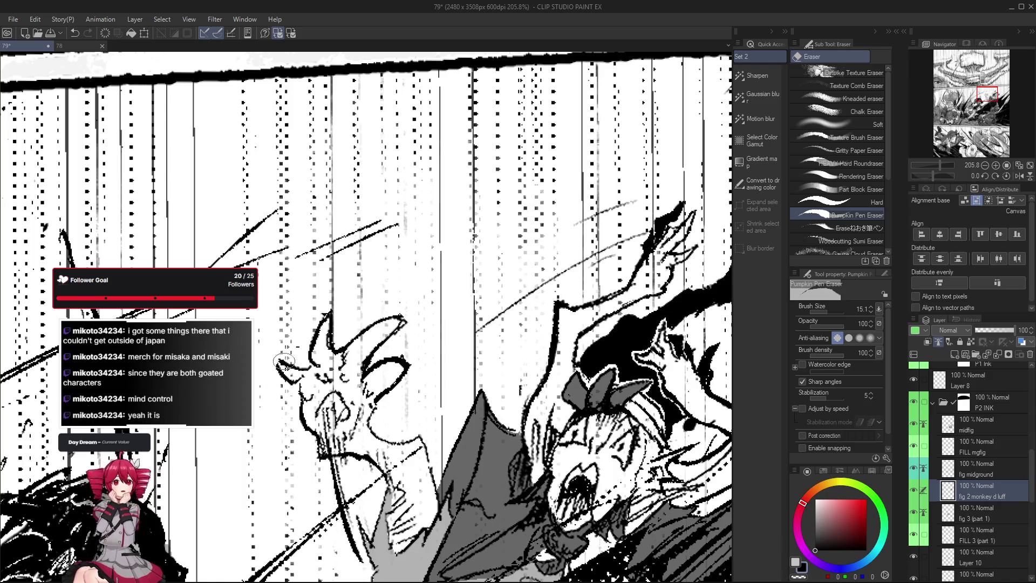
left_click_drag(291, 384, 307, 402)
key("p")
key("bracketleft")
key("bracketleft")
key("bracketleft")
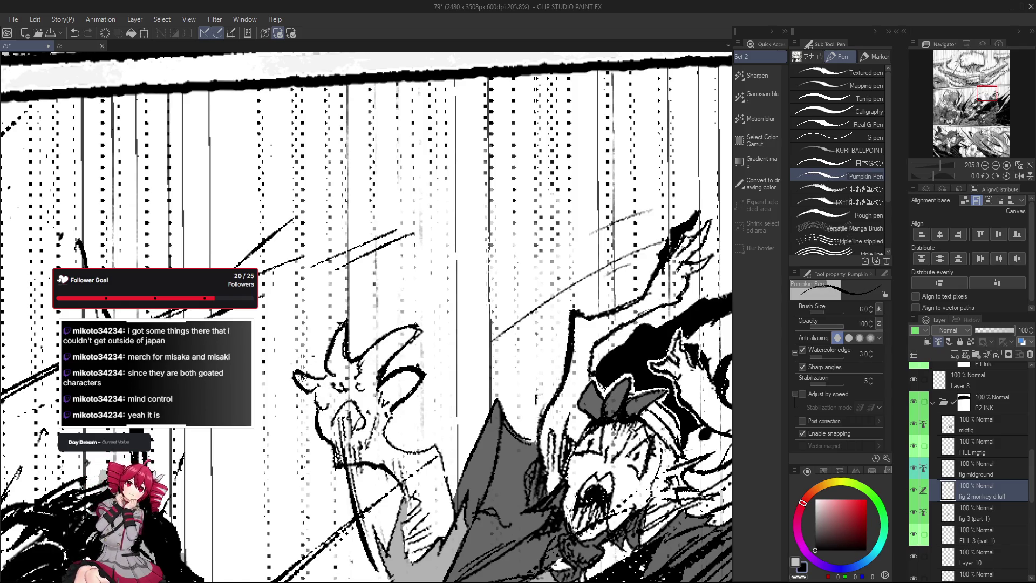
Keep erasing and re-inking while shifting the view toward the creature's head.
key("e")
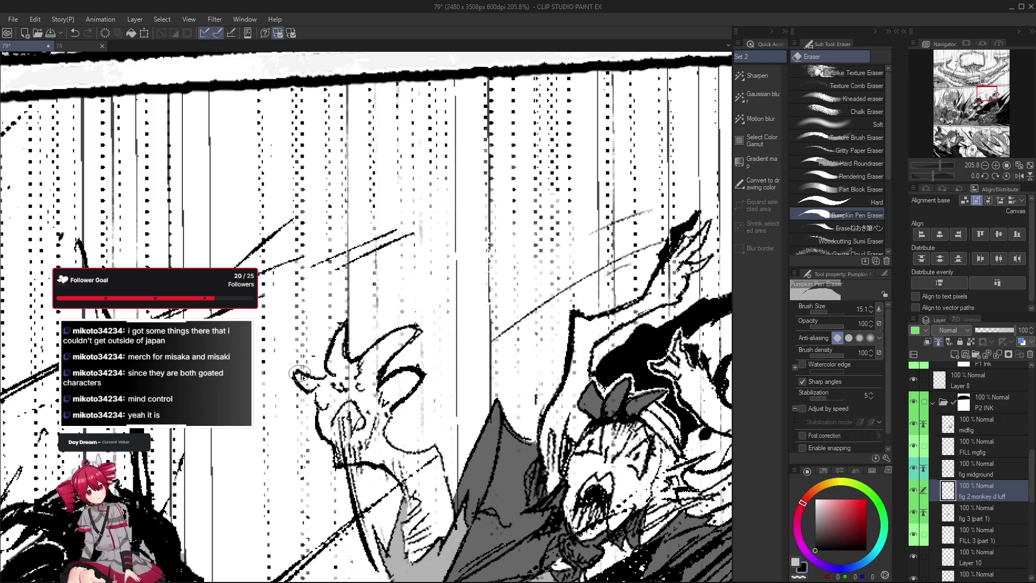
scroll(302, 376, "down", 3)
key("p")
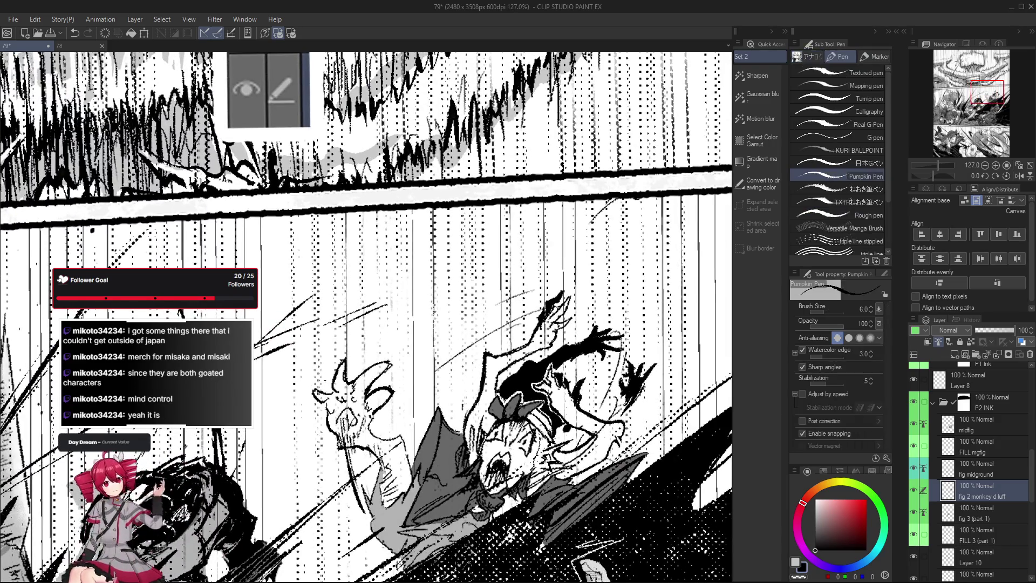
left_click_drag(361, 417, 372, 409)
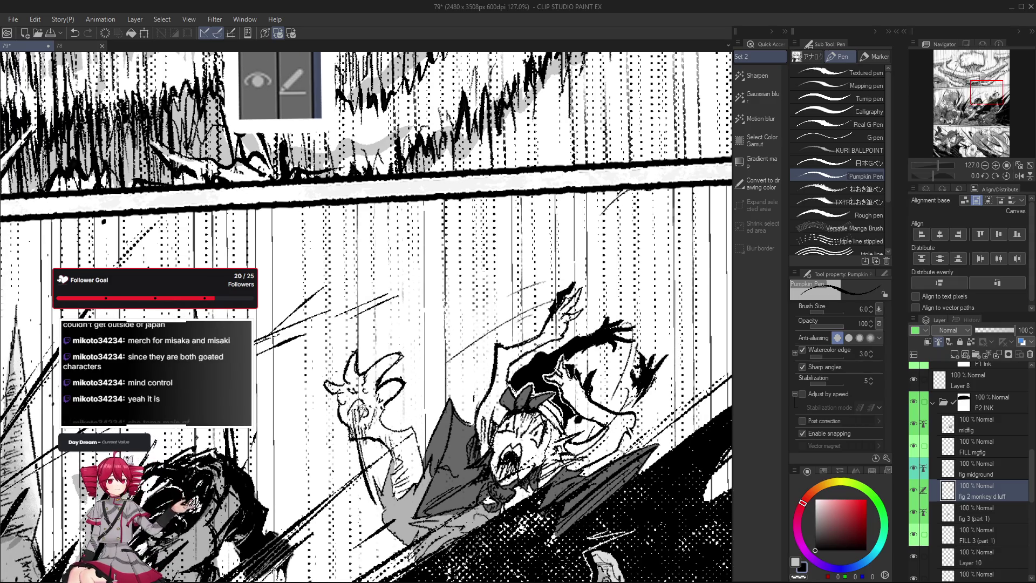
scroll(356, 399, "up", 3)
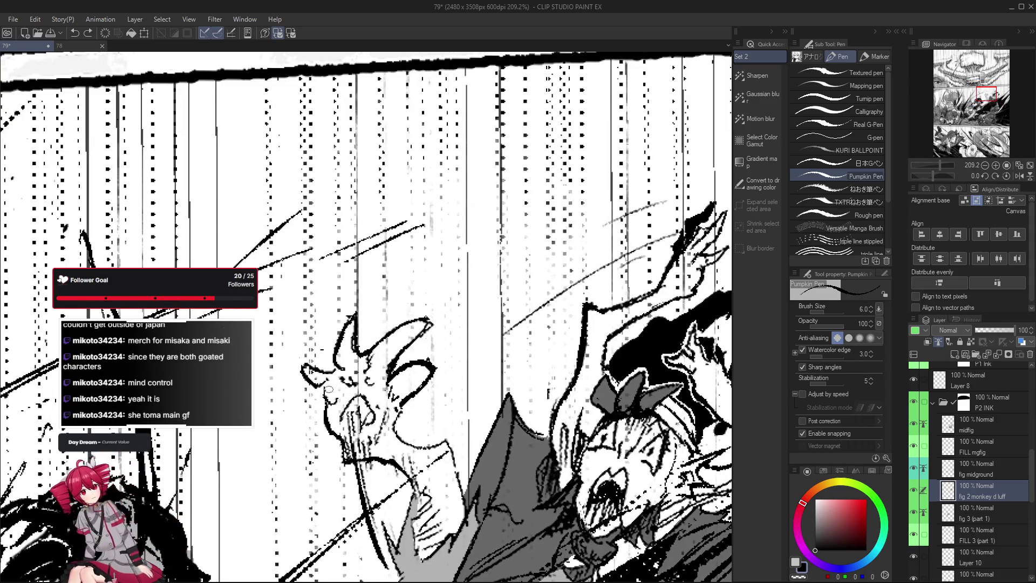
left_click_drag(333, 366, 338, 356)
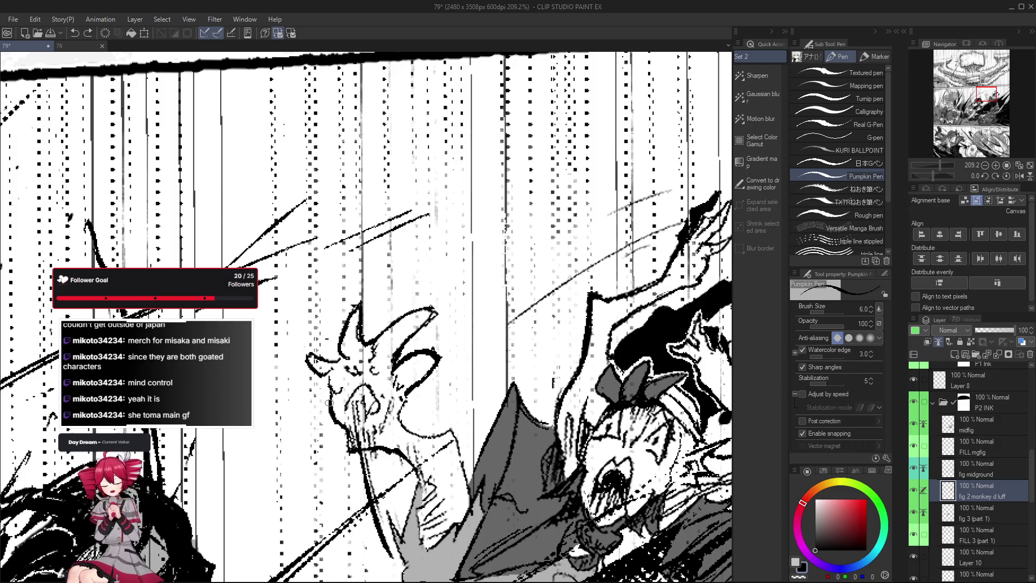
key("e")
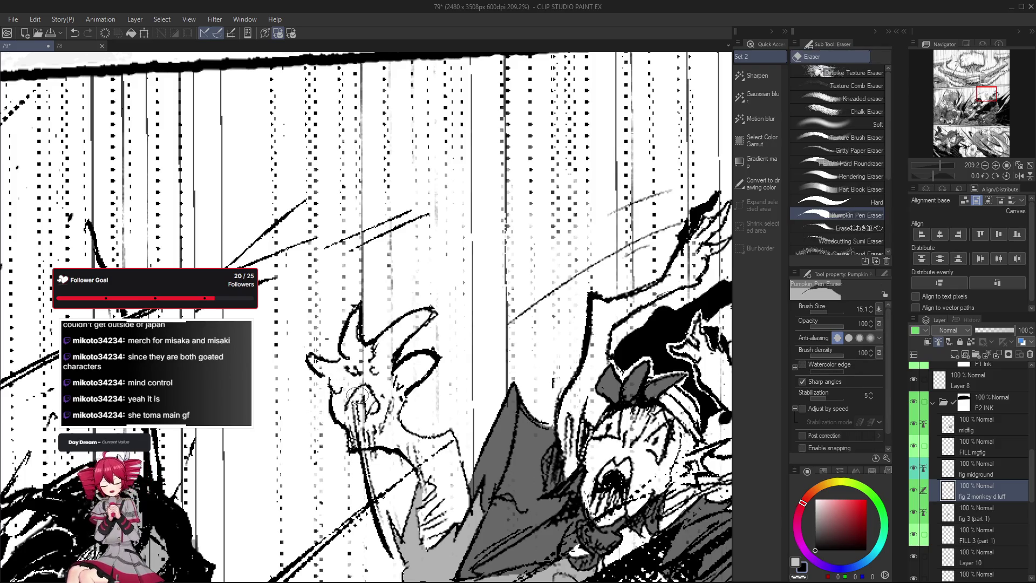
key("p")
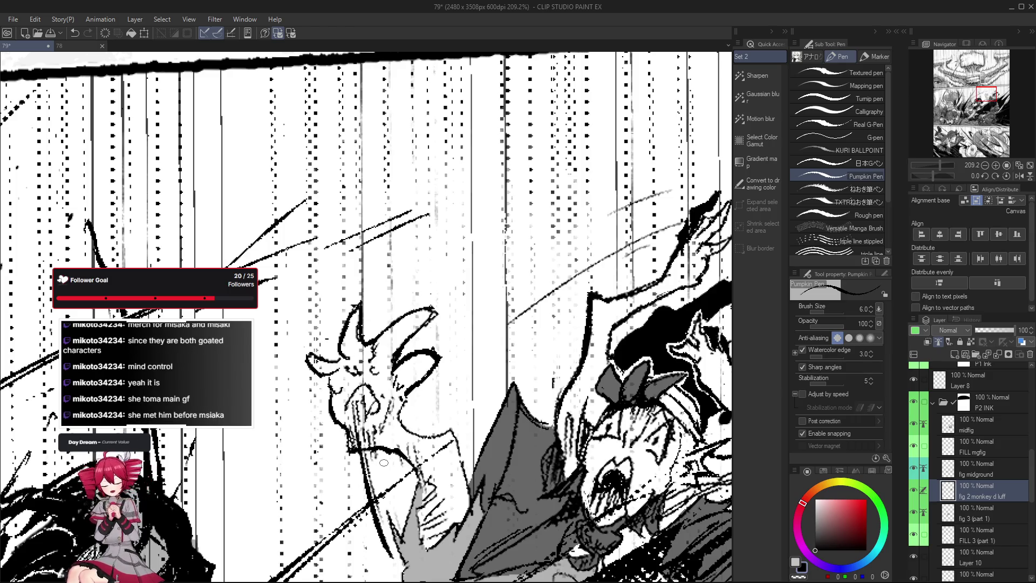
Redraw a short stroke on the creature's head, undo the attempts, and keep refining lines.
key("ctrl+z")
left_click_drag(345, 371, 329, 385)
key("ctrl+z")
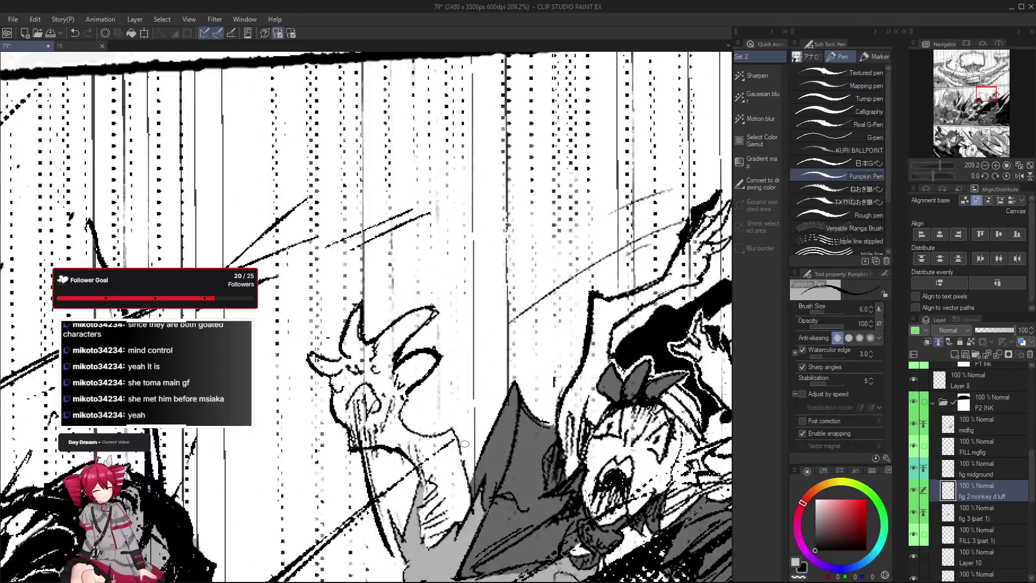
left_click_drag(342, 362, 343, 340)
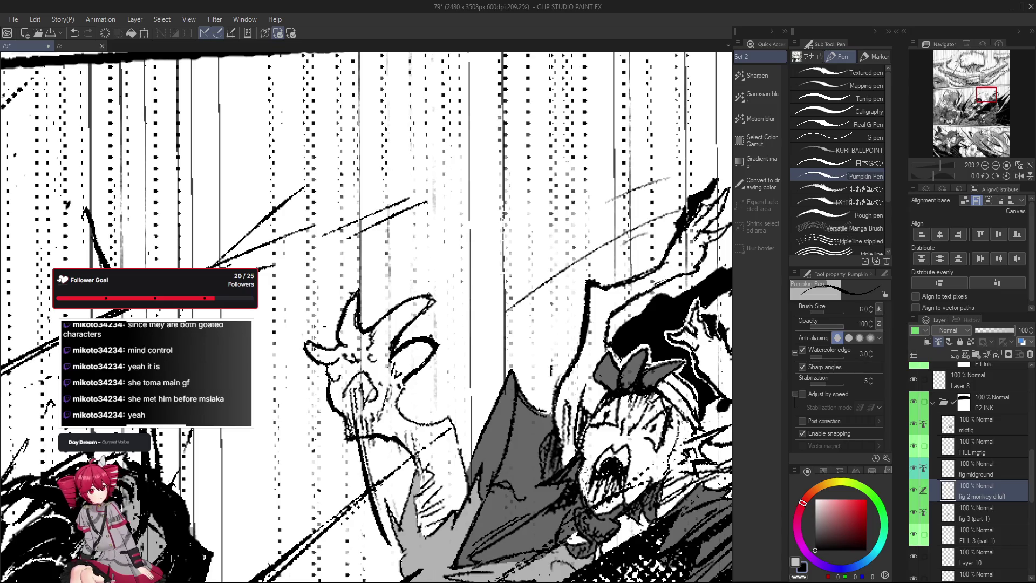
key("e")
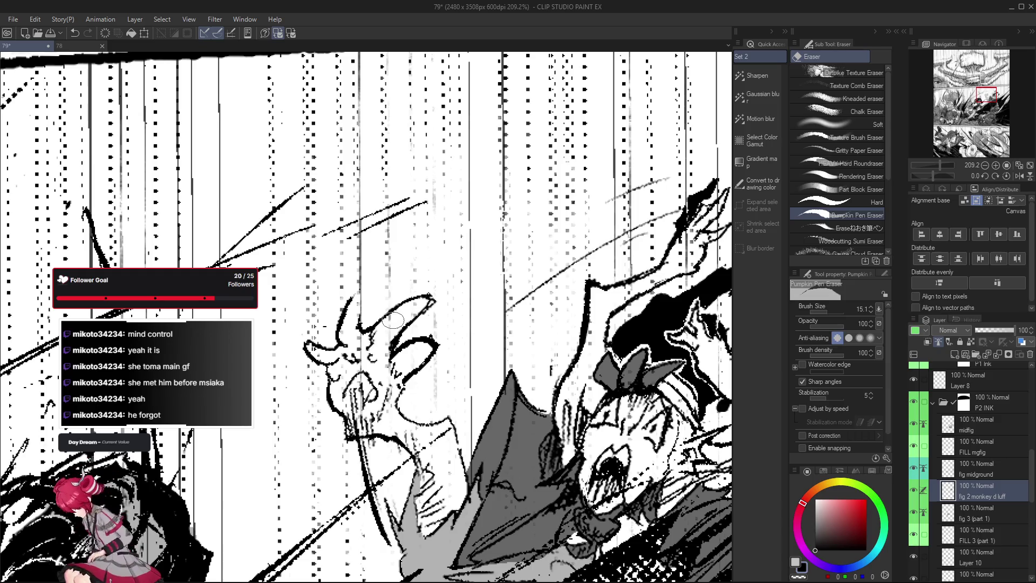
key("p")
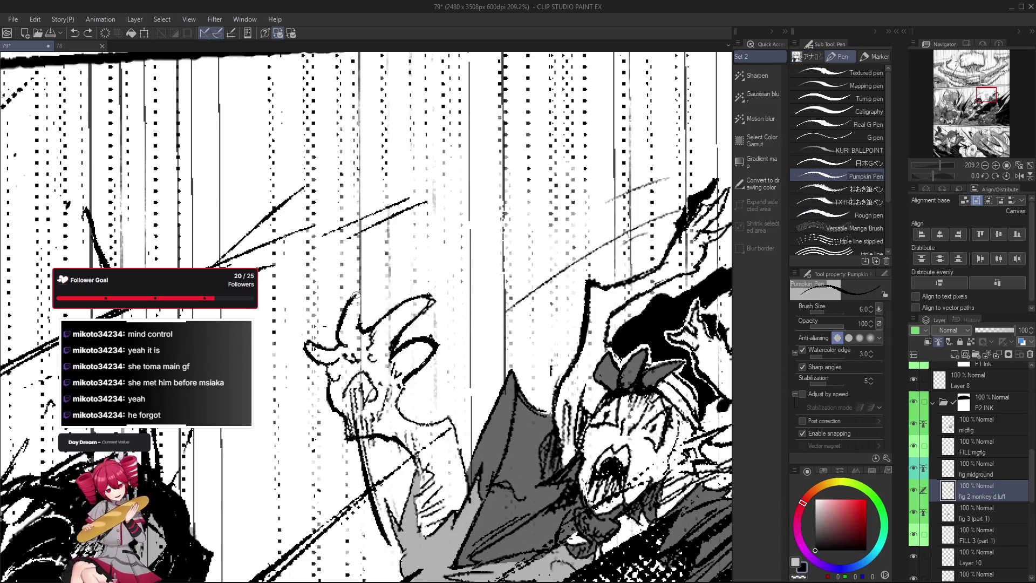
left_click_drag(339, 339, 429, 430)
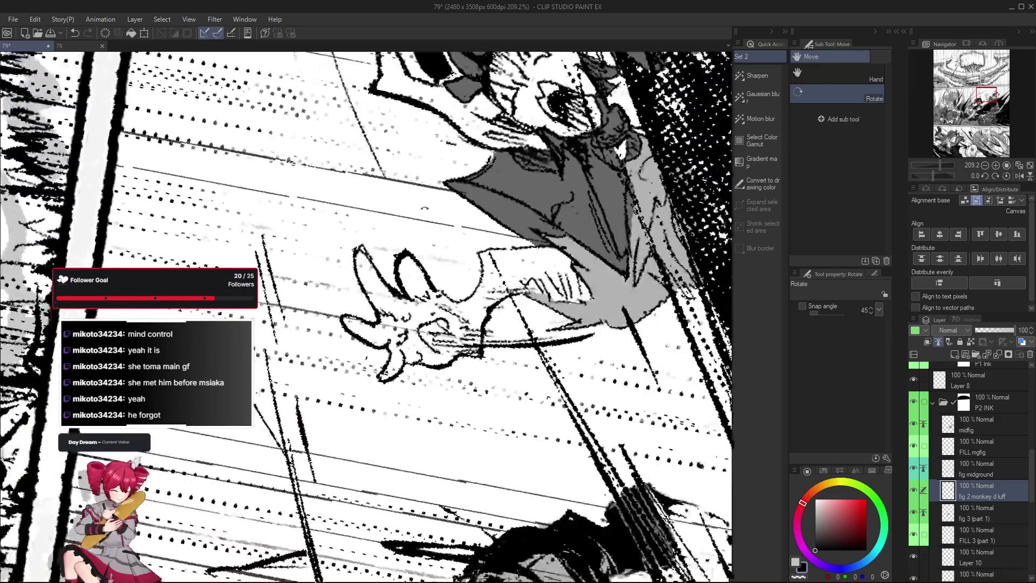
scroll(408, 376, "down", 3)
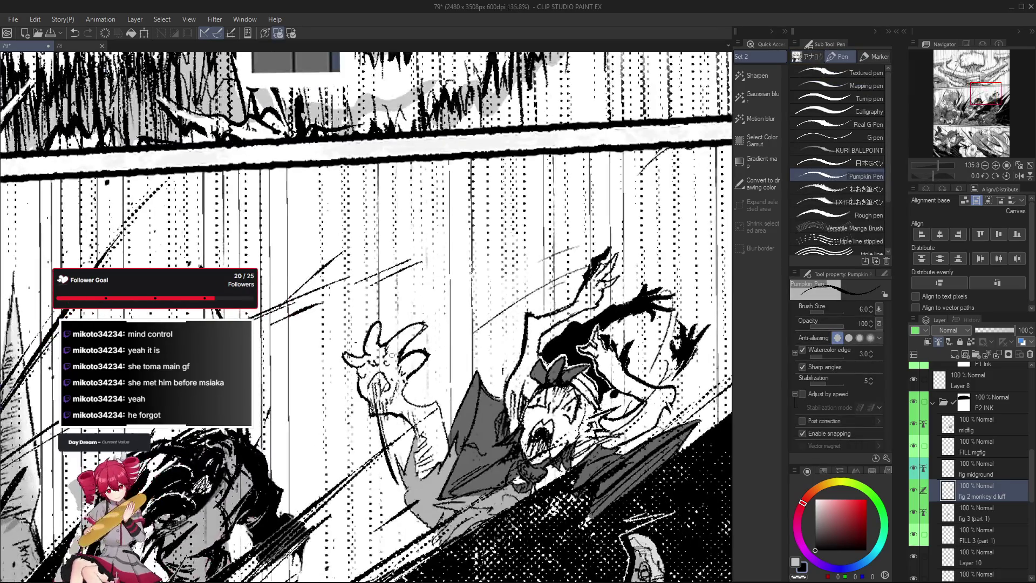
scroll(397, 396, "up", 1)
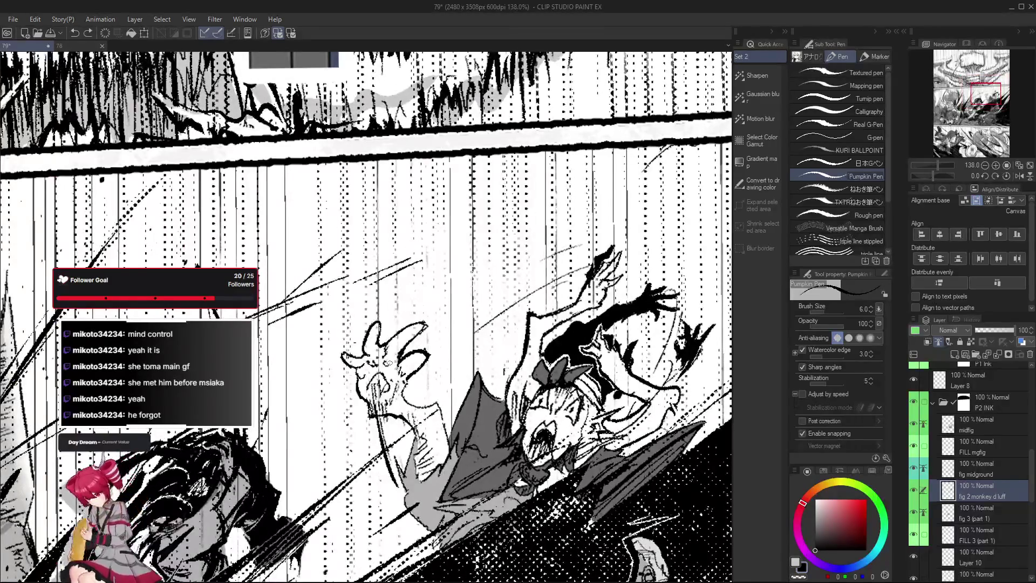
scroll(416, 325, "down", 1)
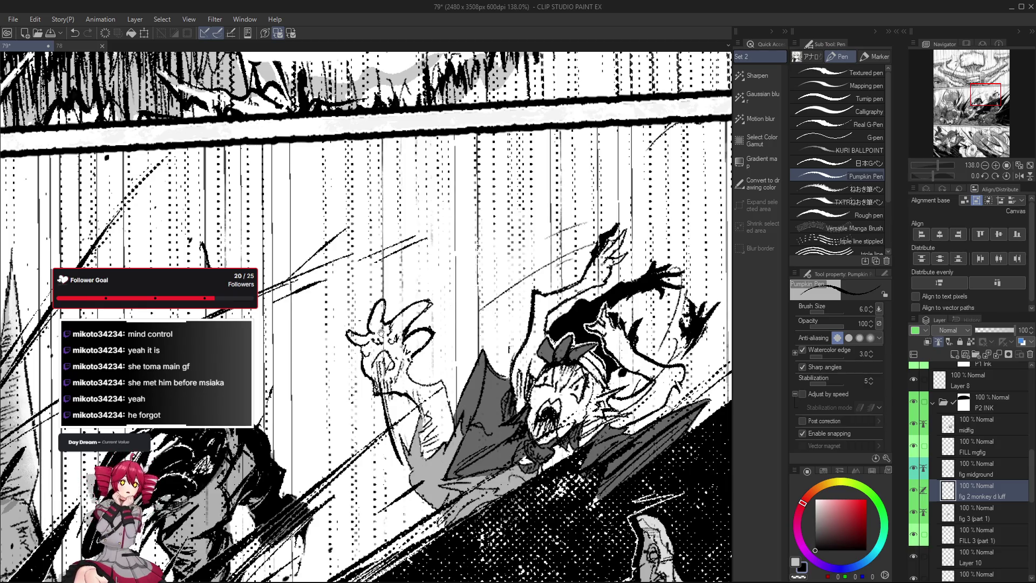
left_click_drag(381, 333, 380, 340)
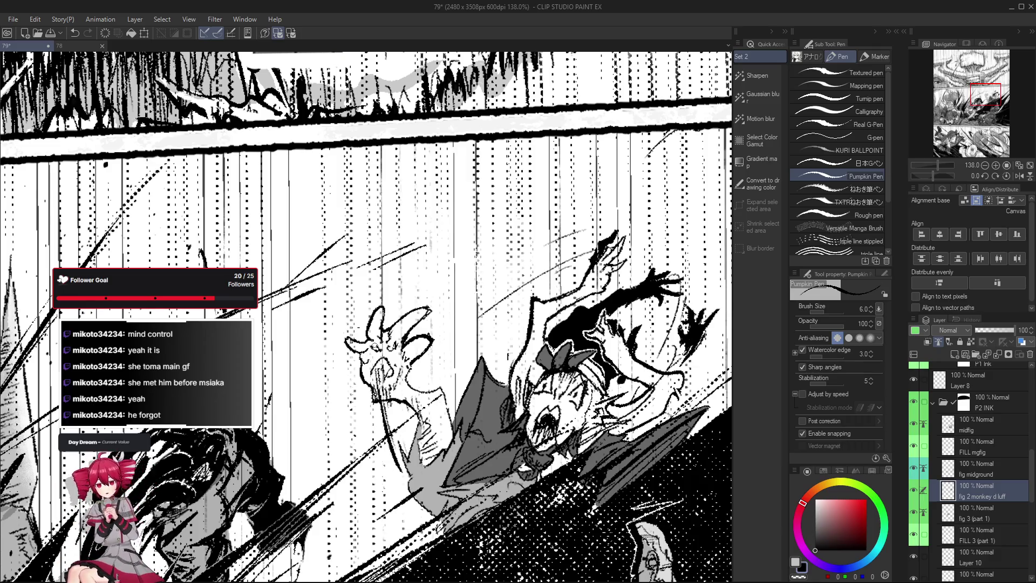
key("e")
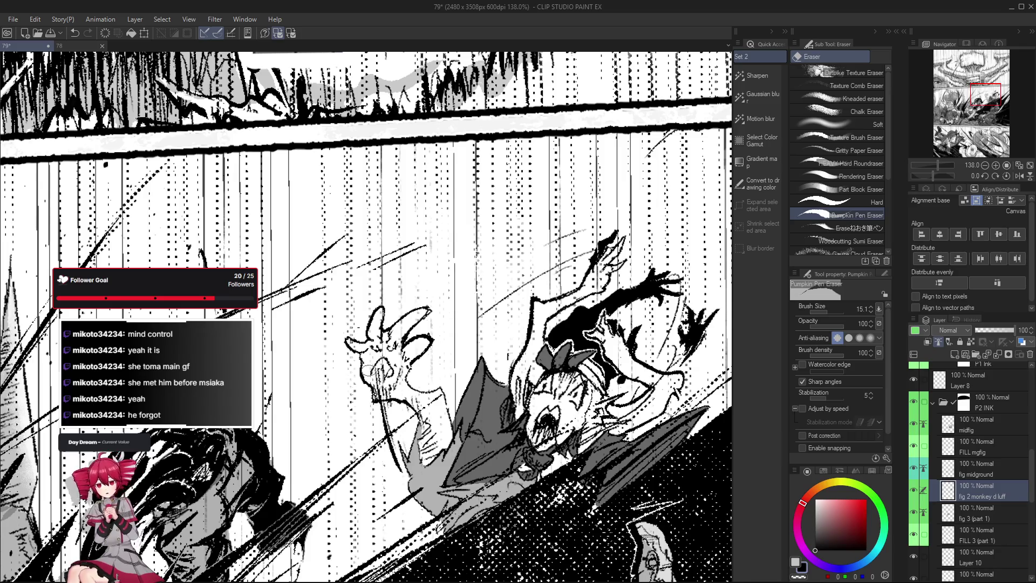
key("p")
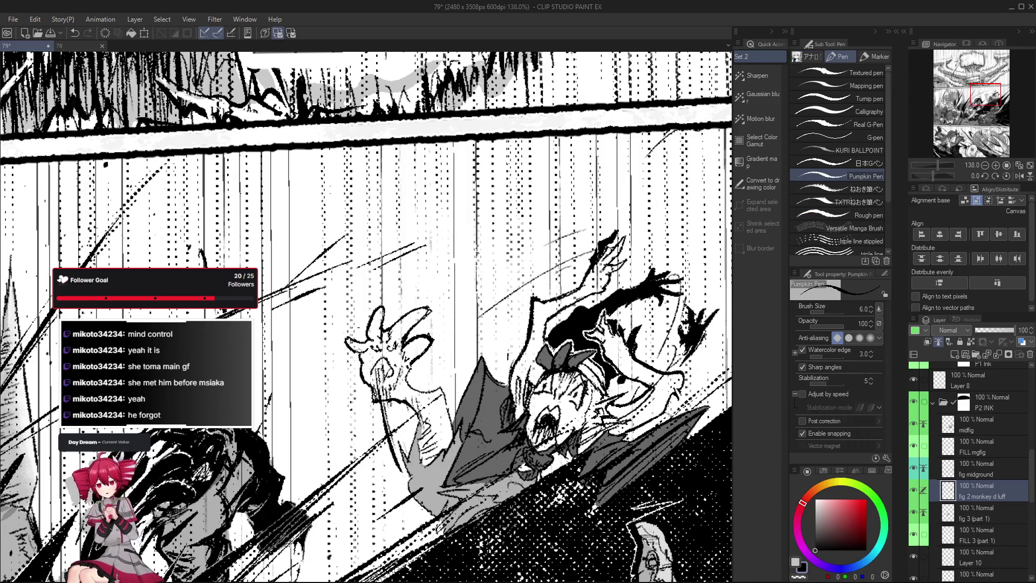
left_click_drag(447, 404, 446, 403)
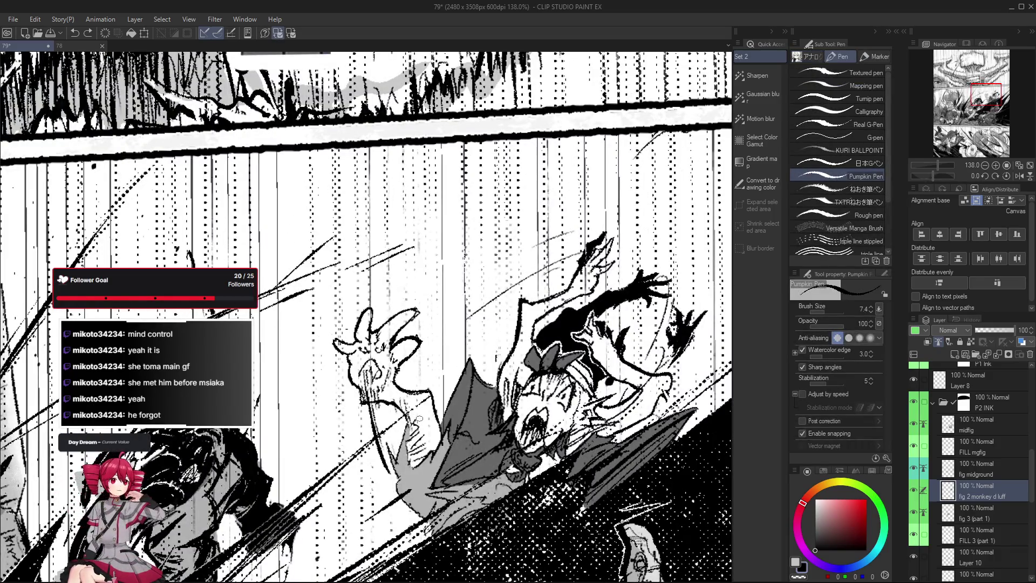
scroll(399, 381, "down", 2)
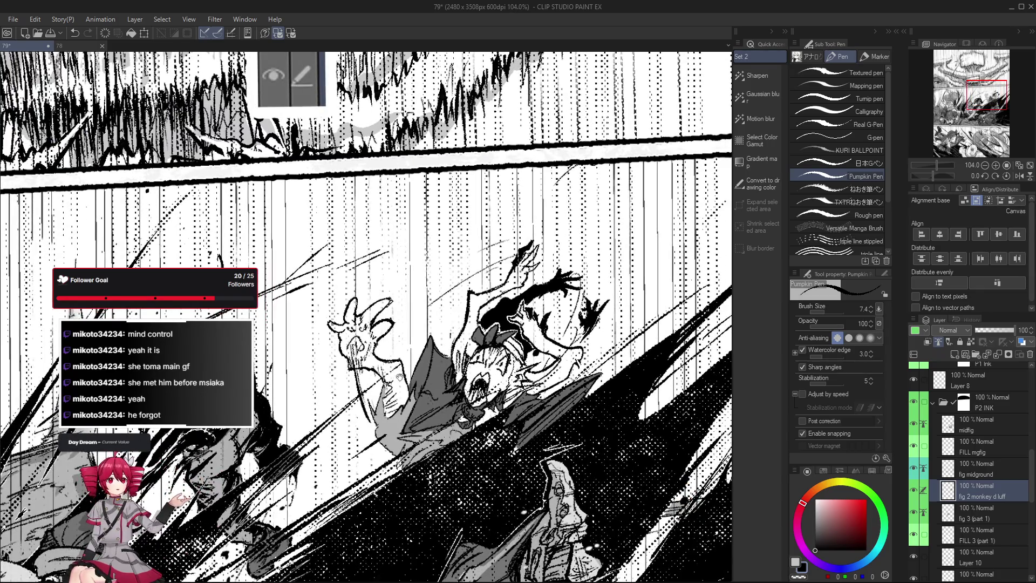
scroll(399, 381, "down", 2)
Ink a short downward stroke and a rising stroke on the falling girl.
scroll(330, 372, "up", 2)
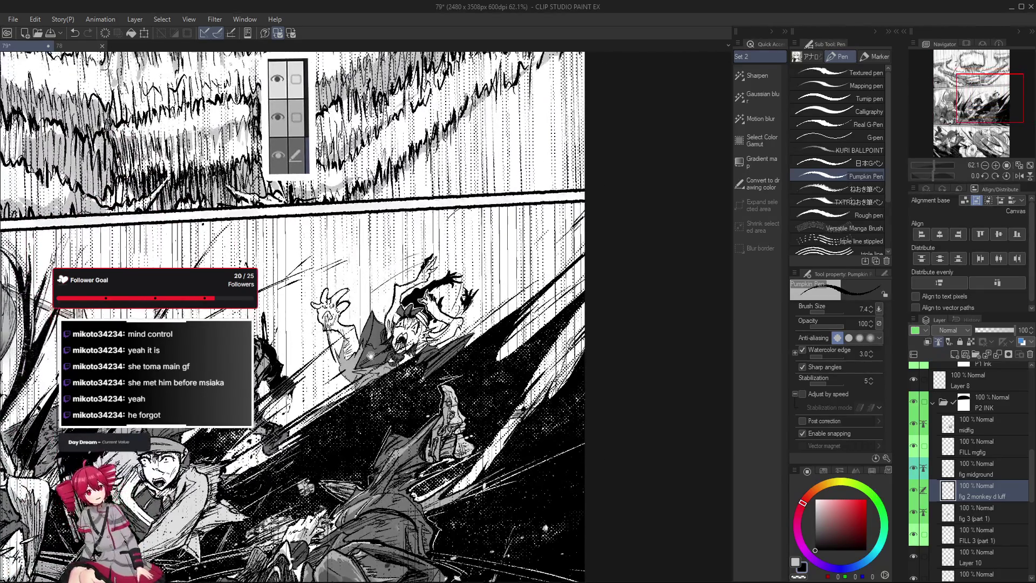
scroll(330, 372, "up", 2)
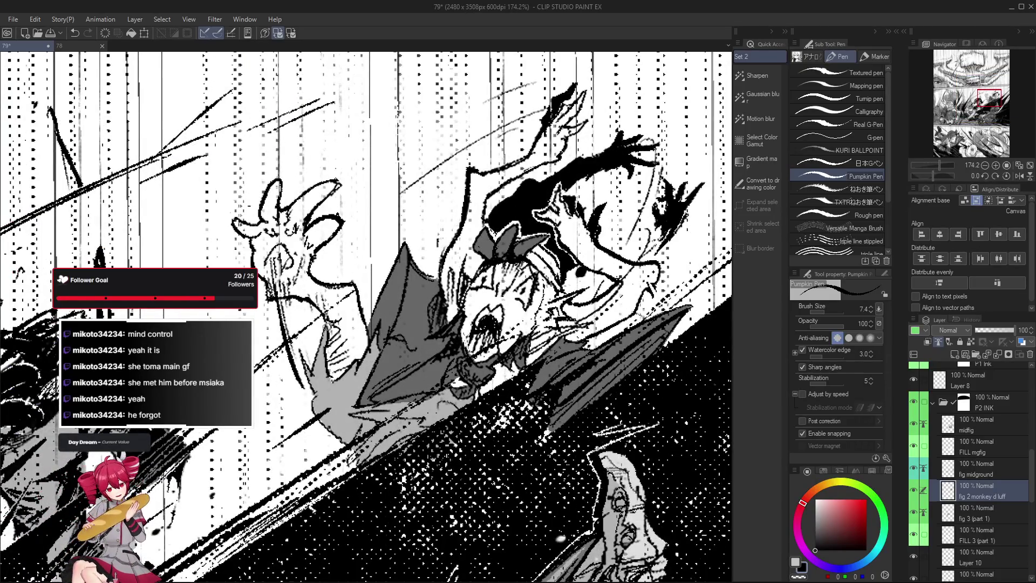
left_click_drag(298, 349, 312, 387)
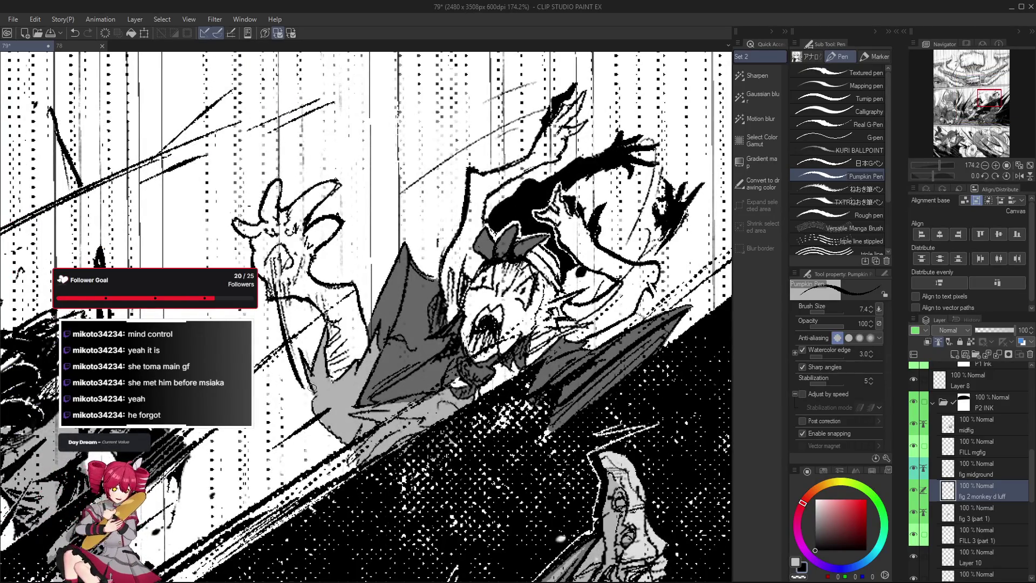
scroll(348, 455, "down", 2)
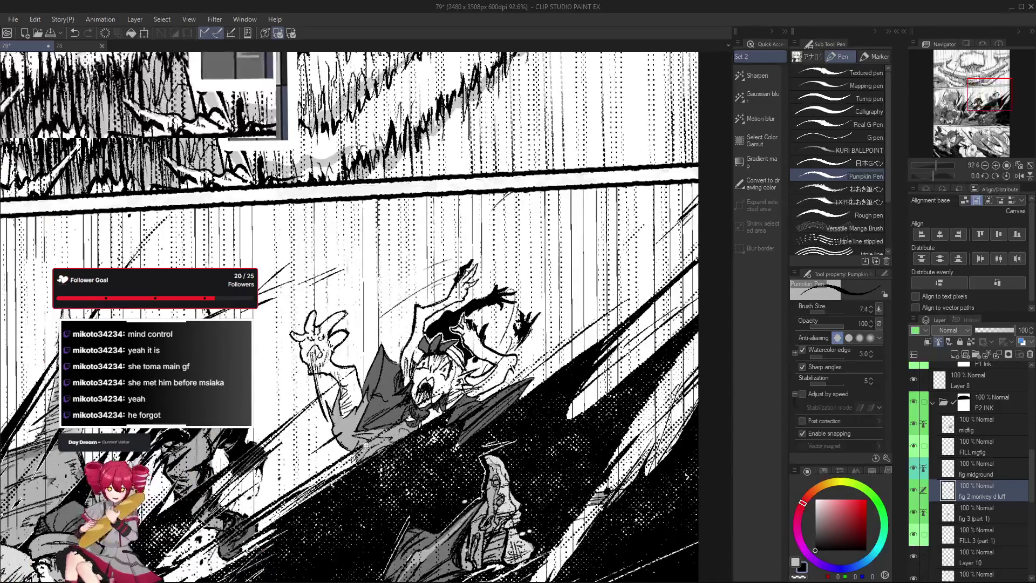
scroll(348, 456, "up", 2)
left_click_drag(348, 458, 307, 410)
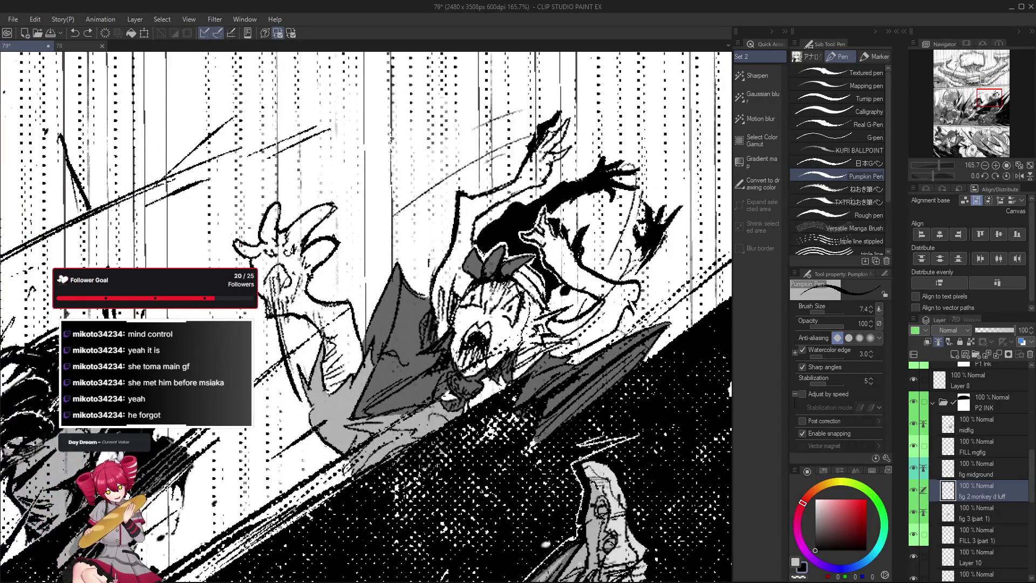
scroll(307, 410, "down", 3)
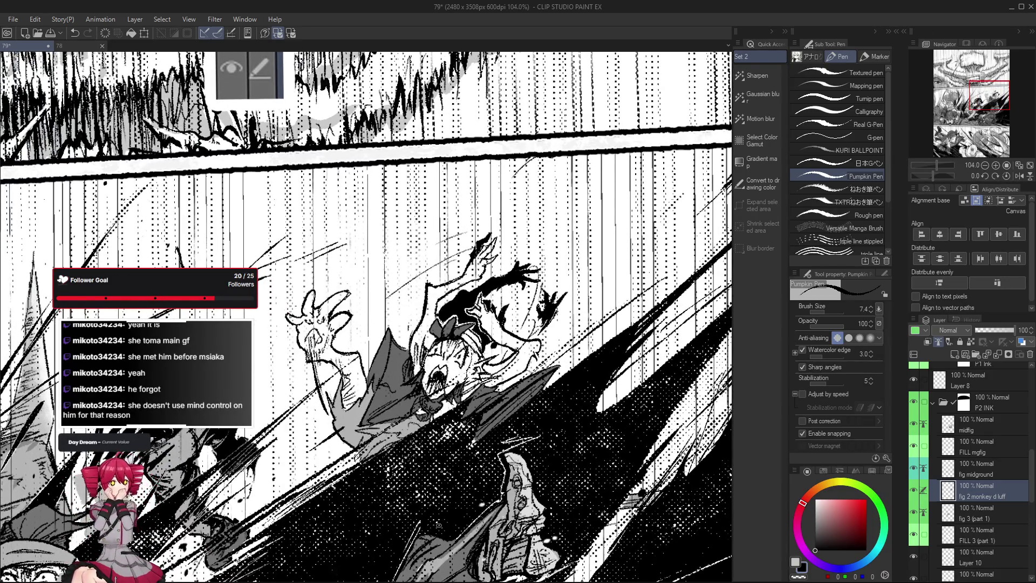
Erase stray lines on the falling figure, then return to the pen over the girl's body.
mouse_move(360, 420)
left_mouse_down()
mouse_move(426, 422)
mouse_move(400, 435)
mouse_move(372, 414)
left_mouse_up()
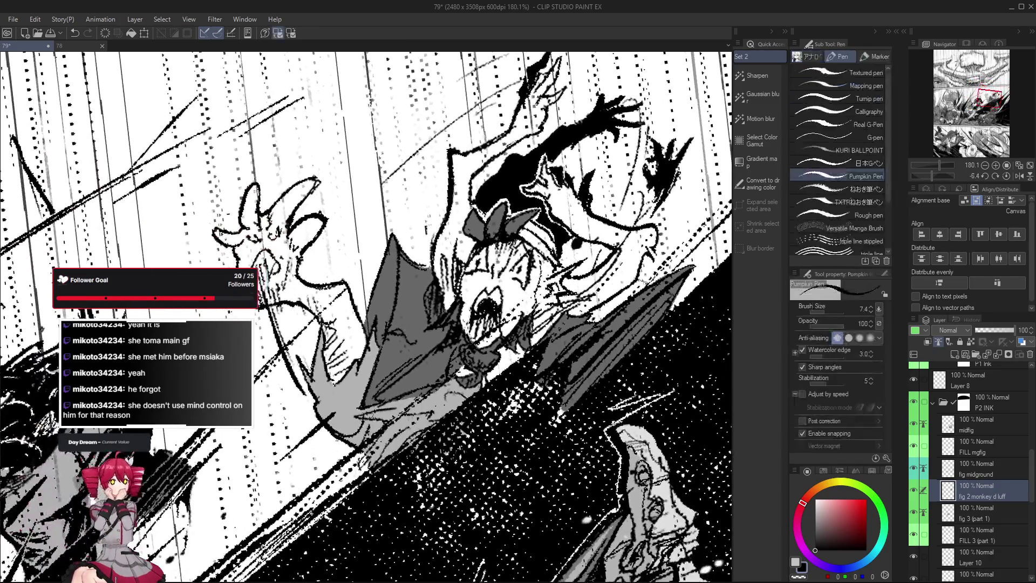
key("e")
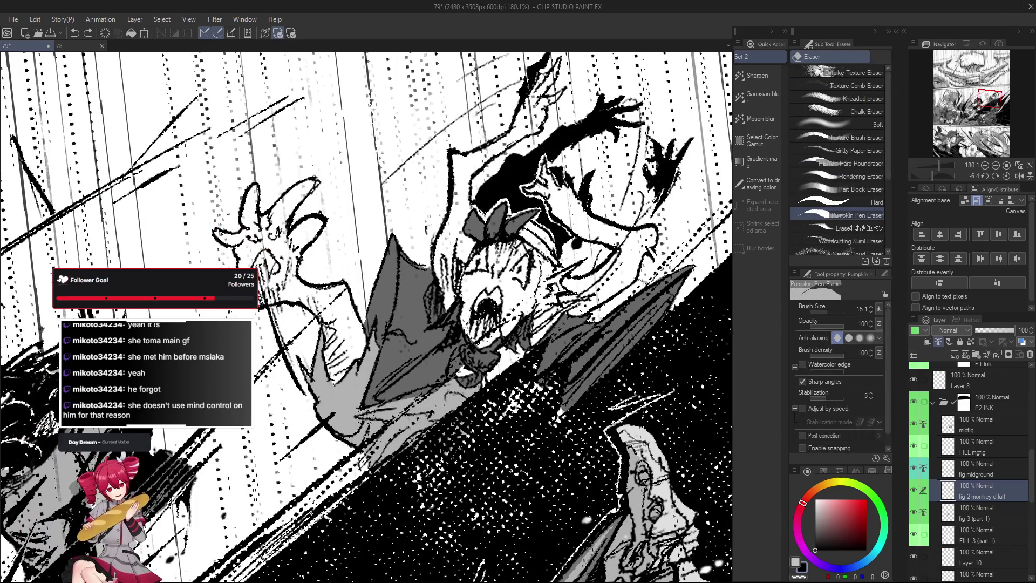
left_click_drag(365, 418, 356, 410)
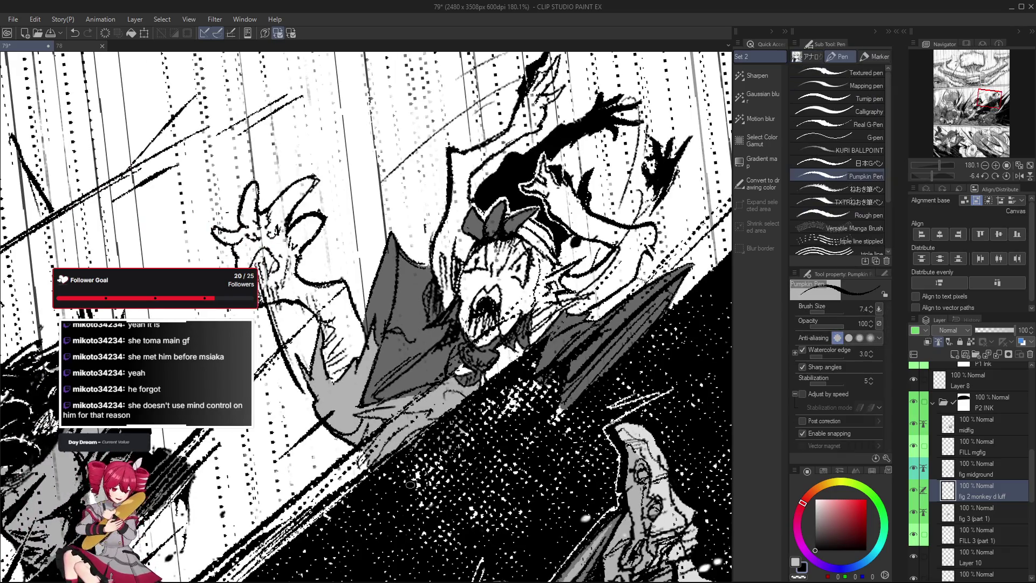
key("p")
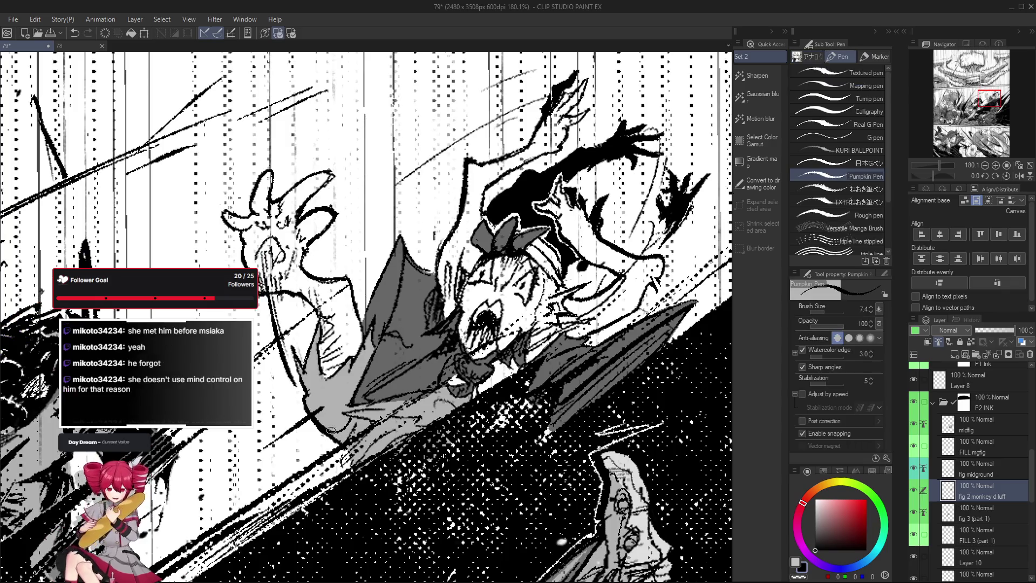
left_click_drag(440, 487, 421, 467)
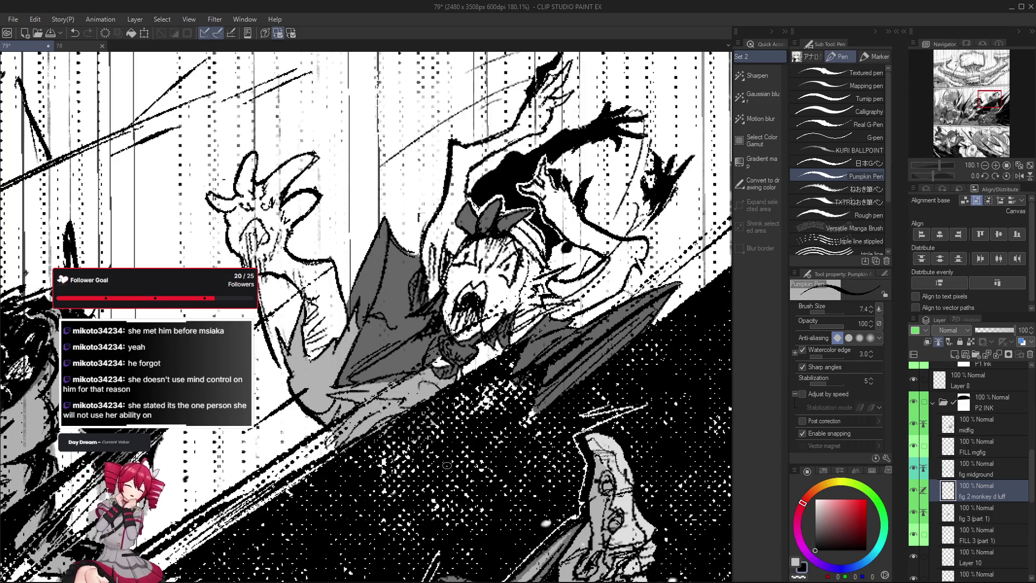
scroll(339, 418, "down", 2)
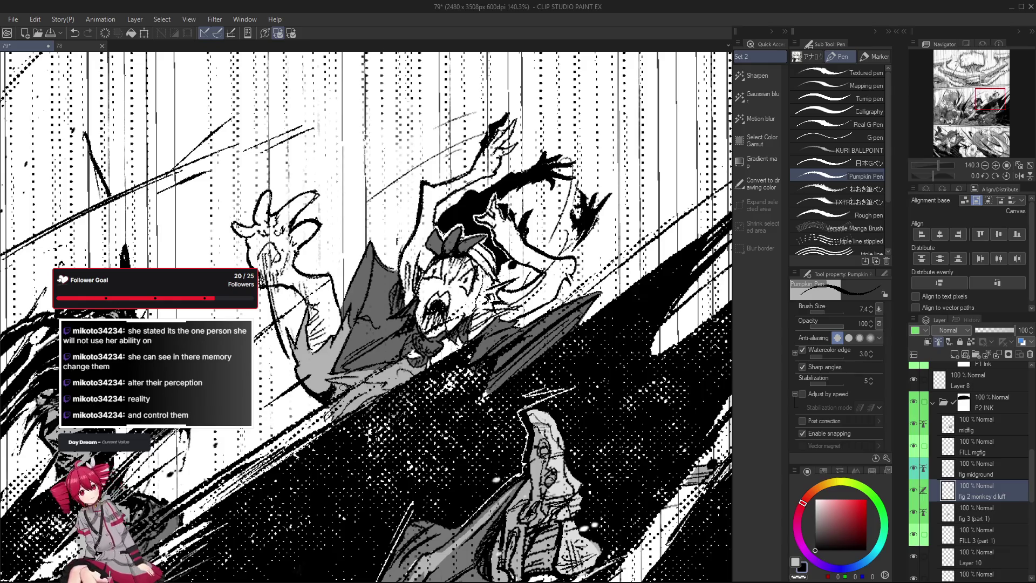
Erase stray ink around the figure and undo the last pen stroke.
key("e")
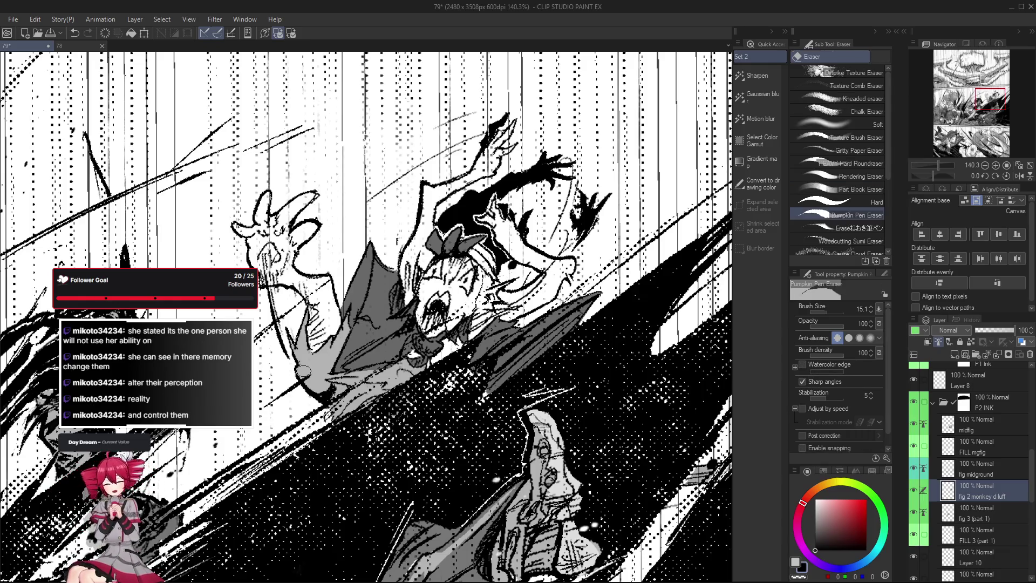
scroll(325, 385, "up", 1)
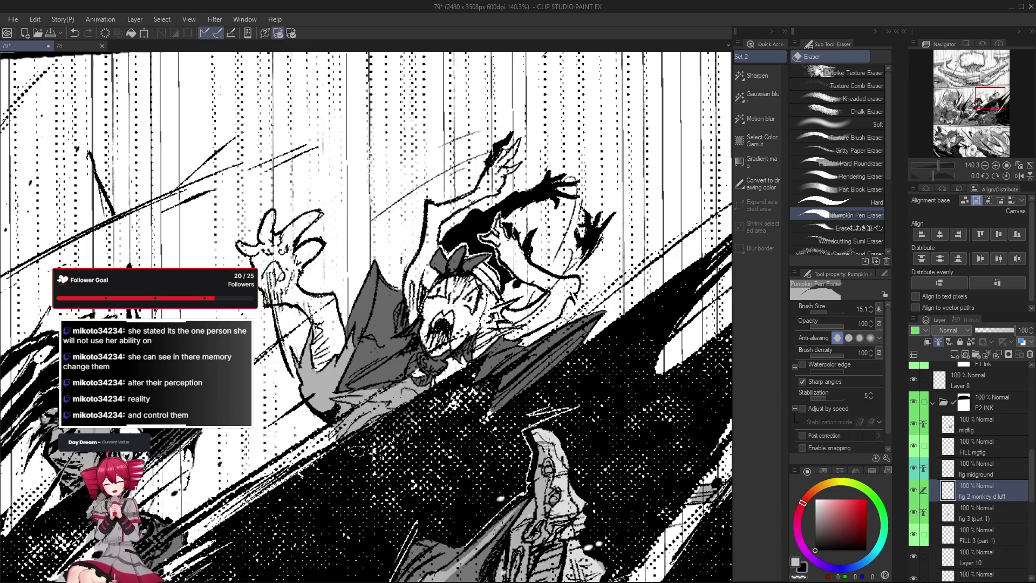
key("p")
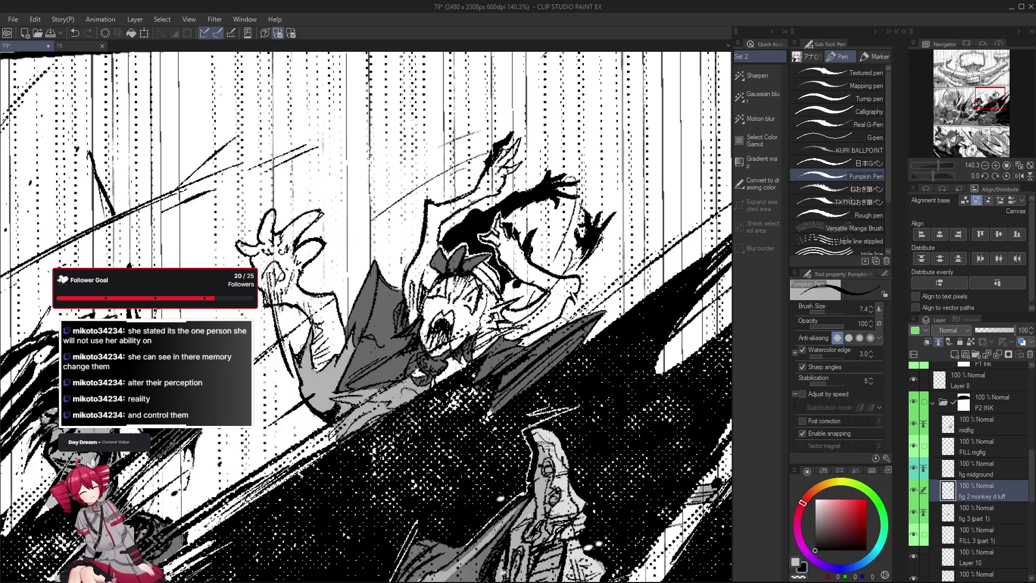
key("e")
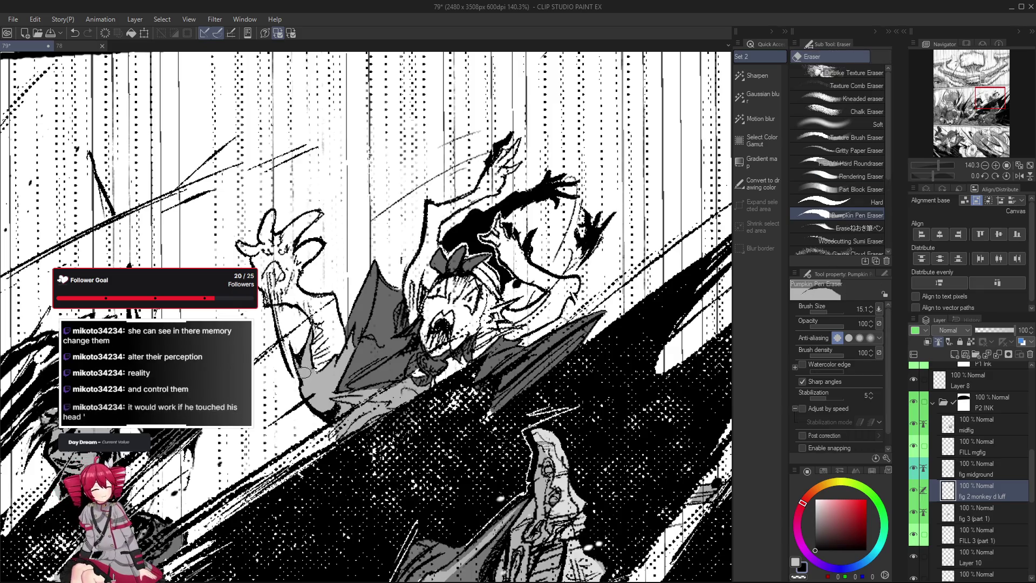
left_click_drag(356, 432, 353, 456)
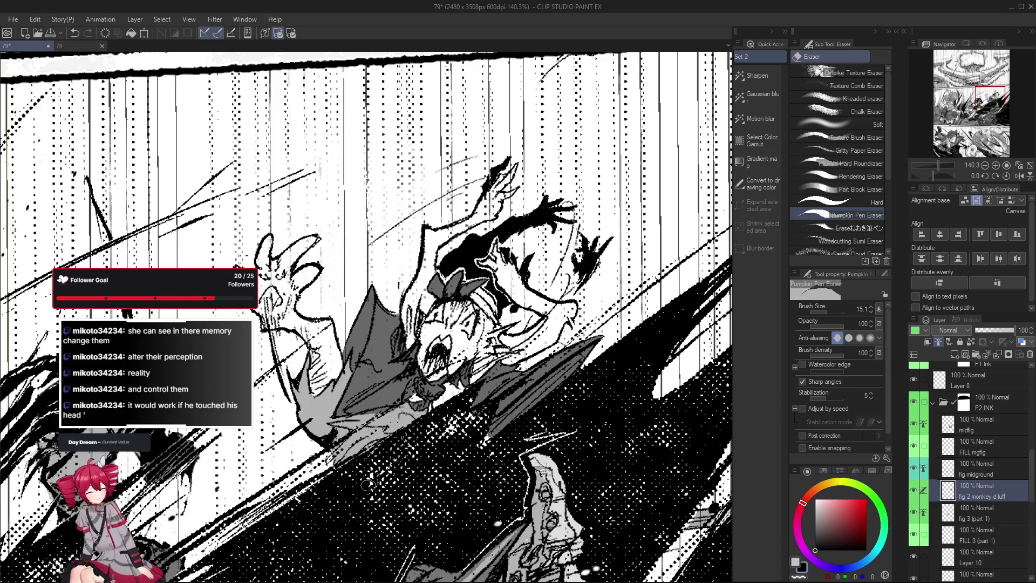
key("p")
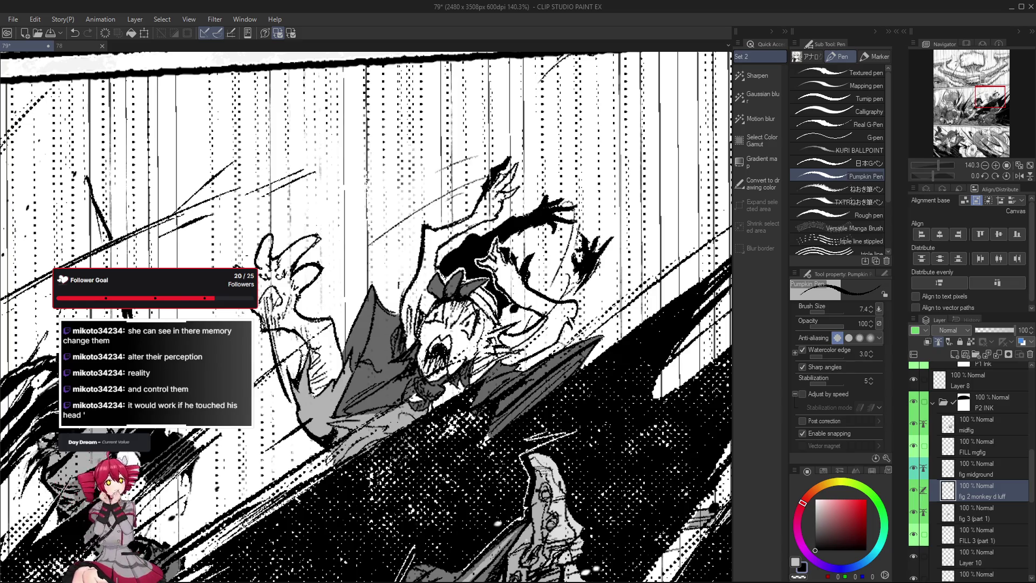
key("ctrl+z")
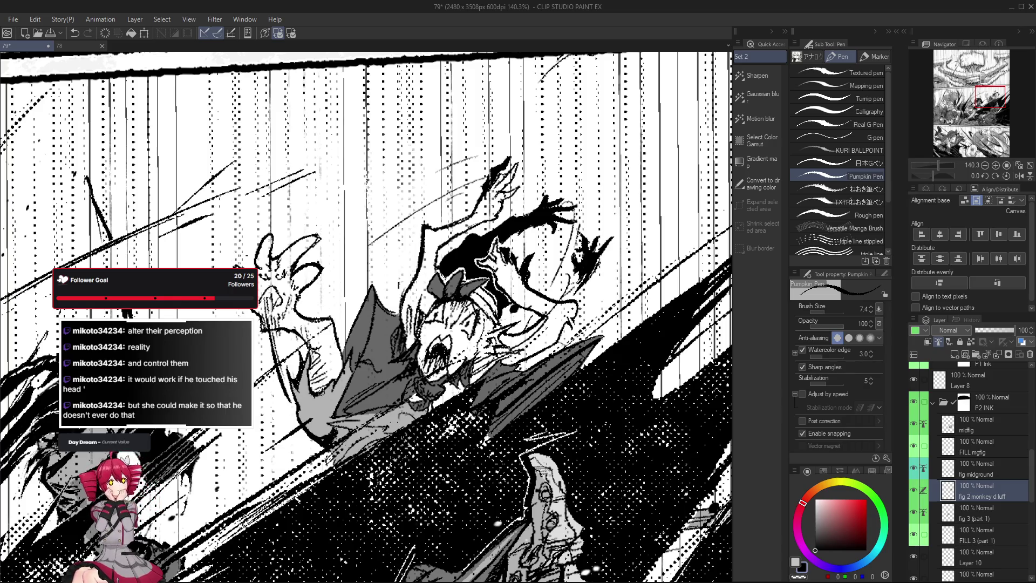
Reposition and tilt the view around the falling figure to a comfortable inking angle.
scroll(392, 462, "down", 3)
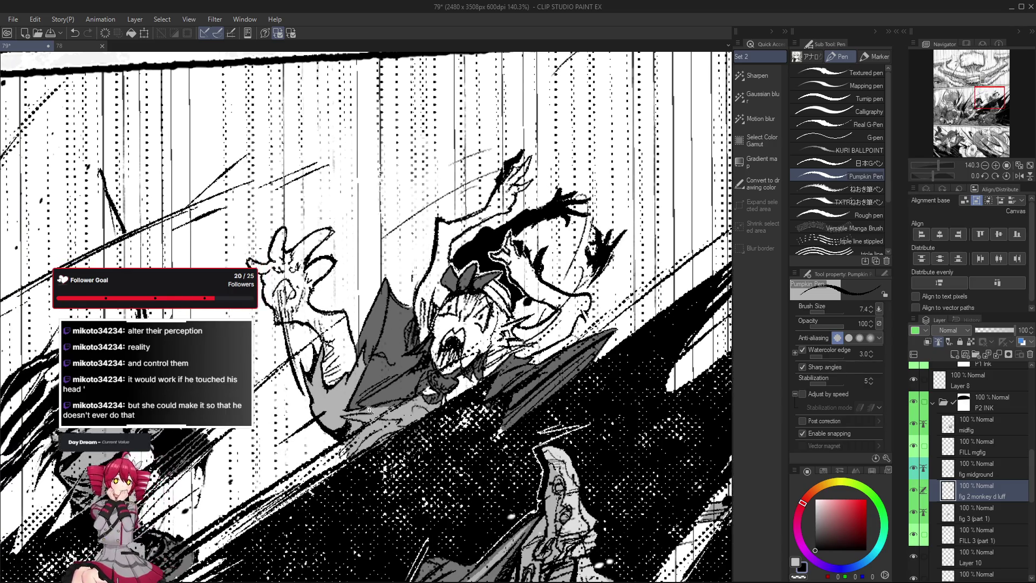
left_click_drag(392, 462, 384, 470)
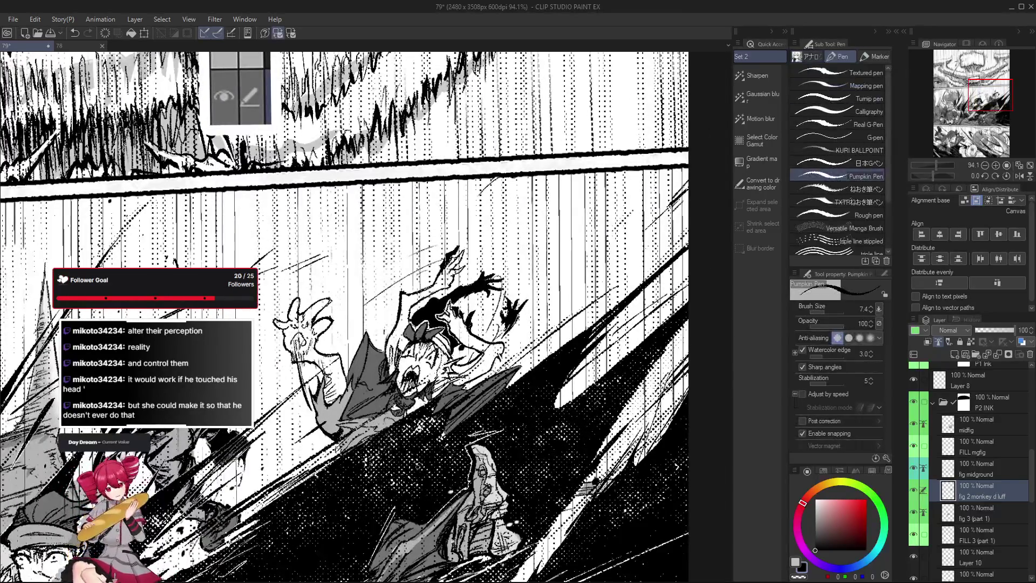
scroll(327, 429, "up", 3)
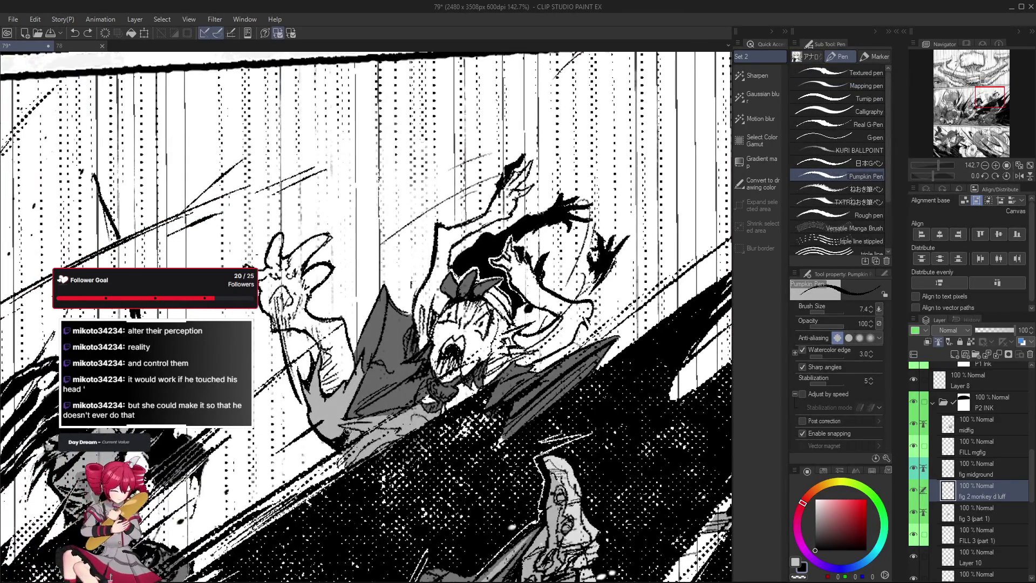
scroll(385, 452, "down", 2)
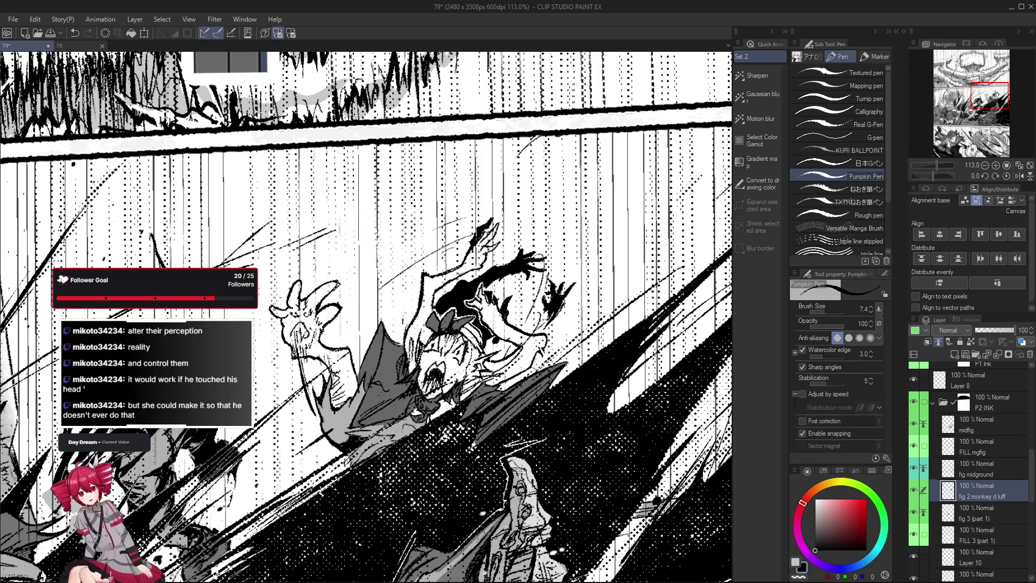
mouse_move(378, 324)
left_mouse_down()
mouse_move(324, 216)
mouse_move(378, 324)
left_mouse_up()
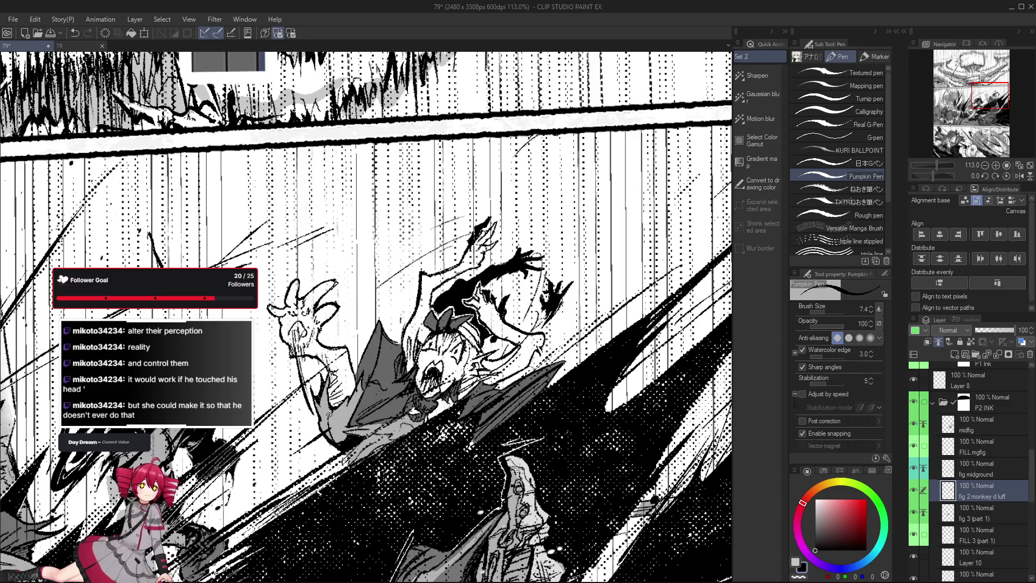
left_click_drag(357, 410, 359, 410)
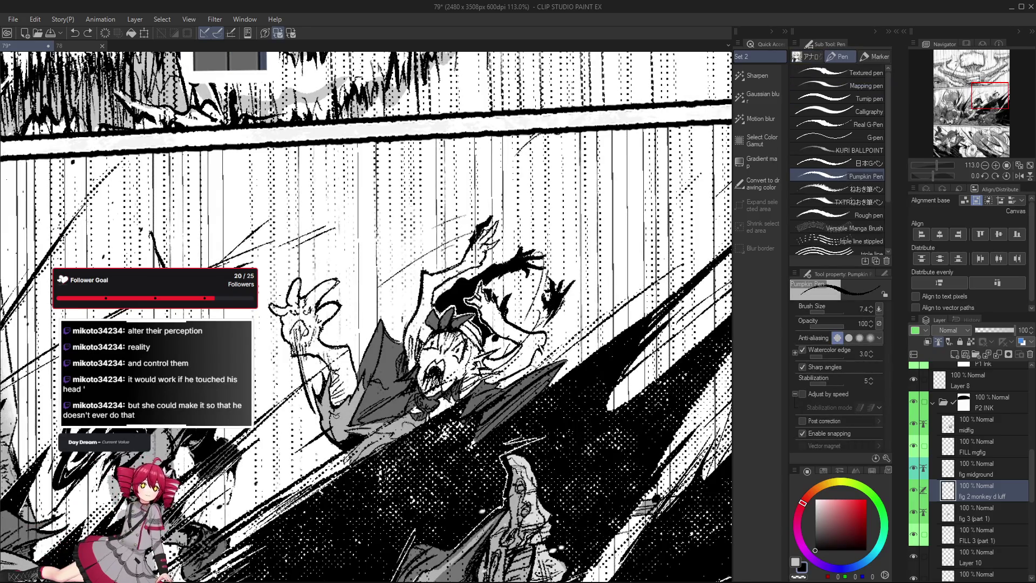
scroll(337, 447, "up", 2)
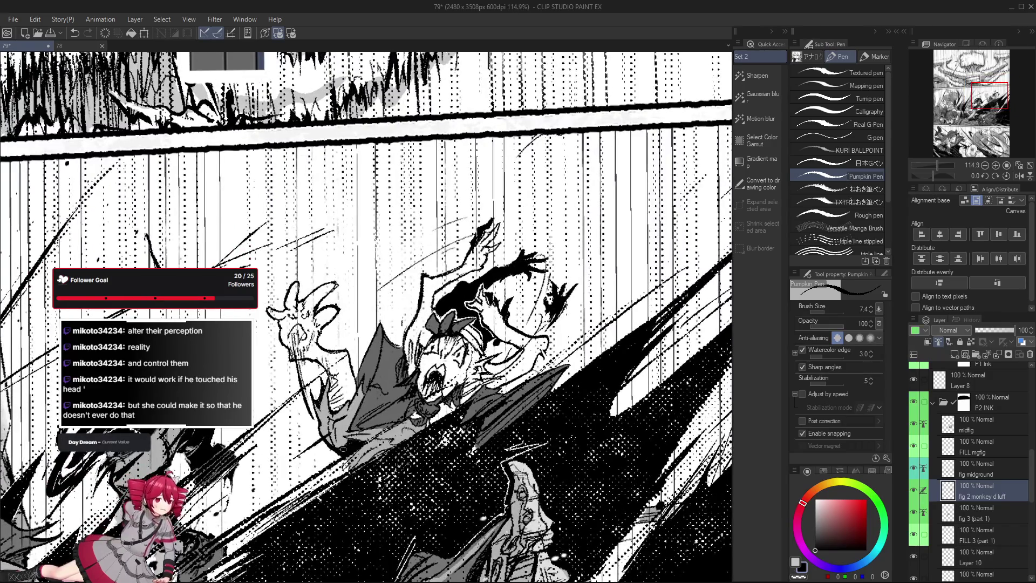
scroll(326, 423, "down", 2)
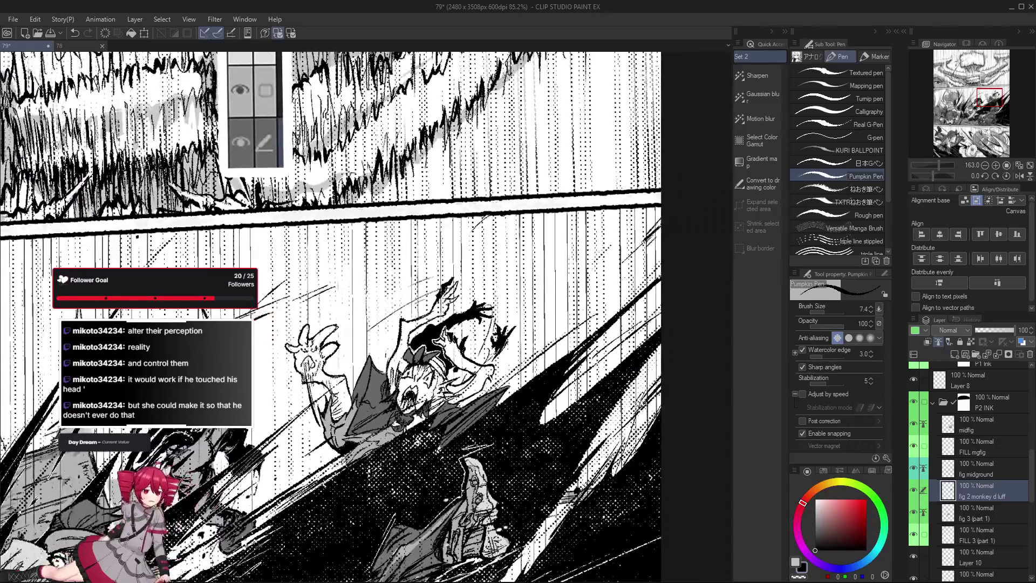
scroll(326, 424, "down", 2)
scroll(510, 430, "down", 2)
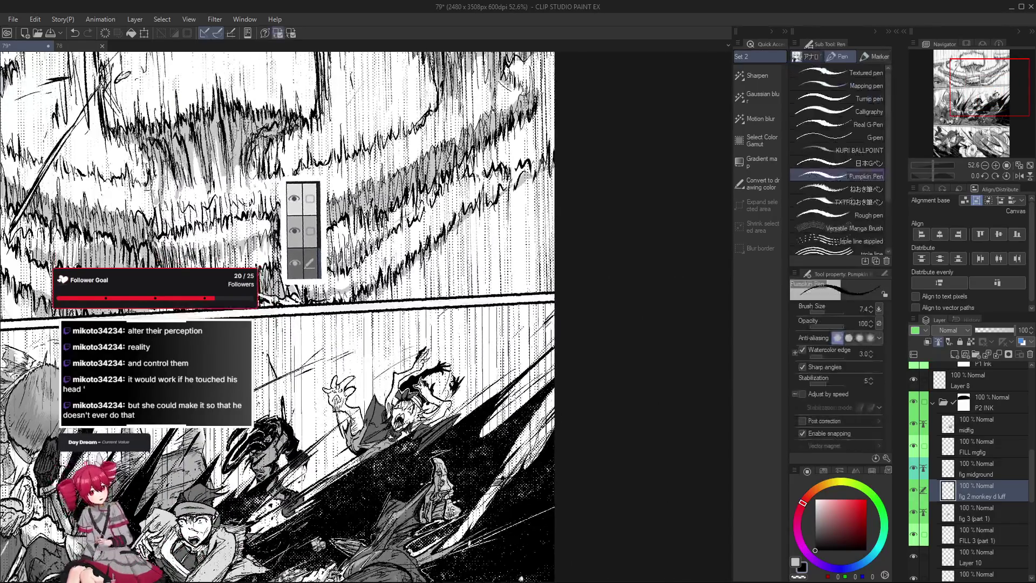
scroll(332, 435, "up", 2)
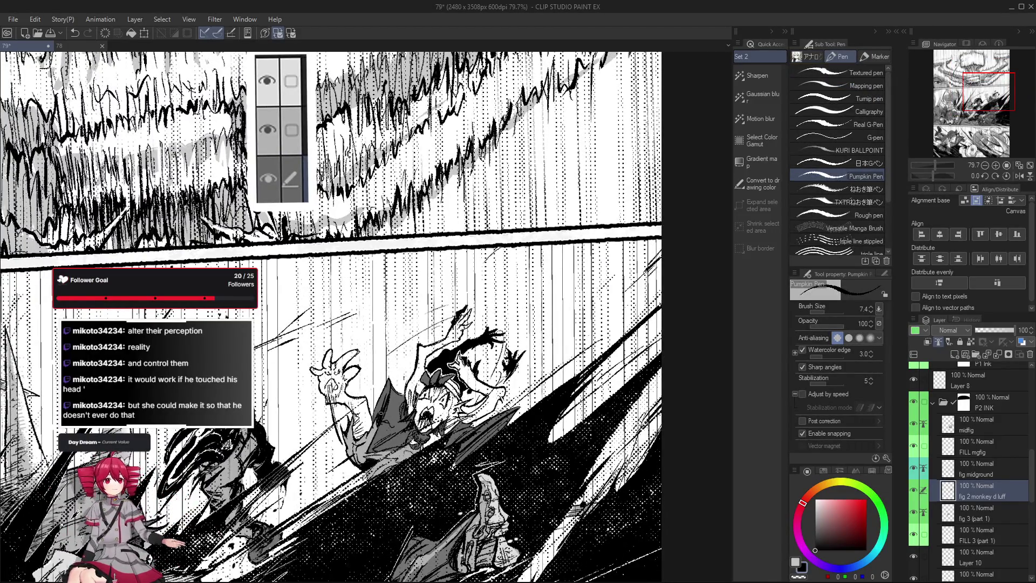
Erase a stray mark near the figure with a larger eraser, then zoom out.
key("e")
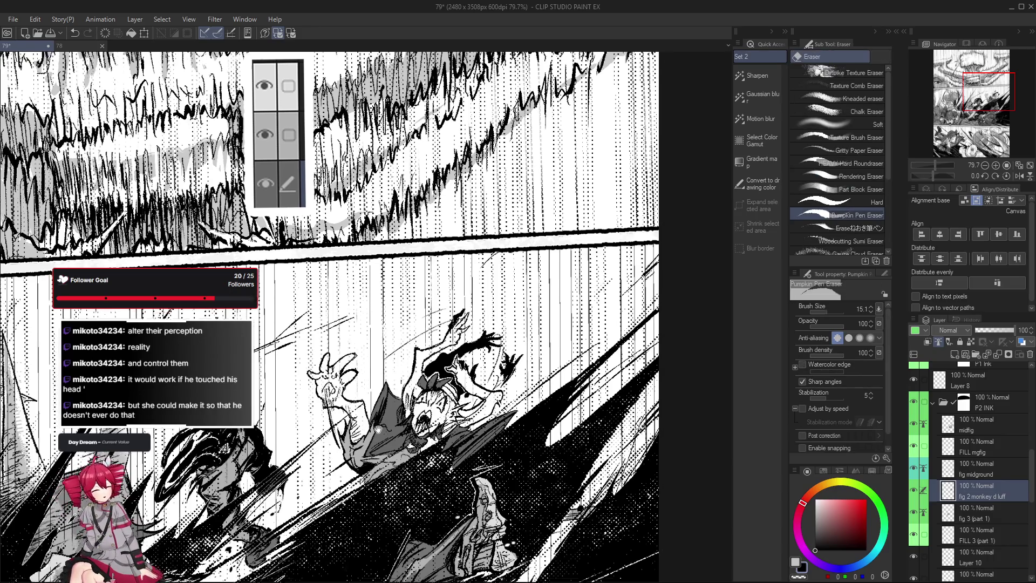
left_click_drag(381, 411, 373, 432)
key("p")
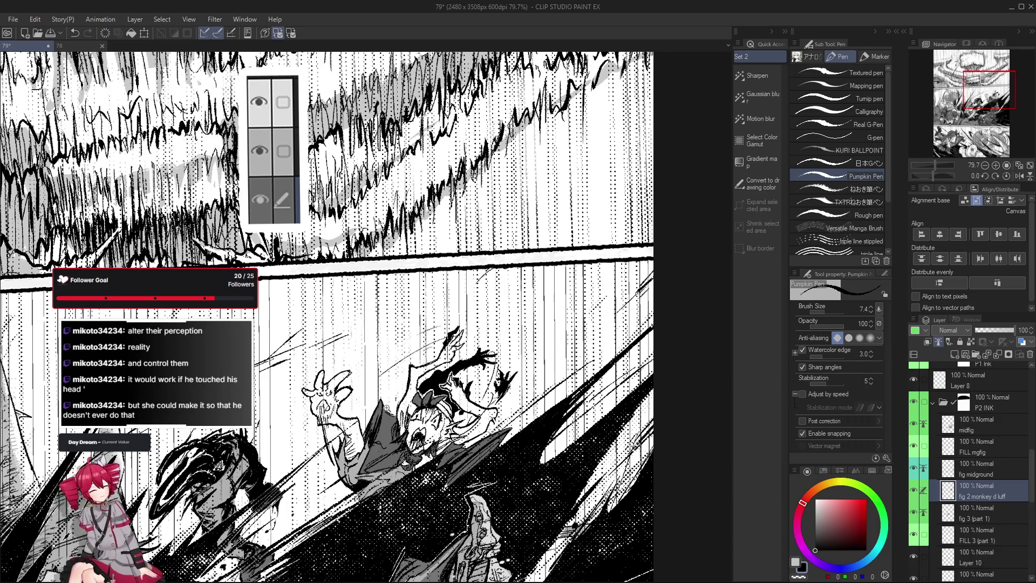
scroll(387, 408, "down", 1)
Frame the falling-figure panel and keep only the fig 2 monkey d luff layer selected.
scroll(550, 378, "down", 2)
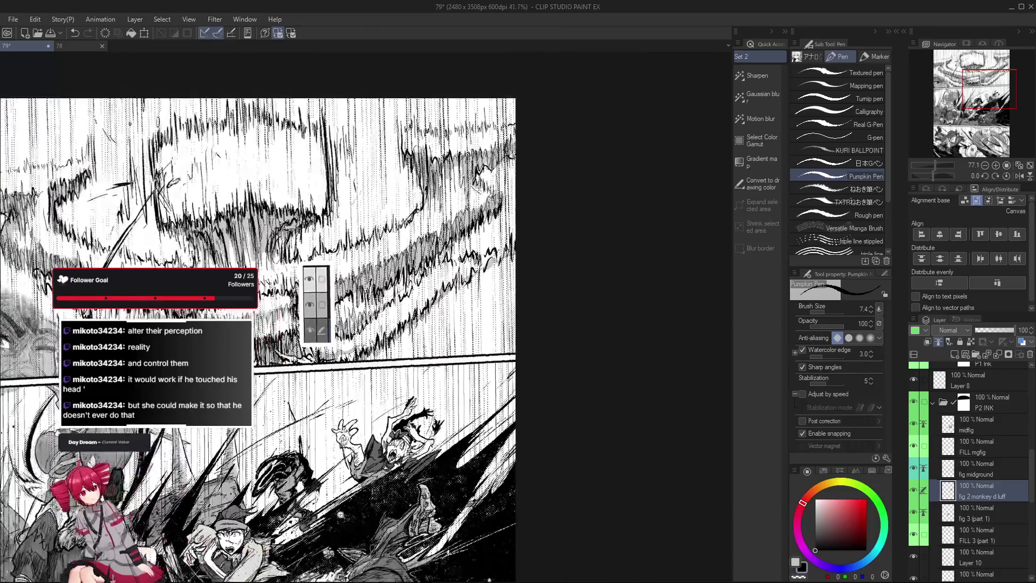
scroll(550, 455, "down", 2)
scroll(550, 456, "down", 2)
scroll(521, 404, "up", 4)
left_click_drag(520, 405, 516, 419)
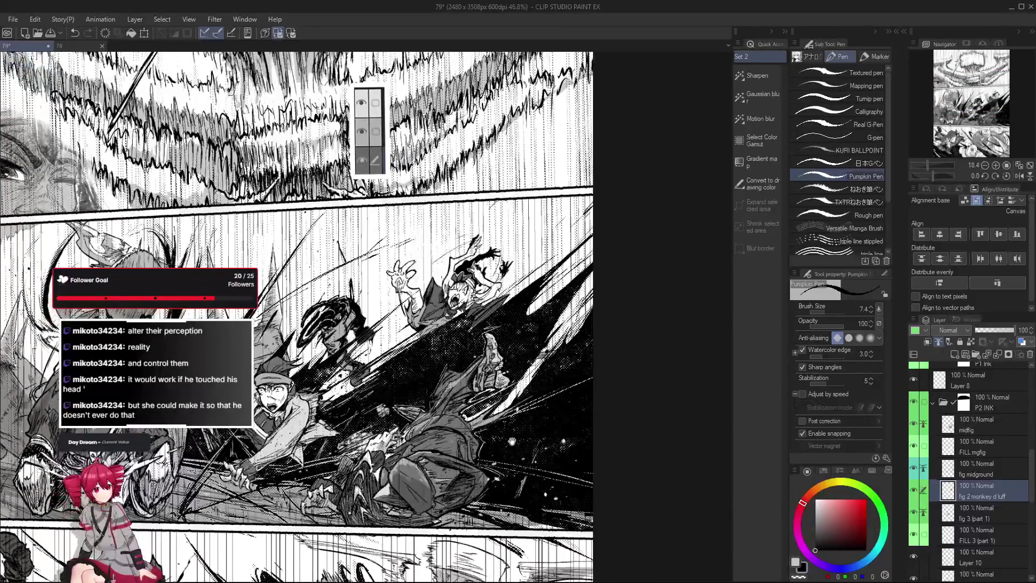
left_click(991, 512, "ctrl")
left_click(1004, 493)
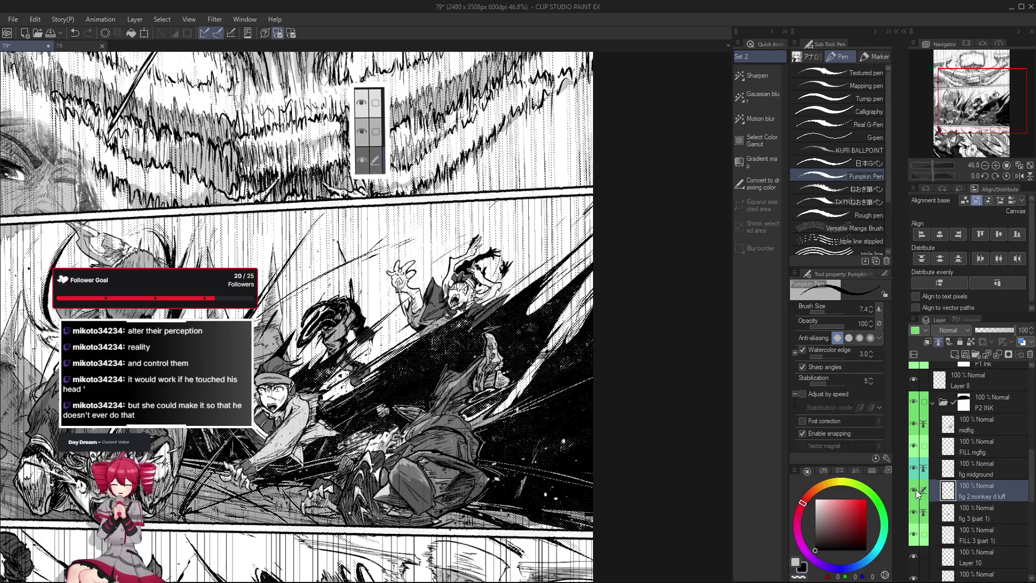
Lasso around the whole falling figure, temporarily hiding the other layers.
key("m")
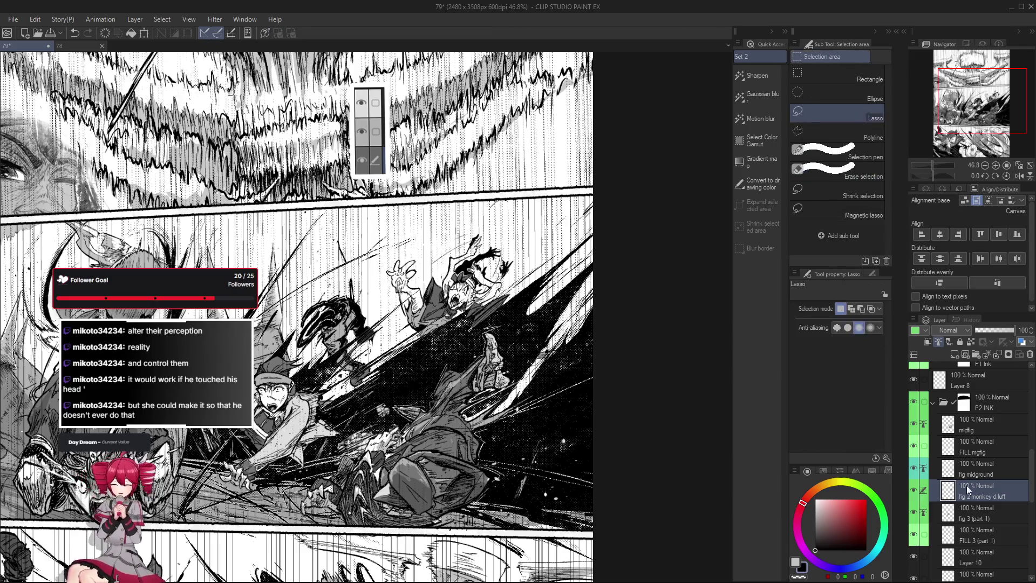
left_click(914, 490, "alt")
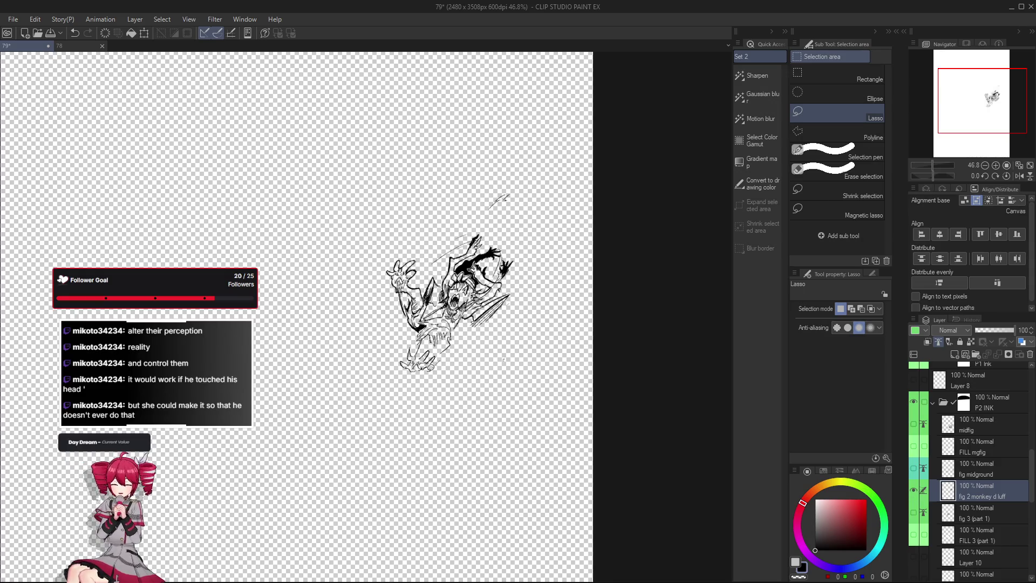
left_click_drag(388, 340, 454, 213)
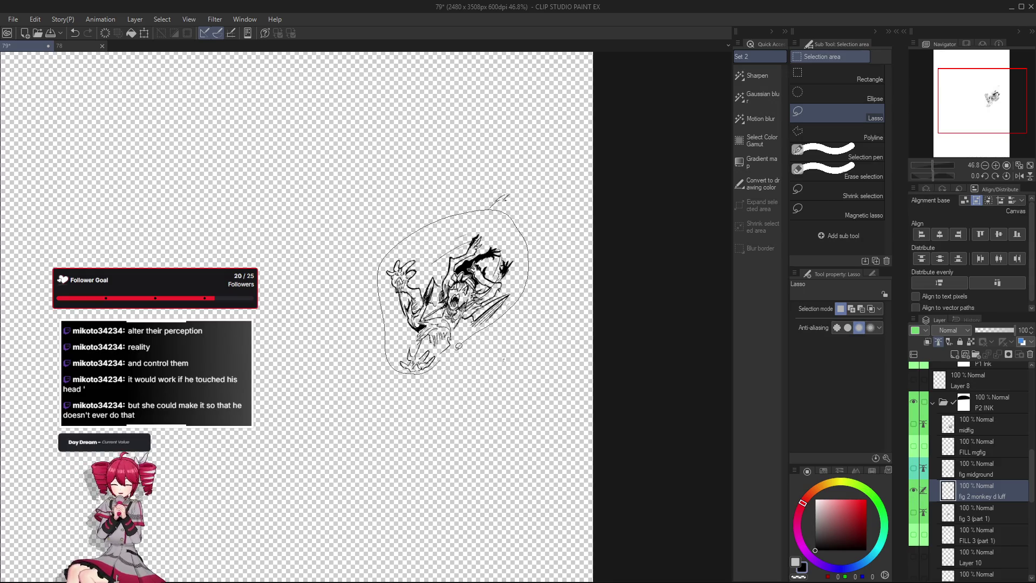
left_click_drag(532, 253, 410, 371)
scroll(518, 192, "up", 3)
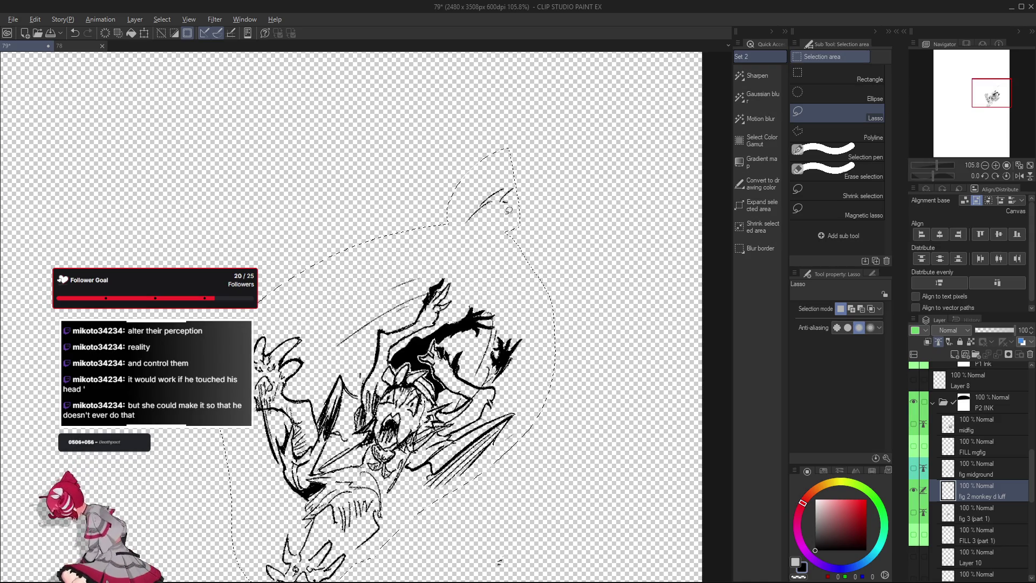
scroll(517, 192, "down", 1)
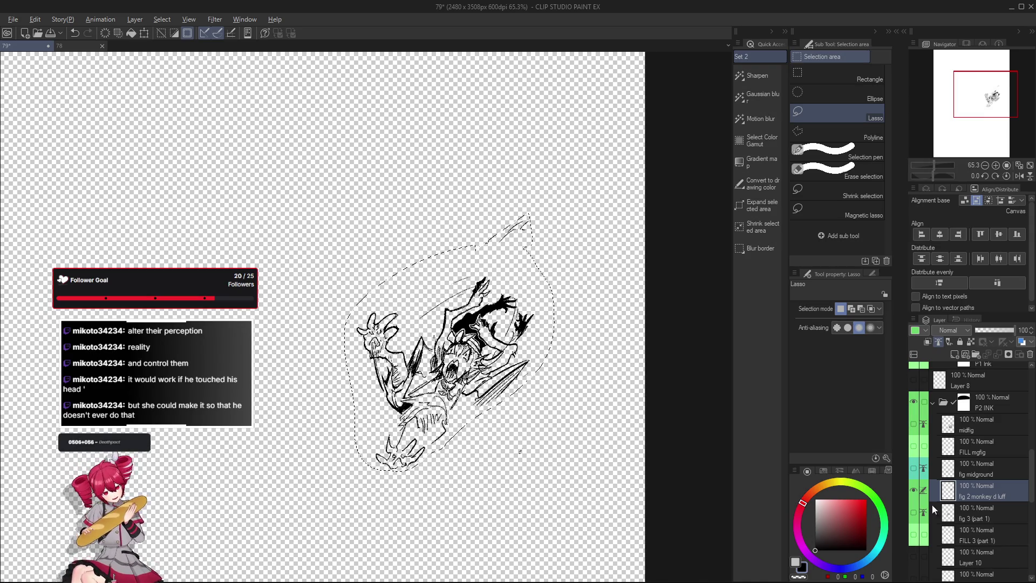
left_click(912, 492, "alt")
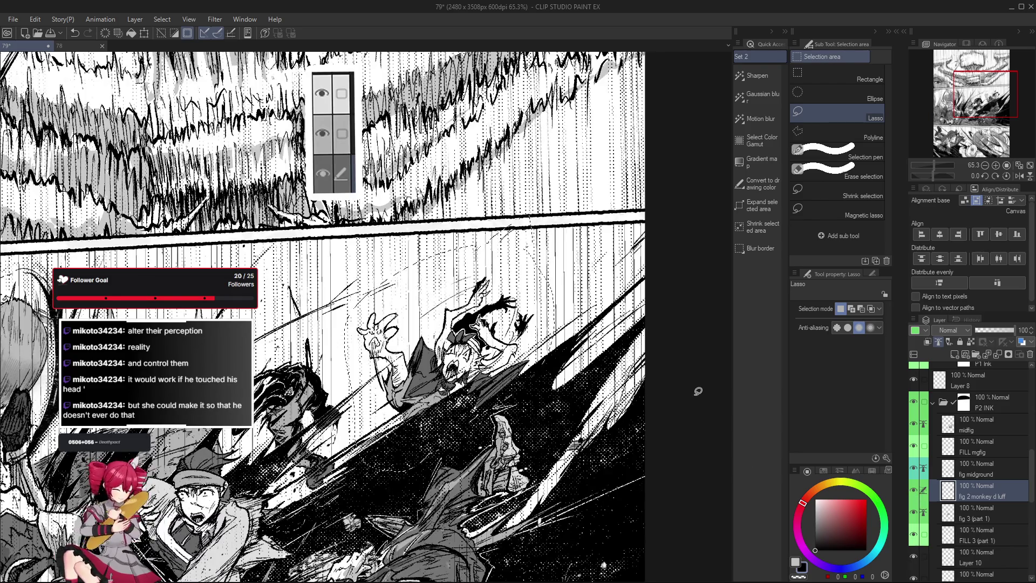
Scale the selected figure to 88% on the 40-60-90 Copy layer.
scroll(670, 424, "down", 1)
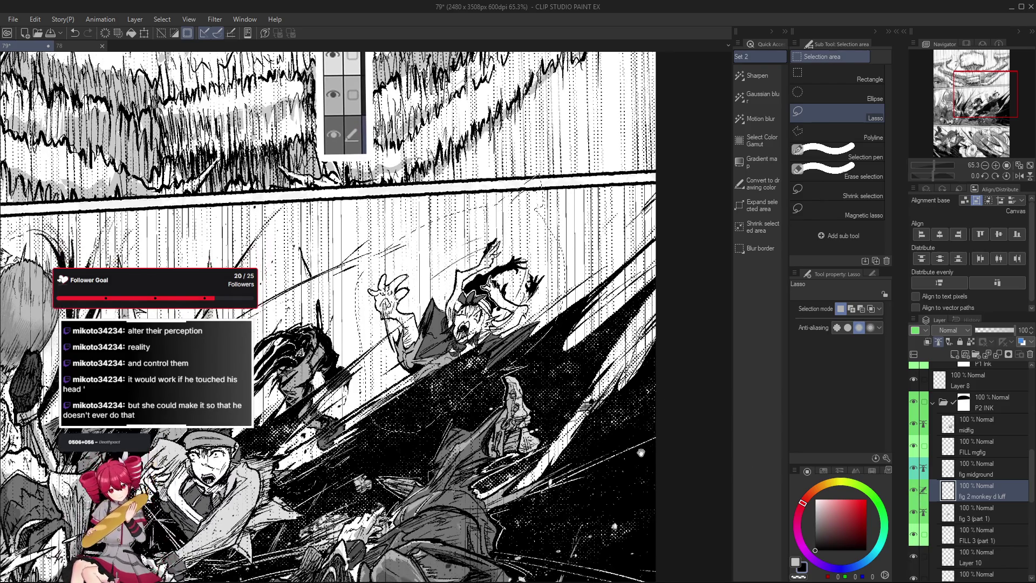
scroll(981, 479, "up", 3)
scroll(981, 479, "up", 3)
left_click(989, 520)
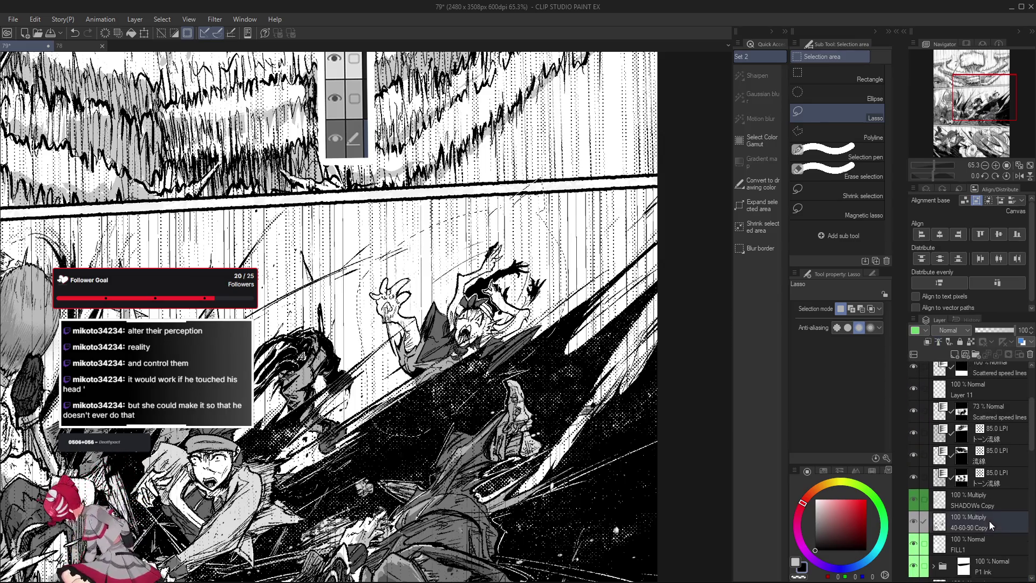
key("ctrl+t")
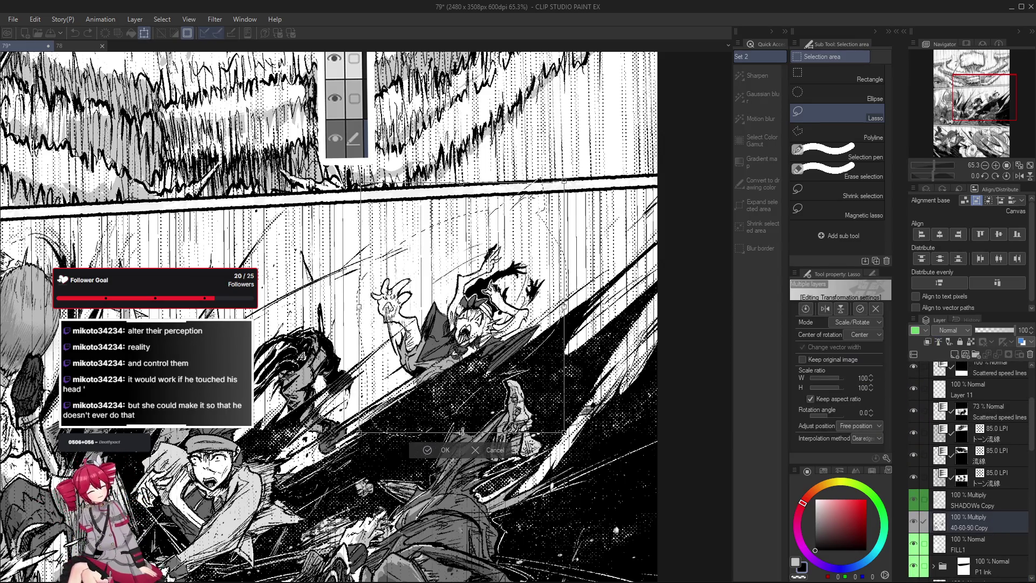
left_click_drag(462, 436, 462, 405)
key("Return")
Rotate the figure by 3°, clear the selection and save the page.
scroll(557, 471, "down", 2)
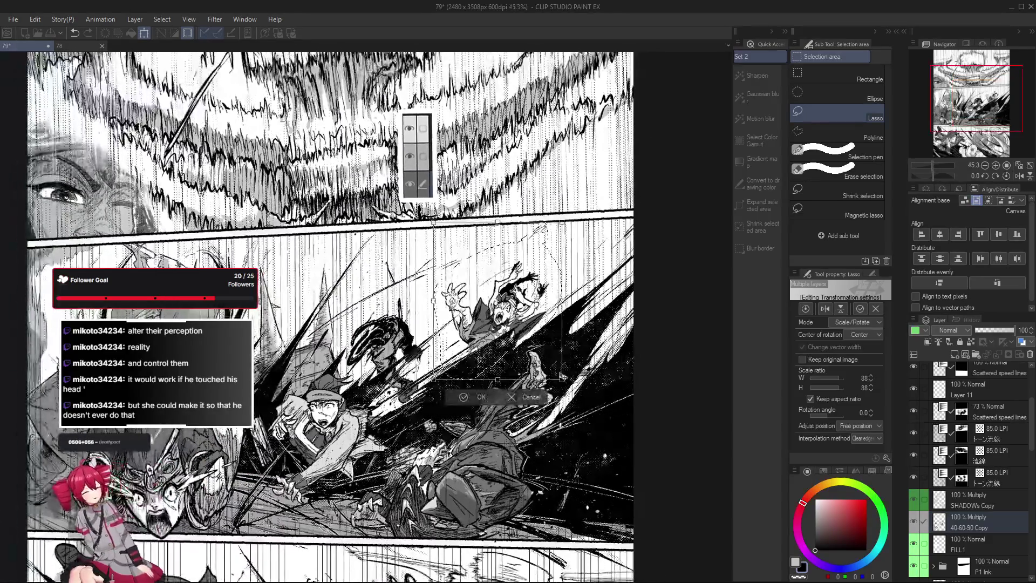
key("ctrl+t")
mouse_move(564, 389)
left_mouse_down()
mouse_move(538, 370)
mouse_move(551, 377)
left_mouse_up()
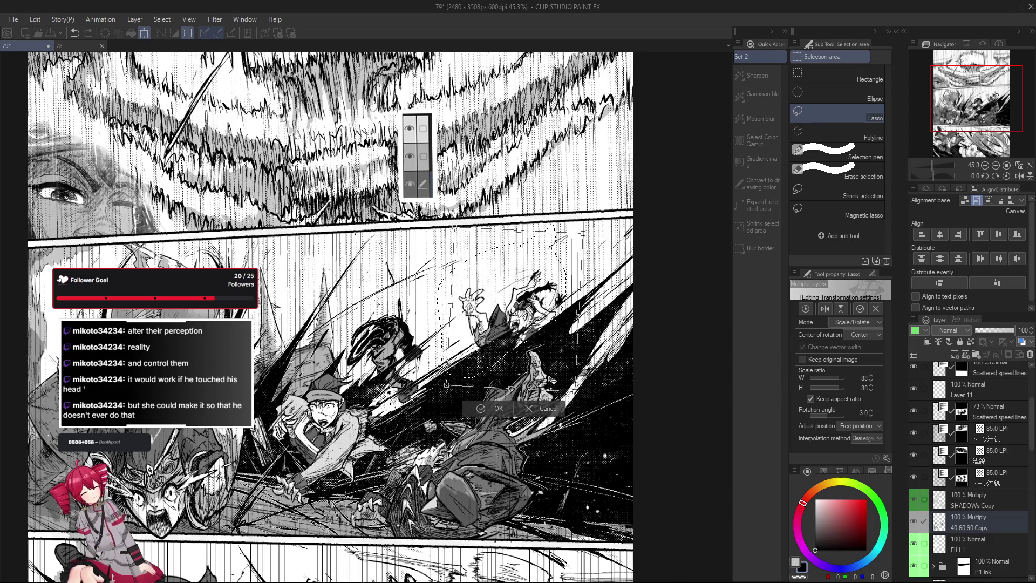
key("Return")
key("ctrl+d")
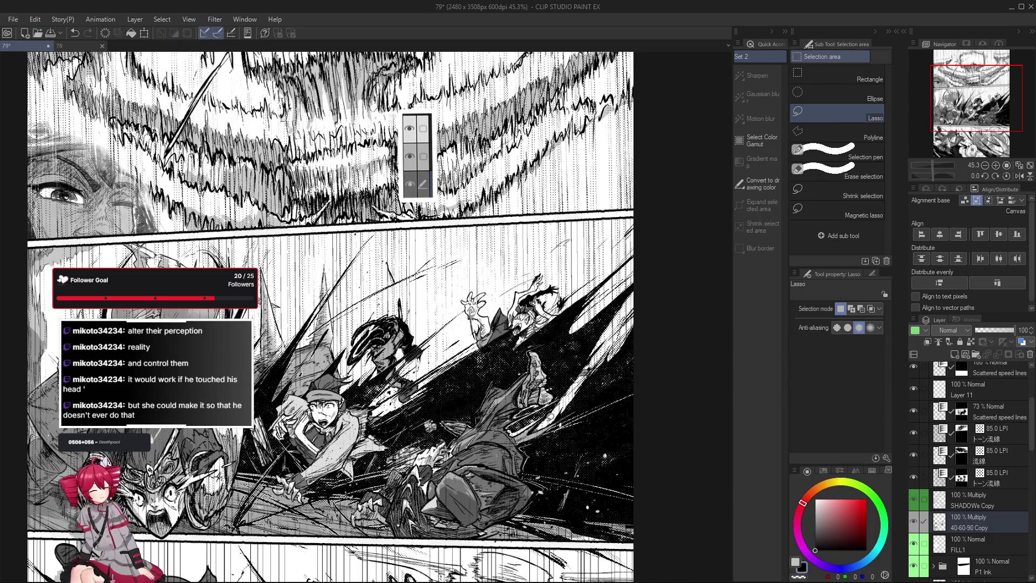
key("ctrl+s")
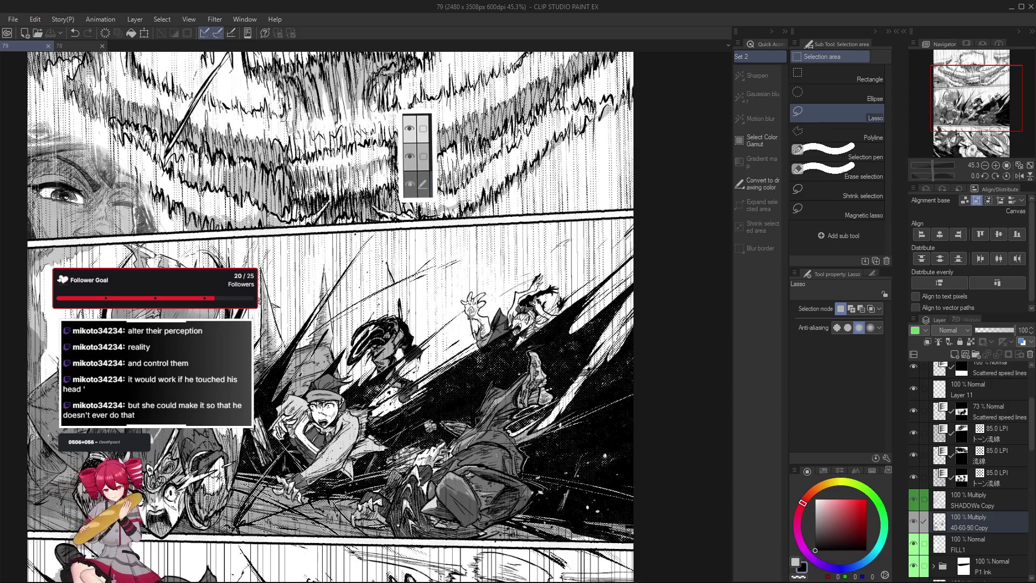
Step through the 40-60-90 Copy, FILL mgfig and fig 3 (part 1) layers.
left_click(964, 519)
scroll(968, 533, "down", 3)
scroll(987, 507, "down", 2)
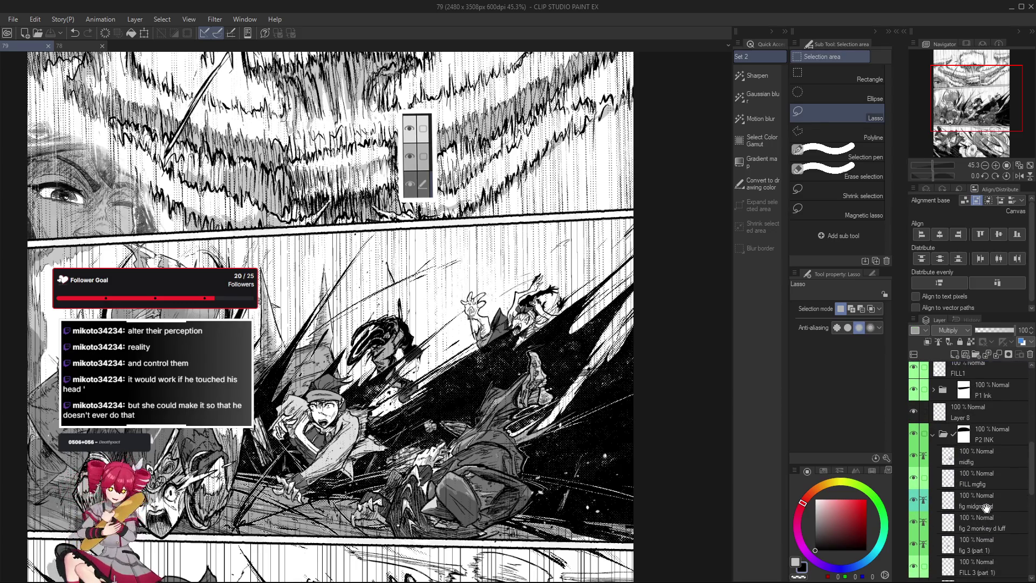
left_click(914, 480)
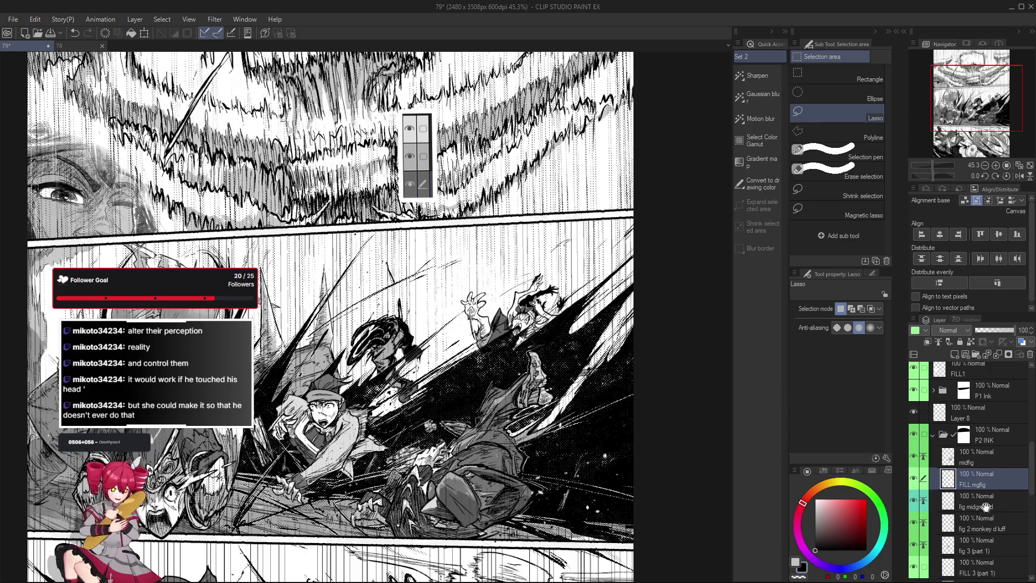
scroll(984, 507, "down", 3)
scroll(985, 506, "down", 1)
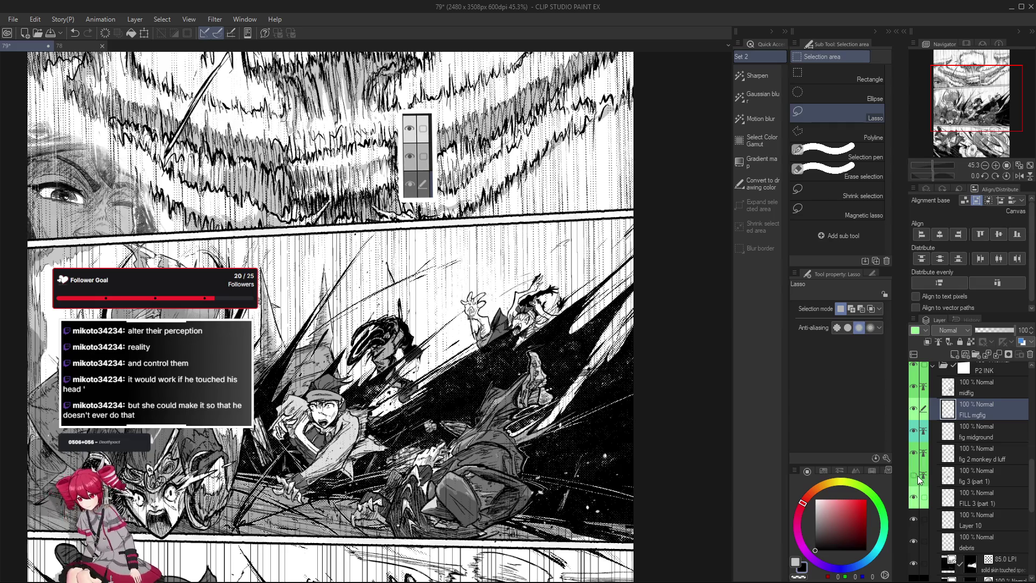
left_click(987, 473)
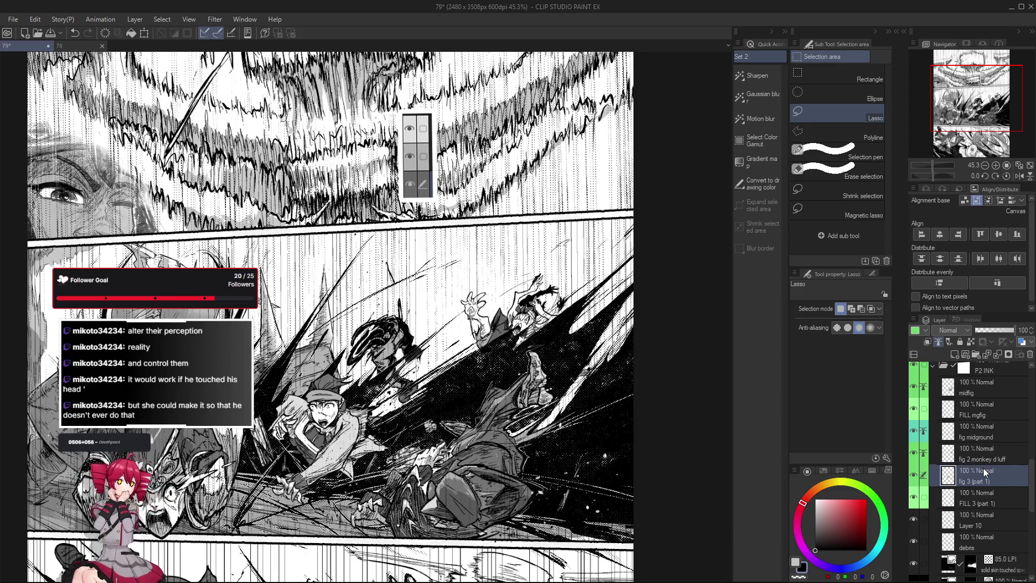
Check a Multiply shading layer, then make FILL 3 (part 1) active and visible.
scroll(985, 472, "up", 4)
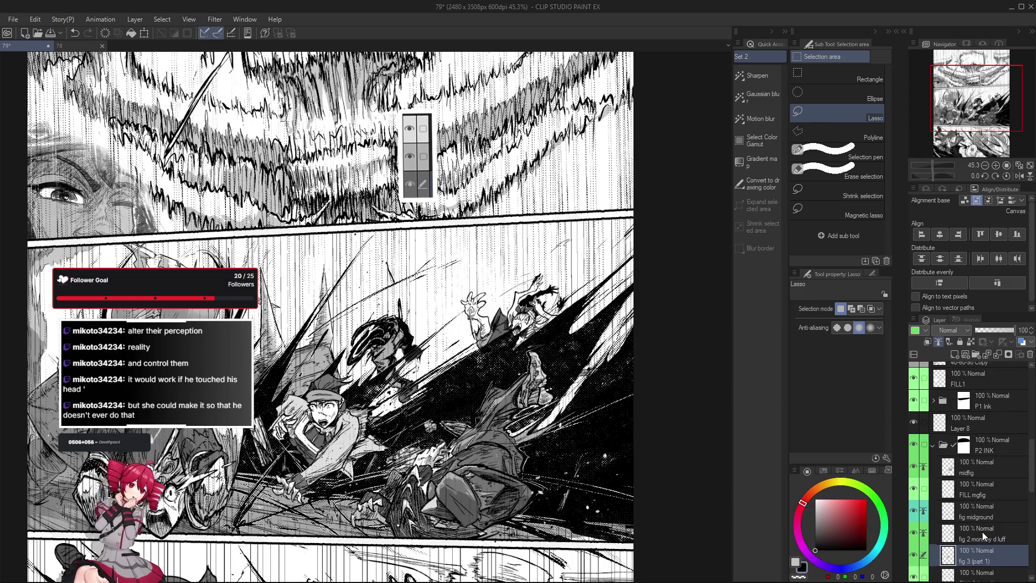
scroll(968, 513, "up", 4)
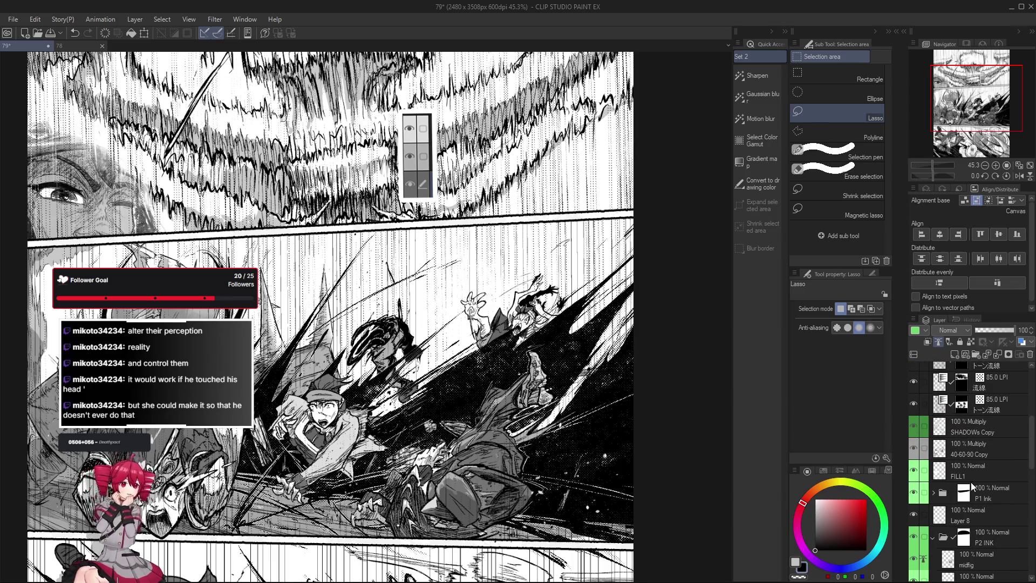
left_click(983, 445)
scroll(998, 445, "down", 5)
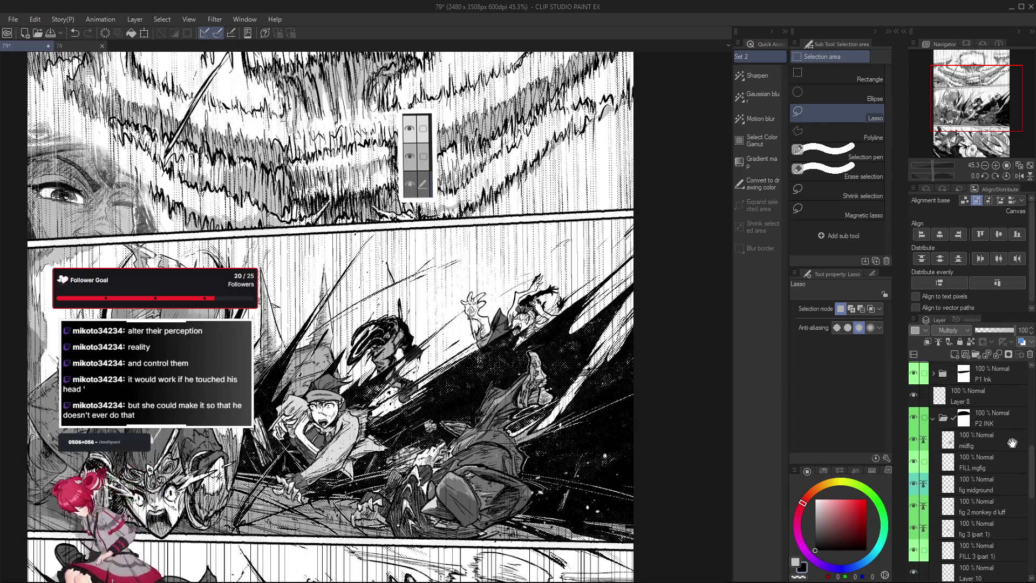
scroll(996, 467, "down", 3)
left_click(979, 480)
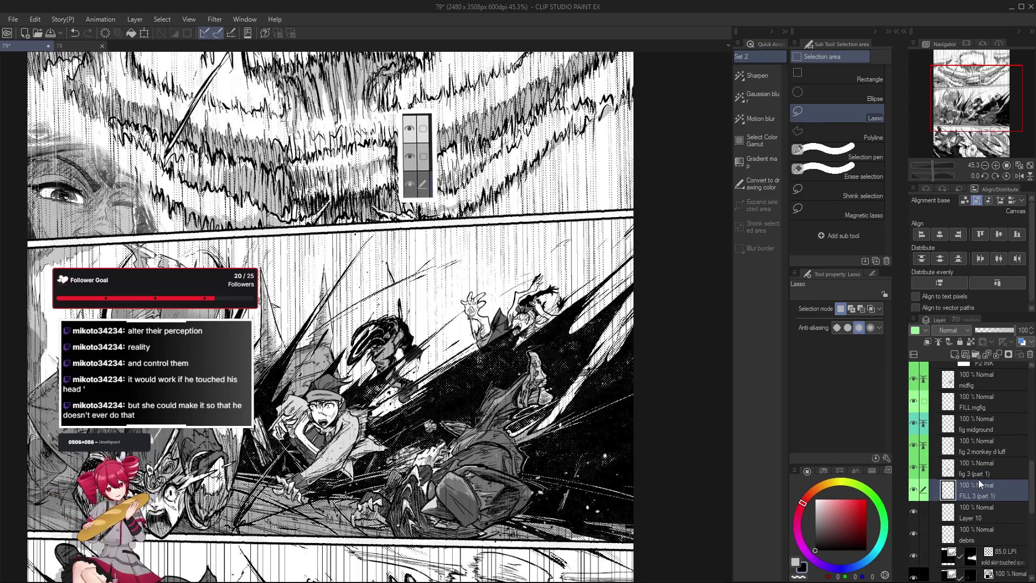
left_click(914, 491)
scroll(917, 486, "up", 2)
Check fig midground and legend fig 3 (part 2), finishing on fig 2 monkey d luff.
left_click(921, 469)
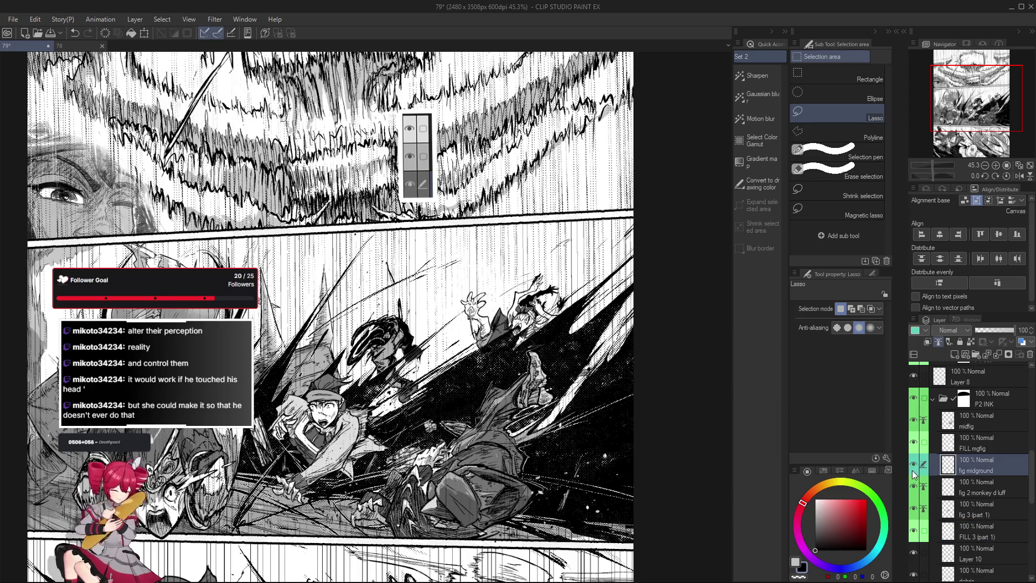
scroll(966, 464, "down", 2)
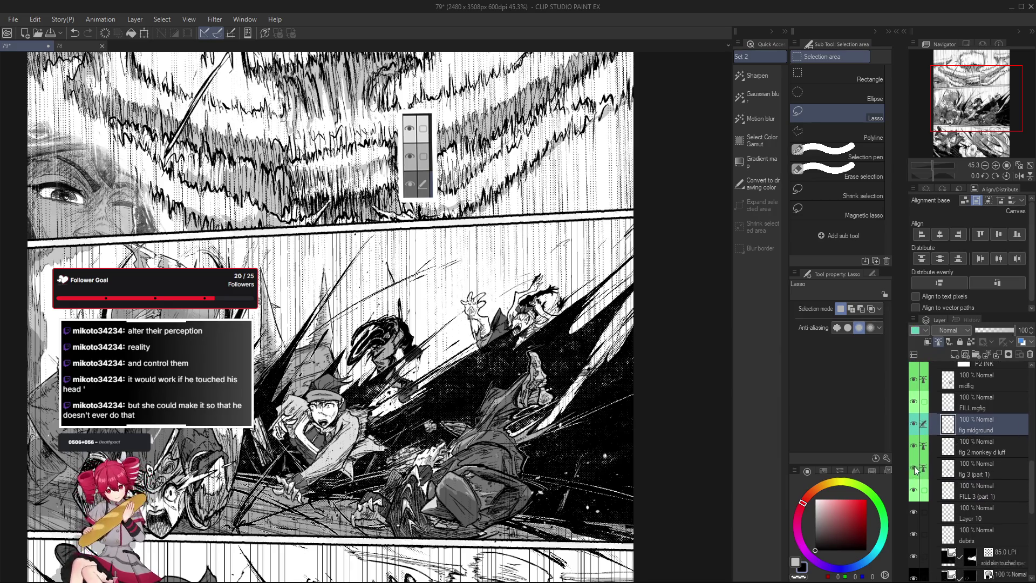
scroll(917, 471, "down", 3)
scroll(961, 491, "down", 3)
scroll(979, 507, "down", 2)
left_click(979, 513)
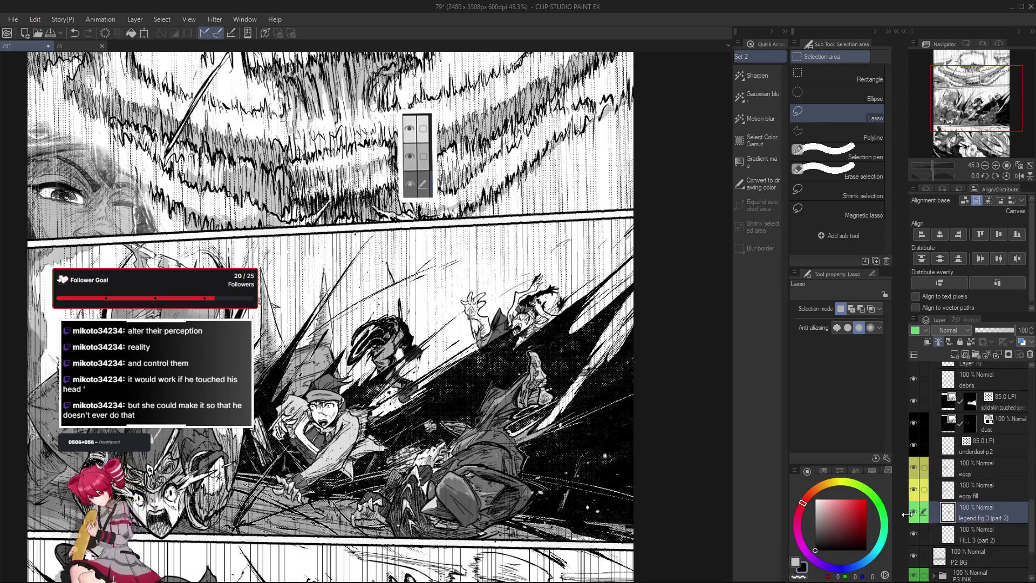
scroll(971, 486, "up", 5)
scroll(989, 464, "up", 2)
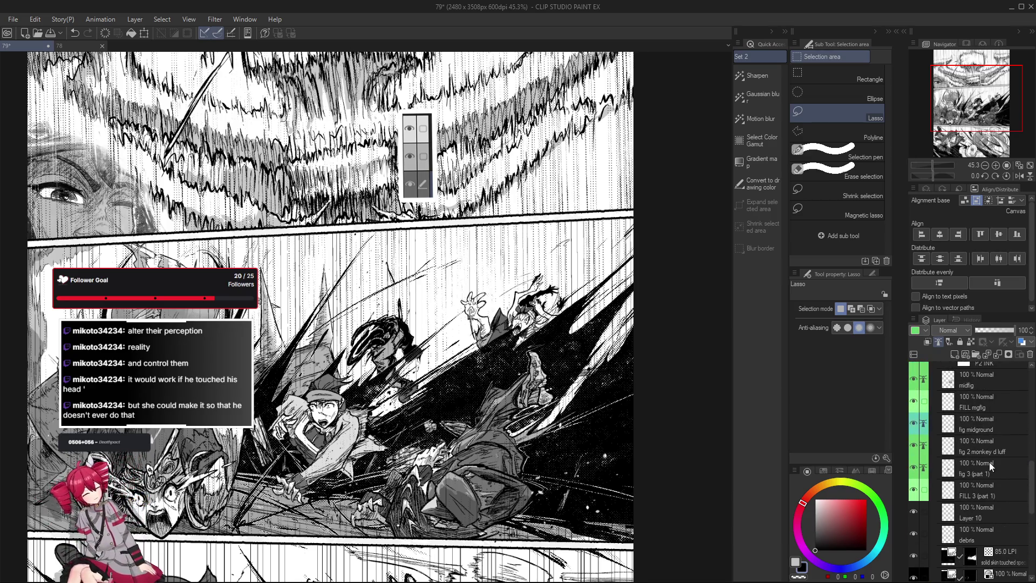
left_click(1008, 449)
Pick the Pumpkin Pen, zoom to 296.7% on the girl's hand, and tilt the canvas.
scroll(522, 316, "up", 3)
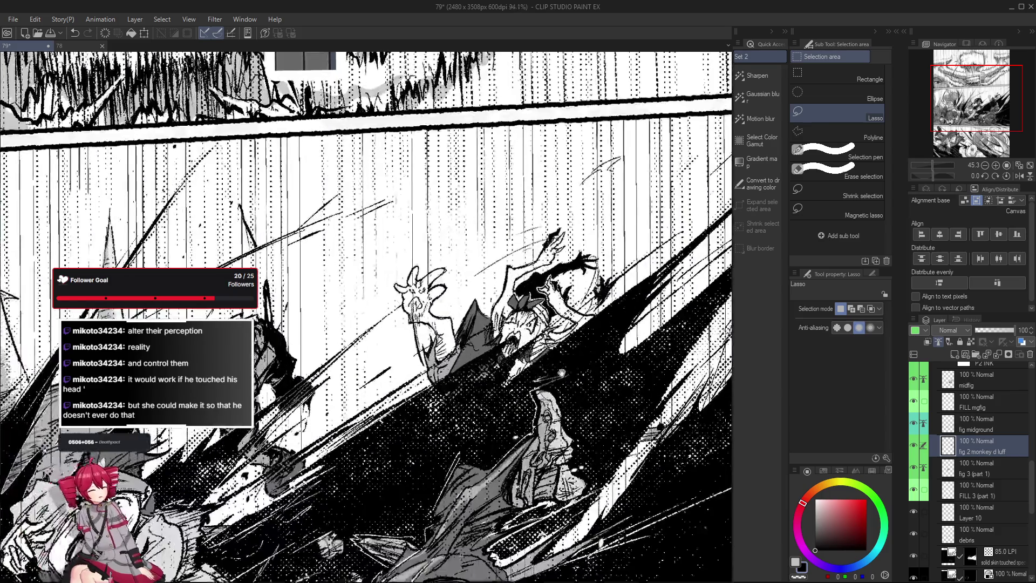
scroll(522, 316, "up", 2)
key("p")
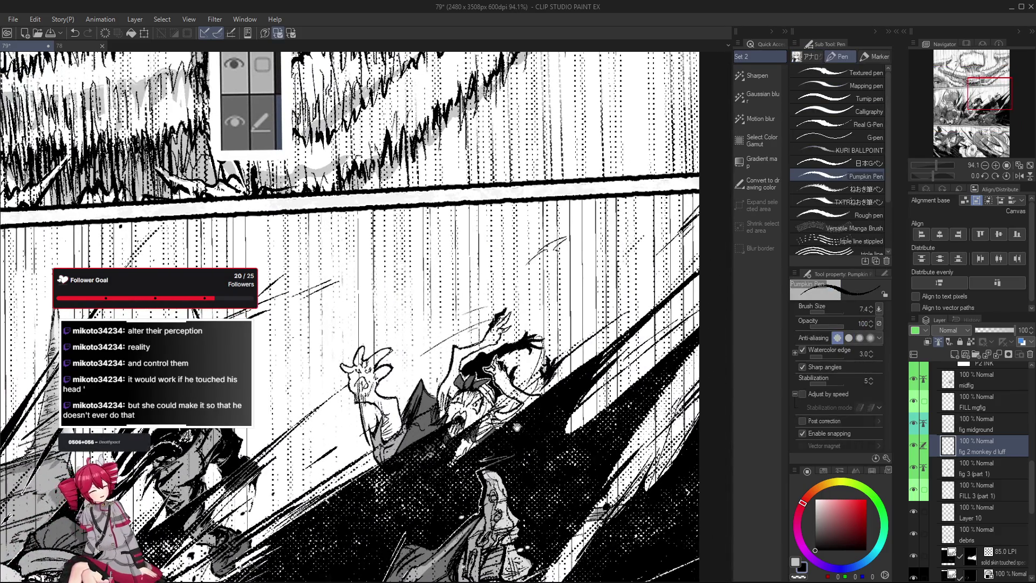
scroll(590, 458, "up", 2)
scroll(577, 467, "up", 1)
scroll(568, 476, "up", 1)
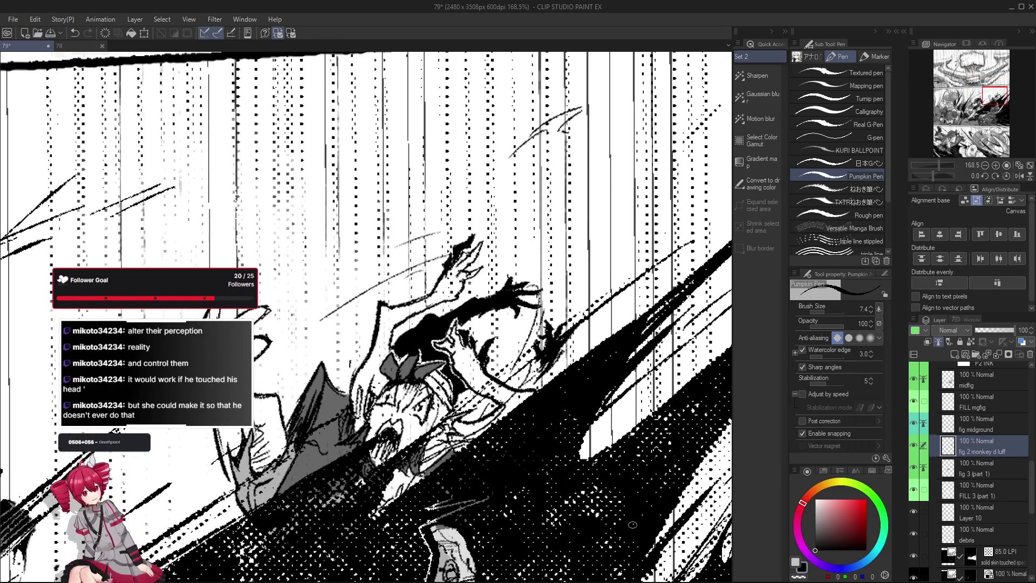
left_click_drag(568, 476, 518, 421)
scroll(469, 374, "up", 3)
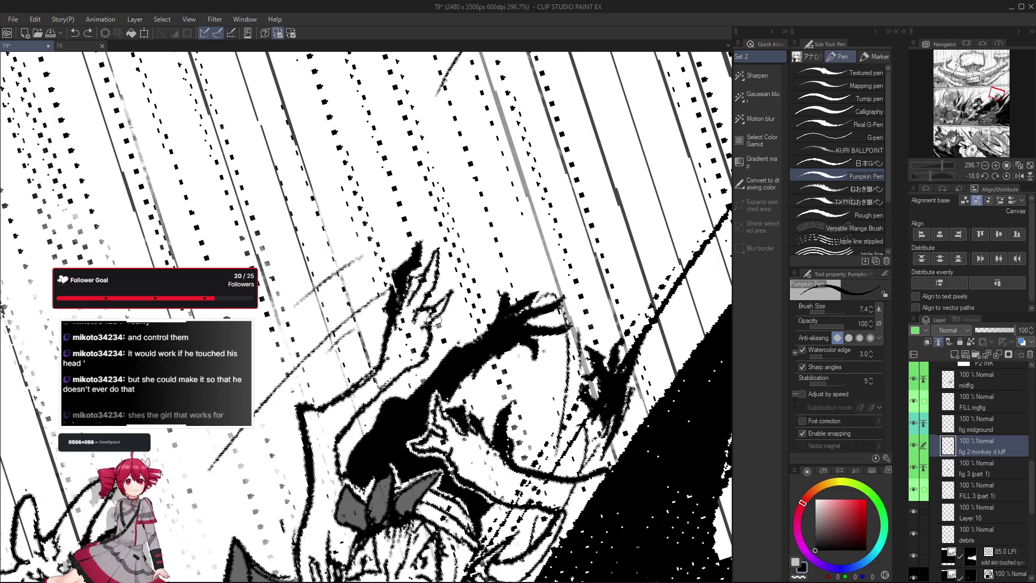
left_click_drag(450, 293, 495, 480)
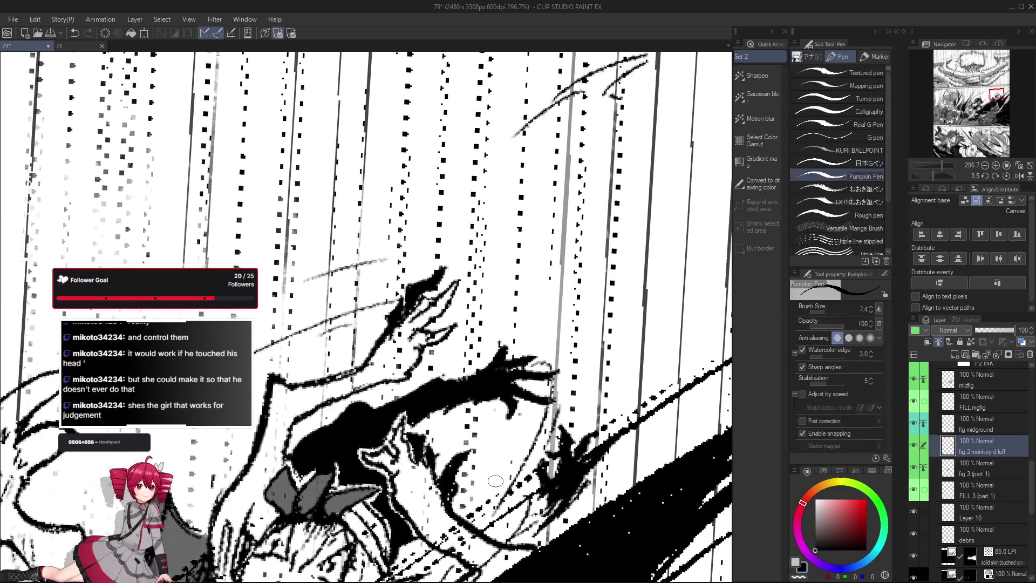
key("e")
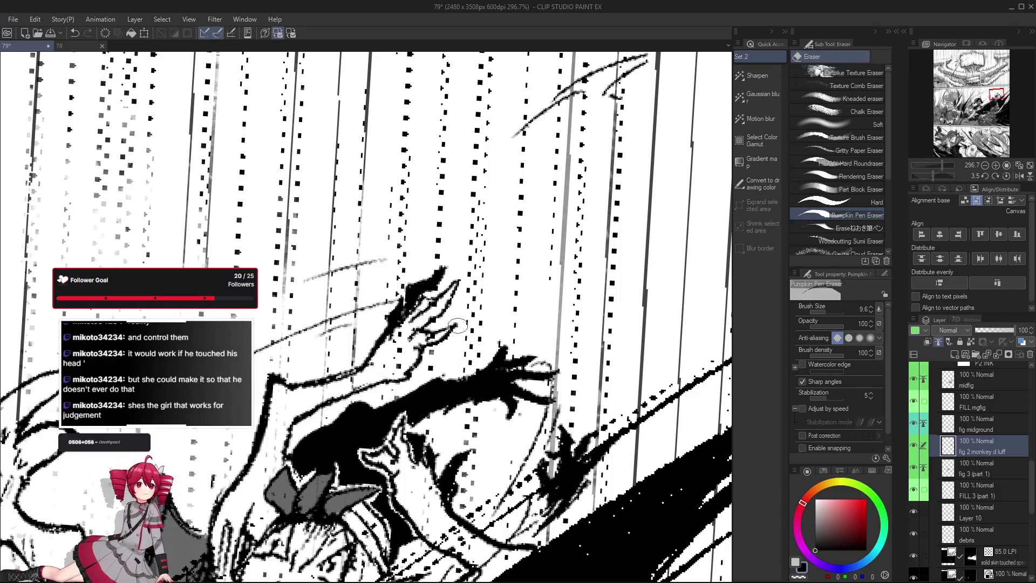
left_click_drag(457, 337, 443, 364)
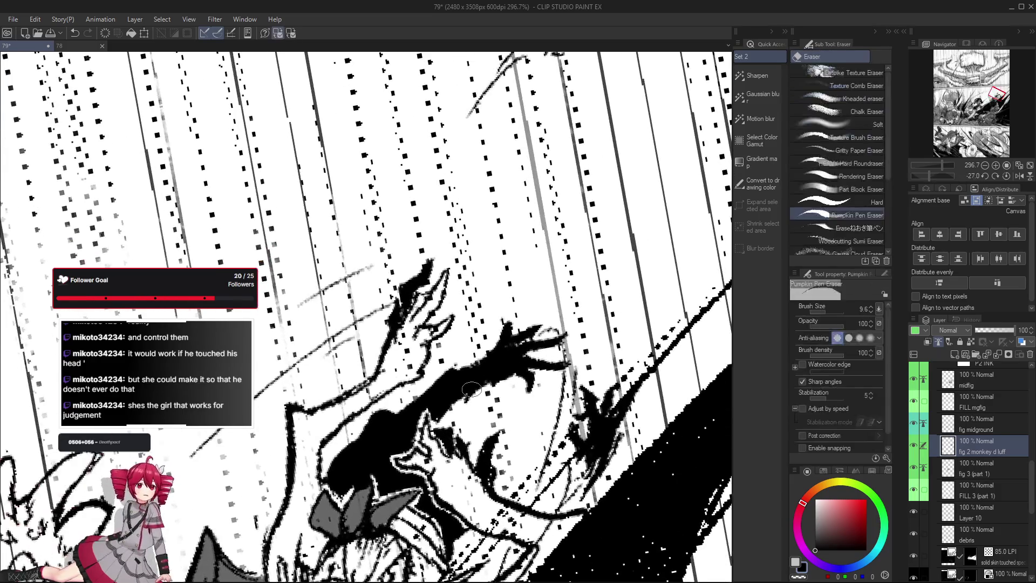
key("p")
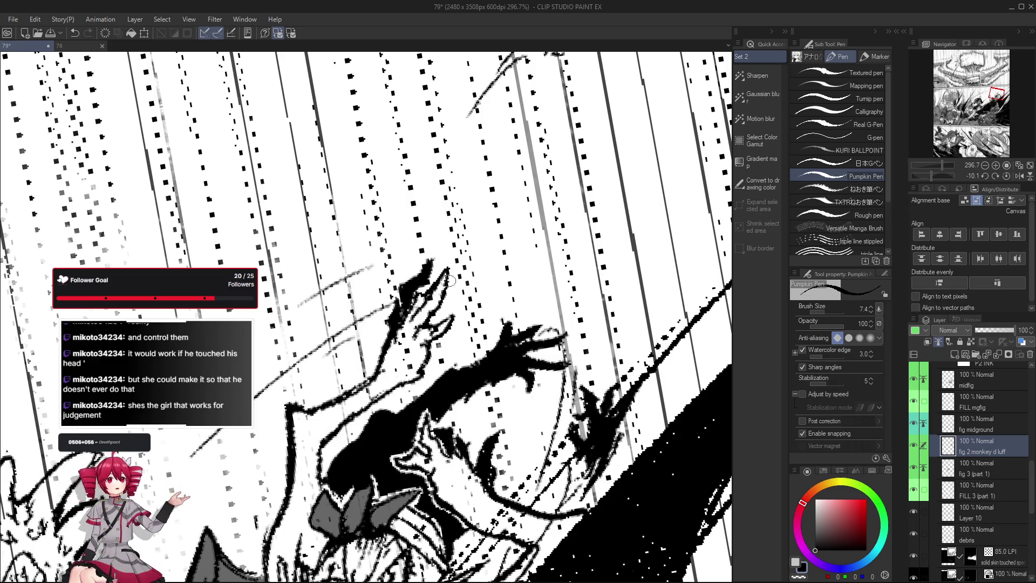
Reset the canvas rotation to upright and bring the falling figures back into view.
key("ctrl+0")
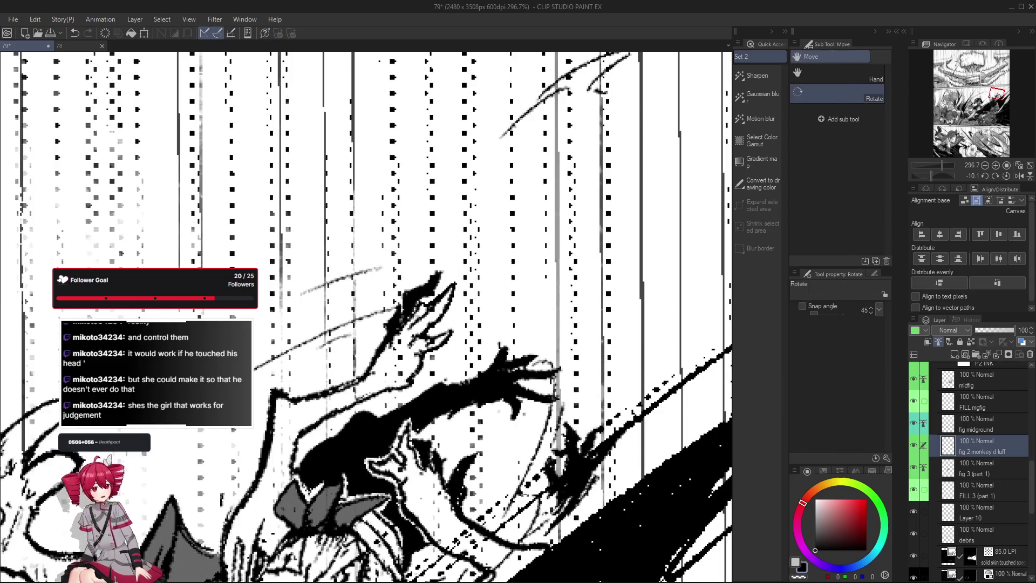
scroll(529, 432, "down", 1)
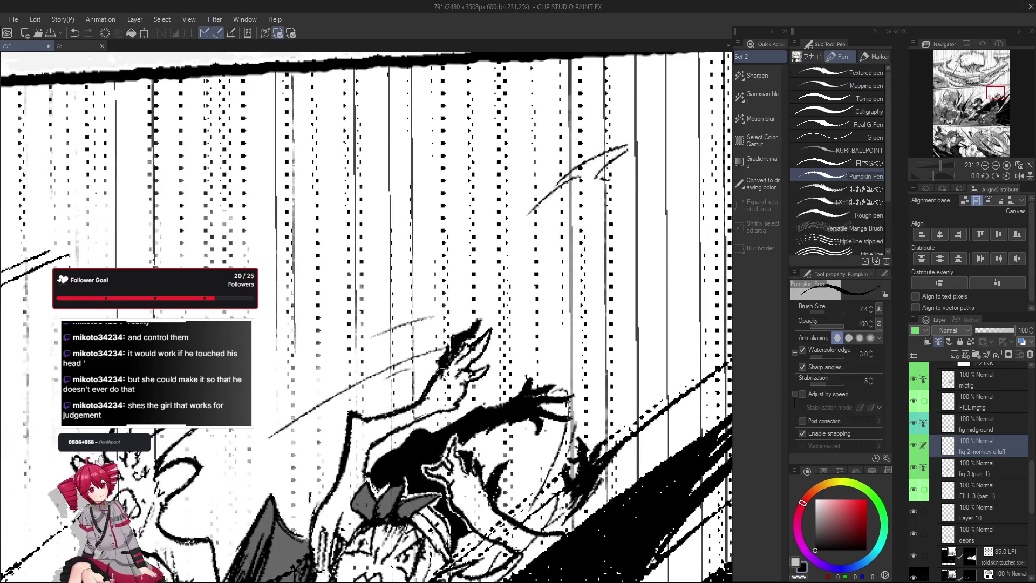
scroll(553, 471, "down", 4)
left_click_drag(552, 471, 541, 436)
scroll(432, 410, "up", 2)
Undo the last stroke with the Pumpkin Pen Eraser active, then return to the Pumpkin Pen.
key("e")
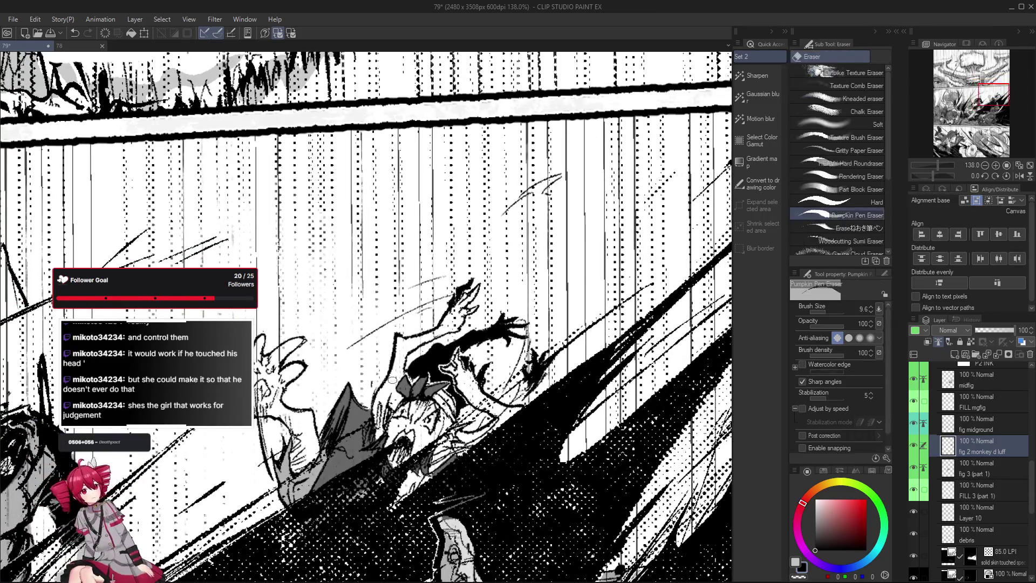
key("ctrl+z")
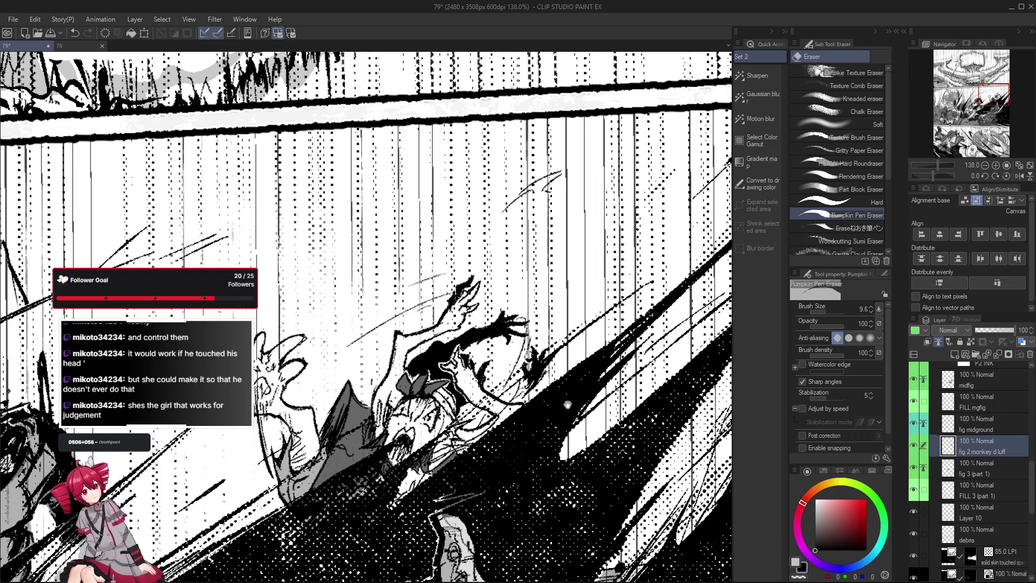
scroll(630, 464, "down", 3)
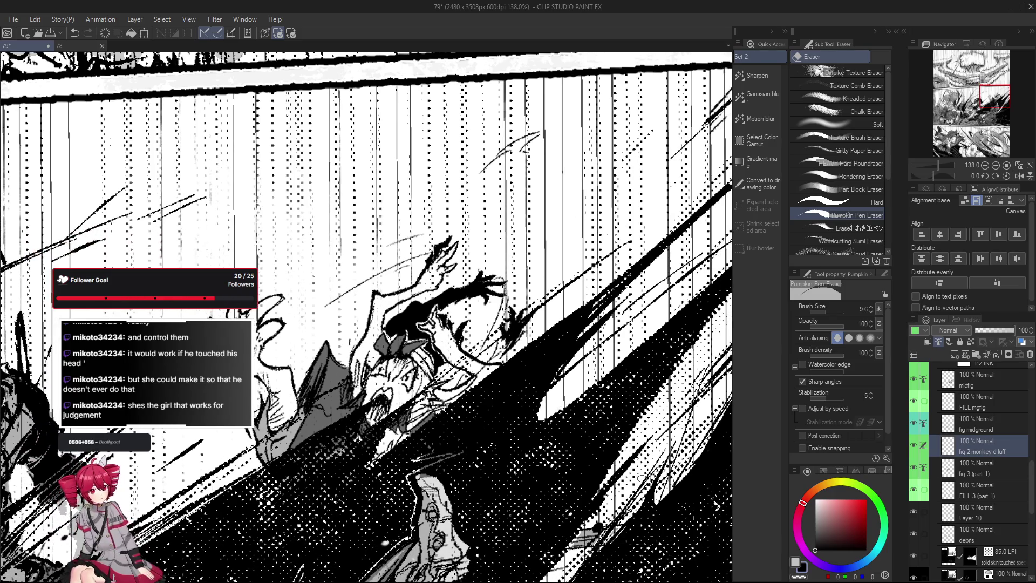
key("p")
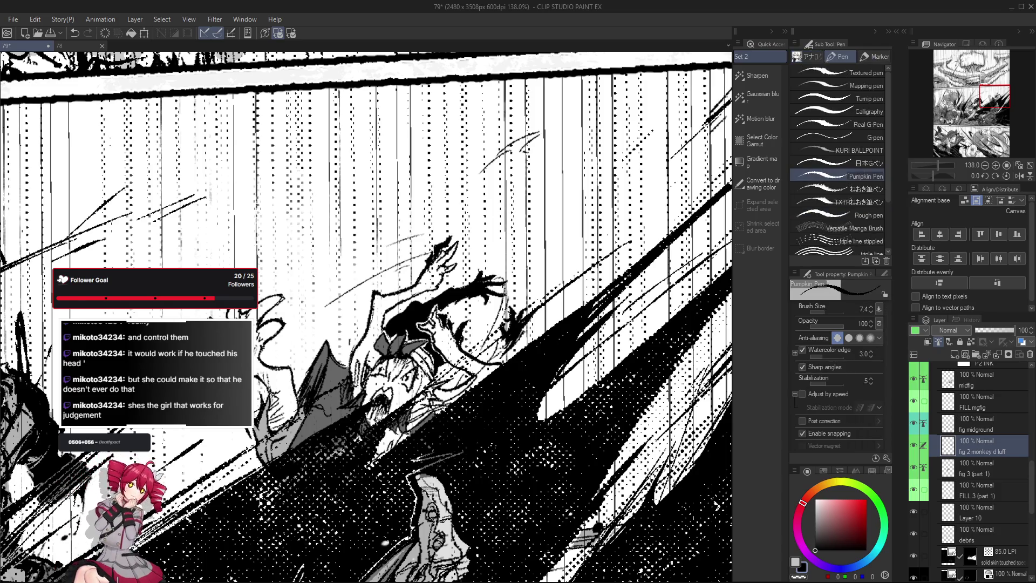
scroll(334, 381, "up", 1)
scroll(335, 382, "up", 1)
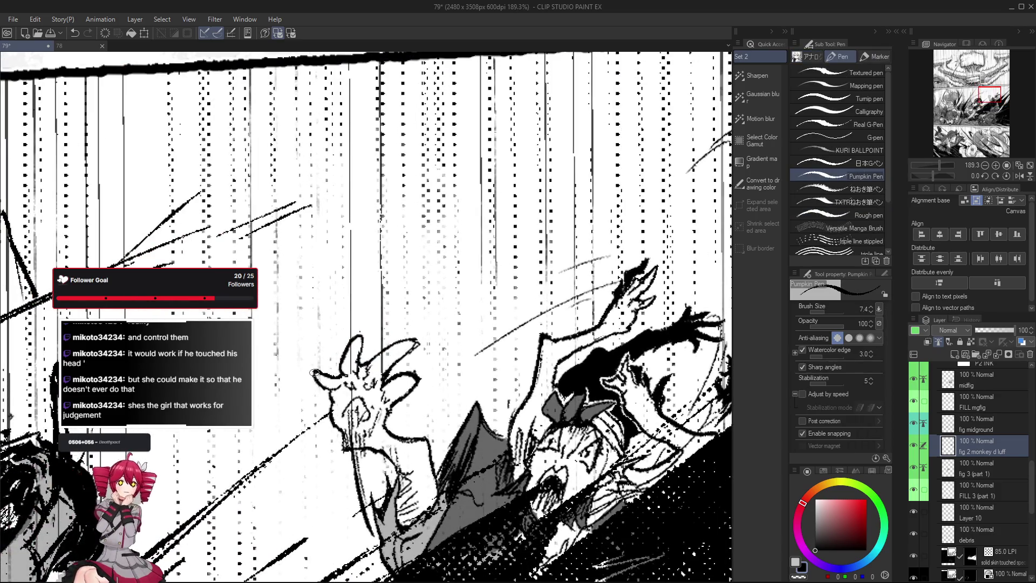
scroll(318, 375, "down", 1)
scroll(342, 386, "down", 1)
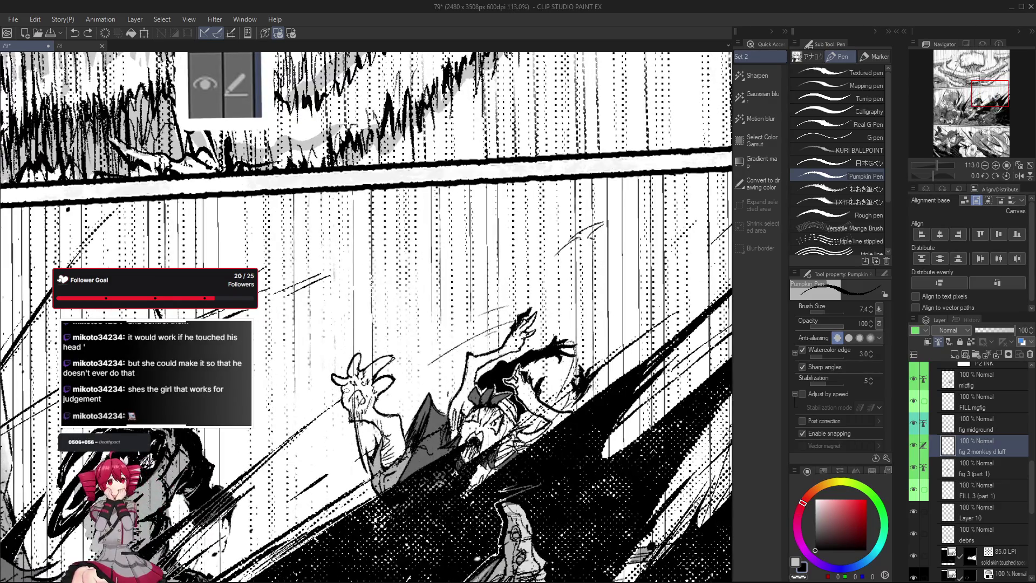
scroll(346, 390, "up", 2)
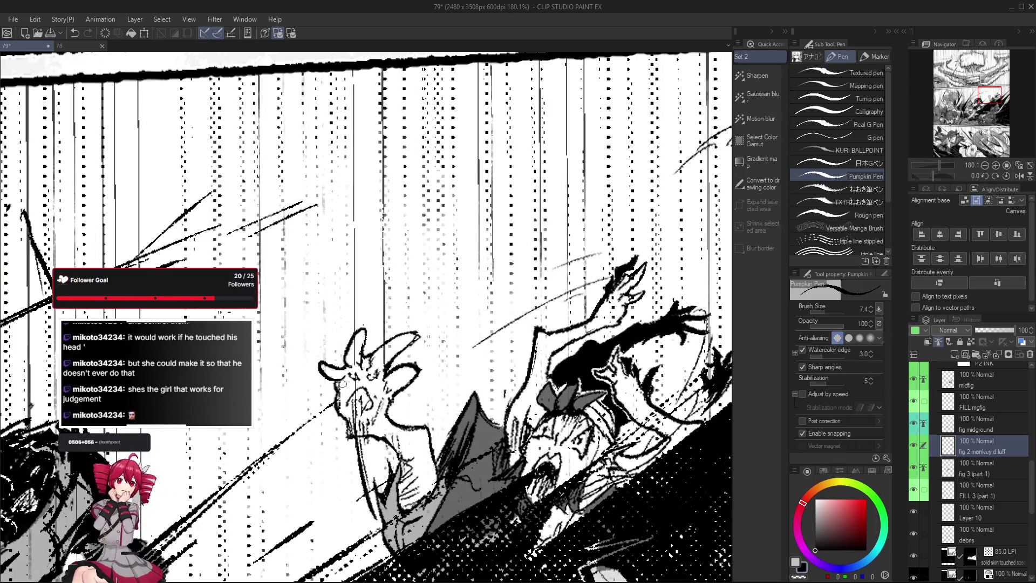
scroll(342, 384, "down", 1)
scroll(355, 408, "down", 1)
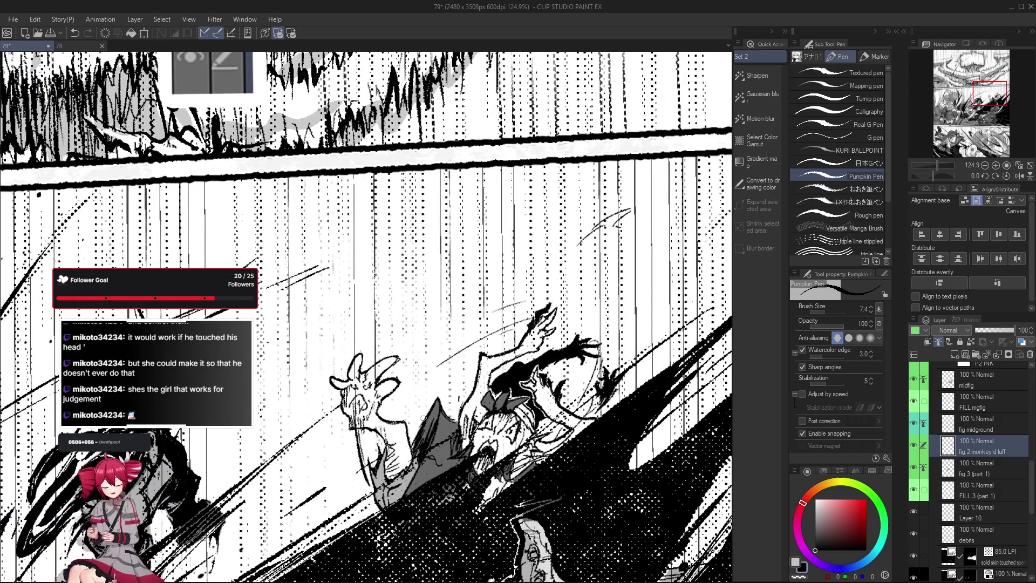
scroll(352, 399, "up", 2)
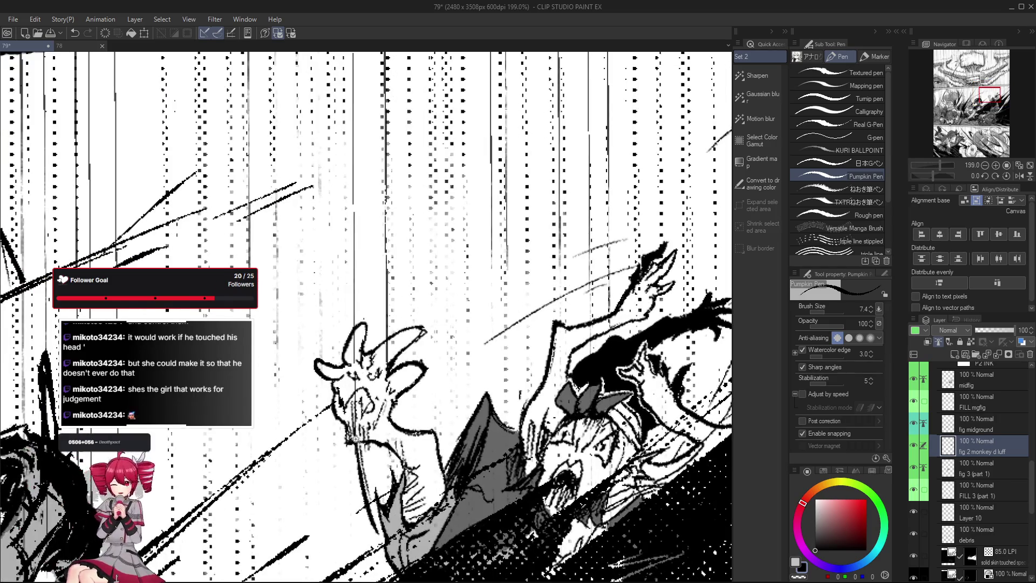
scroll(339, 393, "down", 1)
scroll(400, 405, "down", 1)
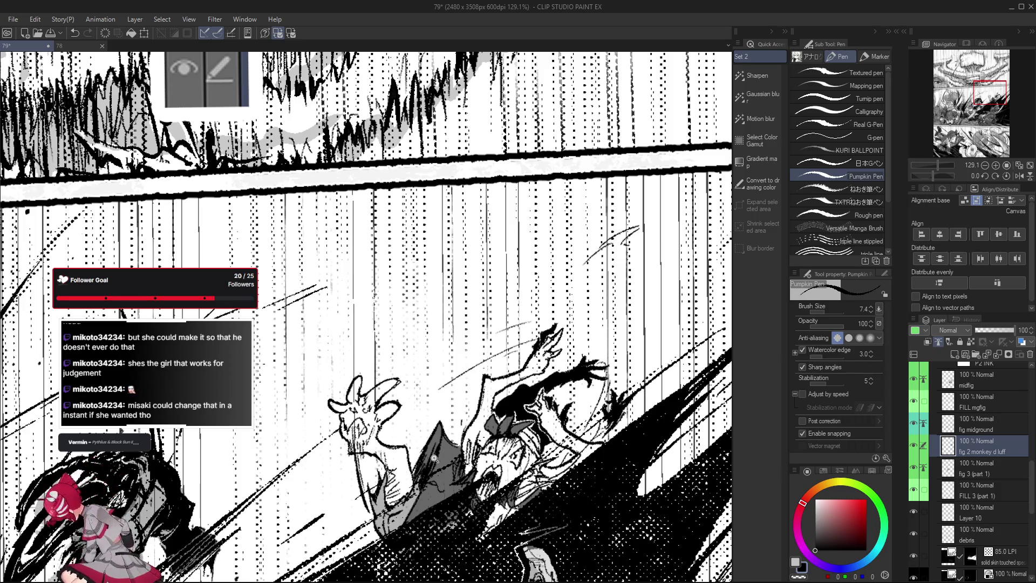
scroll(452, 499, "up", 3)
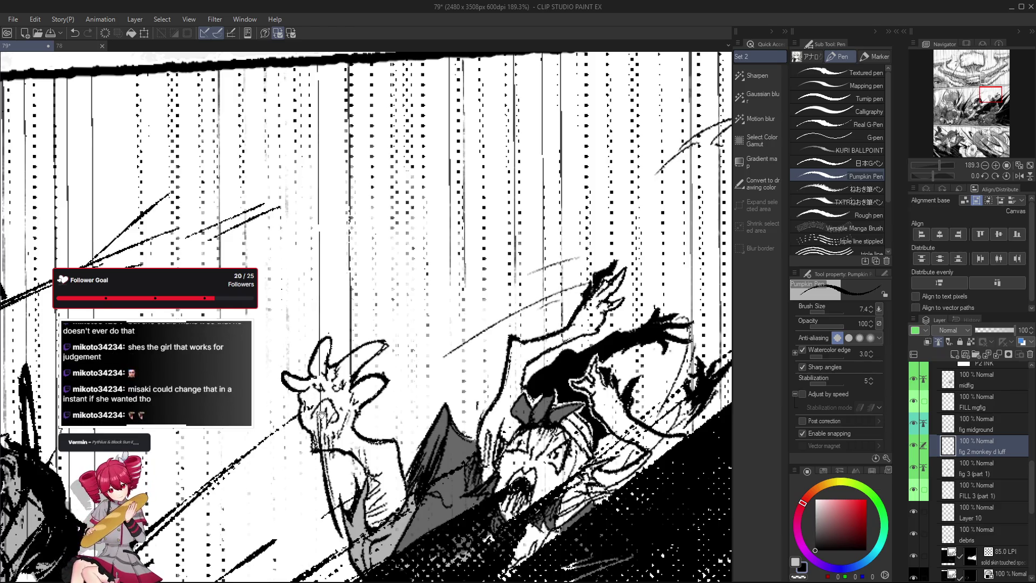
Erase small line details on the falling figure's face with the Pumpkin Pen Eraser, then return to the Pumpkin Pen.
left_click_drag(345, 418, 354, 408)
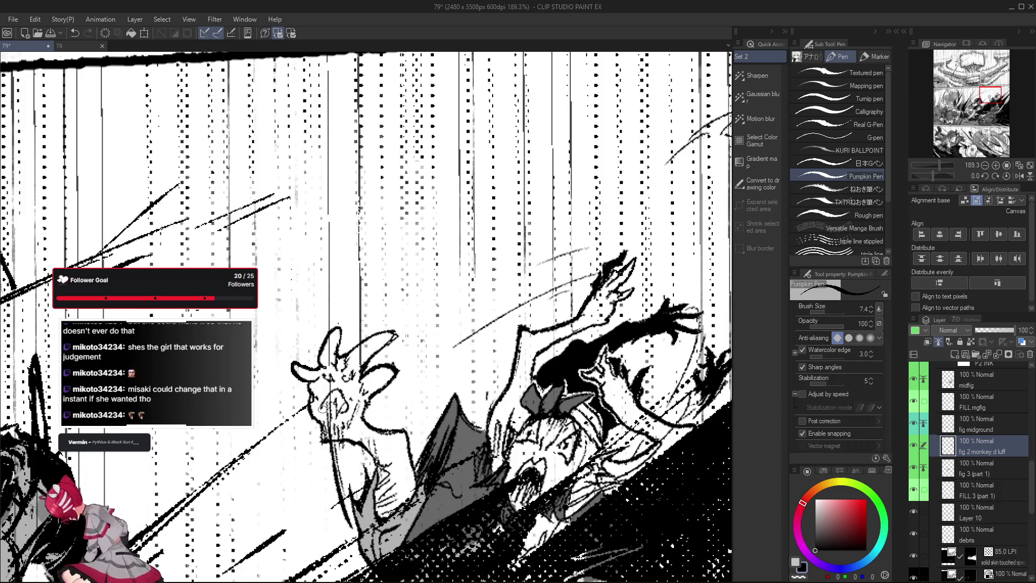
scroll(313, 399, "up", 1)
key("e")
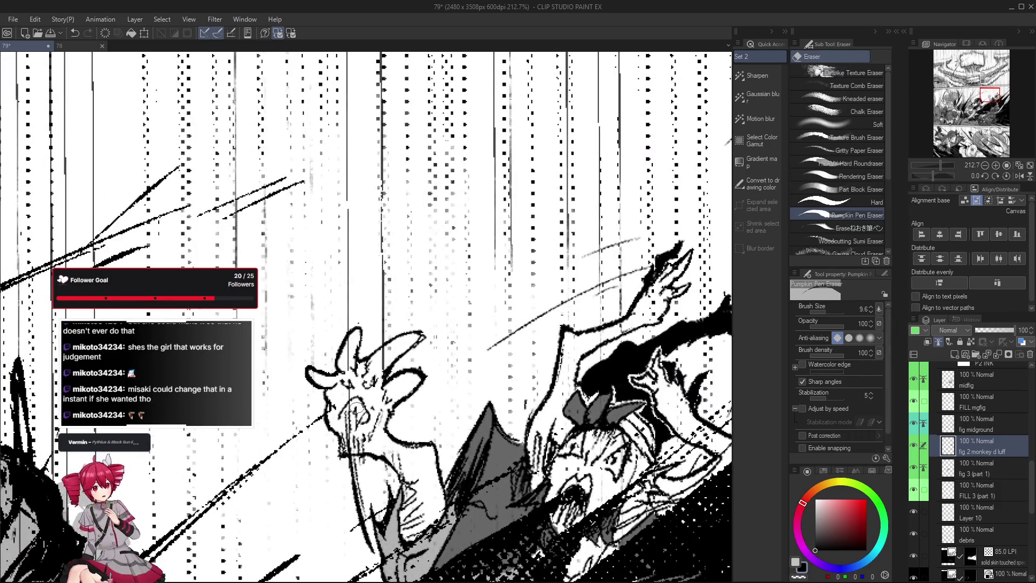
left_click_drag(356, 408, 380, 420)
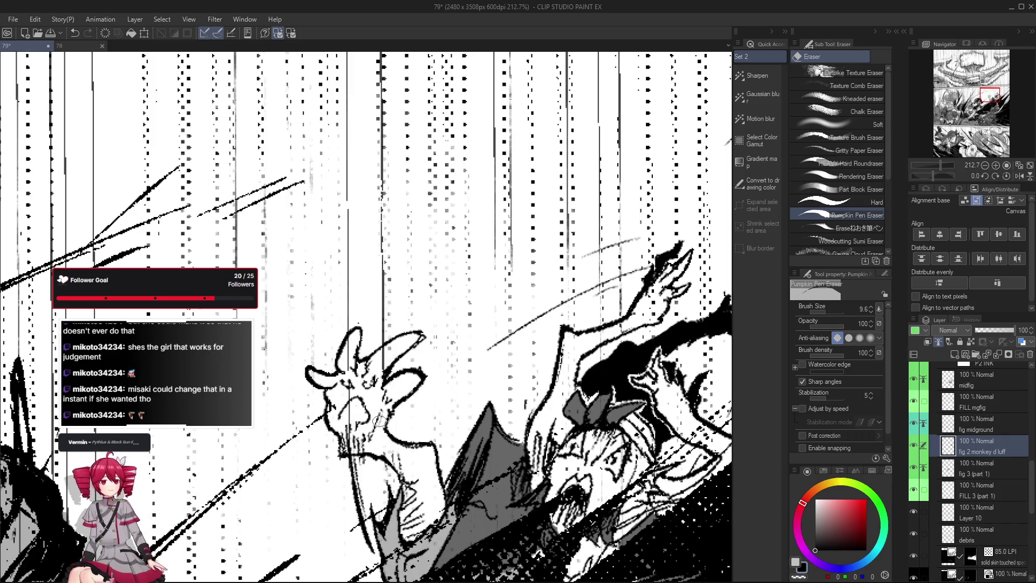
key("p")
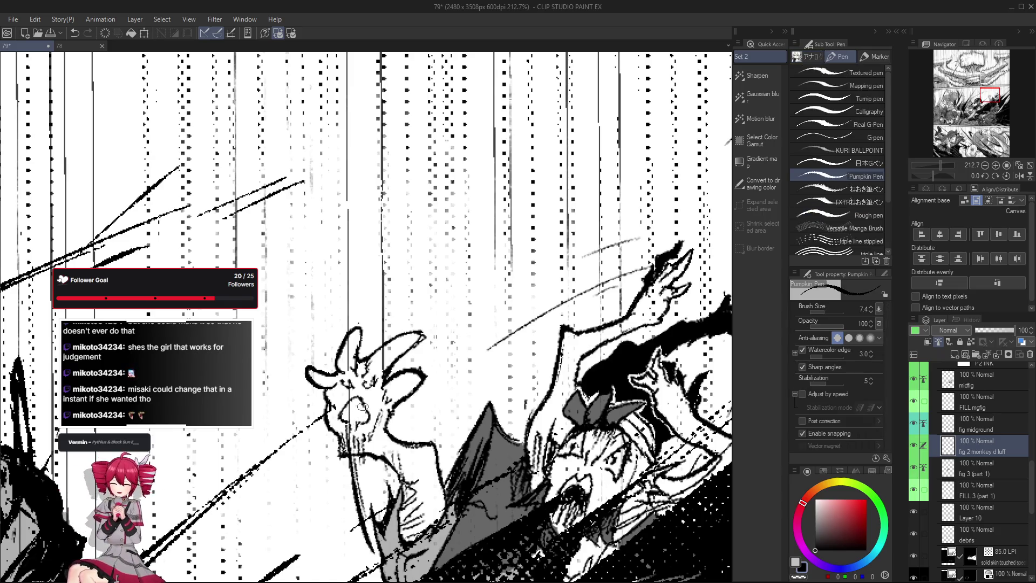
scroll(481, 468, "down", 1)
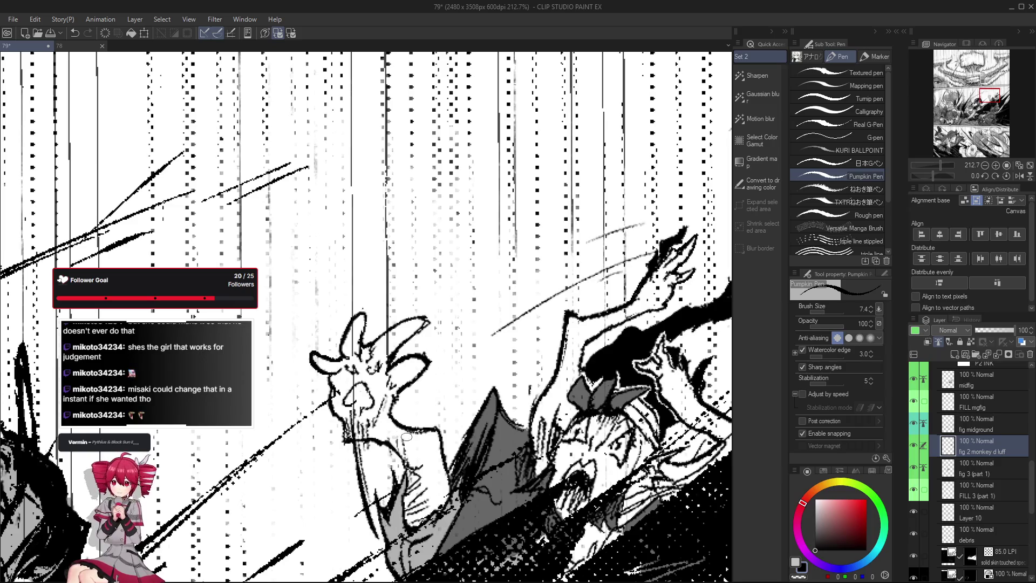
scroll(445, 441, "down", 1)
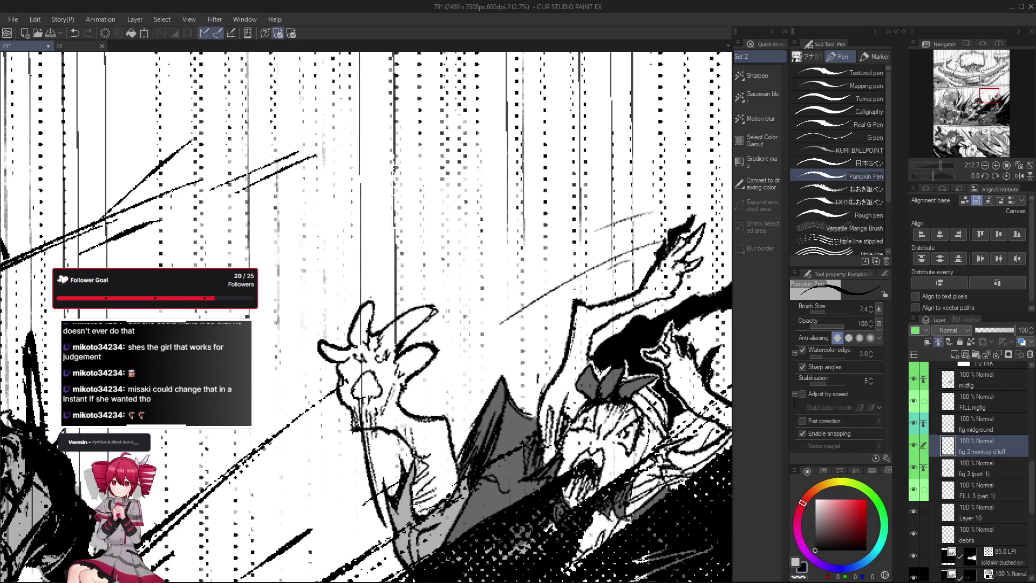
scroll(368, 384, "up", 2)
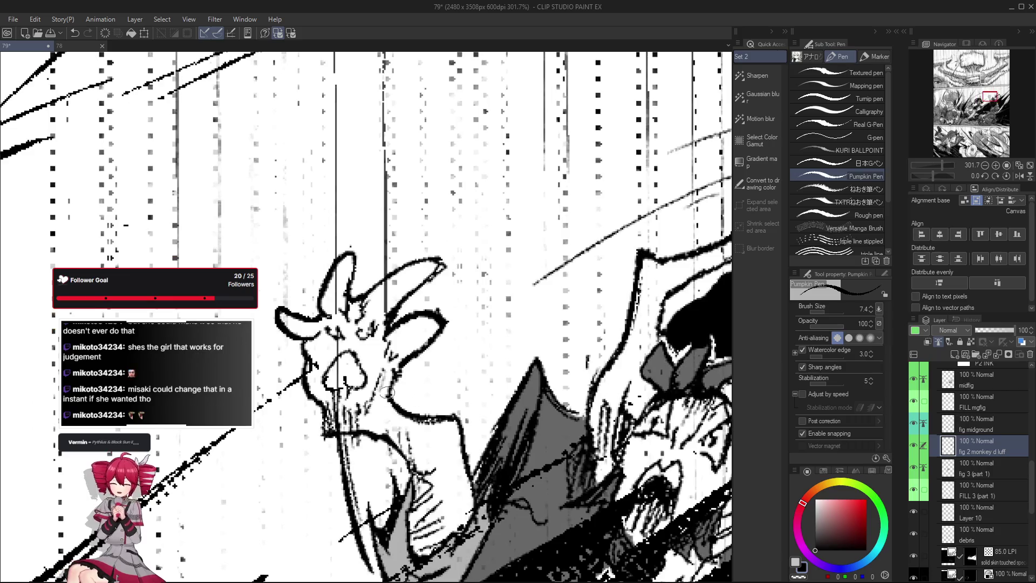
scroll(345, 384, "down", 1)
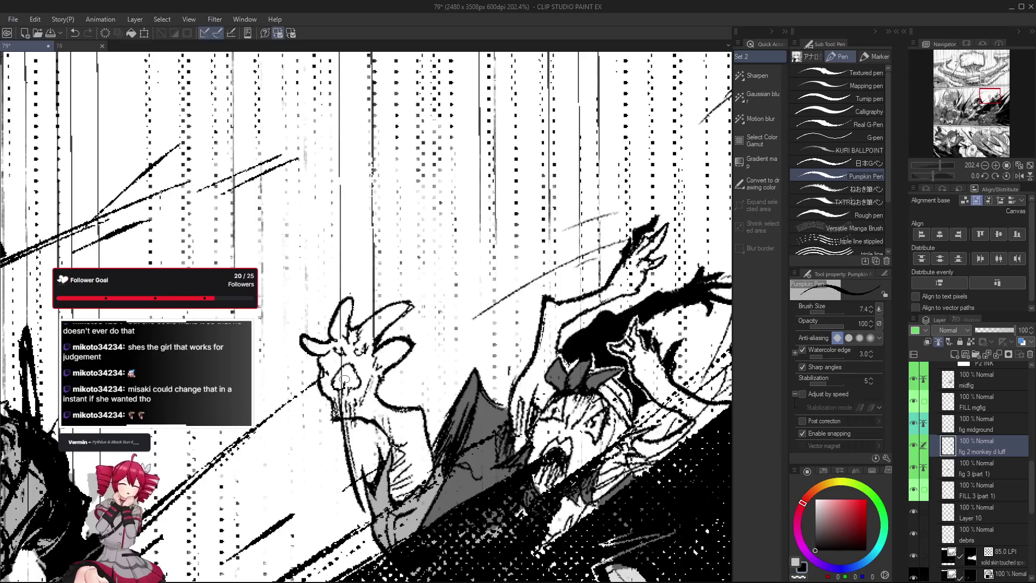
scroll(351, 394, "down", 3)
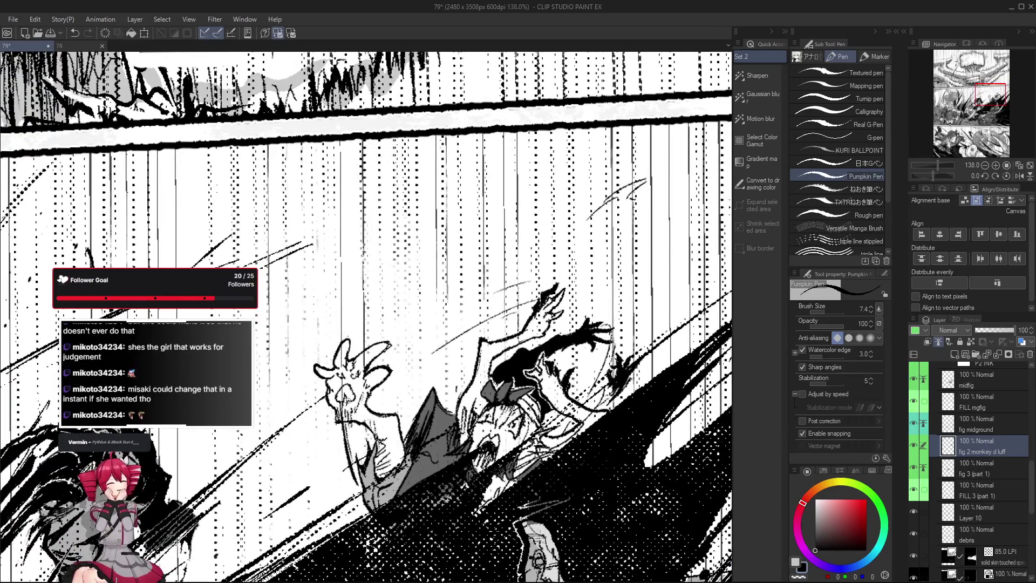
mouse_move(347, 401)
left_mouse_down()
mouse_move(388, 433)
mouse_move(374, 449)
left_mouse_up()
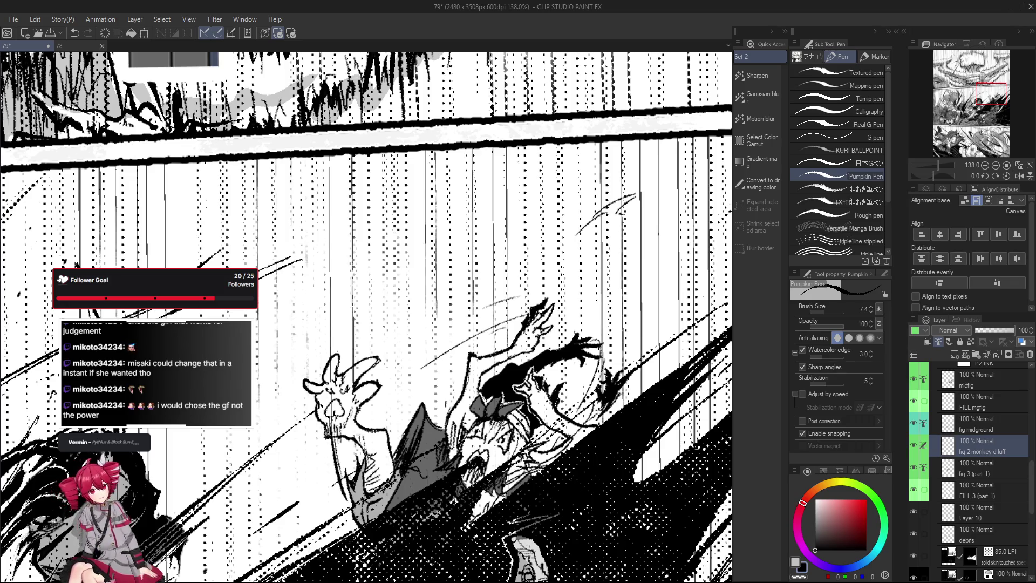
scroll(349, 368, "up", 3)
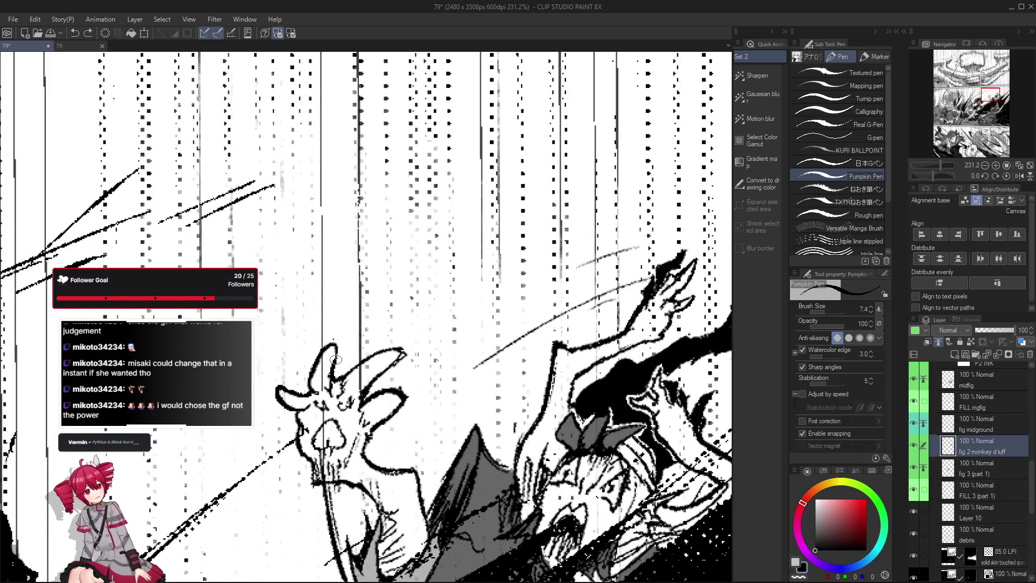
scroll(318, 363, "down", 2)
left_click_drag(365, 379, 416, 373)
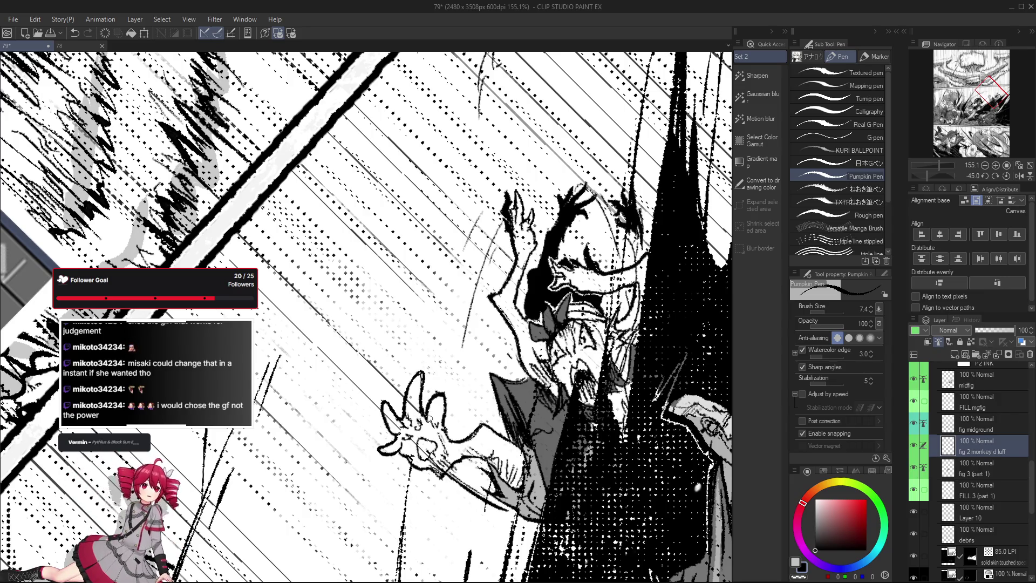
Rotate the canvas, erase stray line work over the hand, then undo that erase.
mouse_move(429, 418)
left_mouse_down()
mouse_move(358, 435)
mouse_move(396, 380)
left_mouse_up()
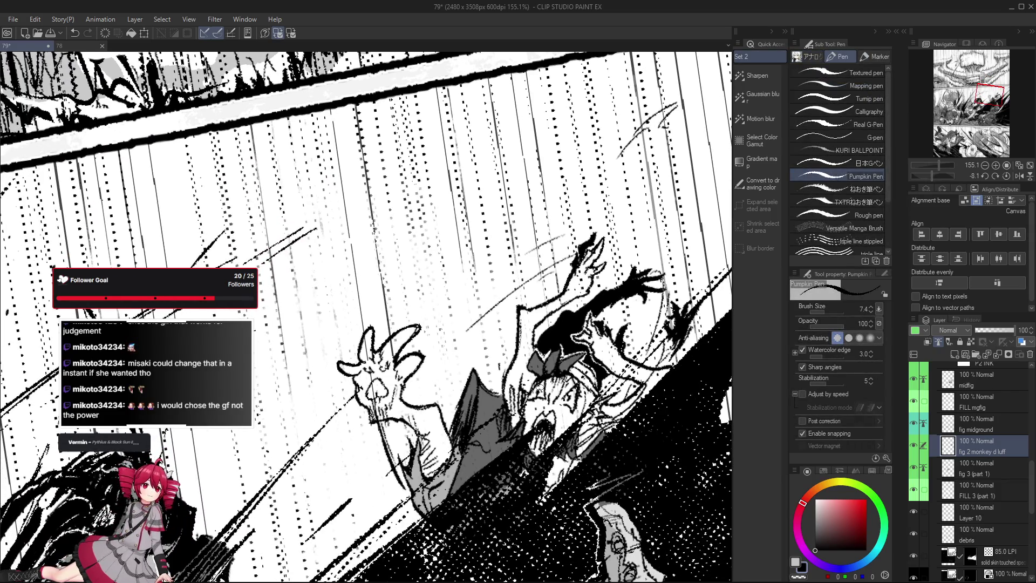
key("e")
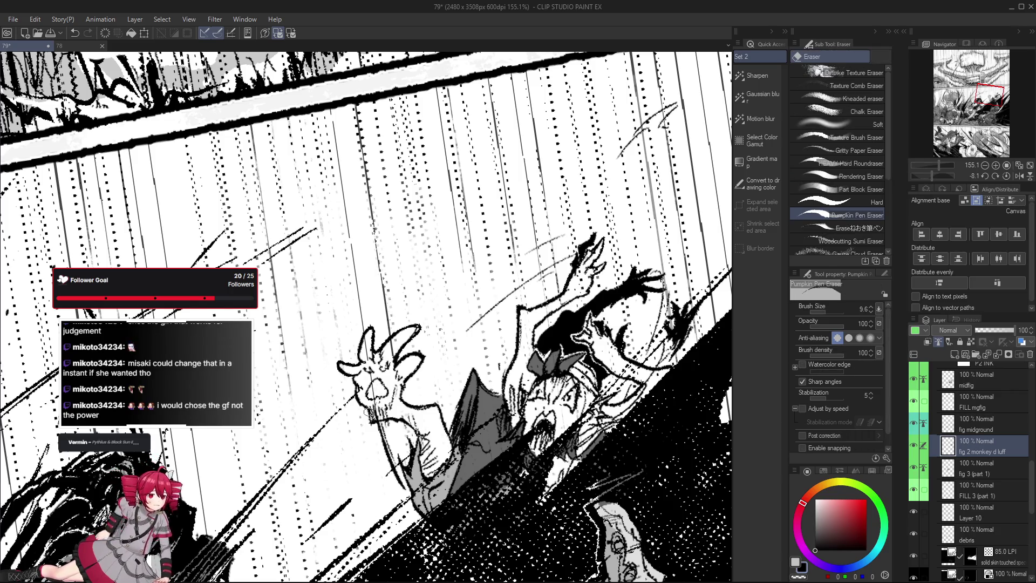
mouse_move(367, 411)
left_mouse_down()
mouse_move(387, 420)
mouse_move(364, 417)
mouse_move(379, 413)
left_mouse_up()
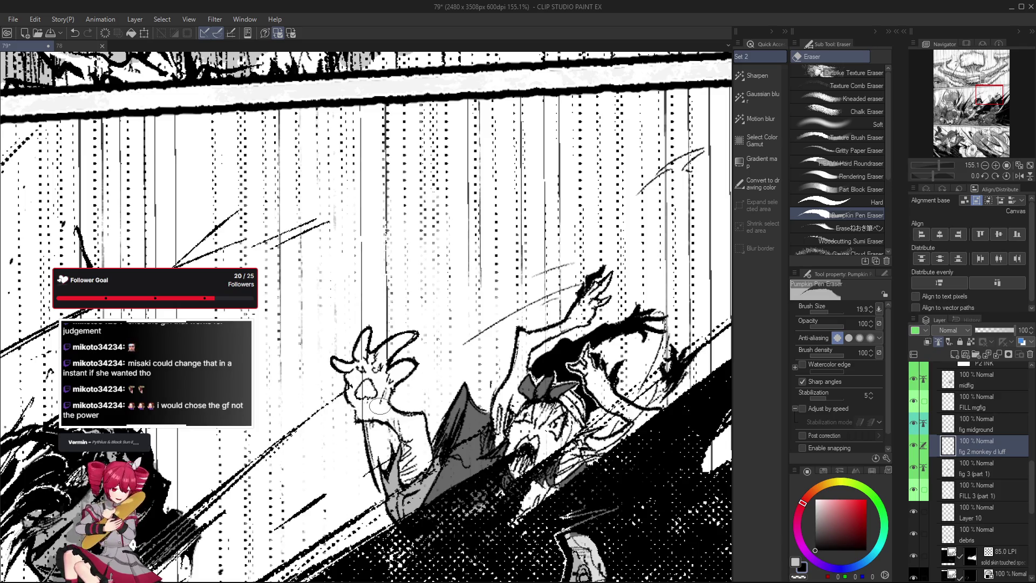
mouse_move(377, 389)
left_mouse_down()
mouse_move(558, 456)
mouse_move(414, 451)
left_mouse_up()
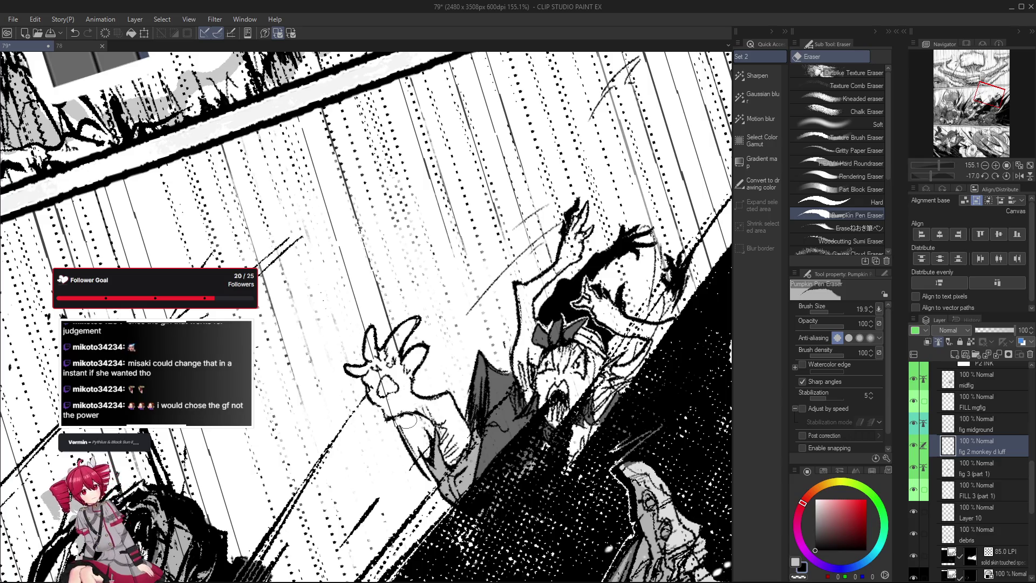
left_click_drag(406, 420, 373, 424)
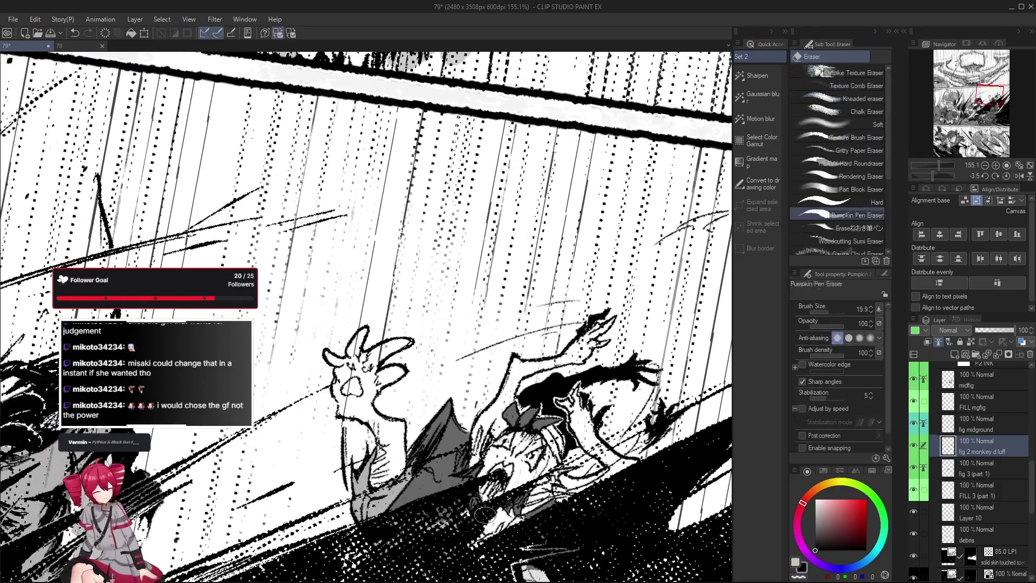
scroll(391, 464, "down", 1)
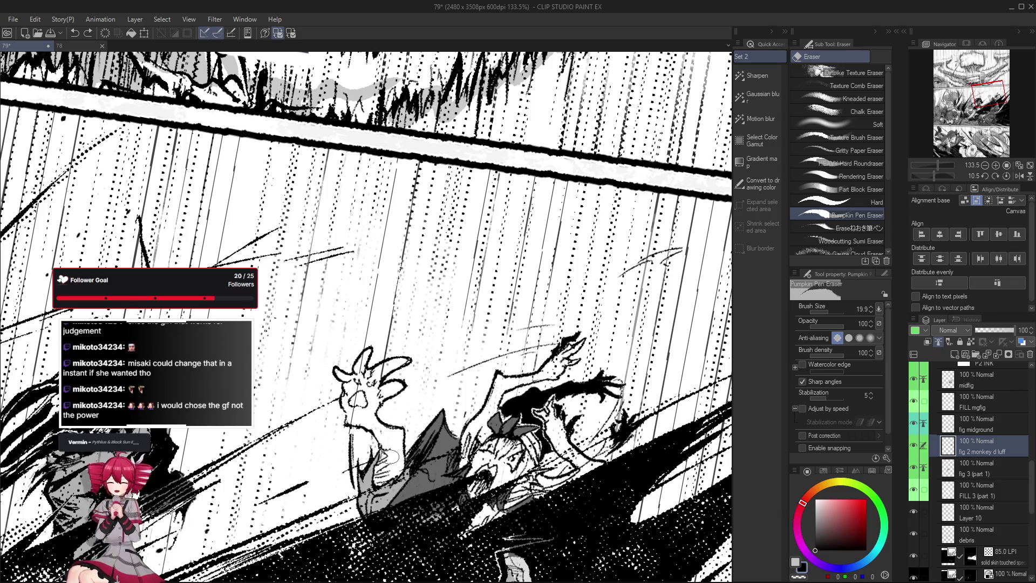
key("ctrl+z")
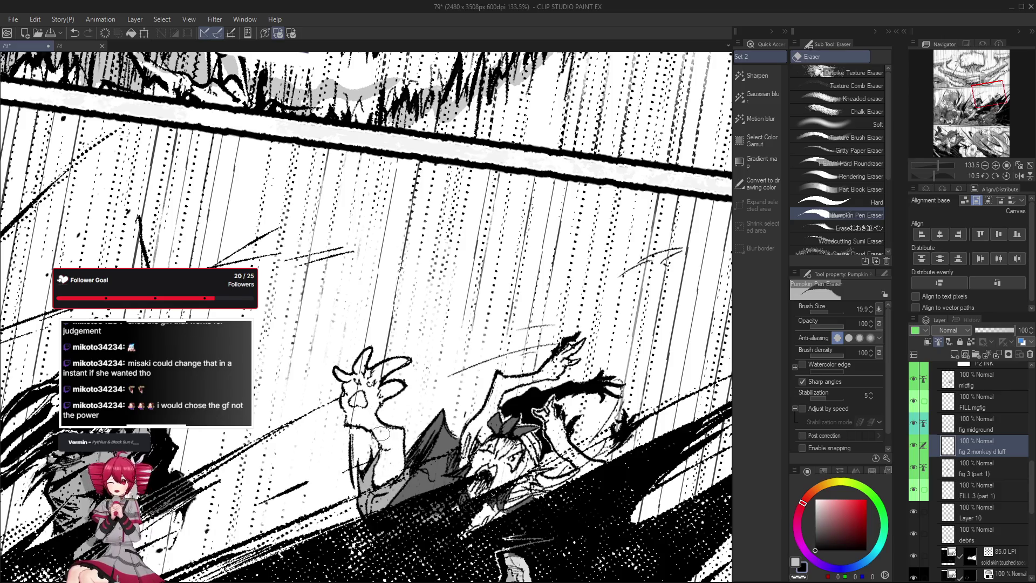
Reset the canvas rotation to 0° and switch to the Pumpkin Pen at brush size 7.4.
key("r")
left_click_drag(373, 463, 577, 445)
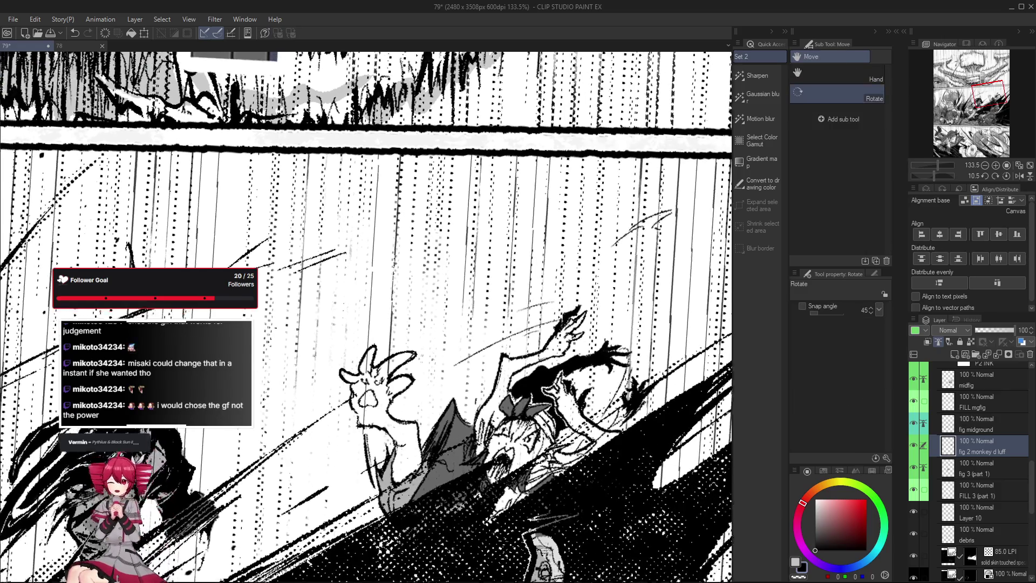
key("e")
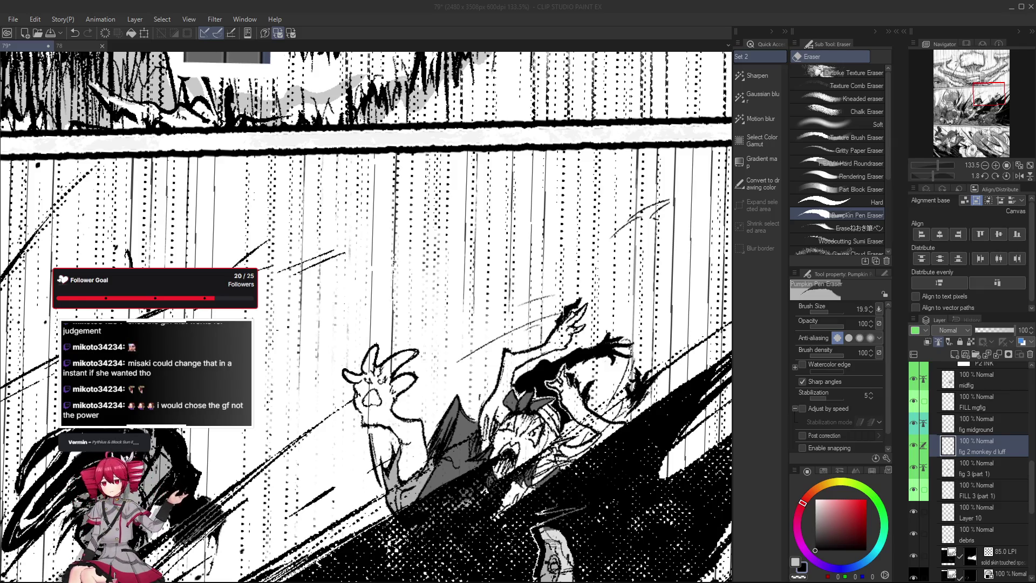
key("alt+Tab")
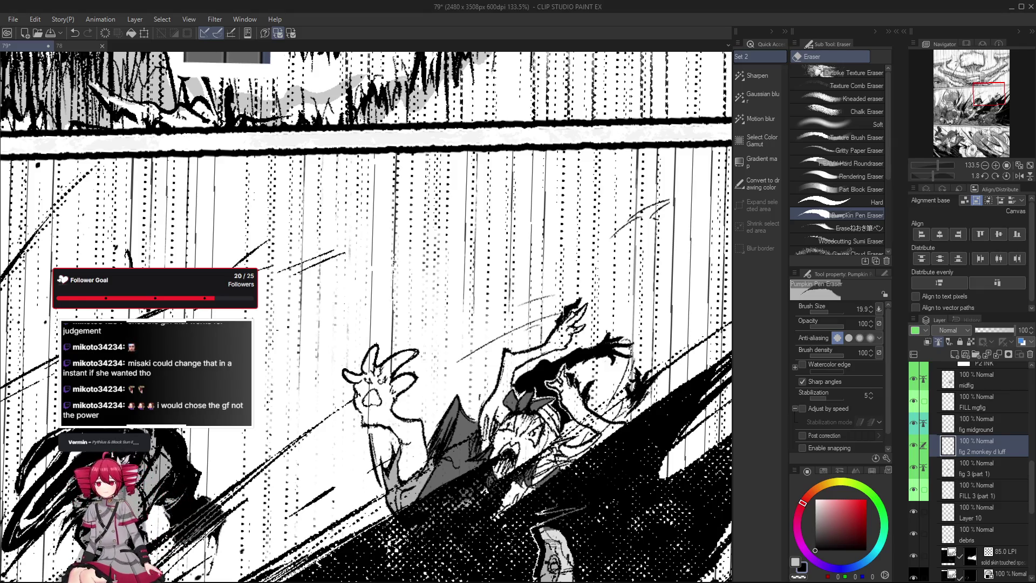
key("ctrl+@")
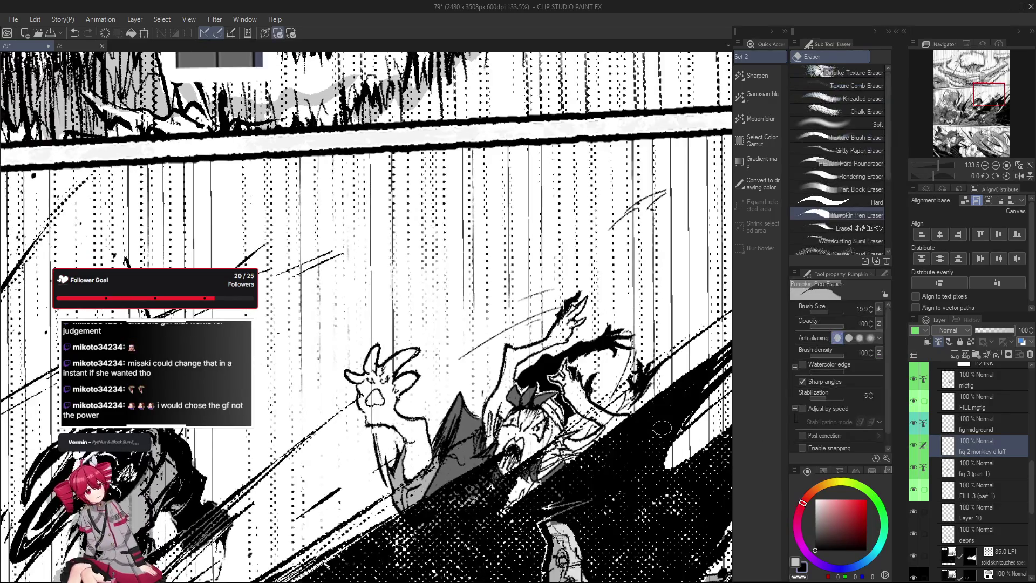
key("p")
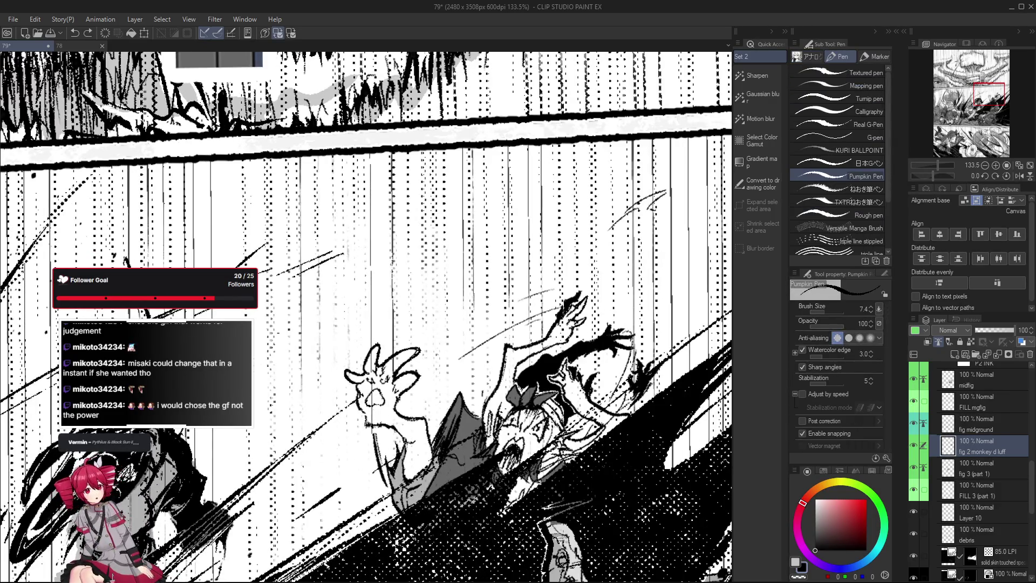
Rotate the view and undo the last eraser stroke on the creature's hand.
scroll(366, 421, "up", 2)
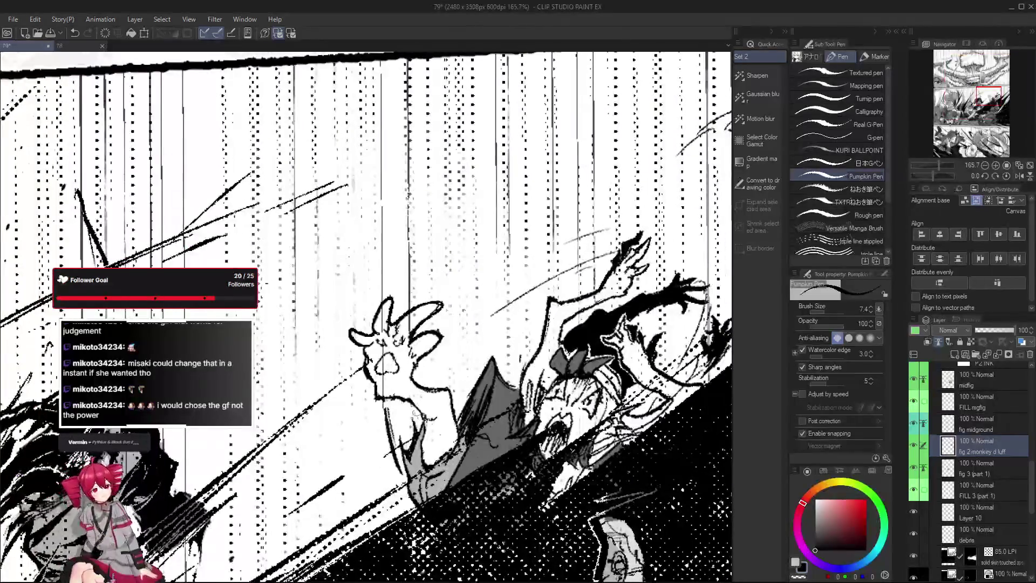
mouse_move(415, 413)
left_mouse_down()
mouse_move(373, 365)
mouse_move(380, 376)
left_mouse_up()
key("e")
key("ctrl+z")
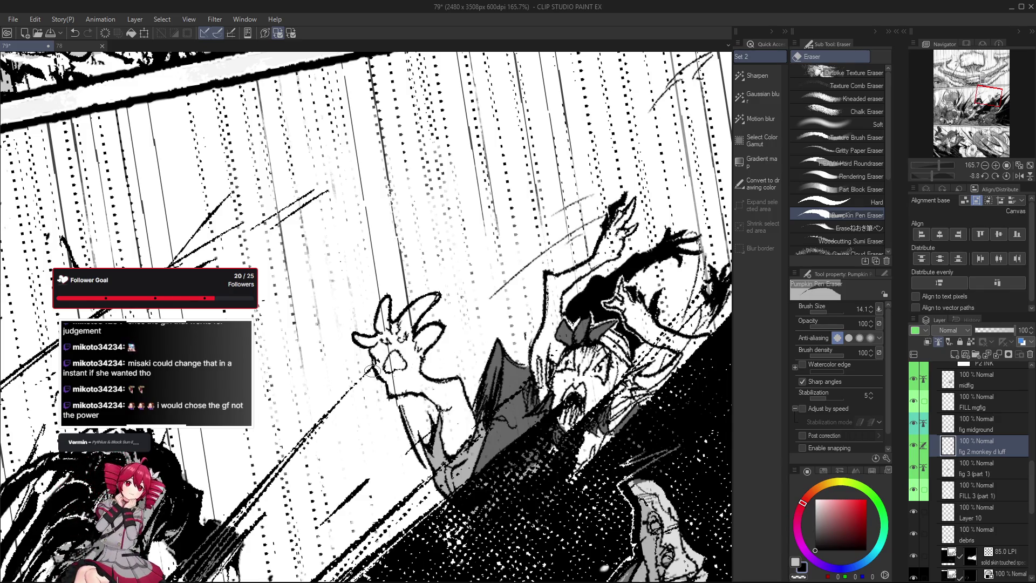
Rotate the canvas view further counter-clockwise to a comfortable inking angle.
scroll(376, 379, "down", 1)
scroll(388, 410, "down", 1)
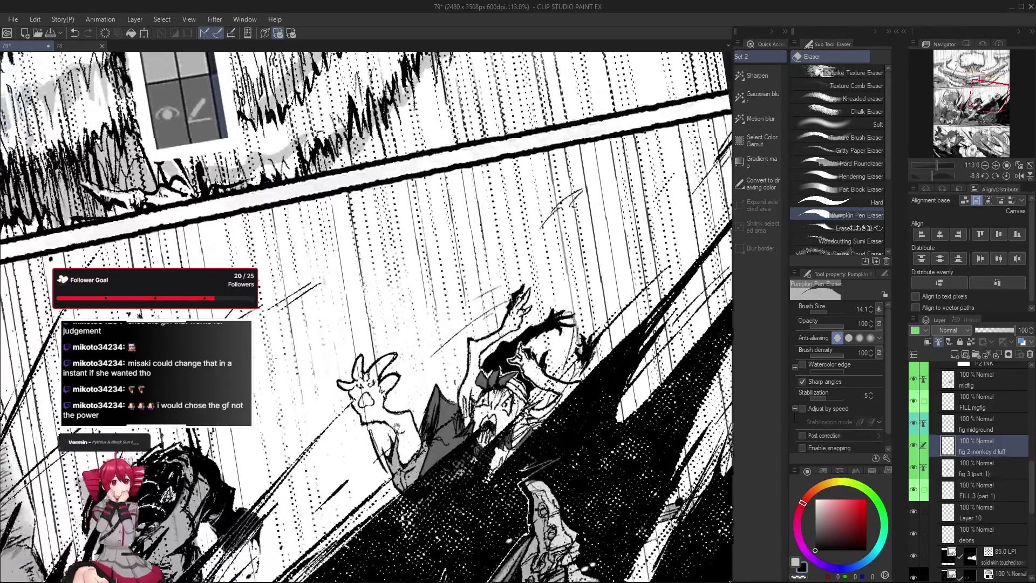
scroll(397, 447, "down", 1)
mouse_move(397, 447)
left_mouse_down()
mouse_move(421, 439)
mouse_move(410, 405)
left_mouse_up()
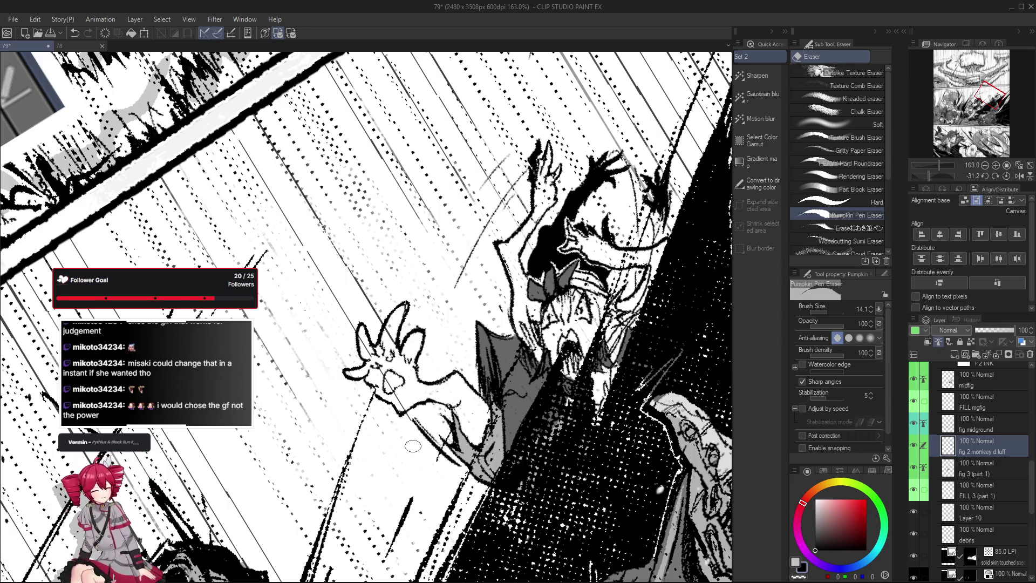
left_click_drag(413, 446, 450, 425)
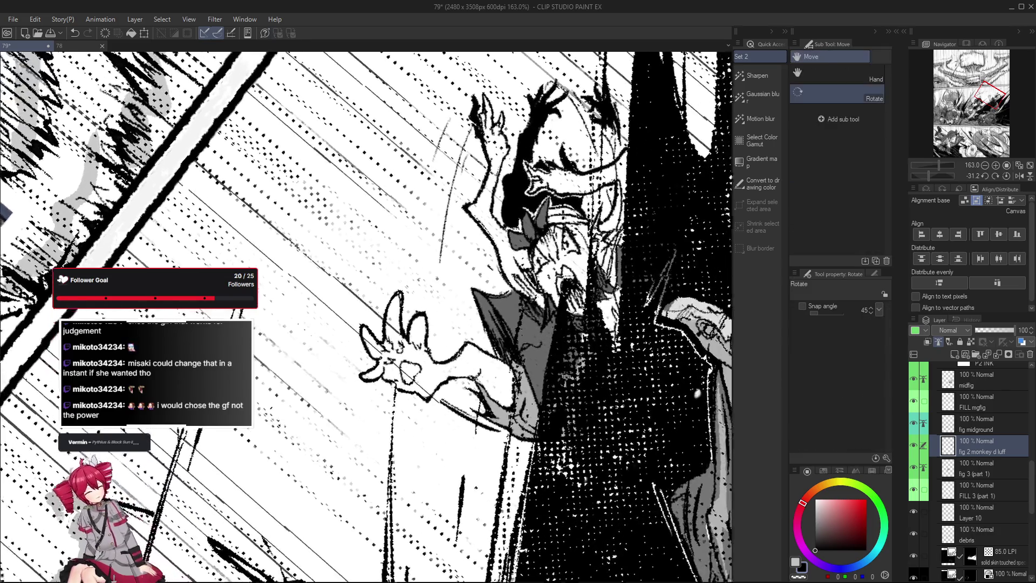
left_click_drag(567, 377, 483, 484)
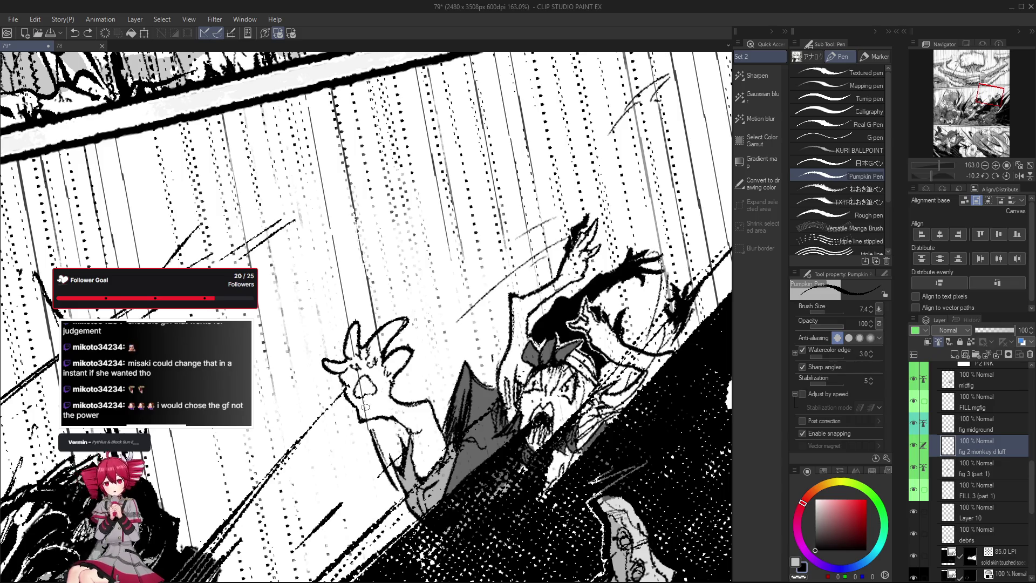
Draw an ink stroke beside the creature's hand, undo it, and redraw it.
left_click_drag(332, 455, 370, 408)
key("ctrl+z")
left_click_drag(333, 445, 367, 408)
scroll(361, 423, "down", 2)
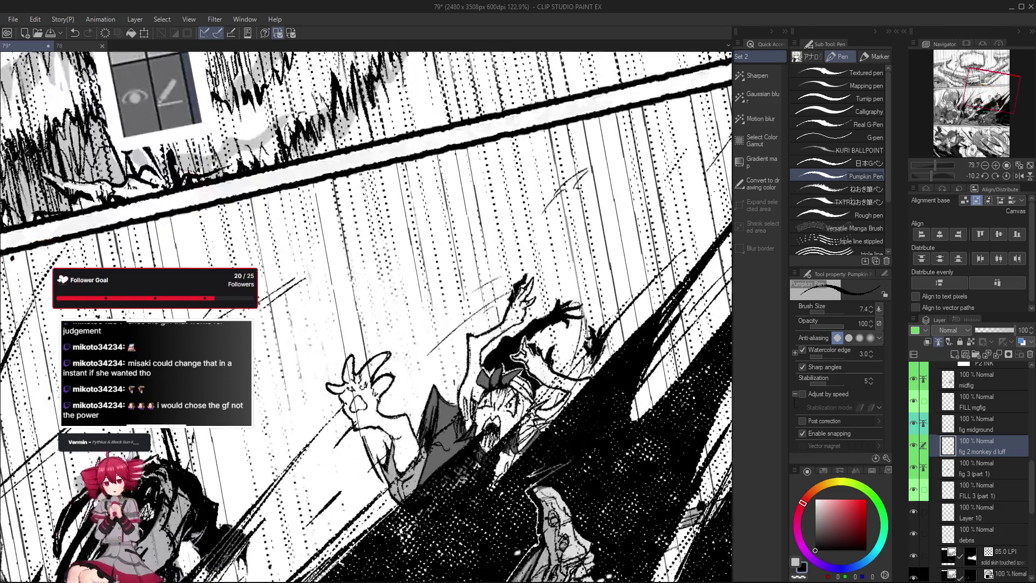
scroll(359, 426, "up", 1)
scroll(361, 423, "up", 1)
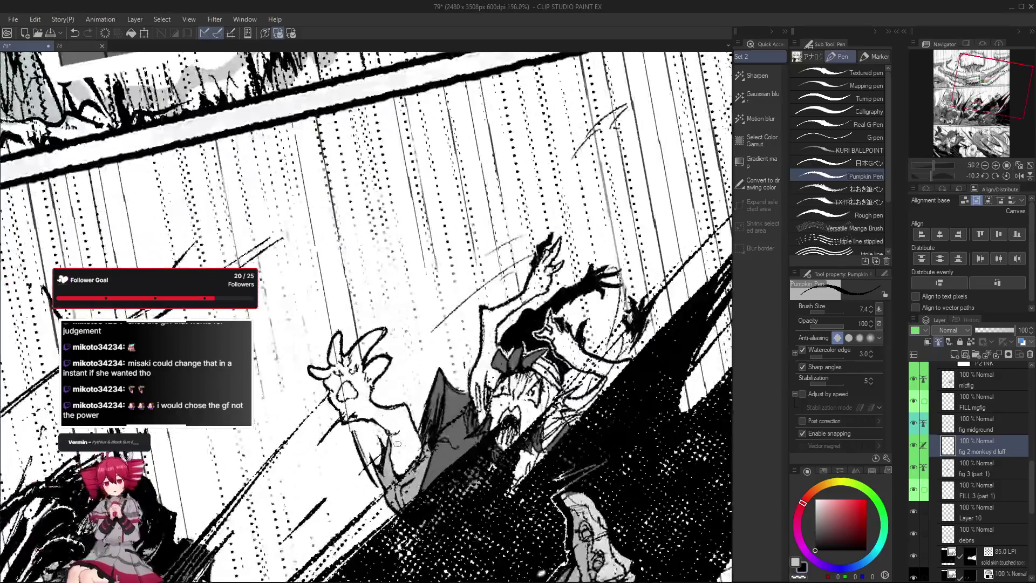
Zoom in and out repeatedly to check the new stroke near the hand.
scroll(365, 419, "down", 2)
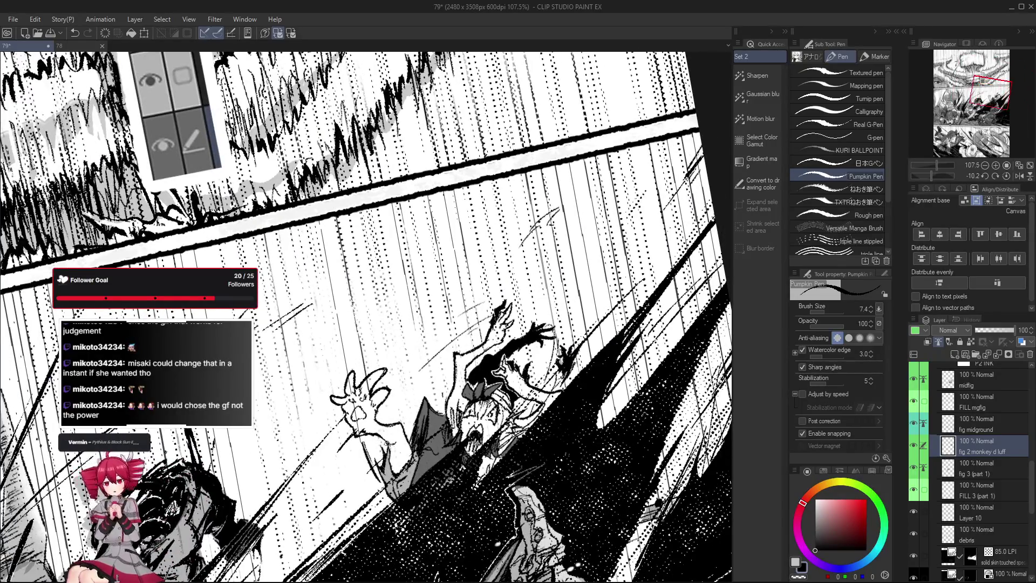
scroll(394, 443, "up", 2)
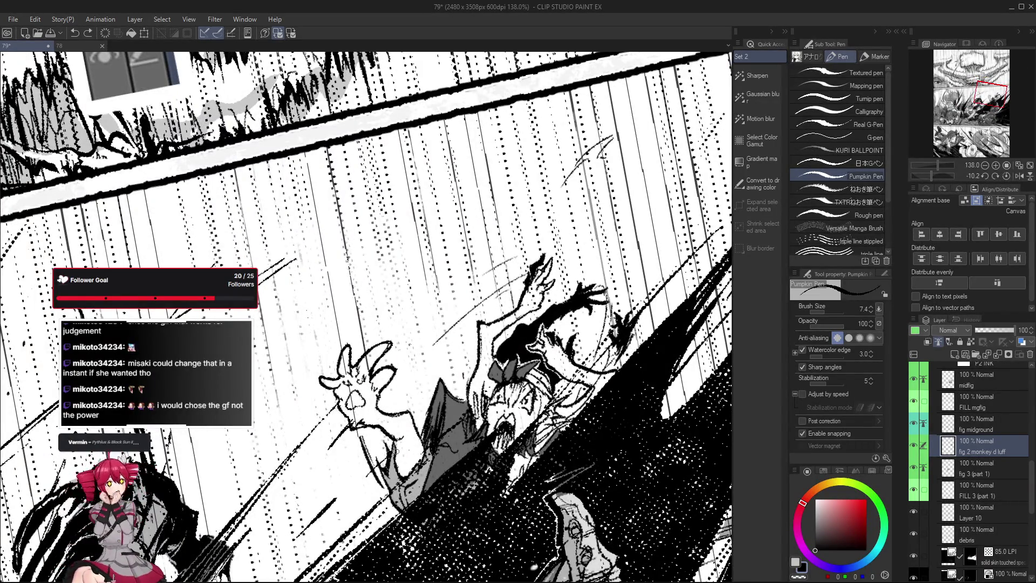
scroll(396, 452, "down", 2)
scroll(397, 473, "up", 3)
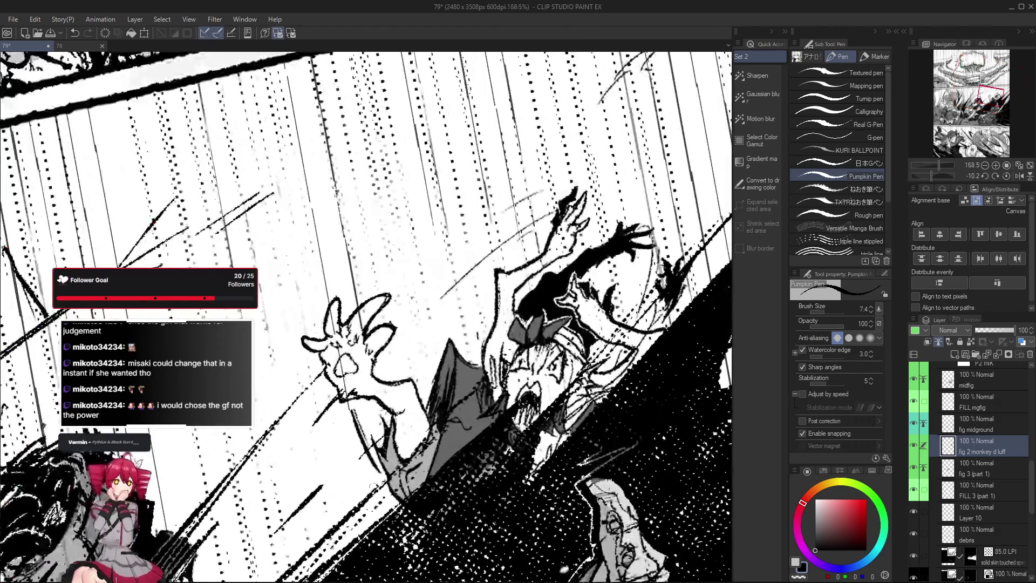
scroll(380, 483, "down", 2)
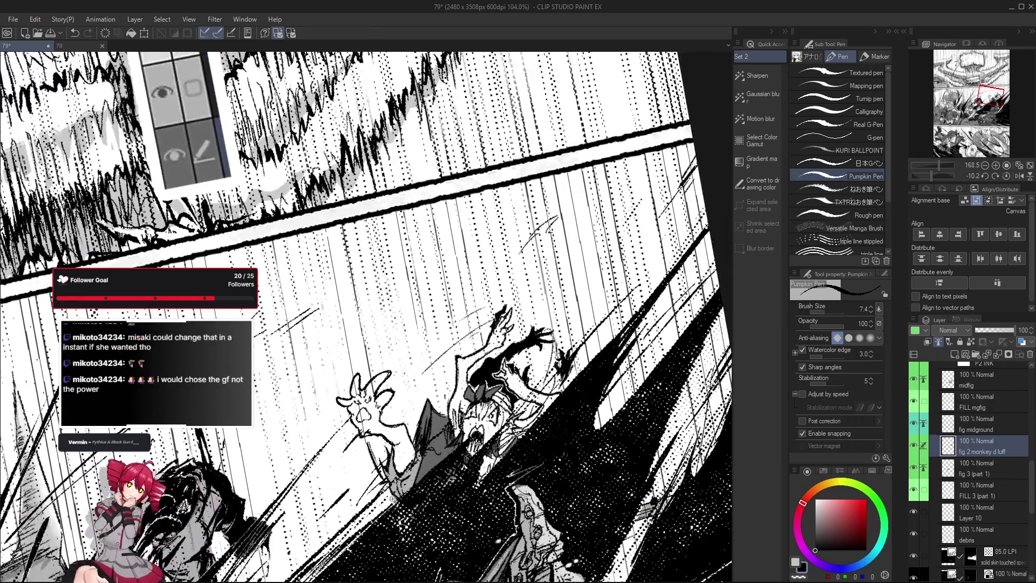
scroll(377, 377, "up", 2)
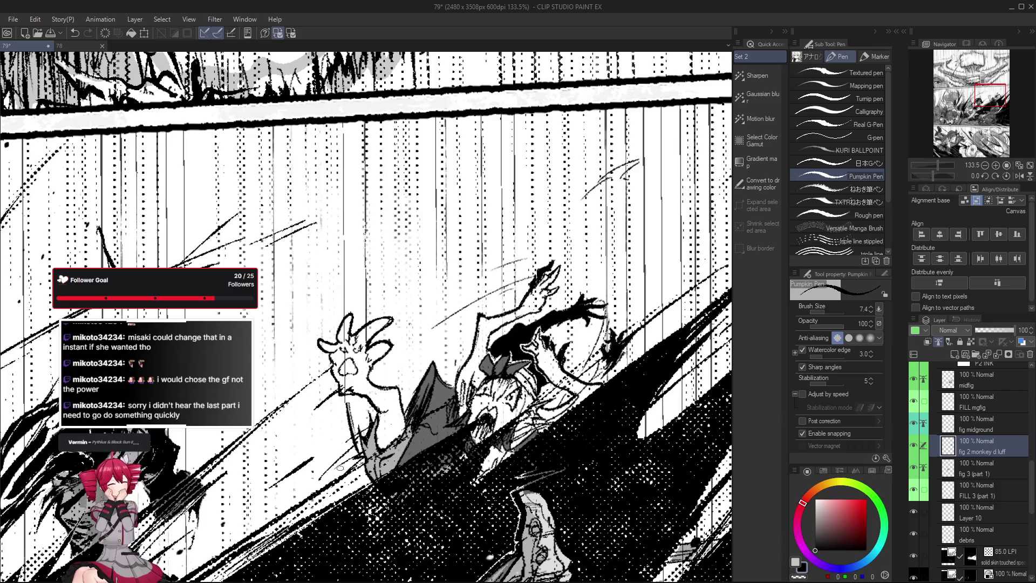
scroll(380, 442, "up", 2)
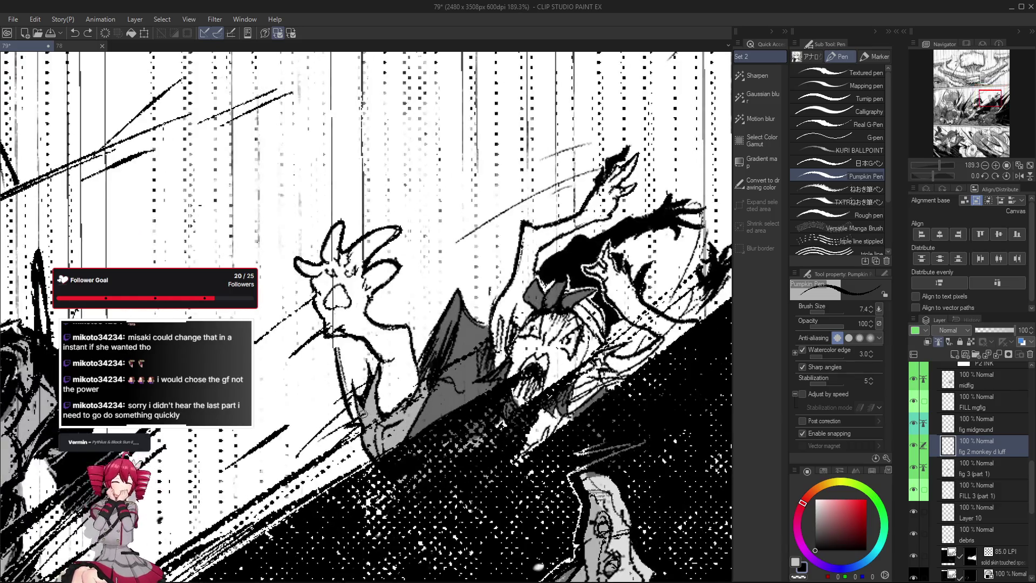
scroll(392, 422, "down", 3)
scroll(392, 422, "up", 2)
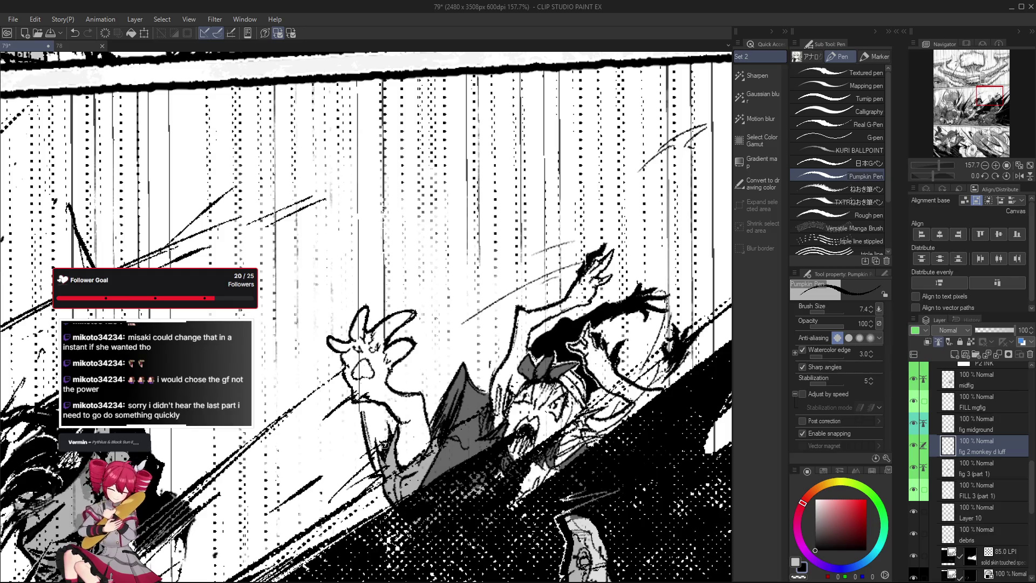
scroll(385, 442, "down", 3)
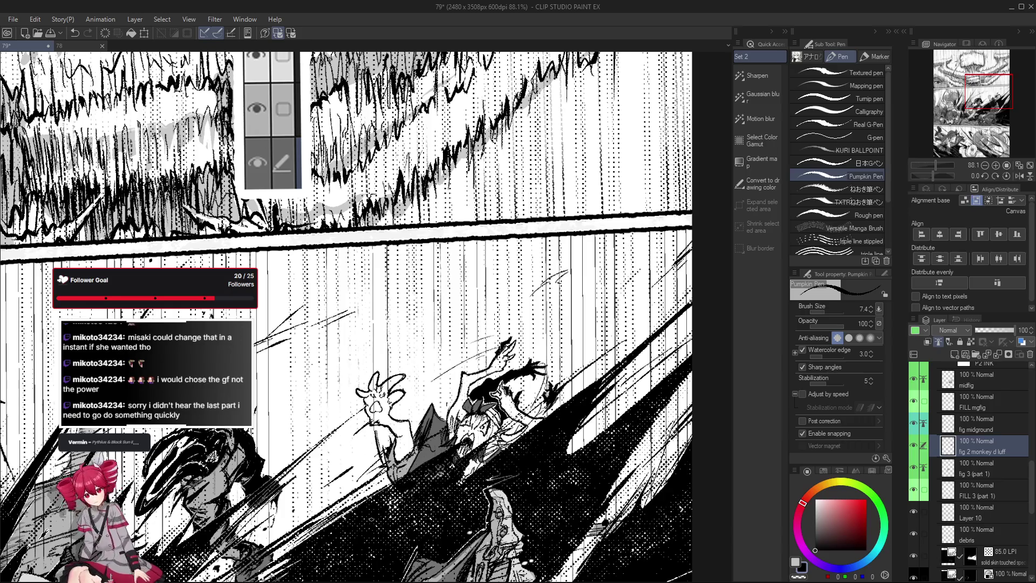
scroll(362, 410, "up", 2)
scroll(363, 410, "up", 2)
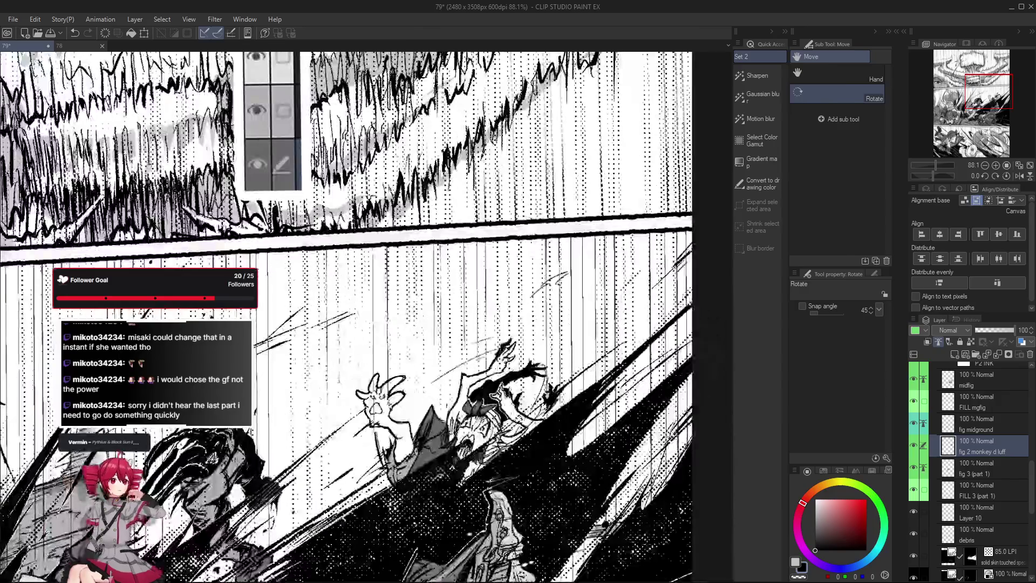
scroll(362, 411, "up", 1)
scroll(362, 413, "down", 3)
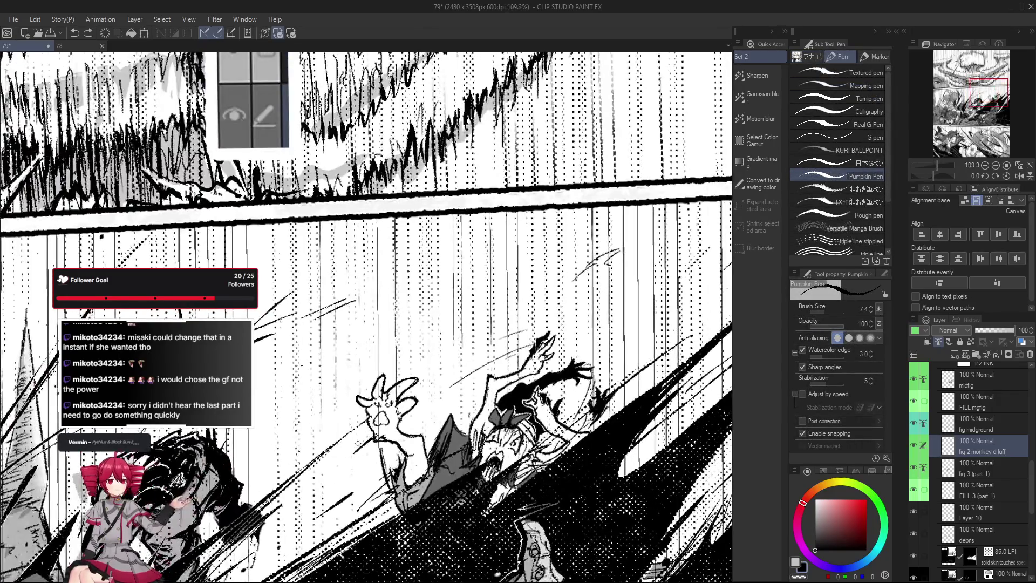
scroll(349, 454, "up", 3)
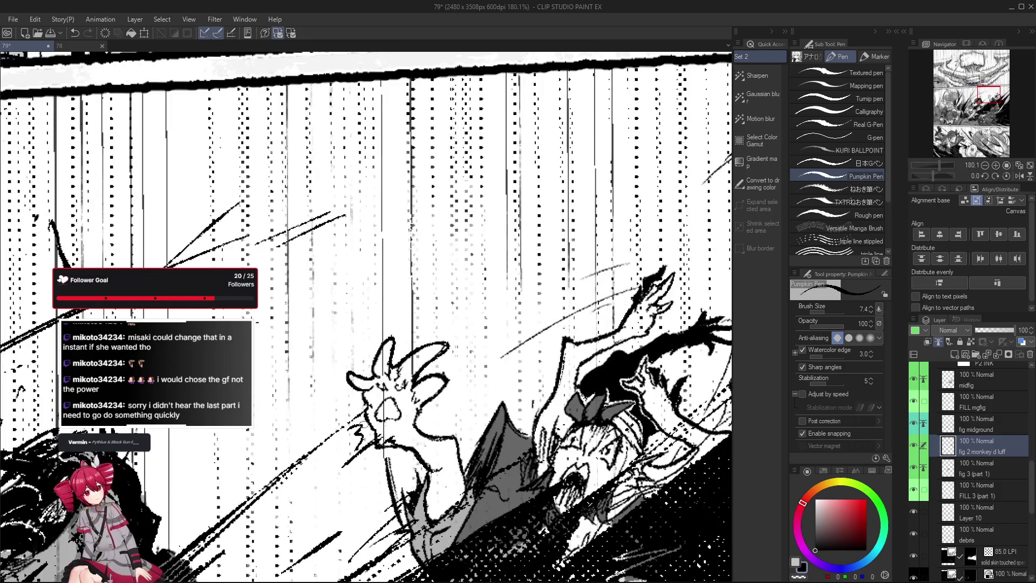
scroll(351, 426, "up", 1)
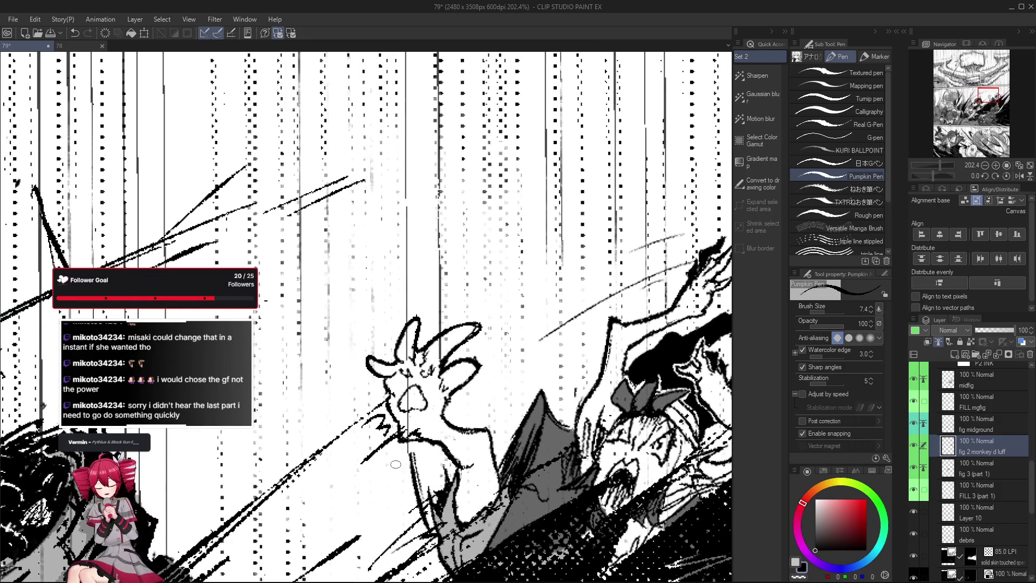
scroll(380, 413, "down", 3)
scroll(411, 417, "up", 2)
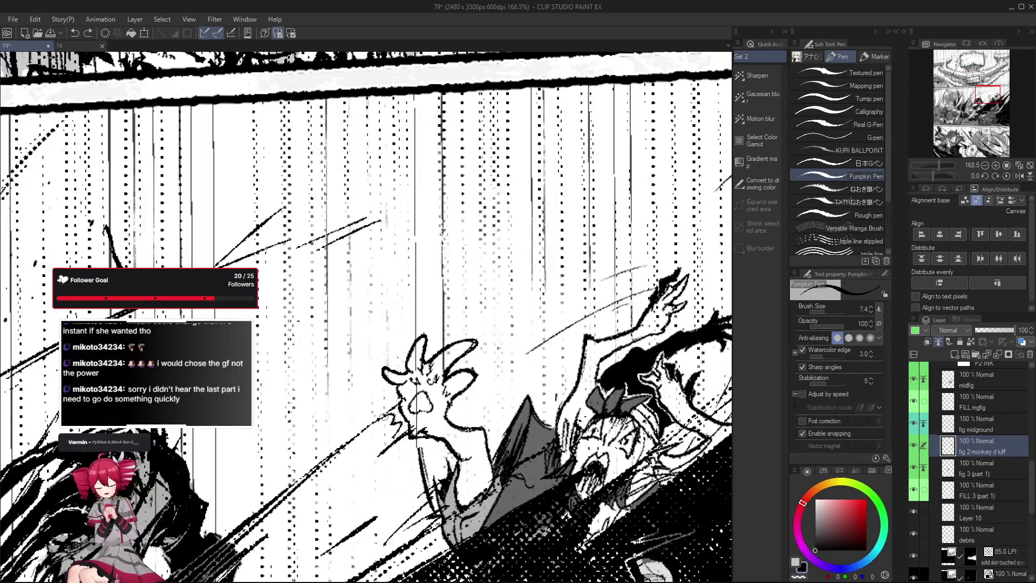
scroll(410, 418, "down", 2)
scroll(399, 410, "up", 1)
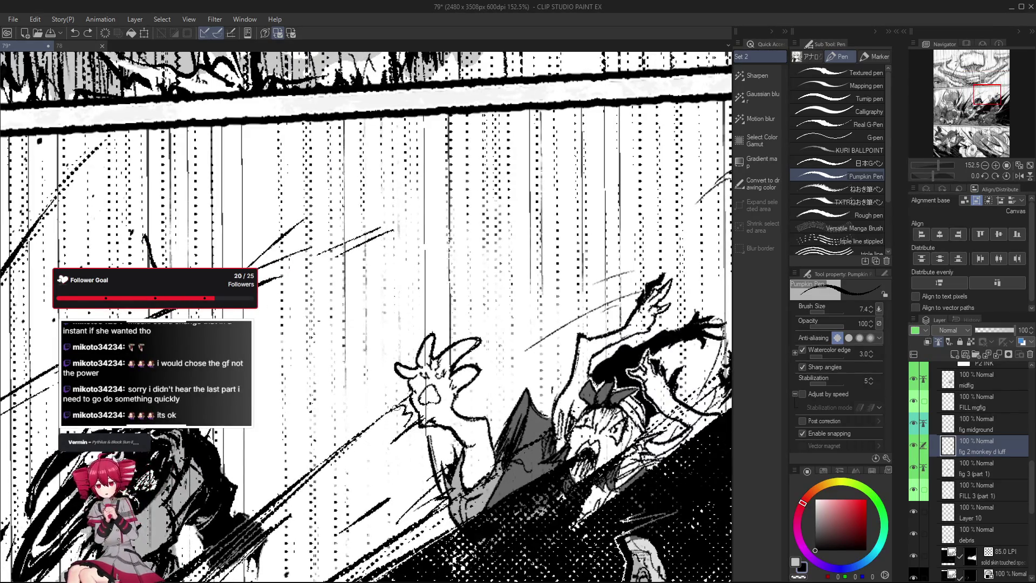
scroll(402, 426, "down", 2)
mouse_move(401, 426)
left_mouse_down()
mouse_move(302, 410)
mouse_move(391, 399)
left_mouse_up()
scroll(392, 399, "up", 2)
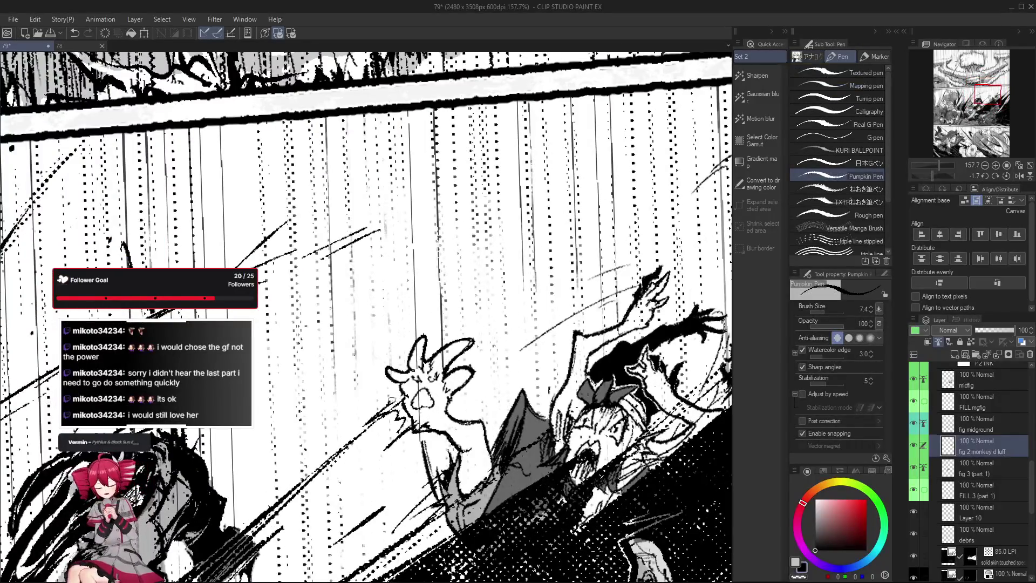
scroll(397, 396, "down", 3)
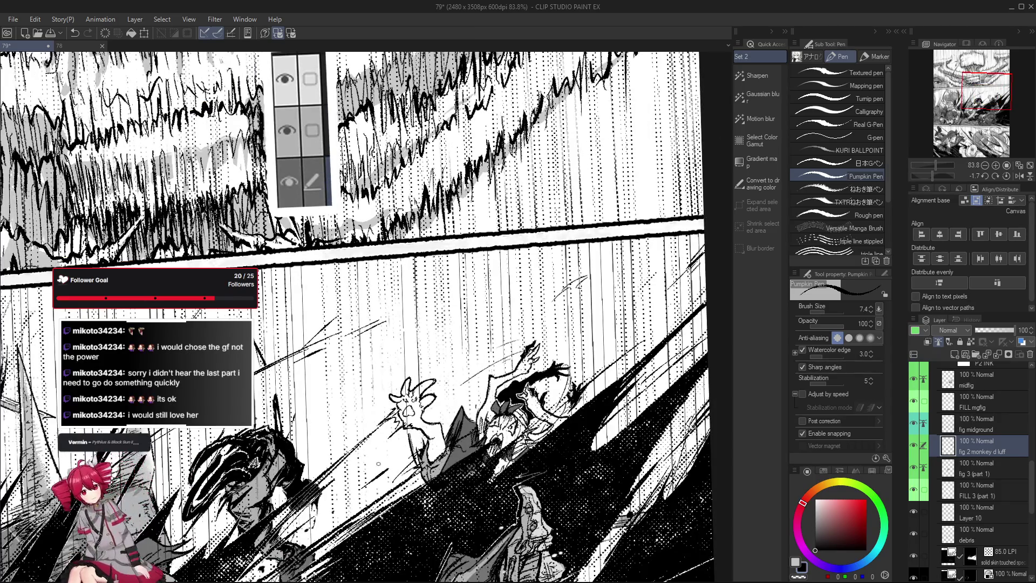
scroll(406, 411, "up", 3)
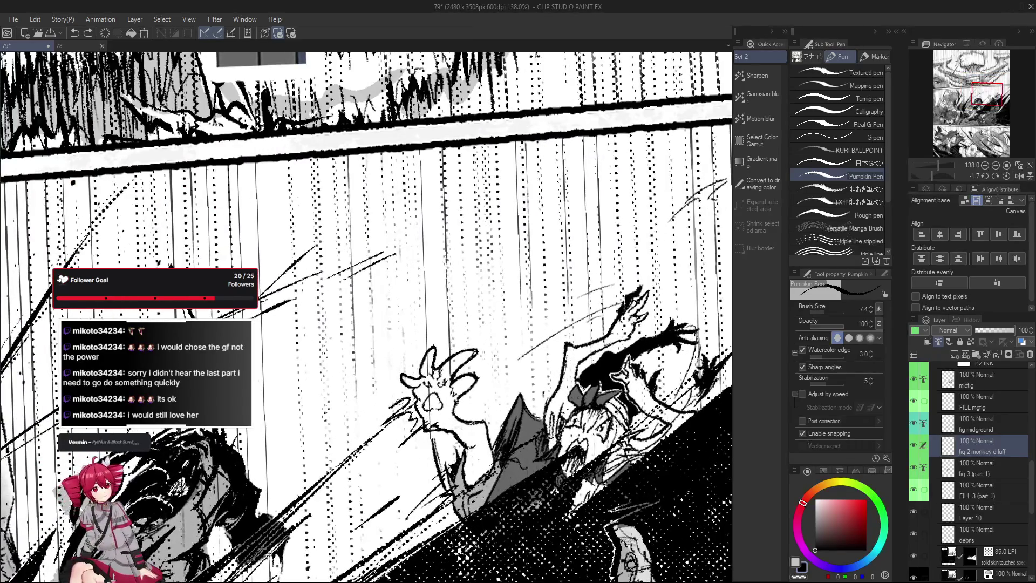
scroll(508, 472, "down", 2)
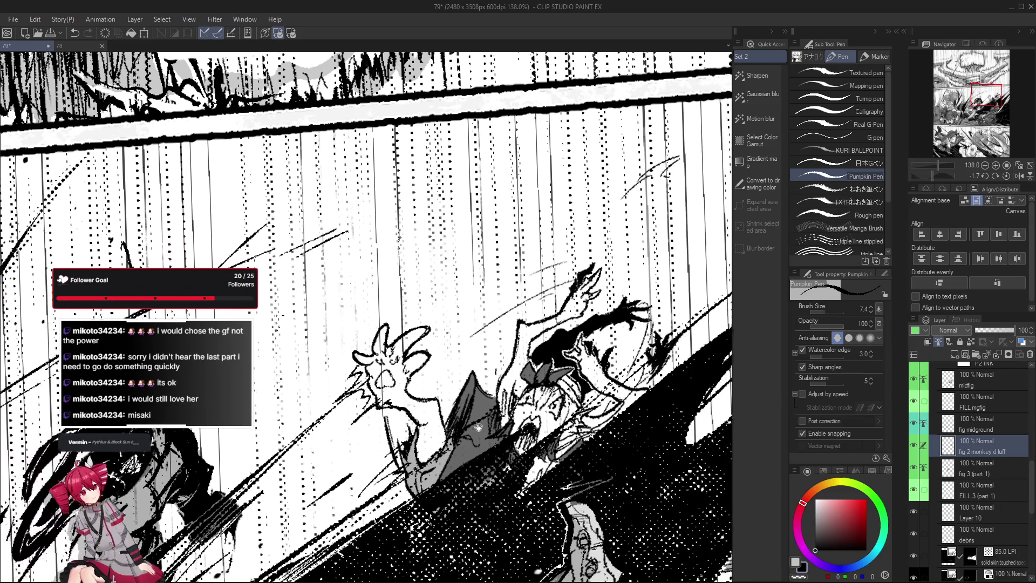
key("ctrl+at")
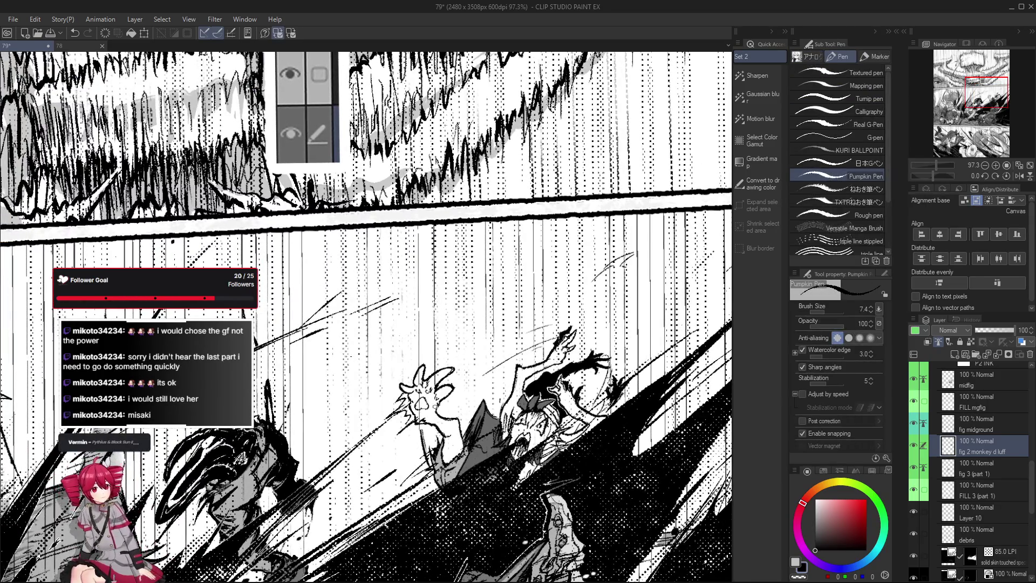
scroll(434, 405, "down", 1)
scroll(430, 422, "up", 2)
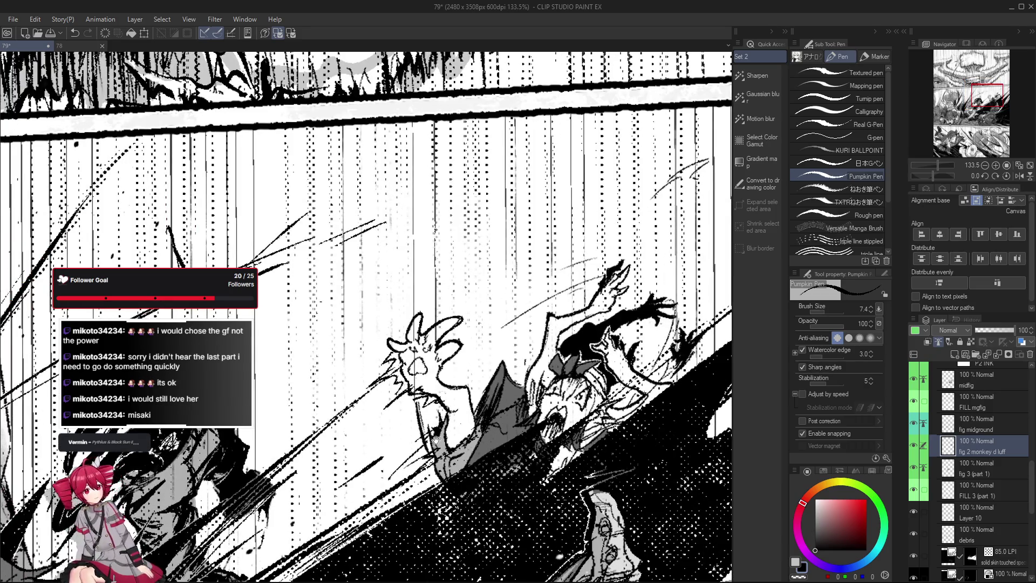
left_click_drag(436, 440, 440, 430)
scroll(470, 395, "down", 1)
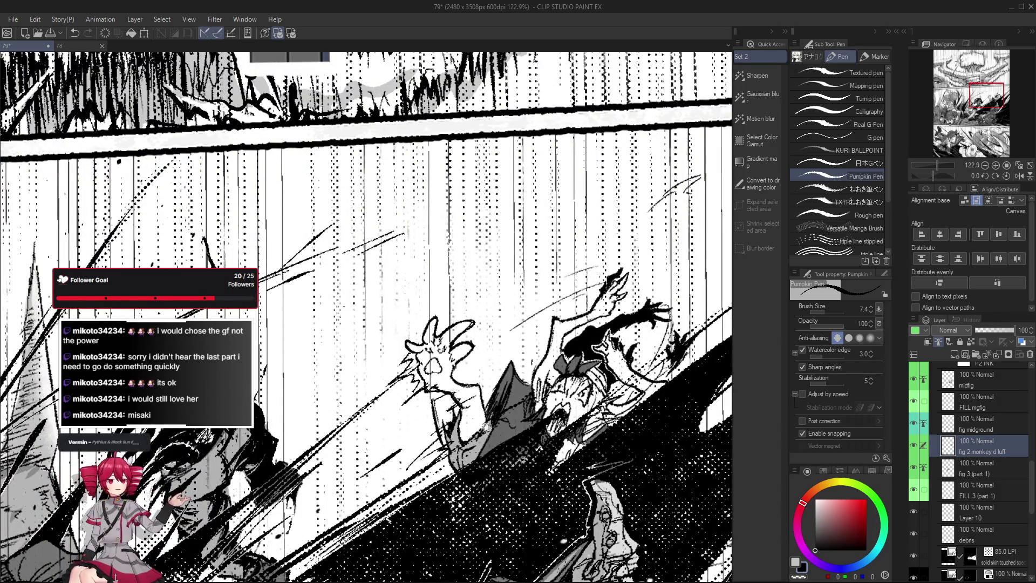
left_click_drag(454, 392, 458, 368)
left_click_drag(526, 422, 531, 398)
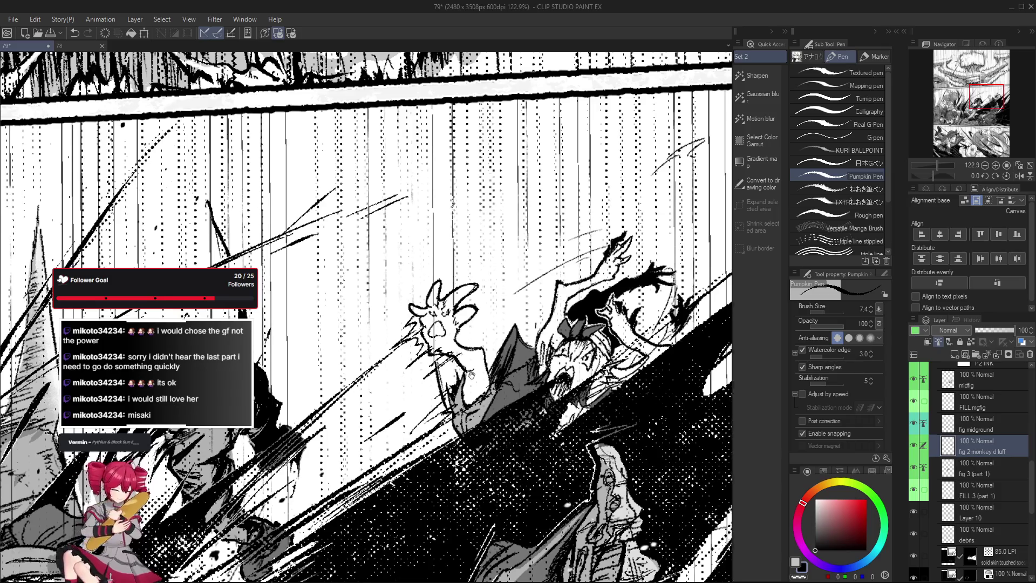
scroll(423, 378, "down", 5)
scroll(462, 364, "up", 4)
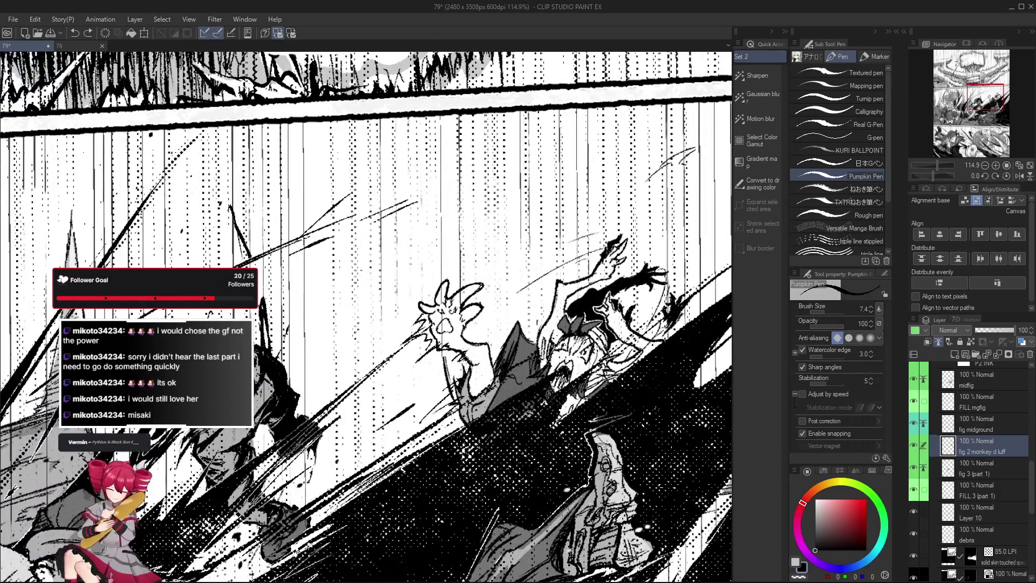
left_click_drag(534, 372, 540, 373)
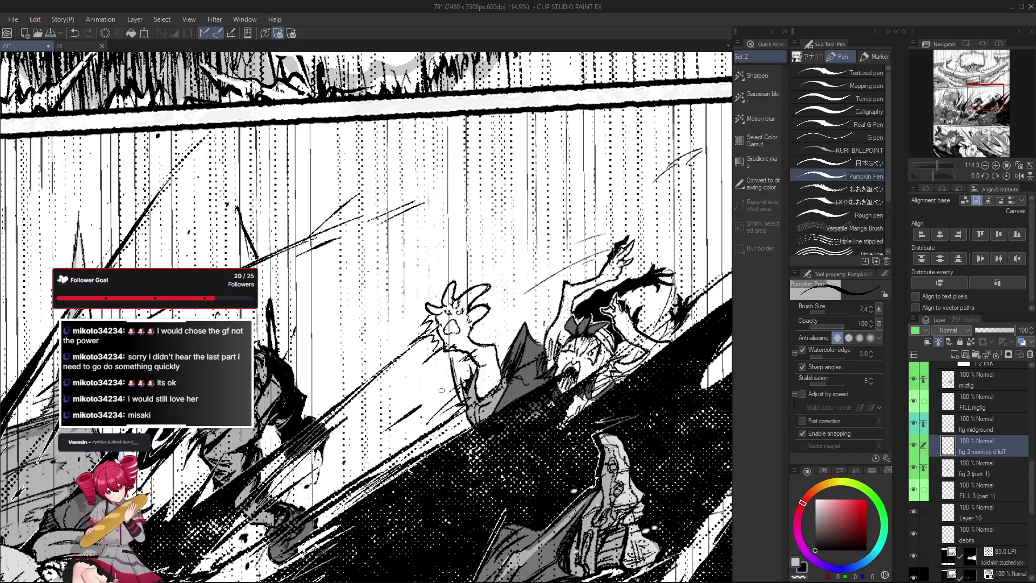
key("r")
left_click_drag(433, 402, 378, 350)
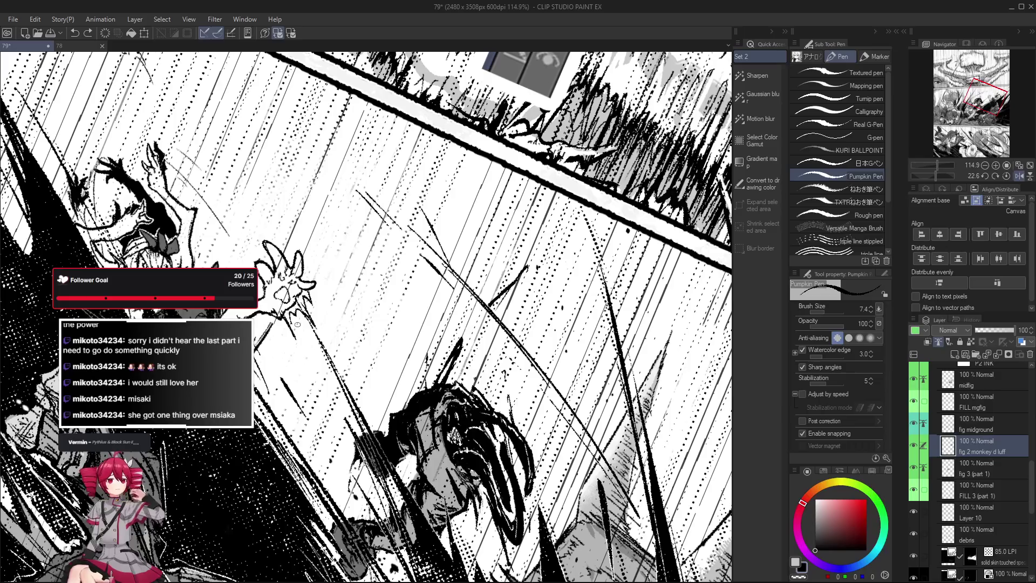
left_click_drag(320, 334, 410, 365)
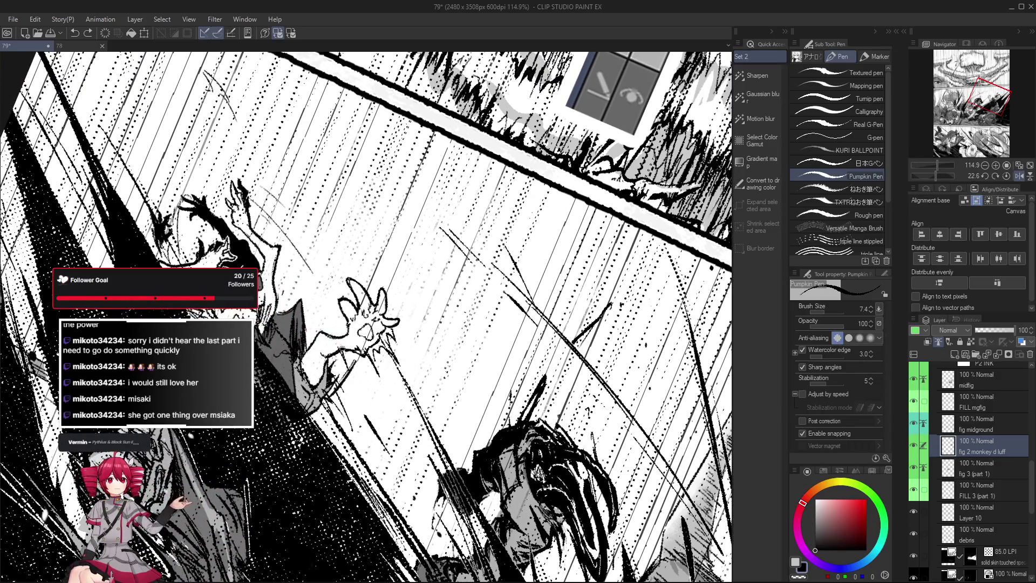
left_click_drag(361, 371, 372, 355)
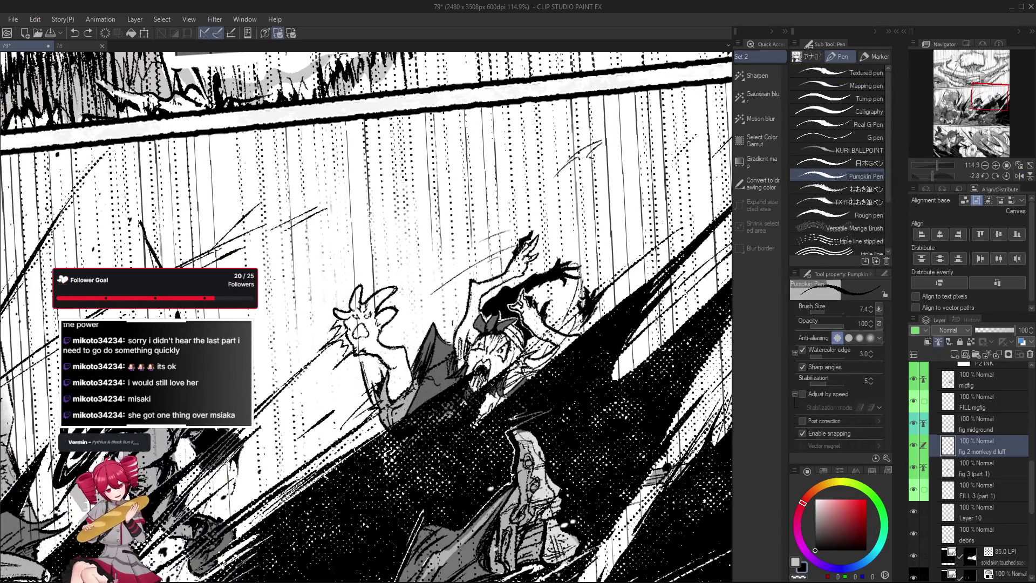
left_click_drag(390, 377, 404, 403)
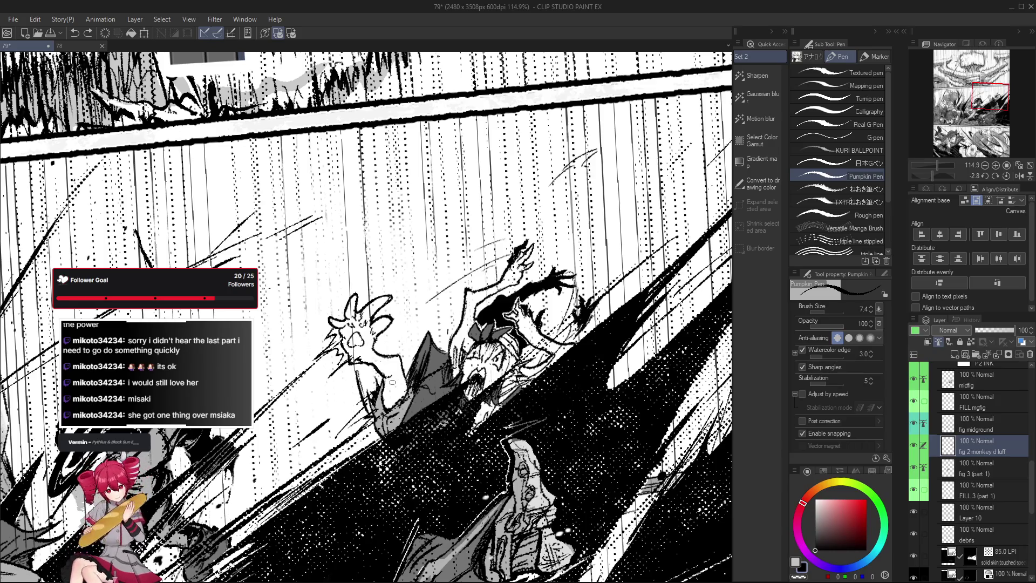
left_click_drag(398, 373, 402, 371)
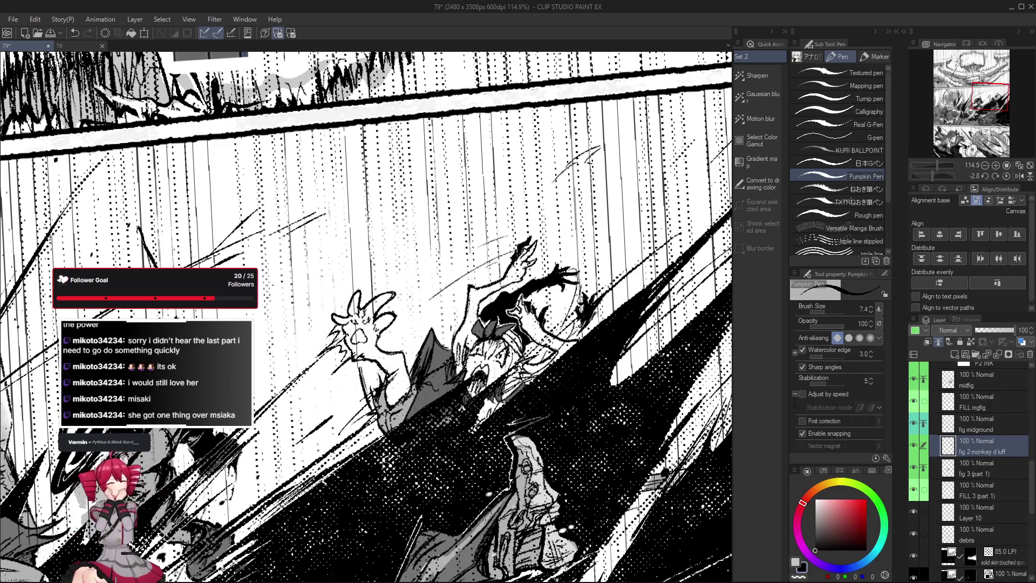
scroll(403, 377, "down", 1)
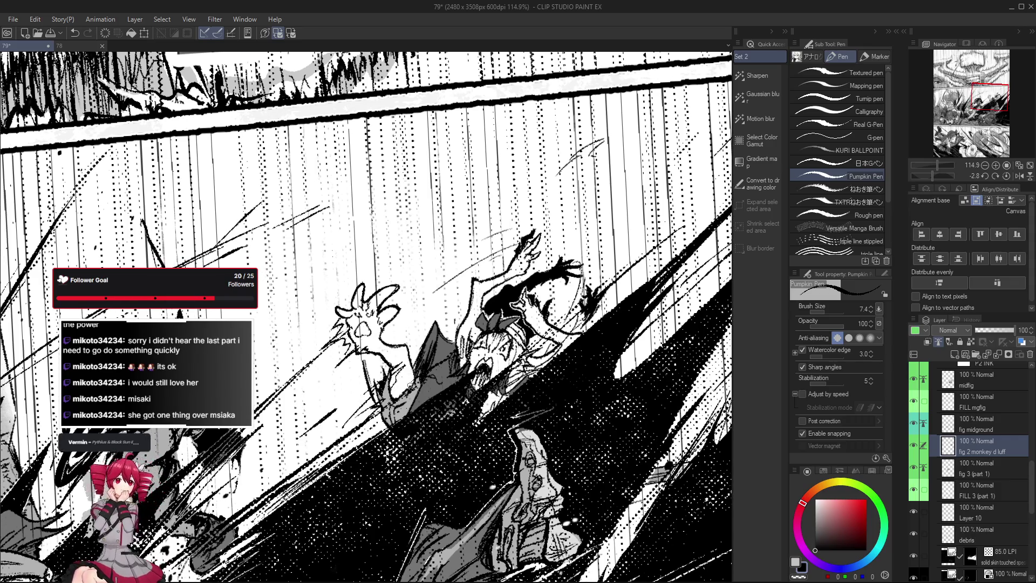
scroll(410, 385, "up", 1)
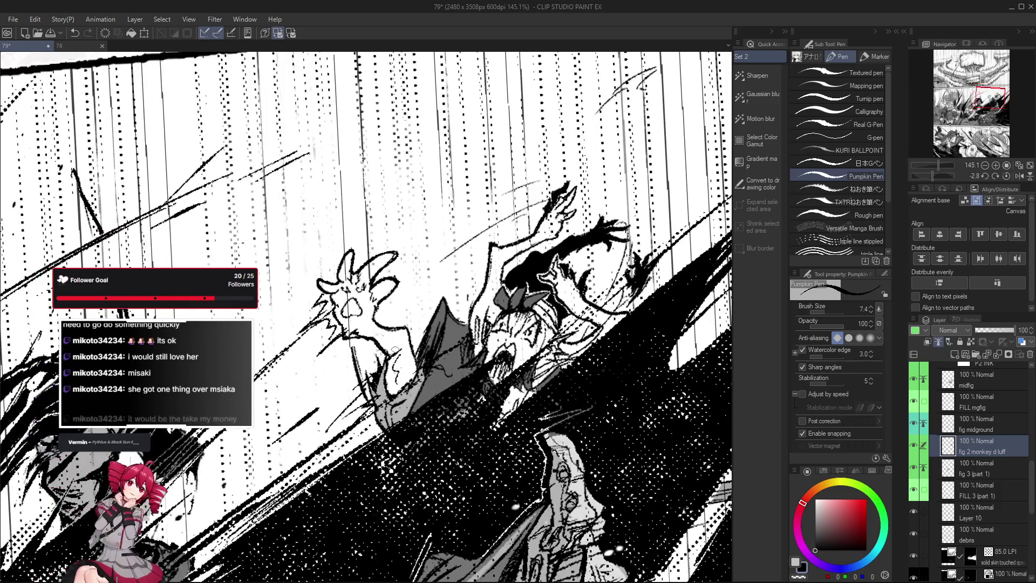
scroll(396, 374, "up", 1)
left_click_drag(396, 375, 391, 377)
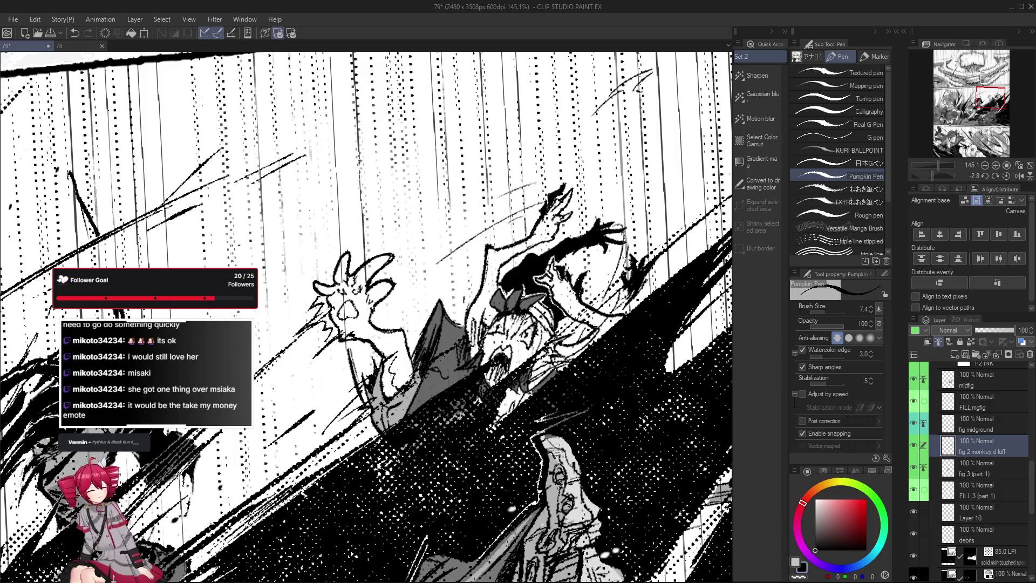
left_click_drag(395, 387, 417, 401)
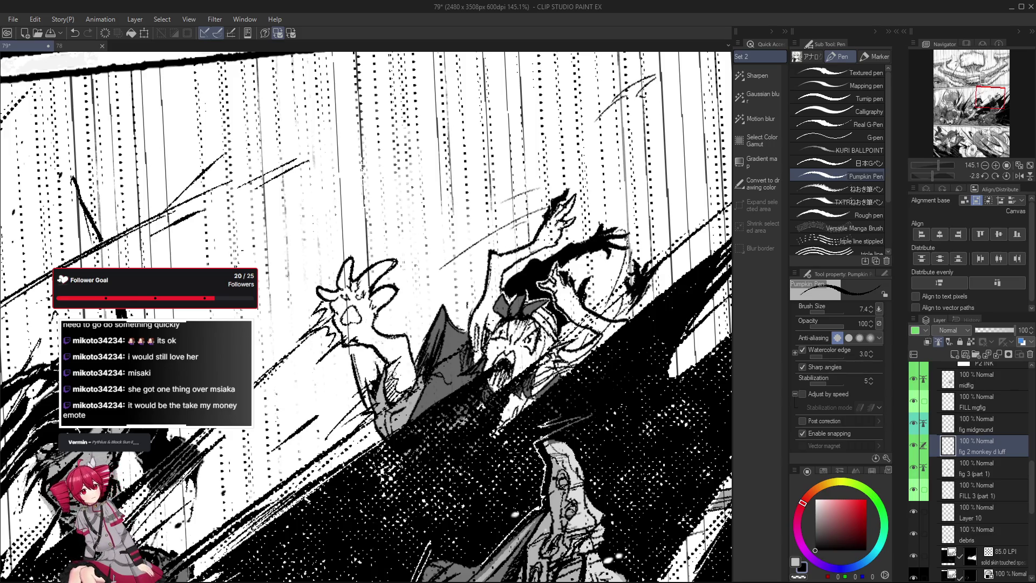
scroll(393, 372, "down", 2)
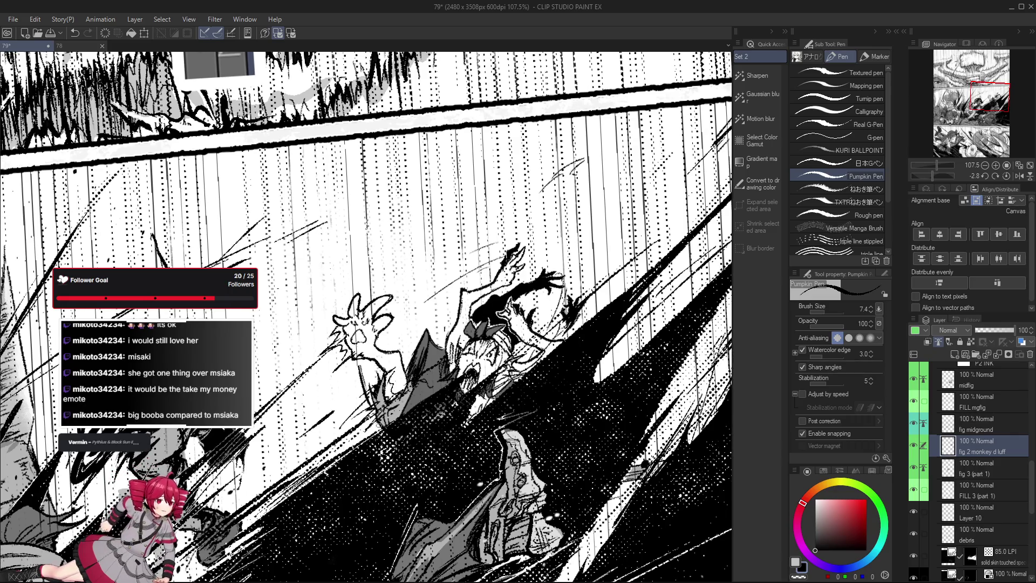
scroll(393, 434, "up", 1)
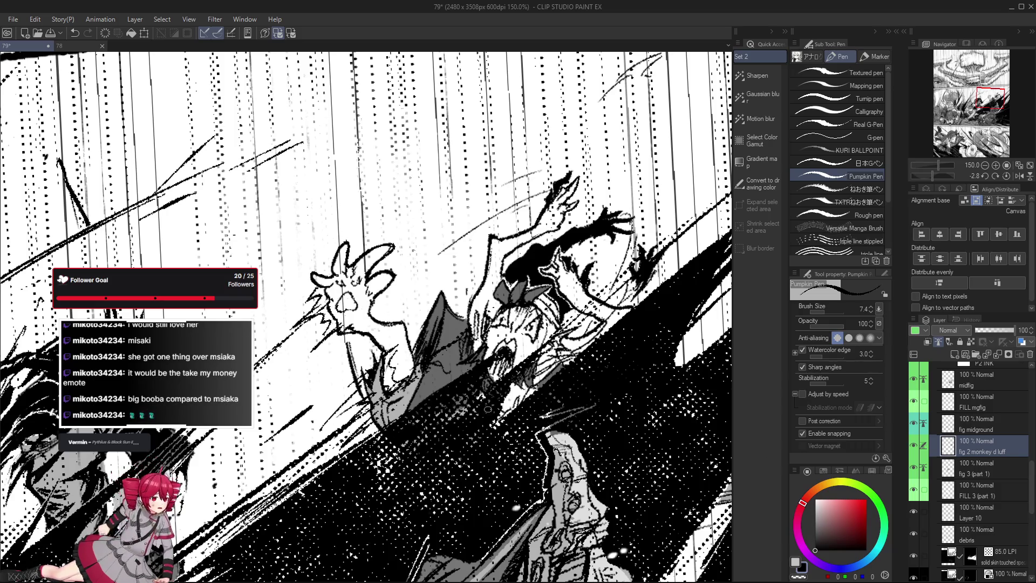
scroll(549, 432, "down", 2)
scroll(549, 432, "down", 1)
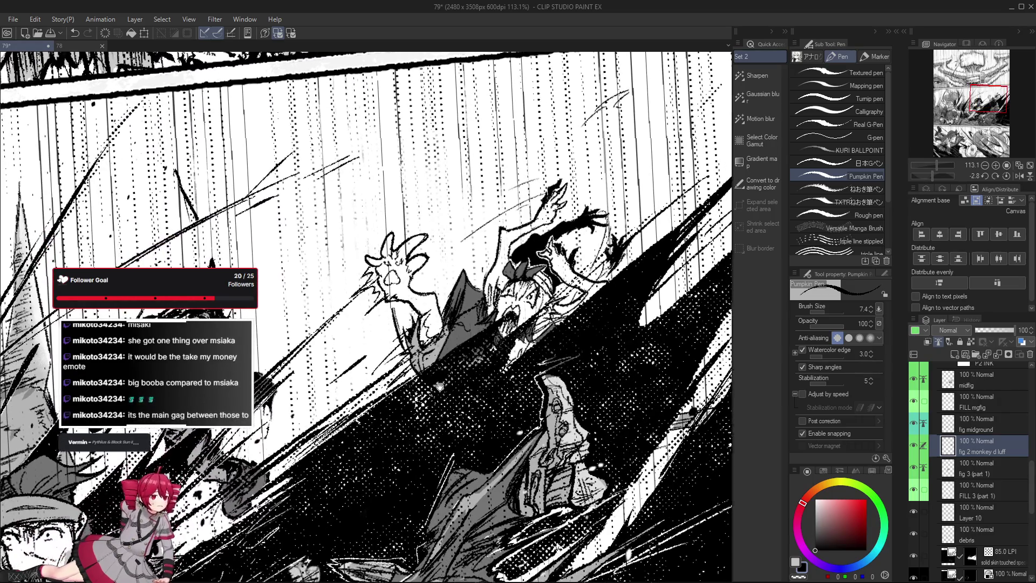
scroll(447, 440, "down", 1)
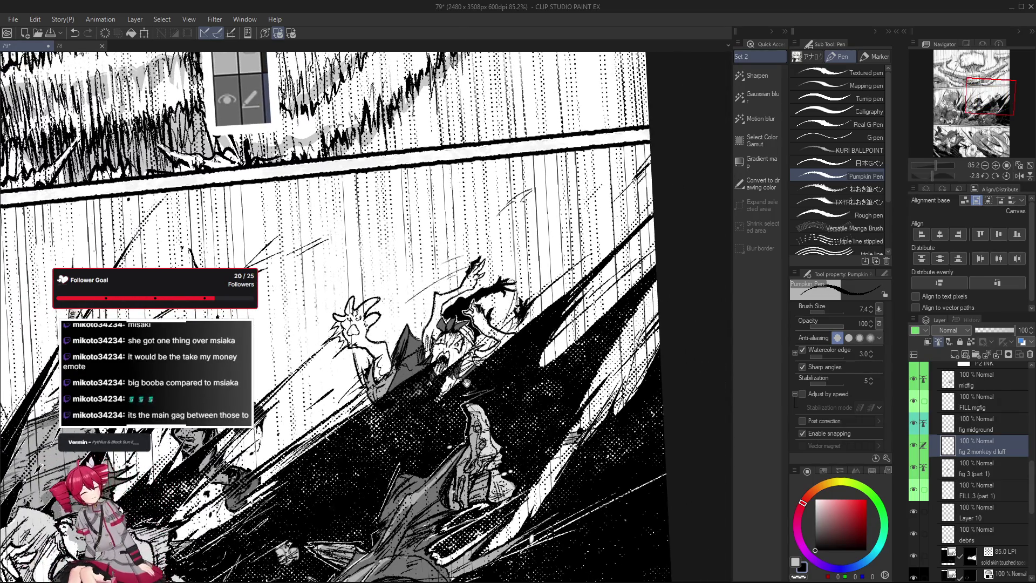
scroll(466, 383, "up", 1)
scroll(384, 354, "up", 1)
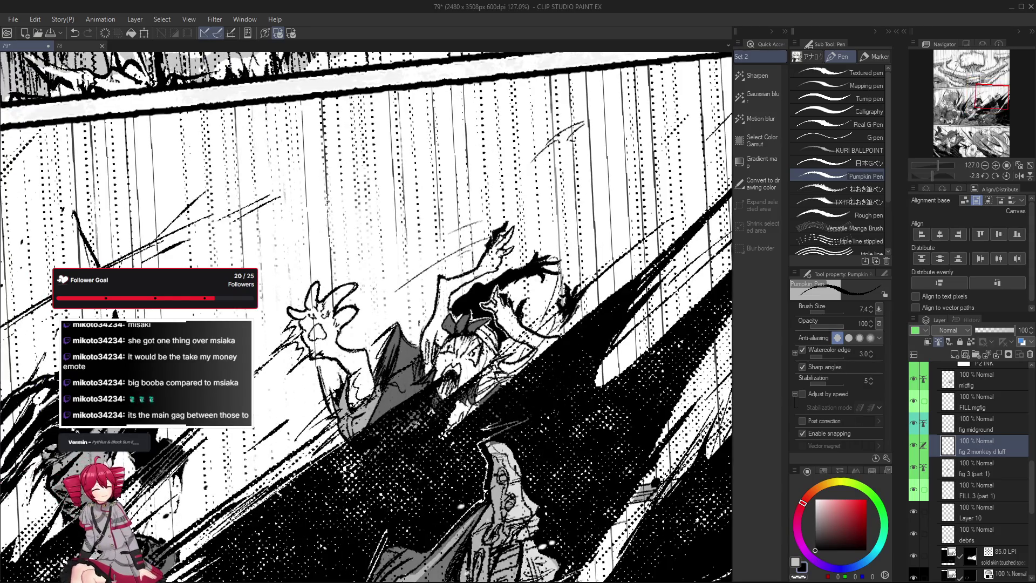
left_click_drag(384, 340, 371, 354)
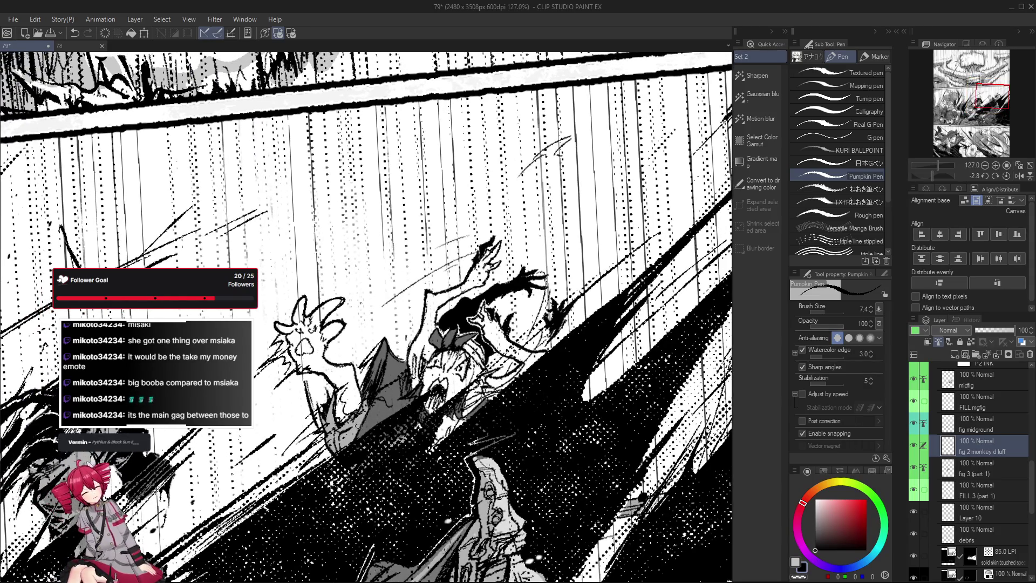
scroll(420, 393, "down", 3)
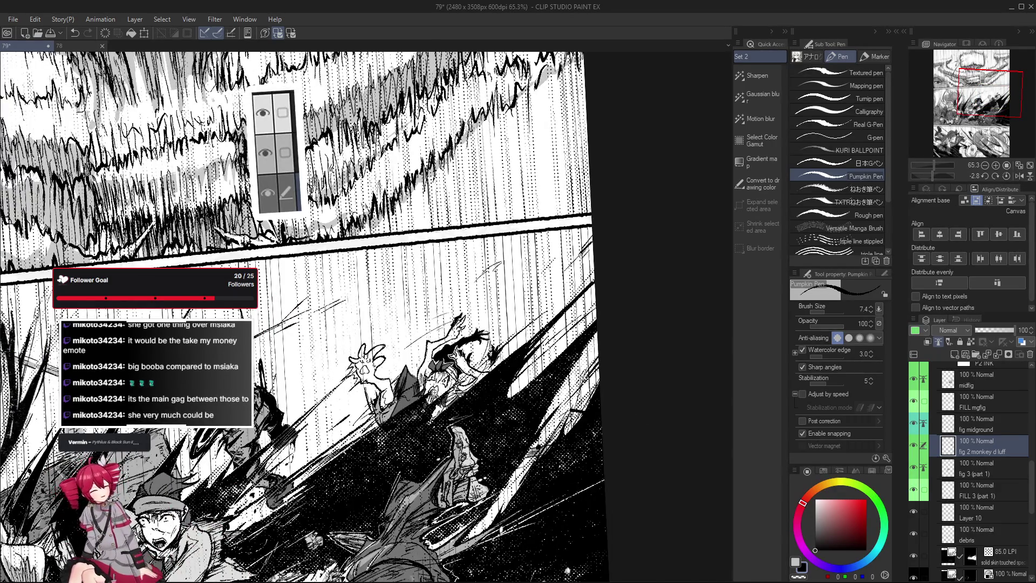
scroll(302, 302, "up", 2)
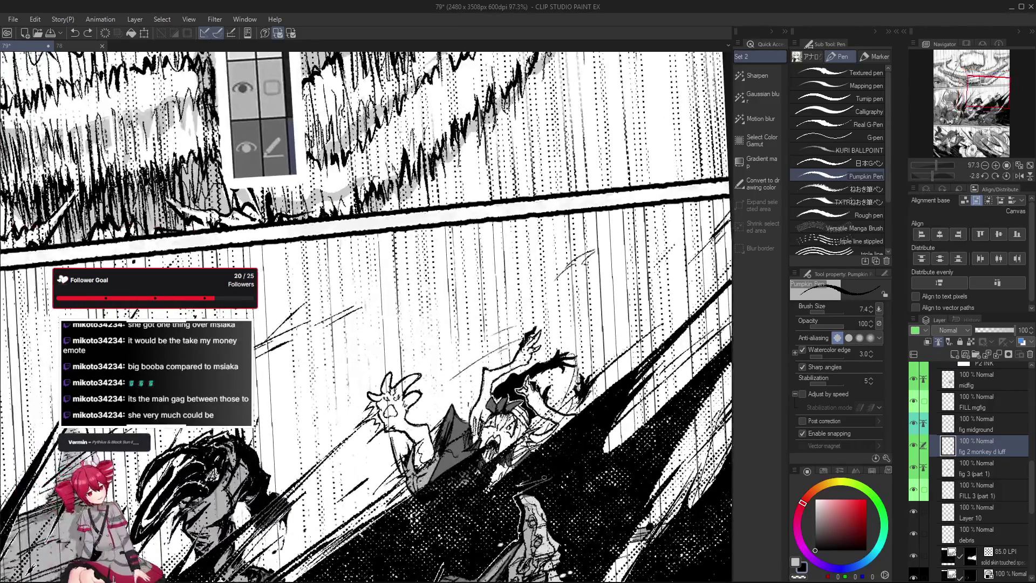
left_click_drag(377, 324, 316, 317)
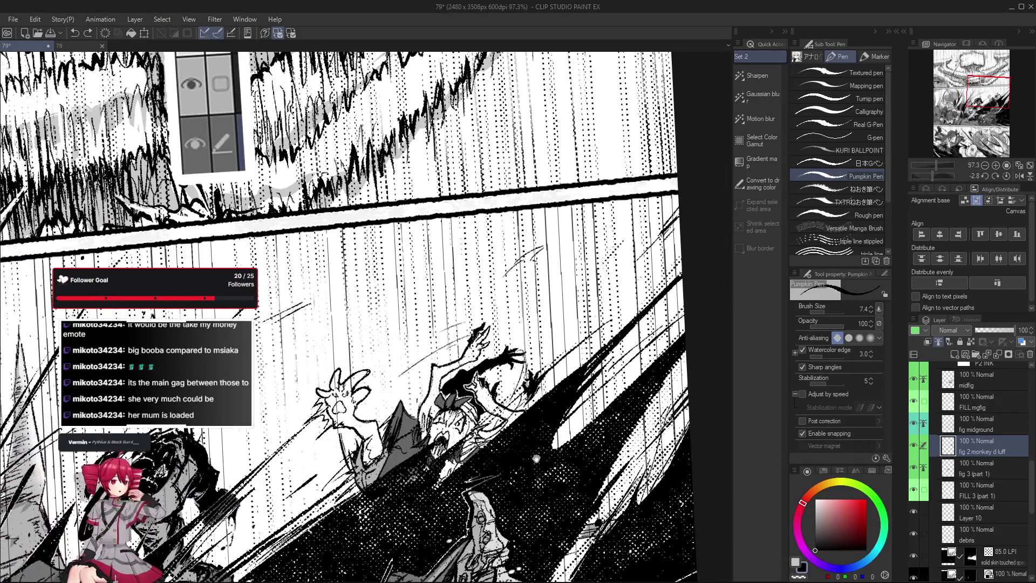
left_click_drag(551, 465, 544, 475)
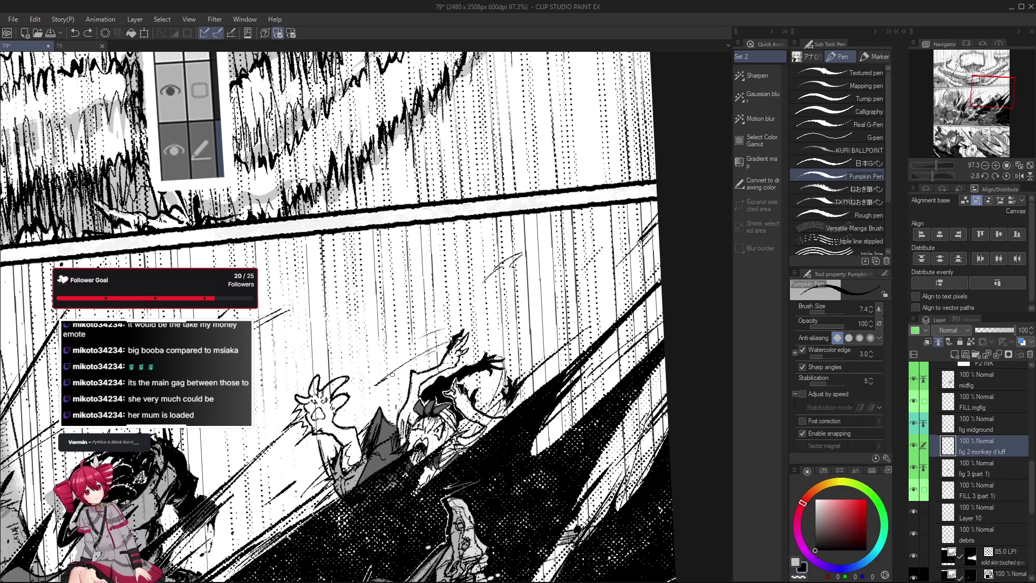
mouse_move(523, 432)
left_mouse_down()
mouse_move(507, 431)
mouse_move(515, 426)
left_mouse_up()
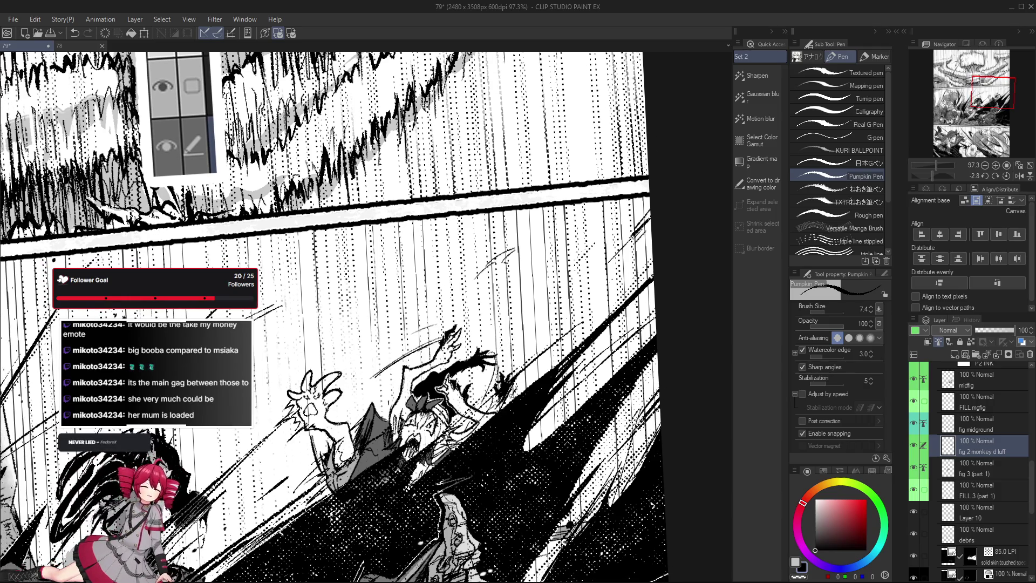
mouse_move(515, 387)
left_mouse_down()
mouse_move(532, 353)
mouse_move(481, 436)
left_mouse_up()
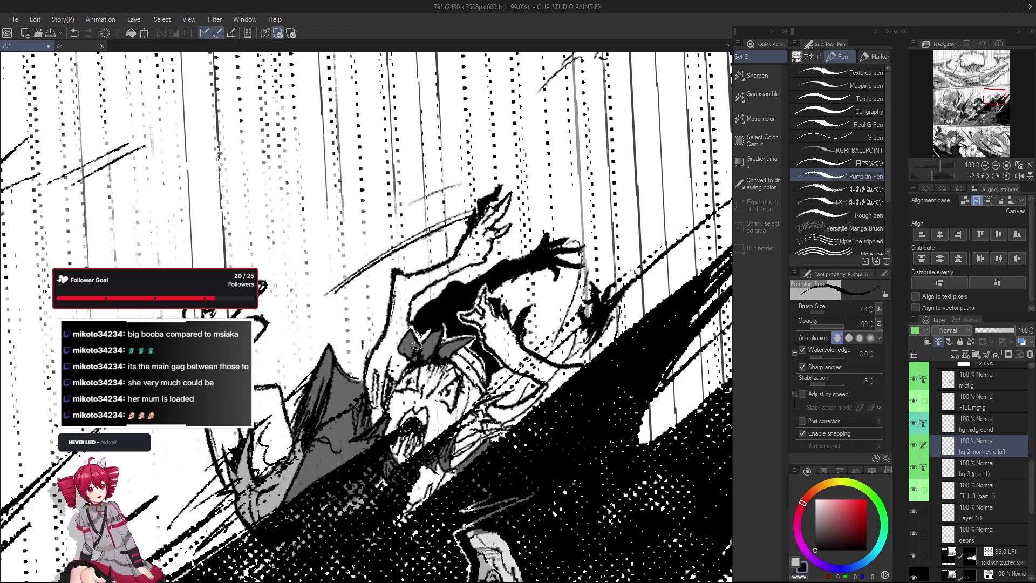
scroll(415, 349, "down", 1)
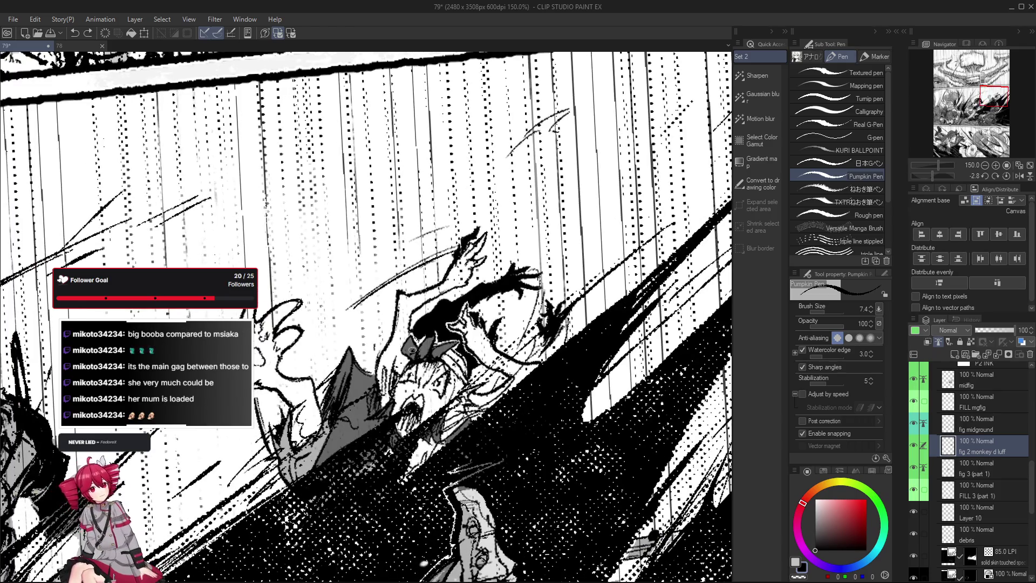
scroll(403, 365, "up", 1)
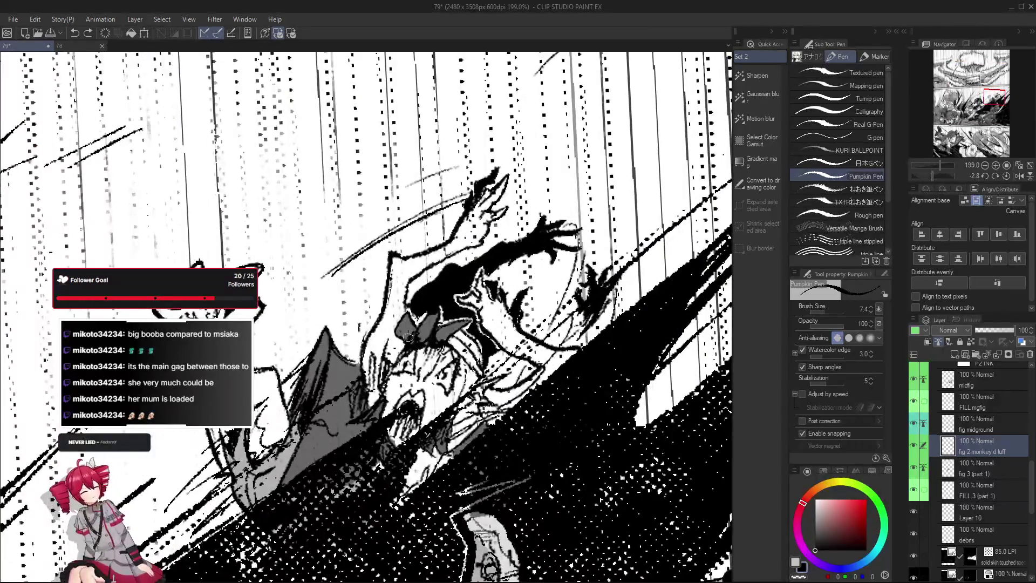
scroll(411, 322, "down", 2)
scroll(412, 322, "down", 1)
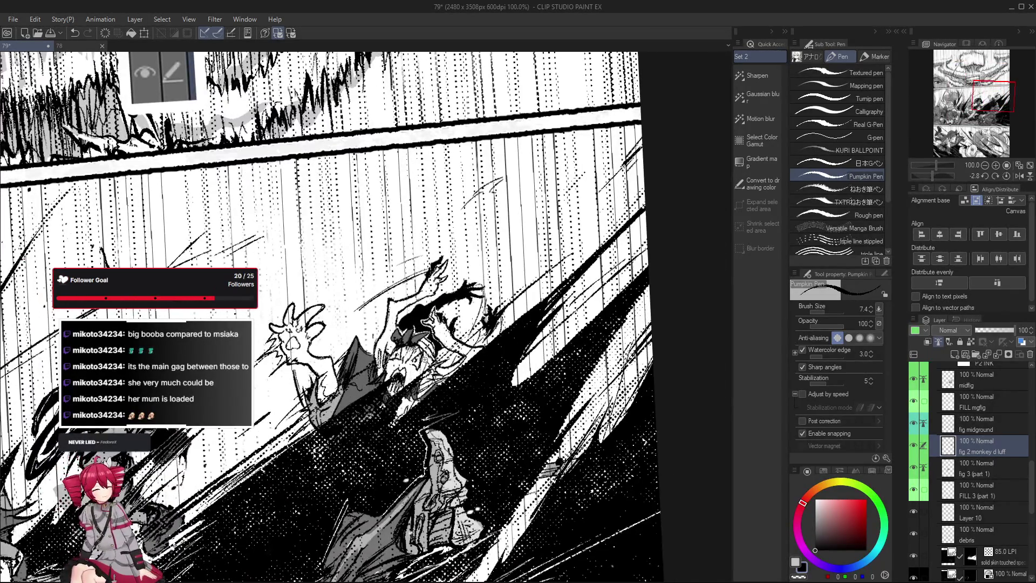
scroll(413, 323, "up", 1)
scroll(404, 319, "up", 1)
key("e")
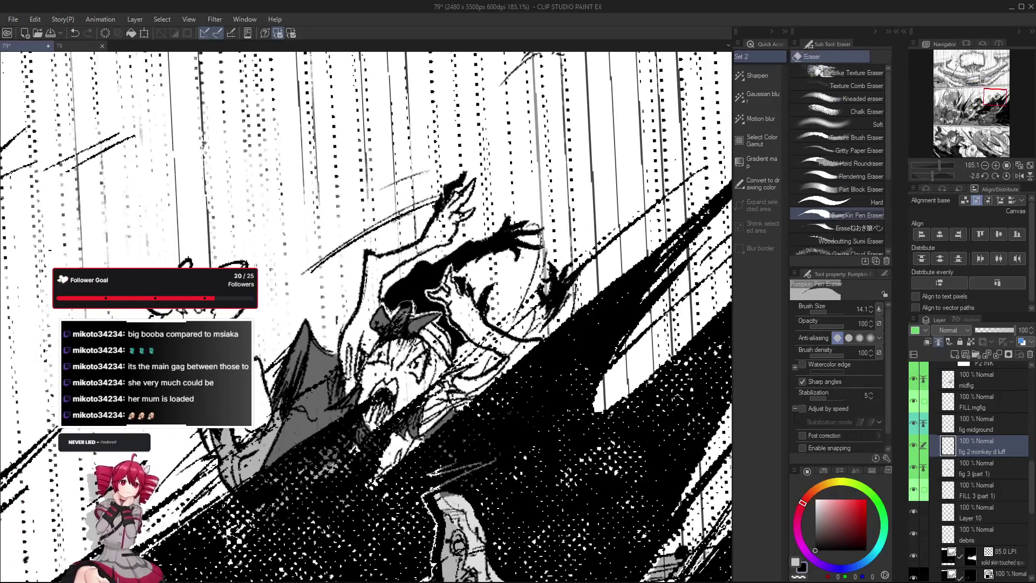
left_click_drag(481, 396, 482, 386)
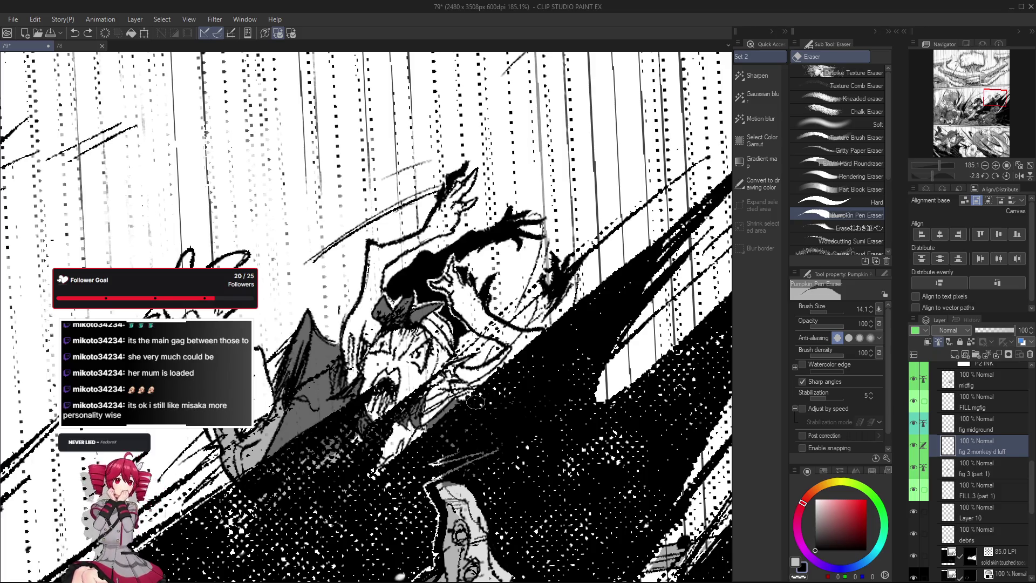
key("p")
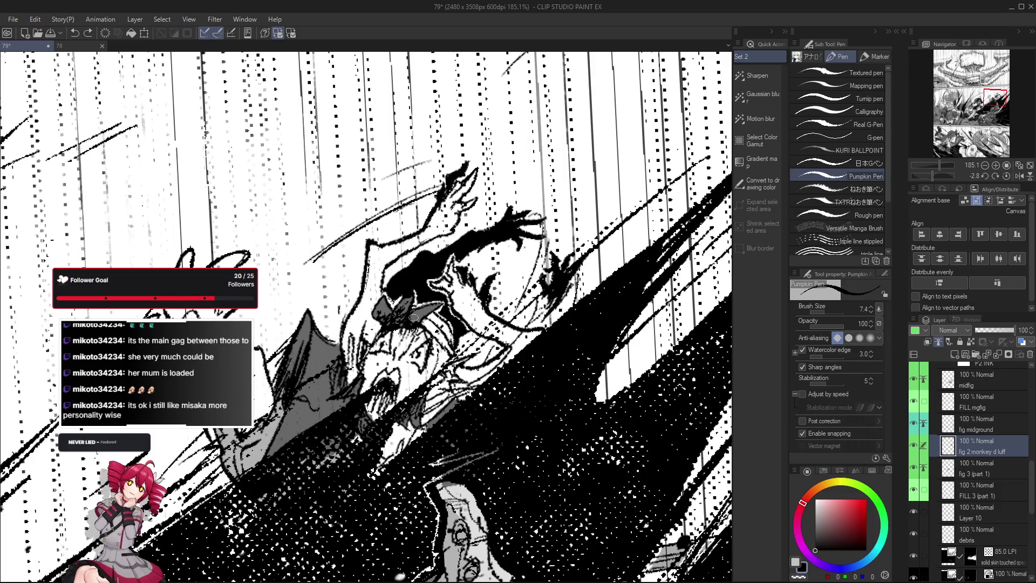
scroll(413, 359, "down", 1)
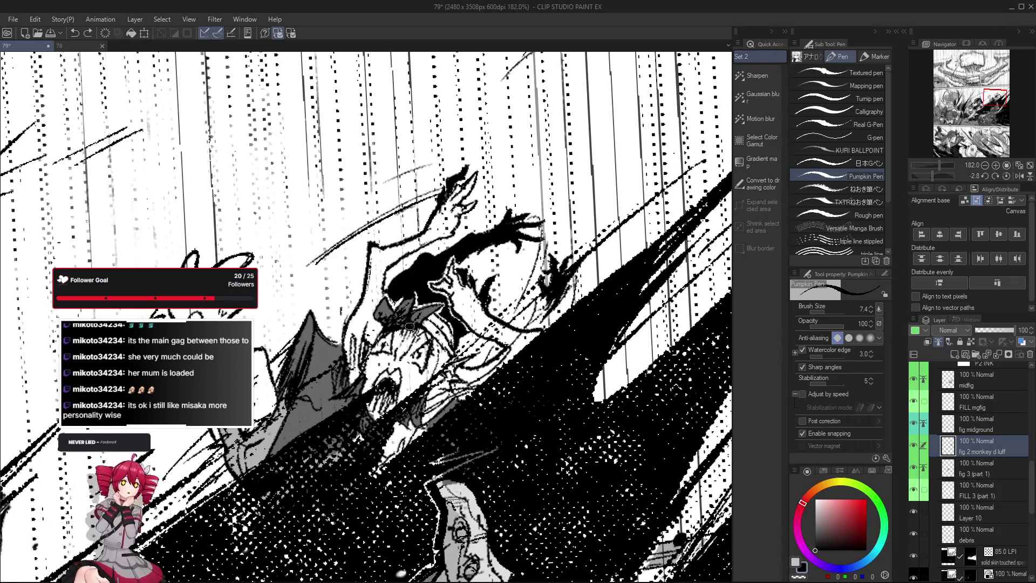
scroll(412, 326, "down", 1)
scroll(414, 325, "down", 1)
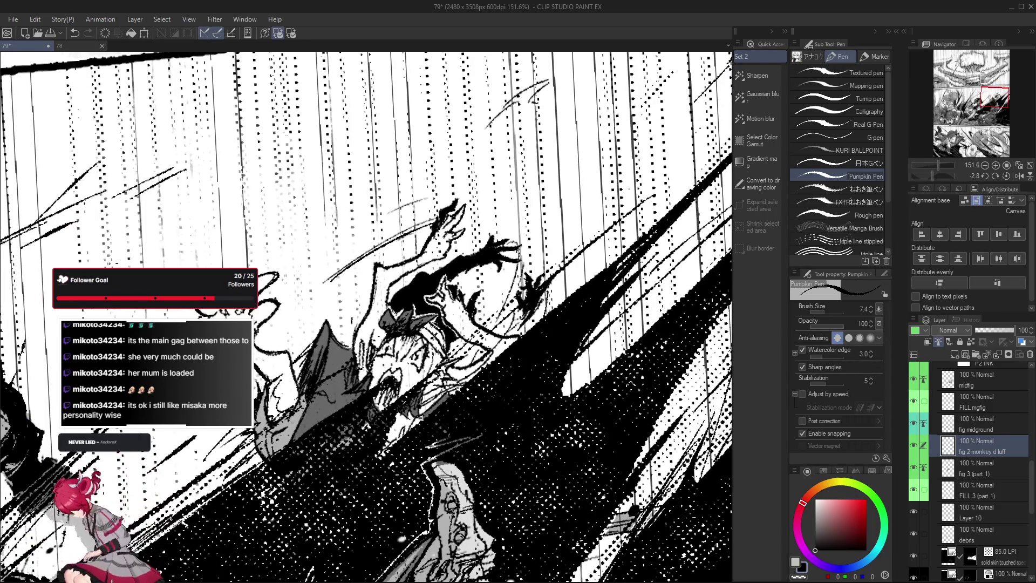
left_click_drag(565, 424, 570, 413)
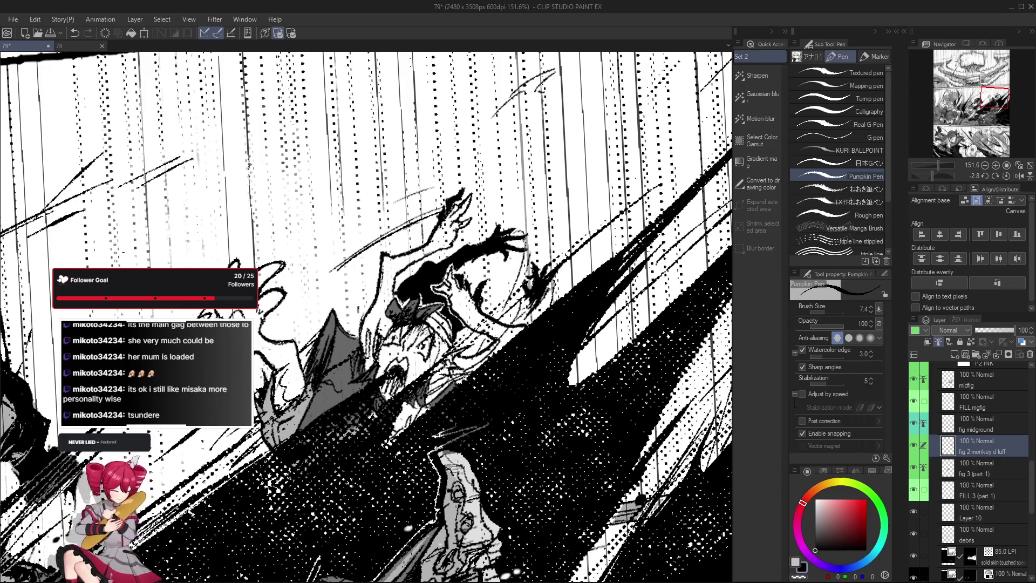
scroll(423, 318, "down", 2)
scroll(421, 319, "up", 2)
scroll(415, 321, "up", 2)
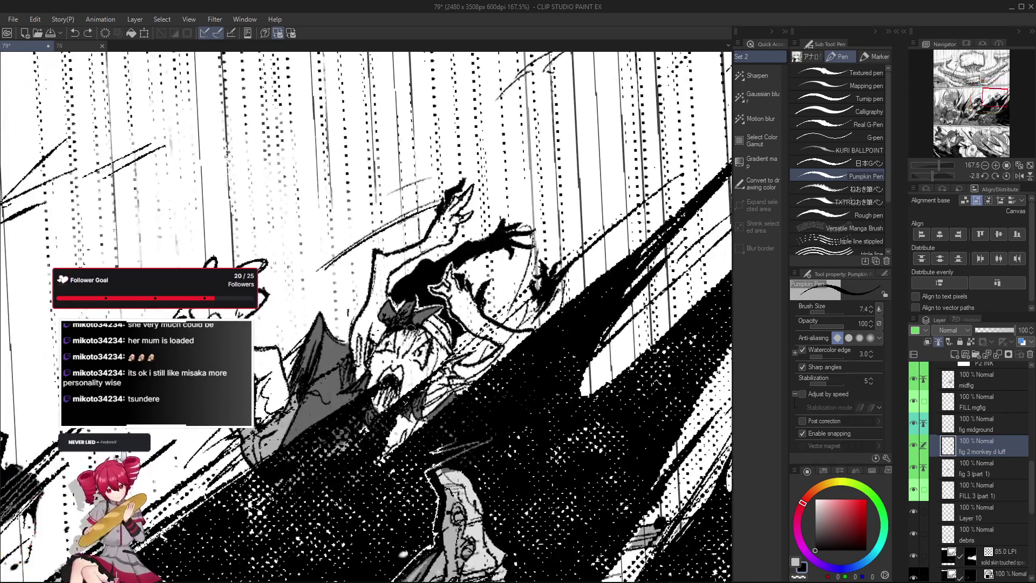
scroll(393, 355, "down", 3)
scroll(393, 355, "up", 1)
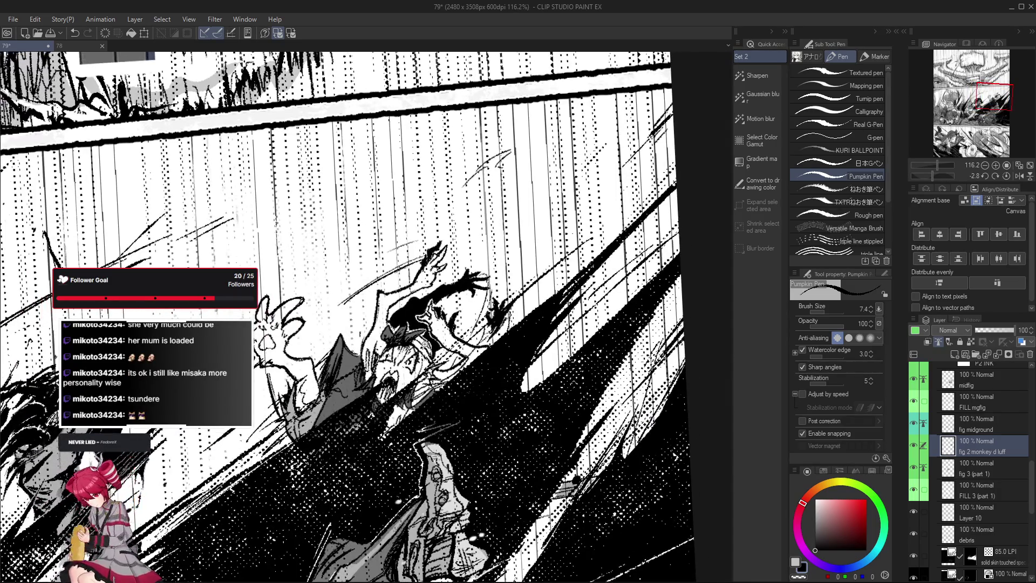
scroll(394, 355, "up", 1)
key("e")
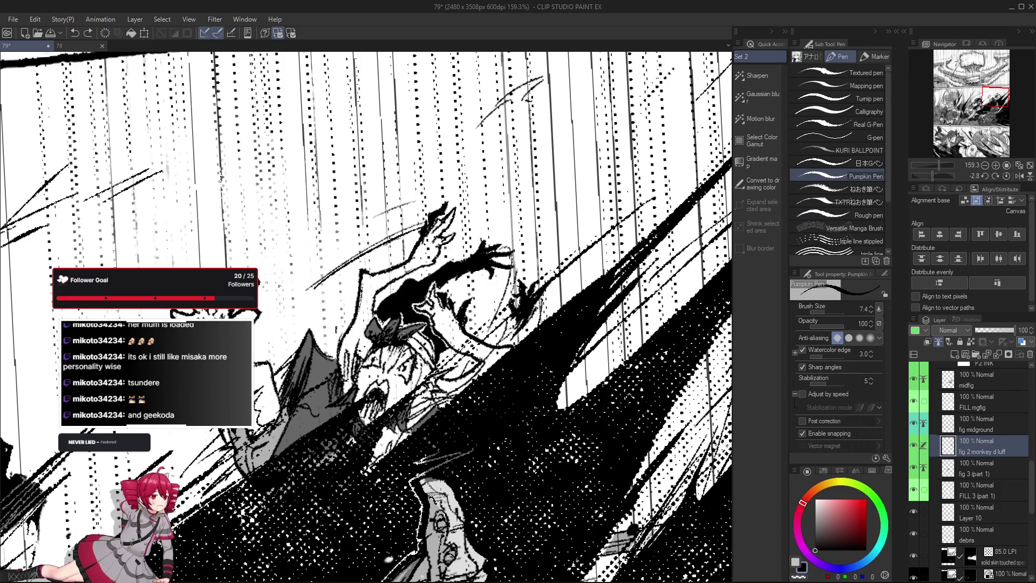
key("p")
scroll(420, 360, "up", 1)
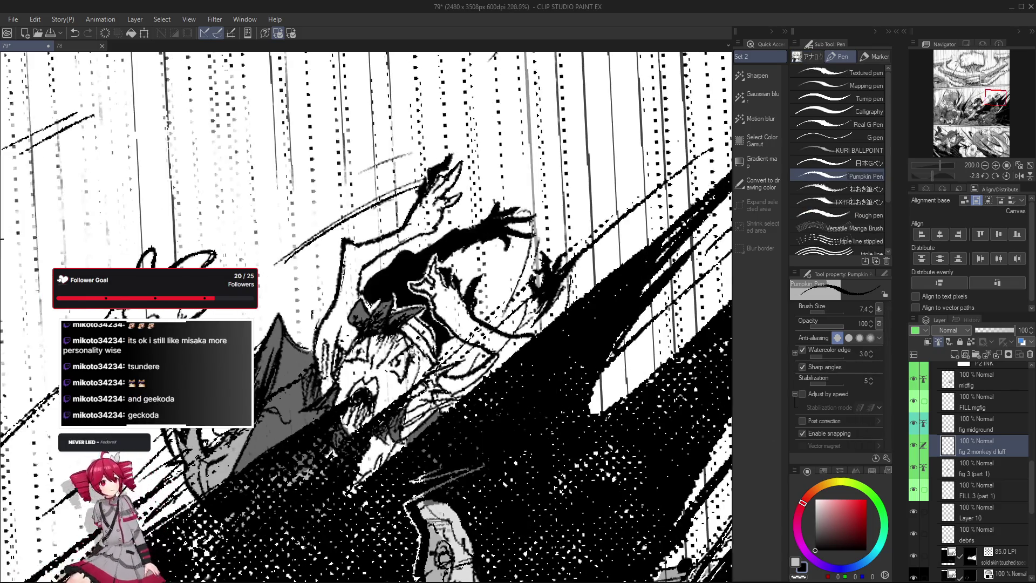
scroll(420, 360, "up", 1)
scroll(393, 335, "up", 1)
scroll(397, 336, "up", 1)
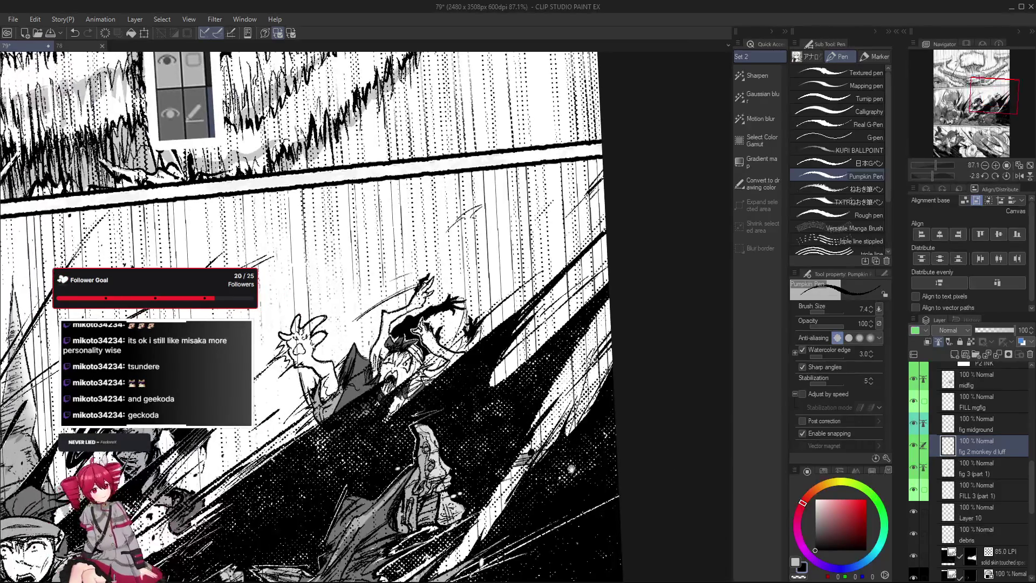
scroll(401, 336, "up", 1)
key("e")
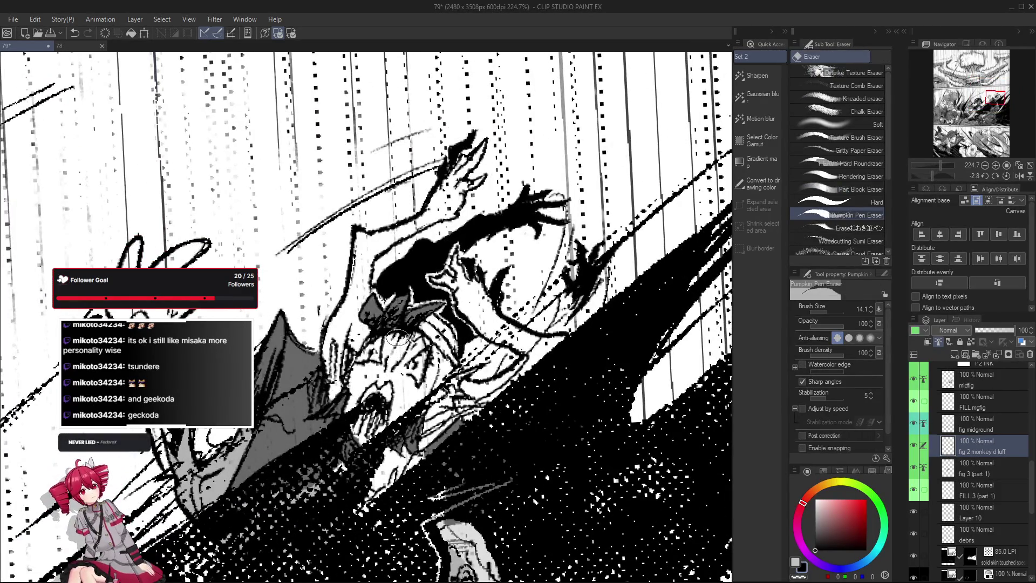
scroll(406, 338, "down", 5)
left_click_drag(403, 361, 413, 384)
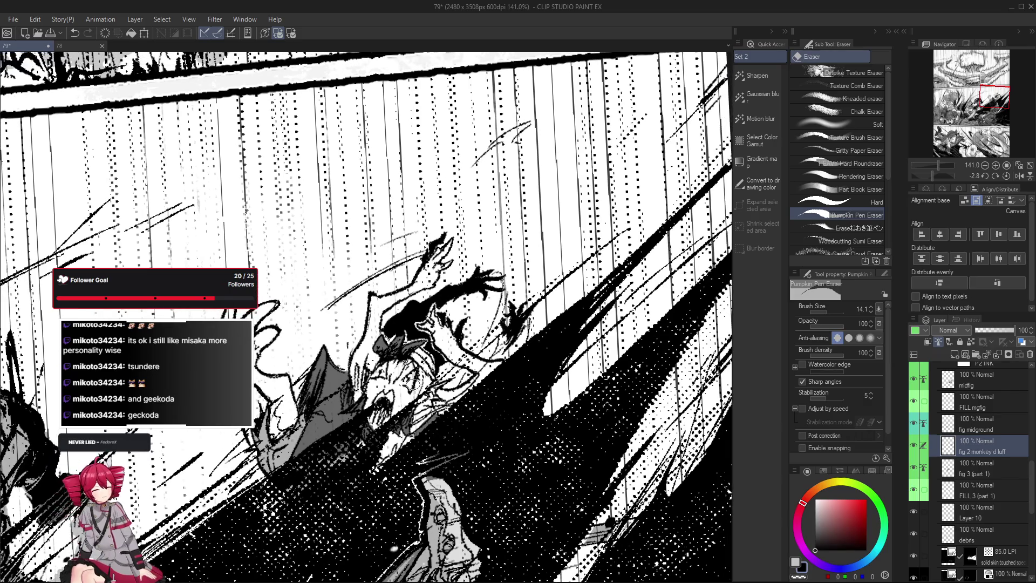
key("p")
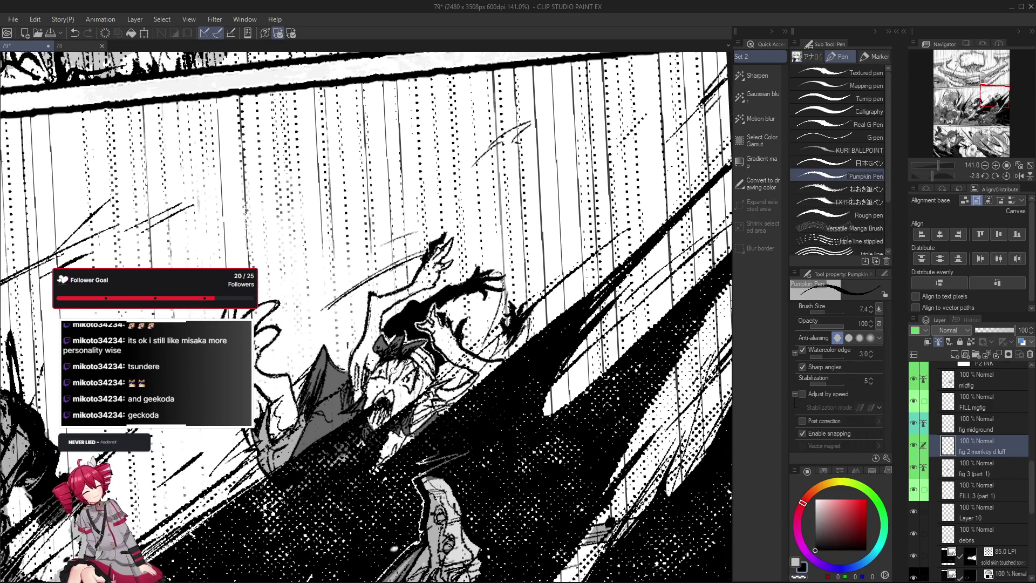
left_click_drag(396, 368, 560, 396)
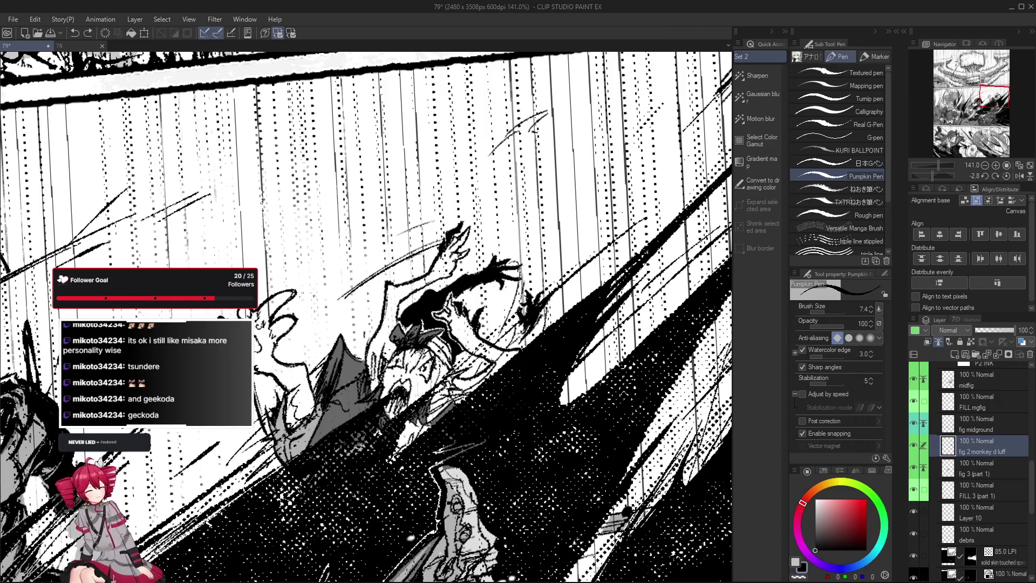
scroll(464, 383, "down", 2)
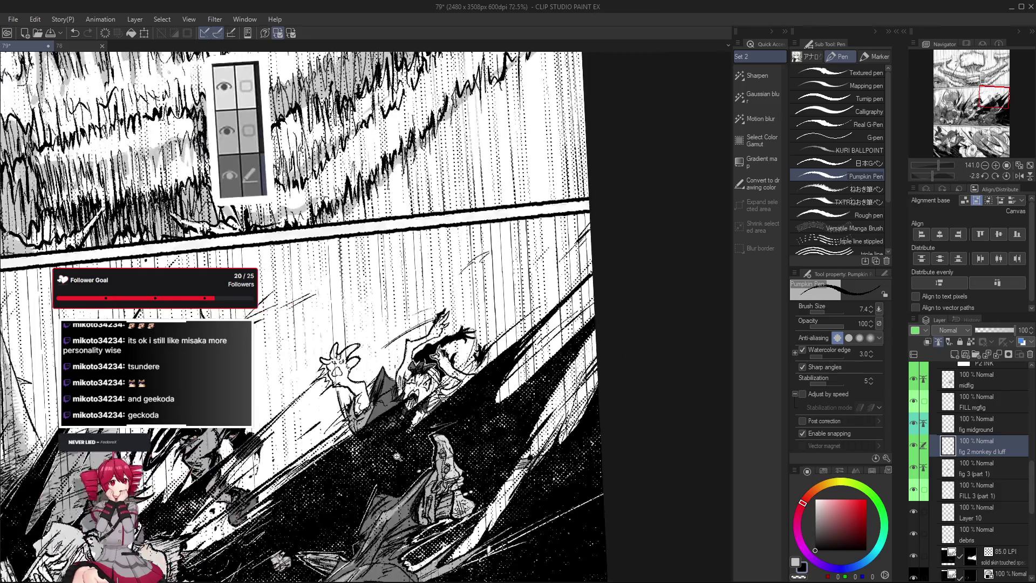
scroll(436, 347, "down", 3)
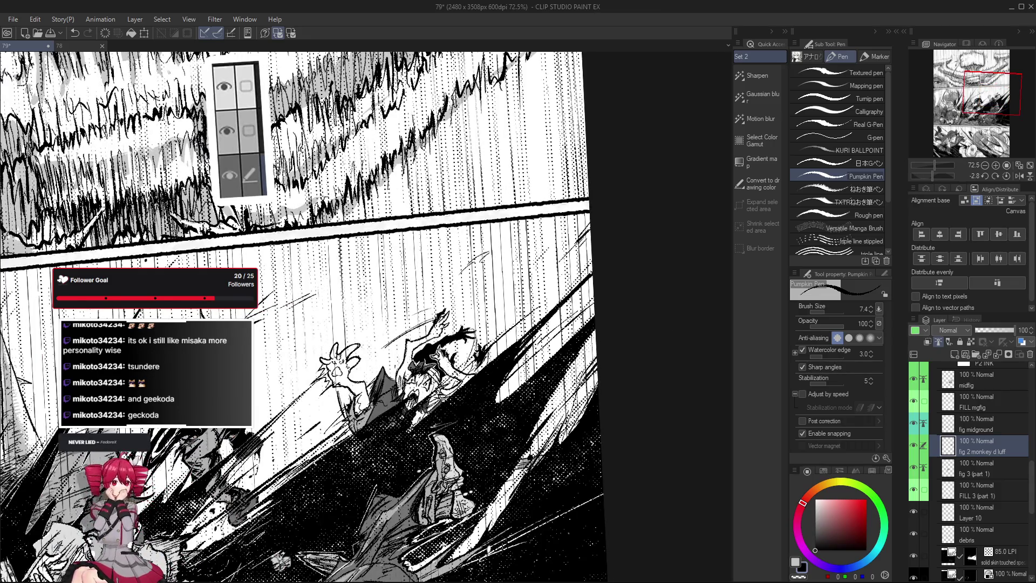
scroll(383, 290, "down", 3)
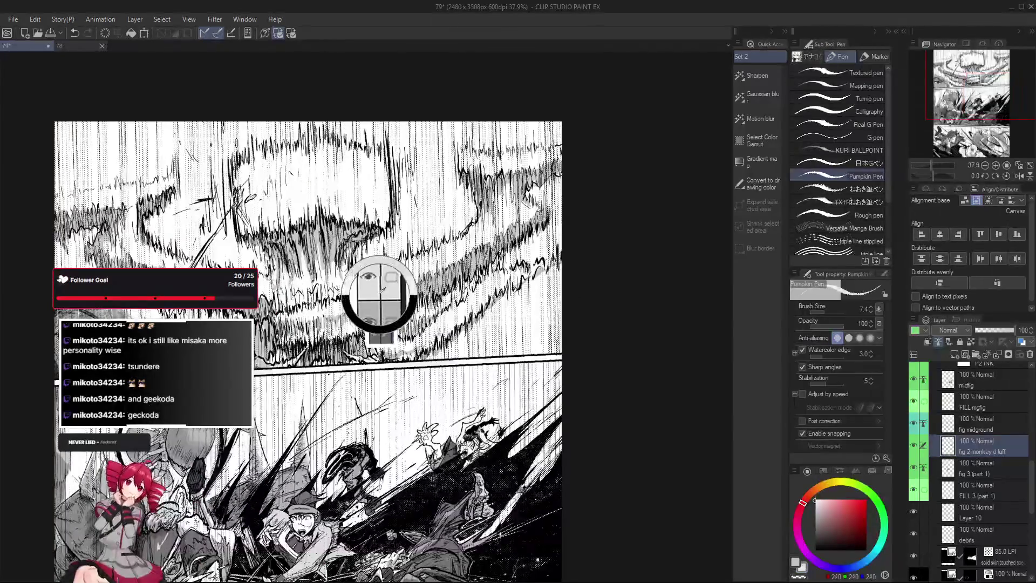
scroll(998, 464, "up", 2)
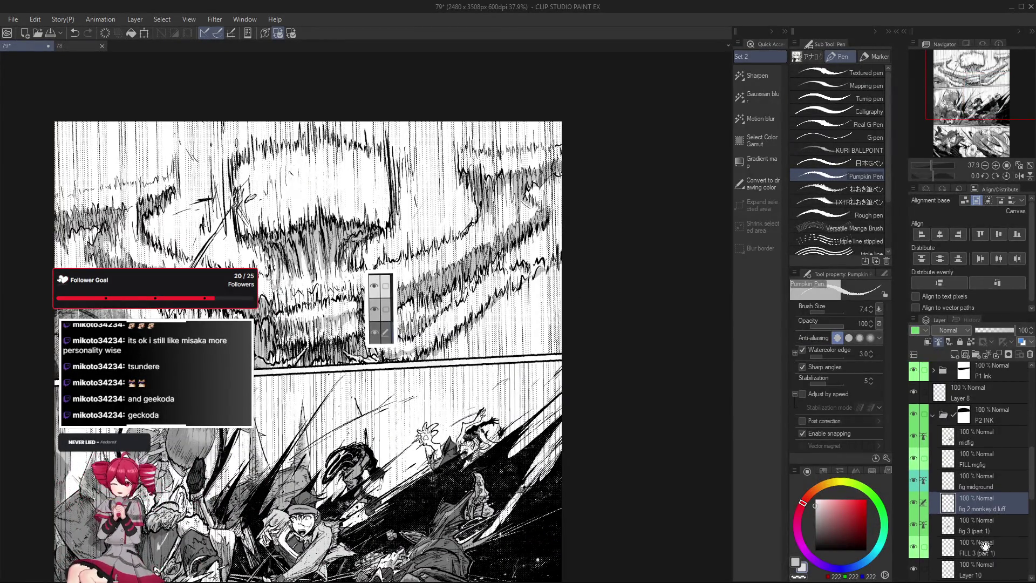
scroll(991, 546, "up", 2)
left_click(971, 422)
scroll(410, 447, "up", 5)
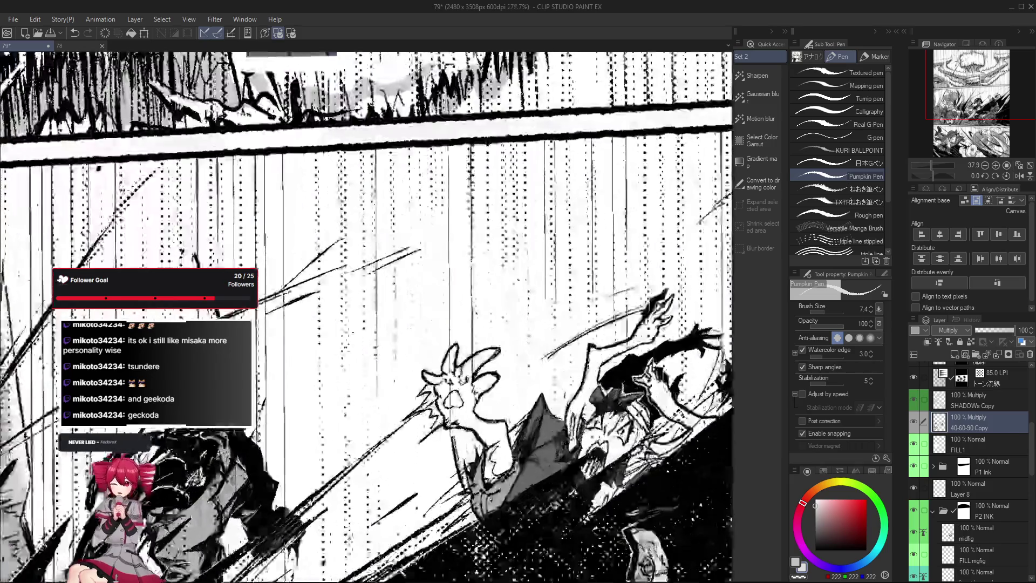
key("g")
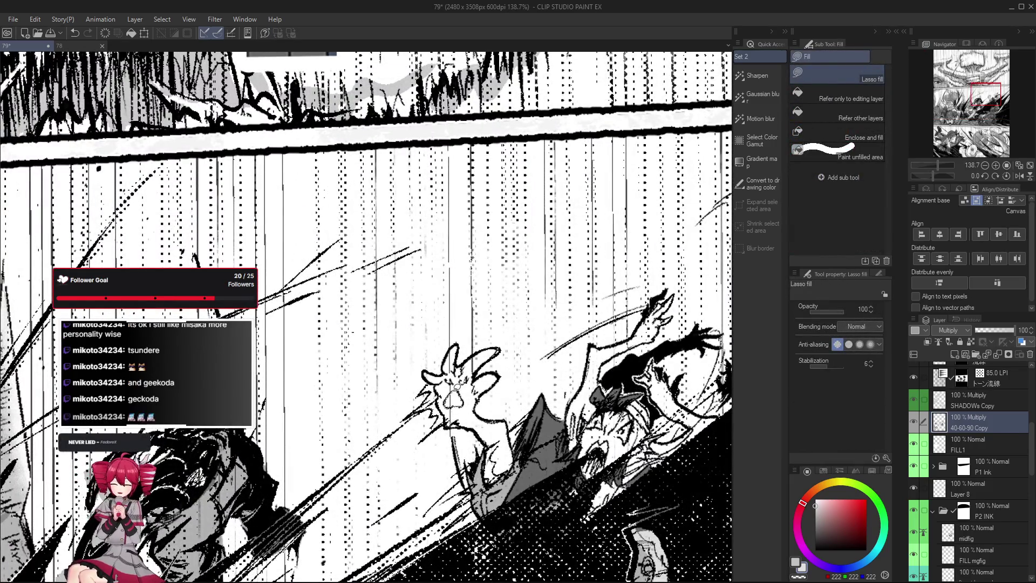
scroll(459, 401, "down", 2)
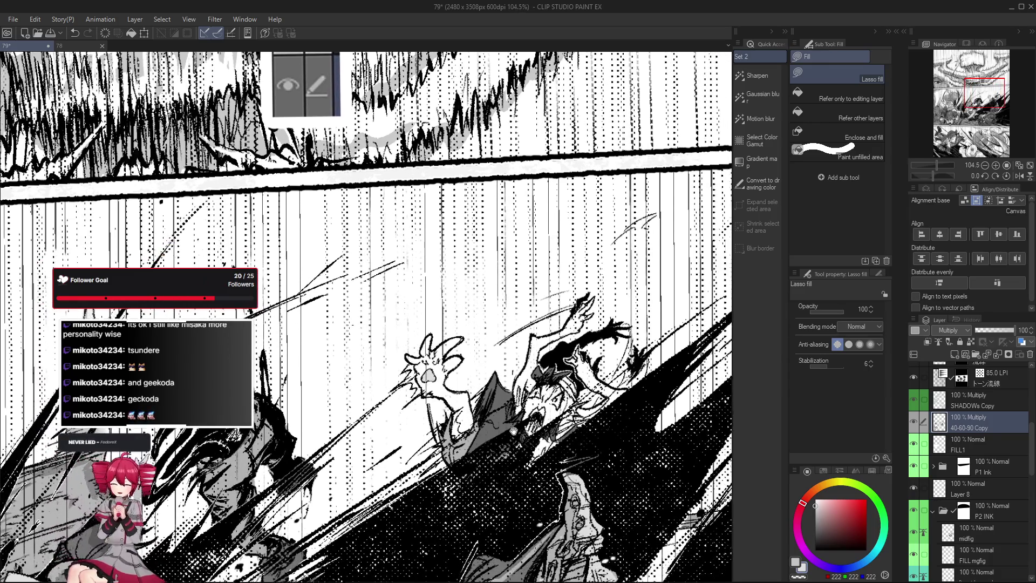
scroll(540, 460, "down", 3)
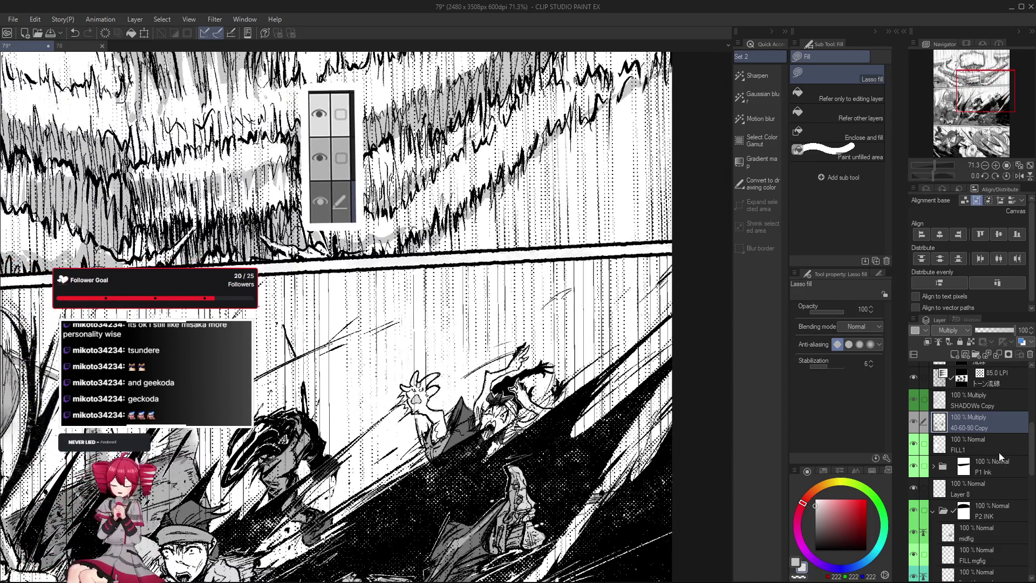
scroll(1001, 454, "down", 5)
left_click(1005, 488)
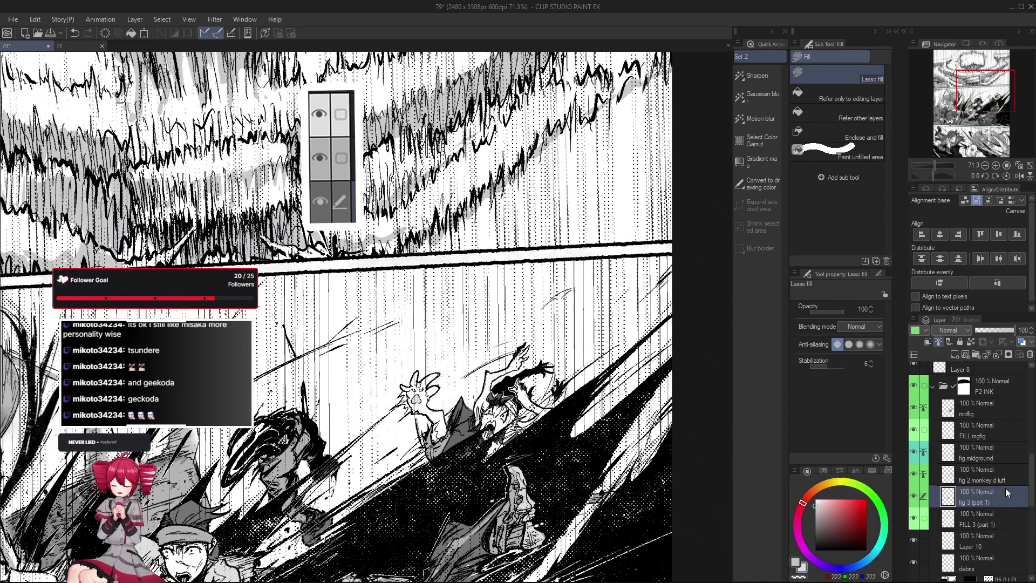
left_click(1016, 481)
key("x")
scroll(592, 409, "up", 4)
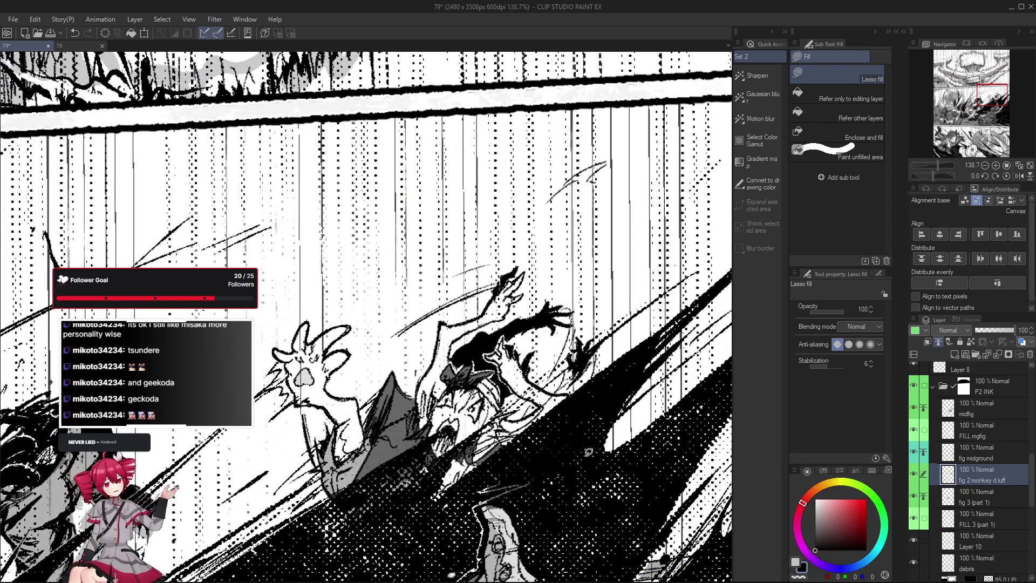
scroll(529, 531, "down", 3)
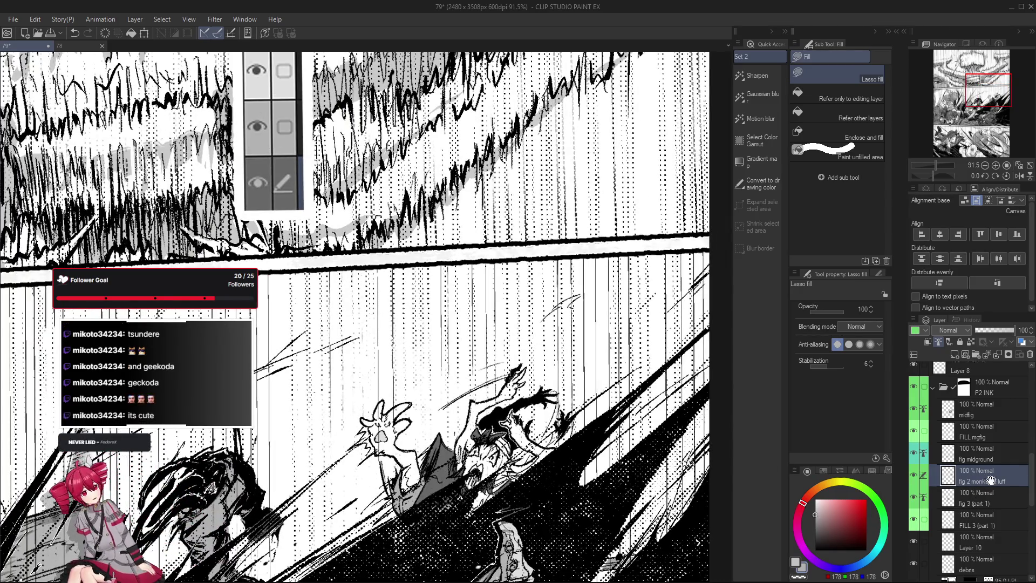
scroll(971, 458, "up", 4)
left_click(986, 408)
scroll(488, 457, "up", 3)
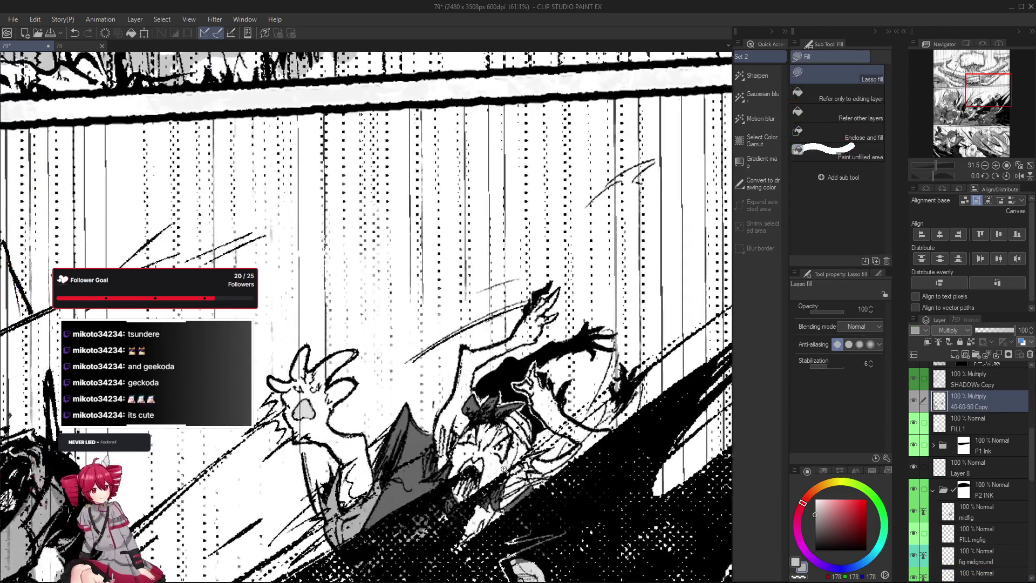
scroll(488, 457, "down", 2)
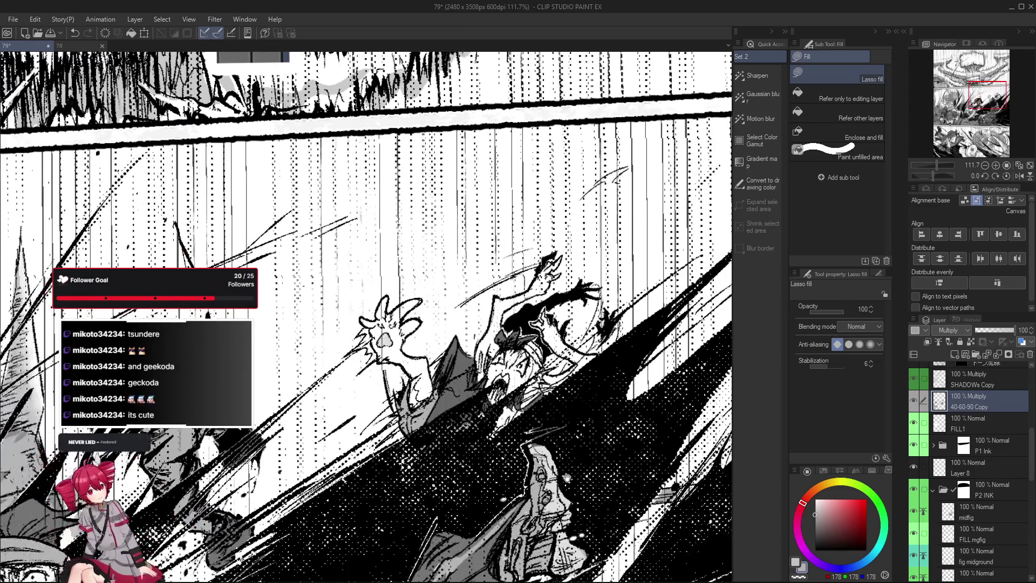
scroll(524, 366, "up", 3)
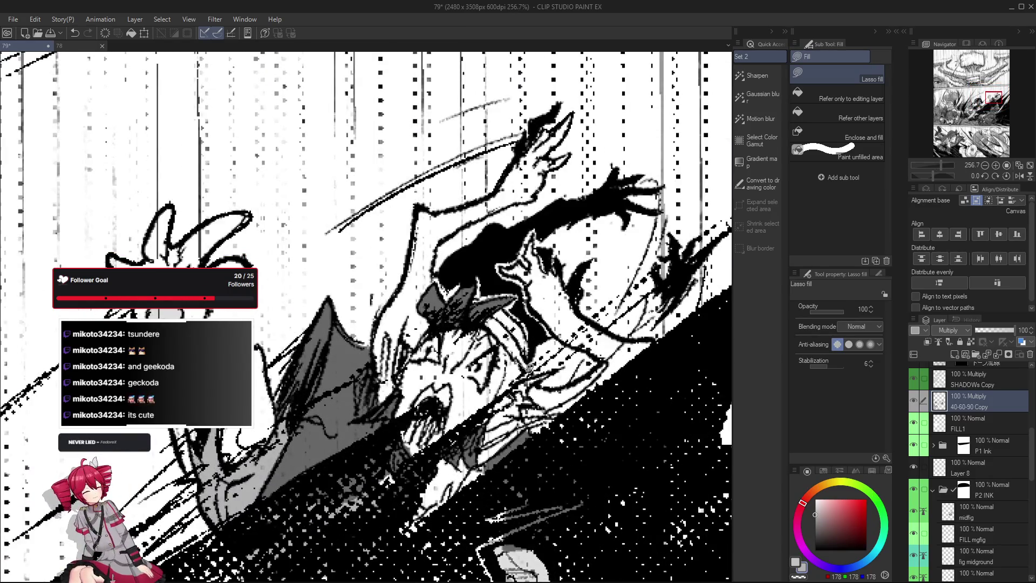
scroll(506, 305, "down", 8)
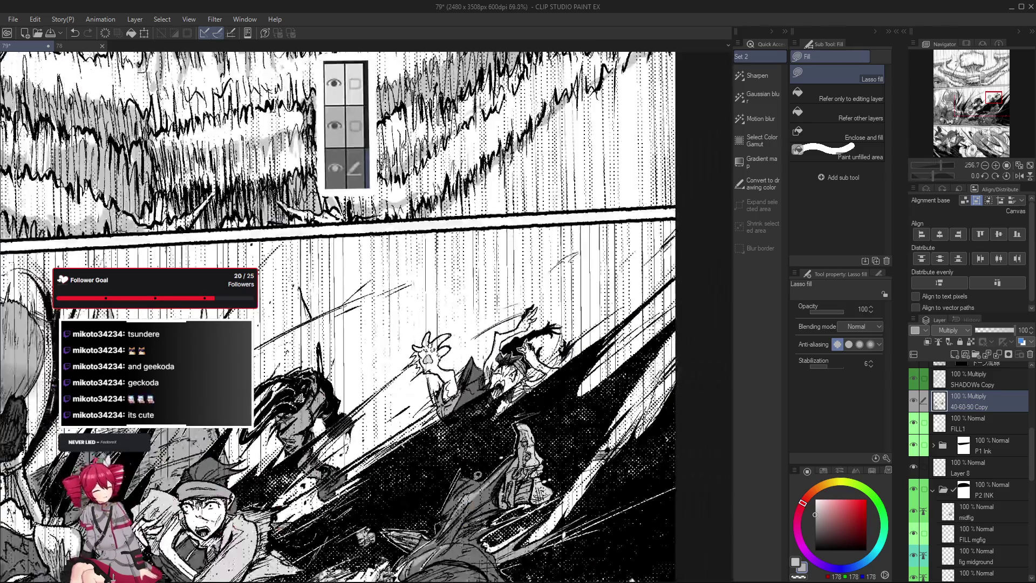
scroll(546, 507, "down", 1)
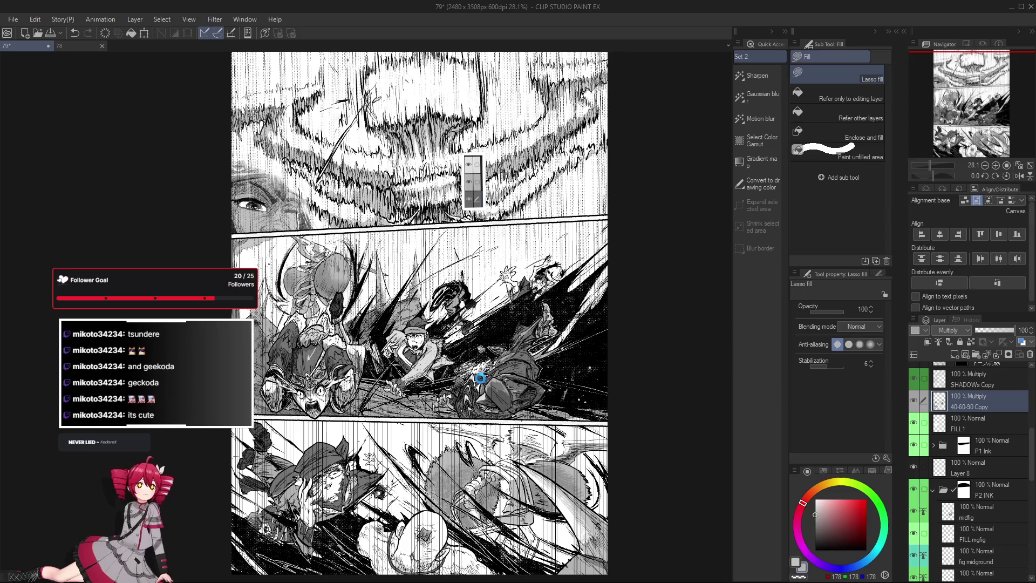
Switch to page 78 and open the Open dialog on the Pumpkin Pirates Pages folder.
key("ctrl+Tab")
key("ctrl+Tab")
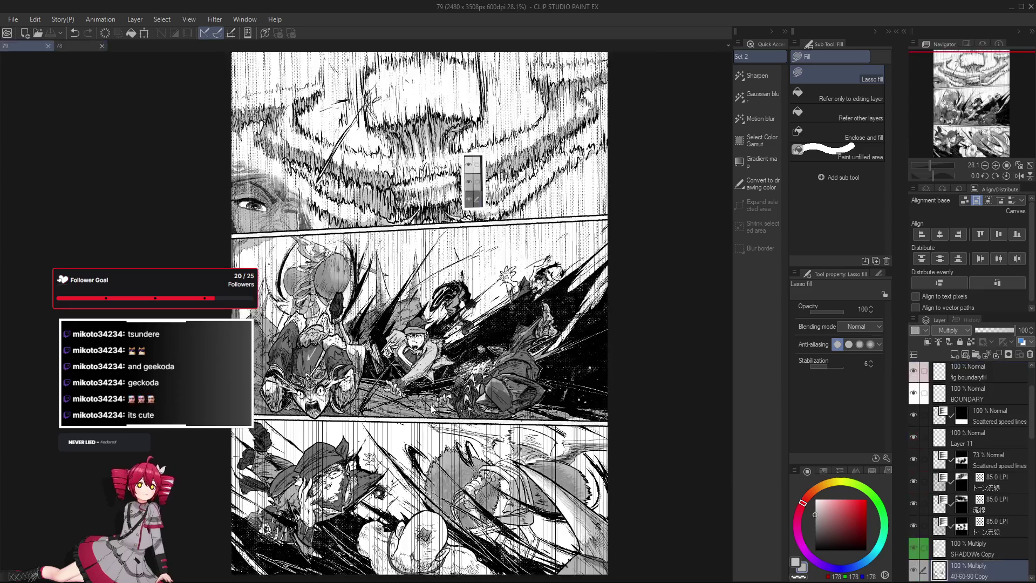
left_click(13, 19)
left_click(29, 62)
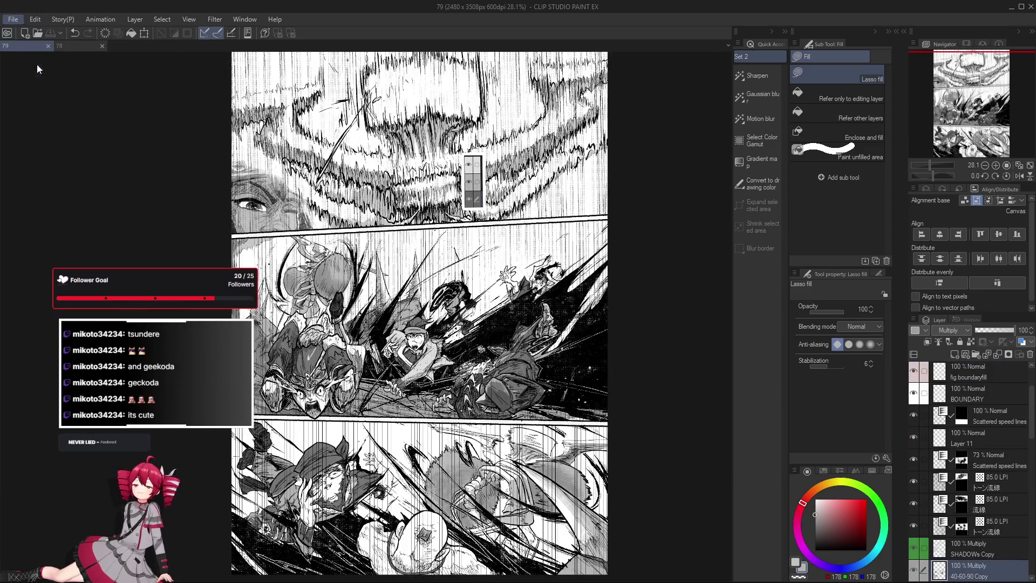
left_click_drag(832, 136, 818, 380)
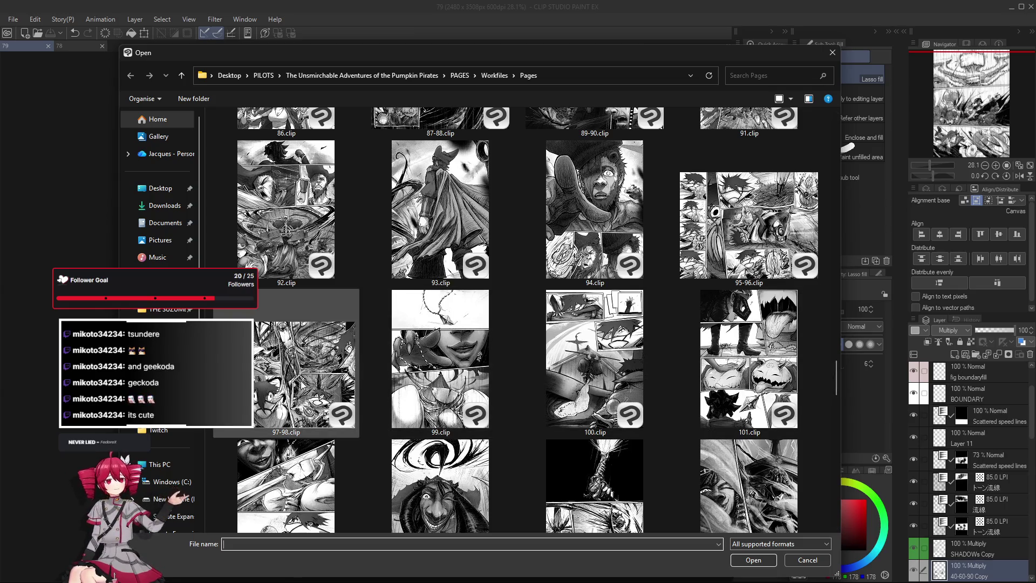
Scroll through the Pages folder thumbnails, then double-click 95-96.clip to leave the dialog.
scroll(400, 376, "down", 3)
scroll(400, 374, "down", 2)
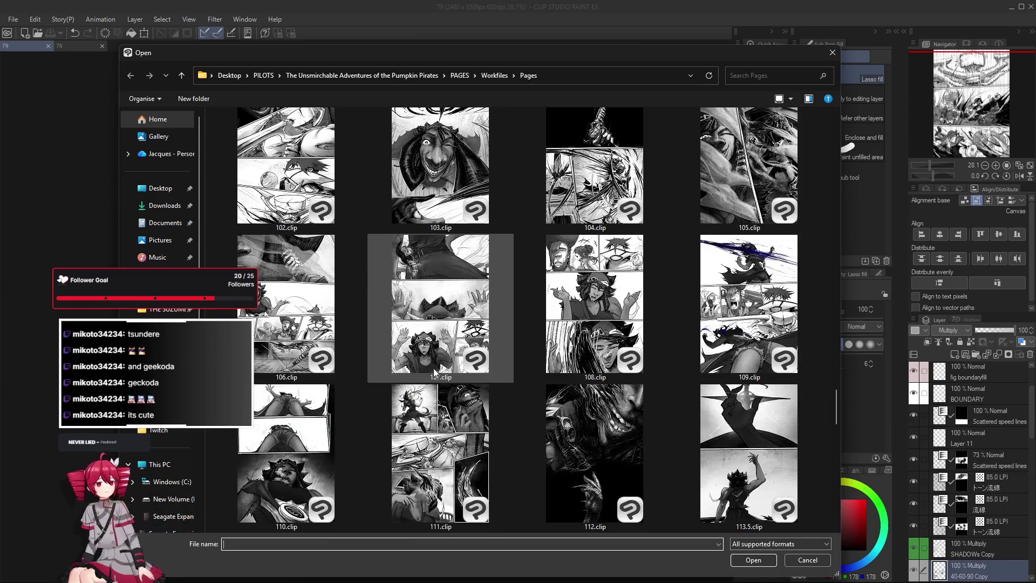
scroll(345, 337, "down", 2)
scroll(343, 340, "down", 2)
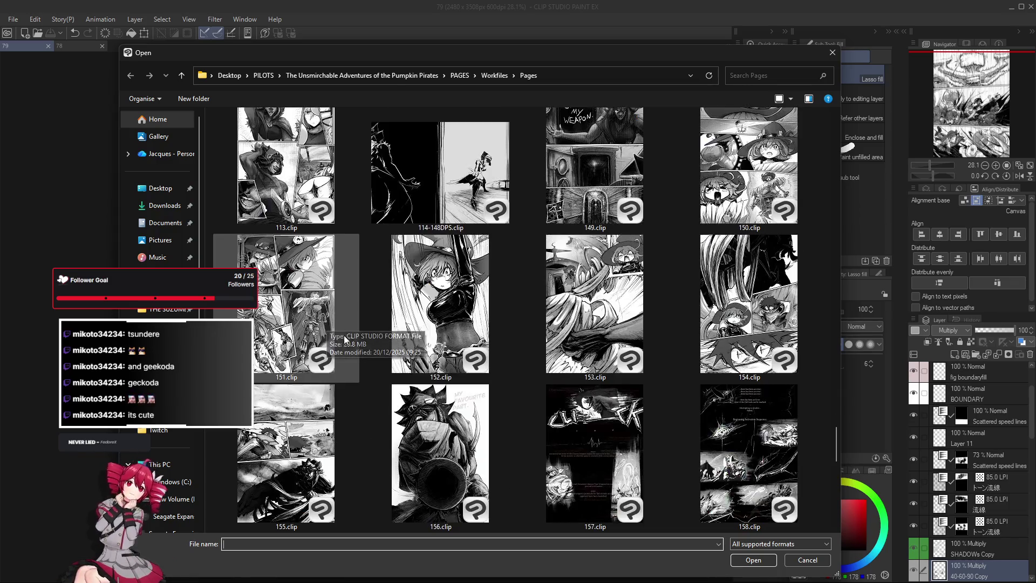
scroll(640, 403, "down", 1)
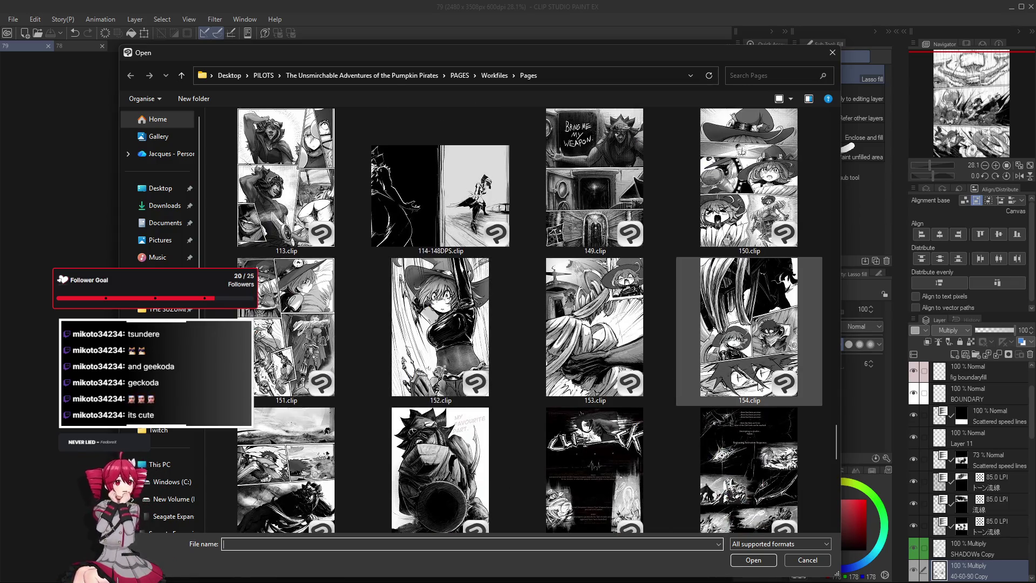
scroll(410, 426, "down", 1)
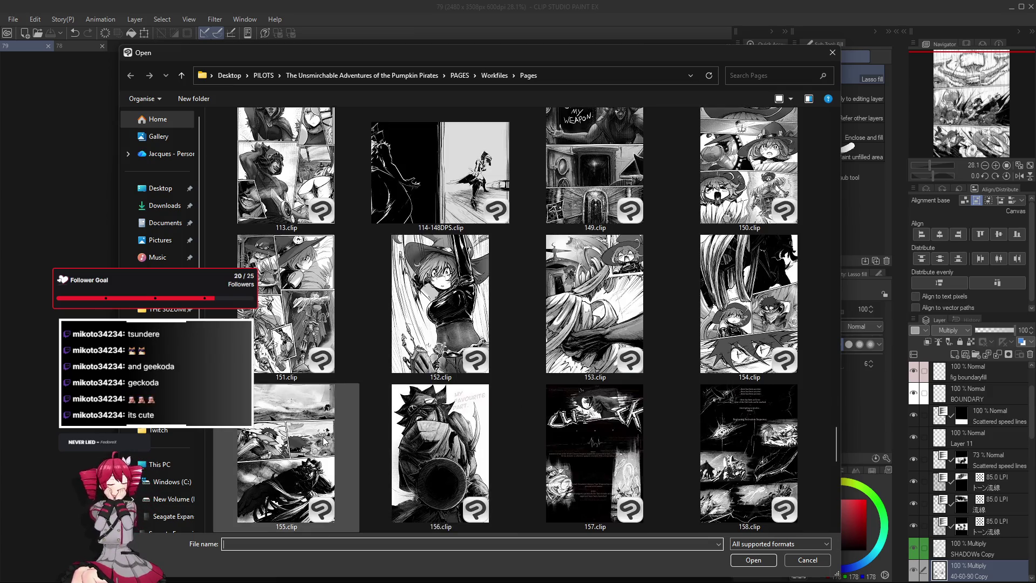
scroll(326, 441, "up", 5)
scroll(329, 442, "up", 5)
scroll(334, 441, "up", 5)
scroll(341, 441, "up", 3)
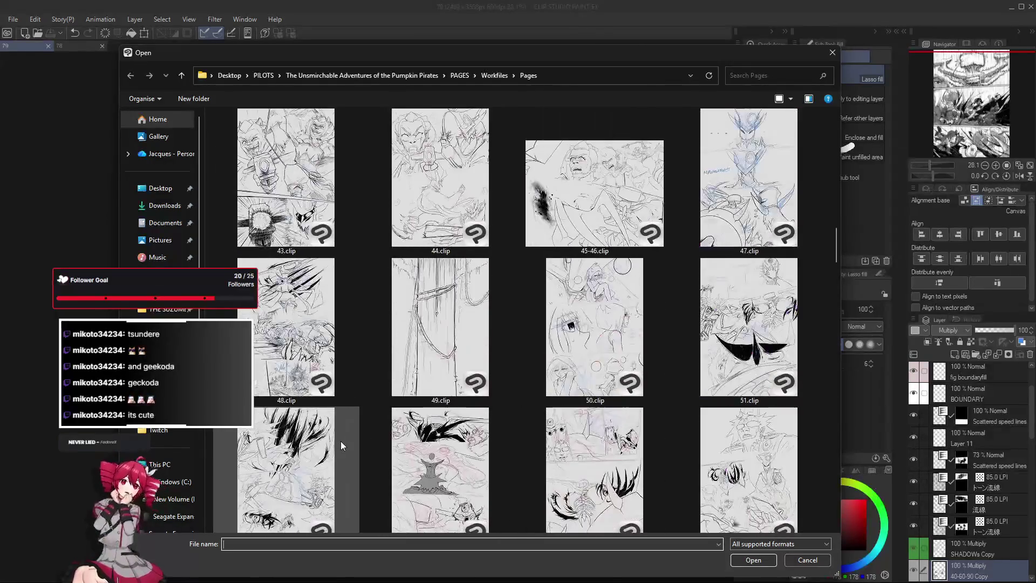
scroll(341, 442, "down", 10)
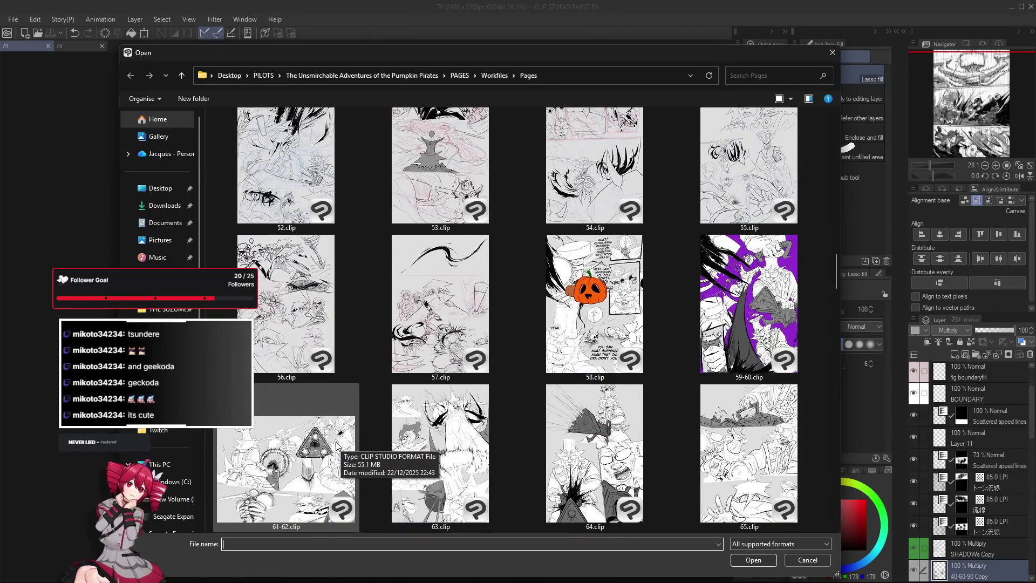
scroll(335, 446, "down", 1)
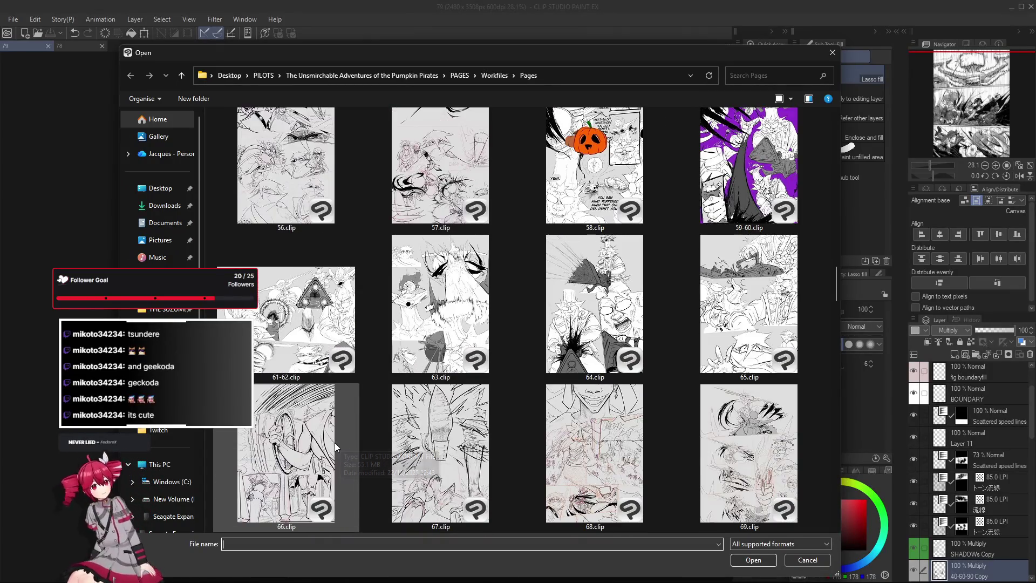
scroll(465, 452, "down", 1)
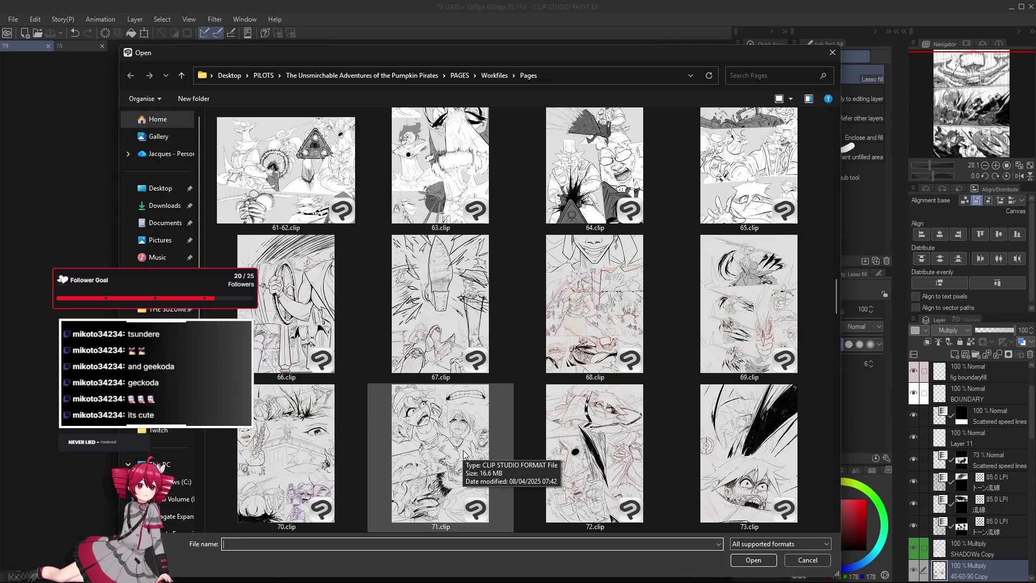
scroll(461, 458, "down", 1)
scroll(457, 462, "down", 1)
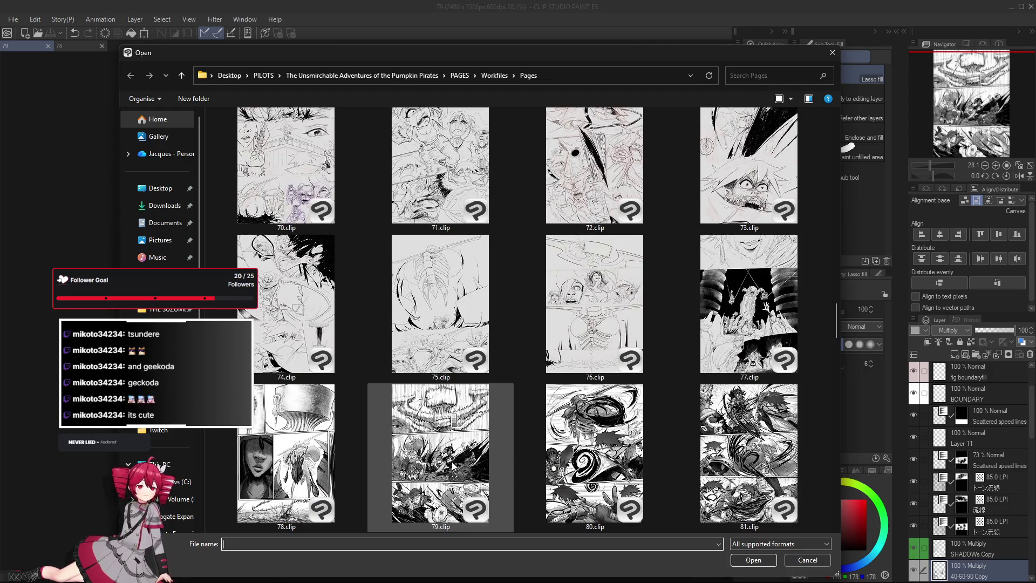
scroll(452, 469, "down", 1)
scroll(452, 470, "down", 1)
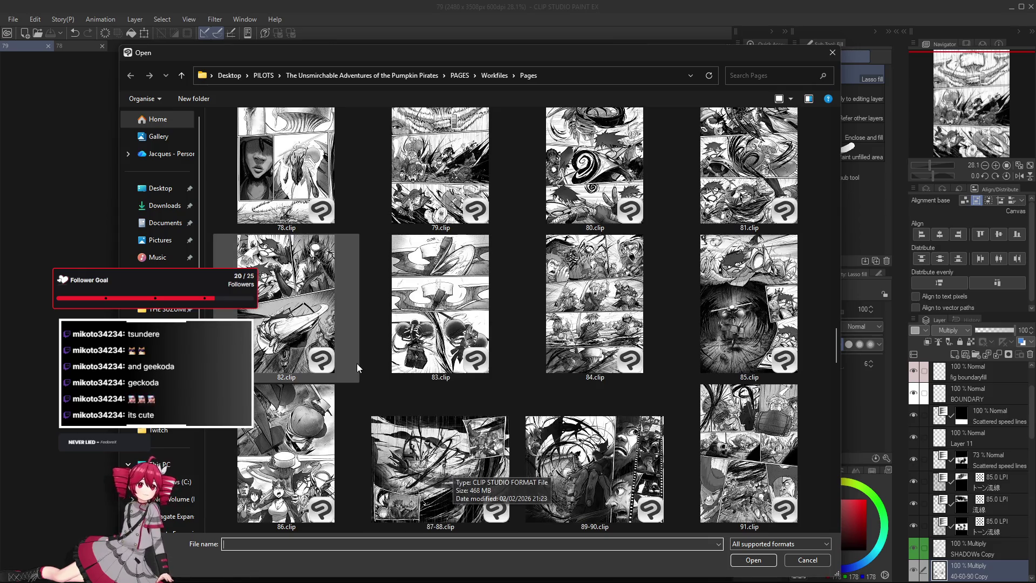
scroll(348, 390, "up", 10)
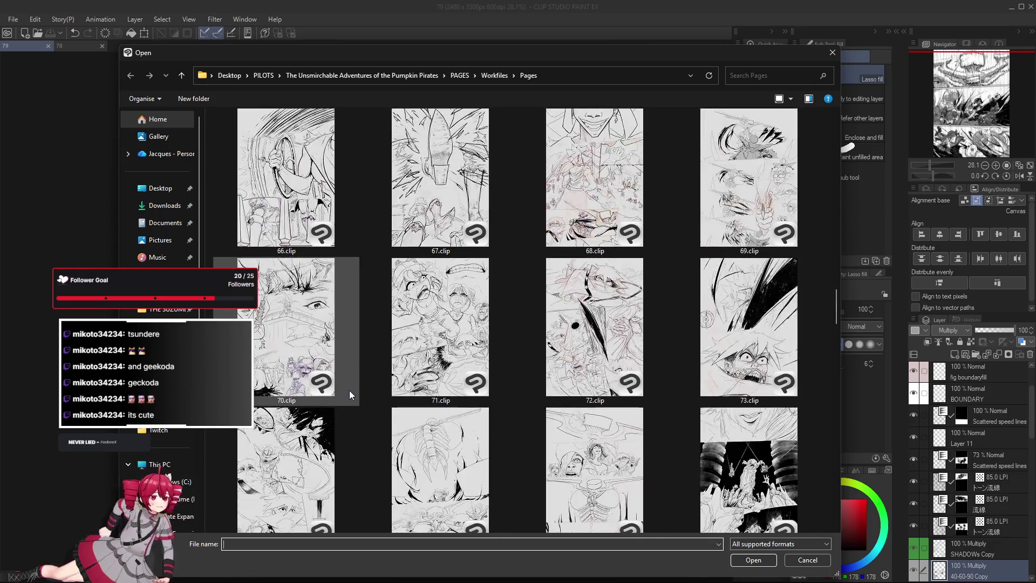
scroll(360, 413, "up", 3)
scroll(357, 414, "up", 2)
scroll(357, 415, "up", 1)
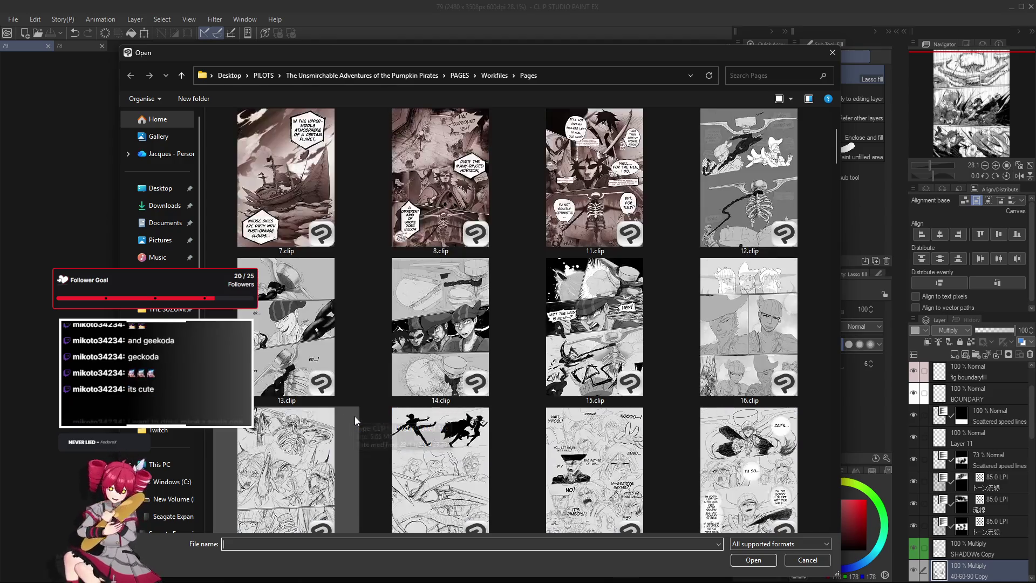
scroll(355, 417, "down", 1)
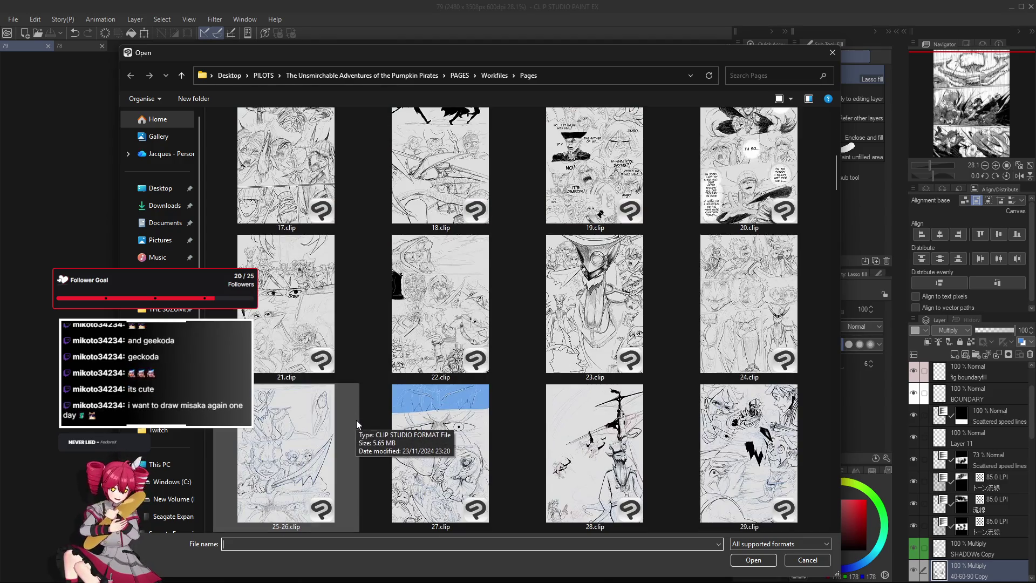
scroll(355, 420, "down", 3)
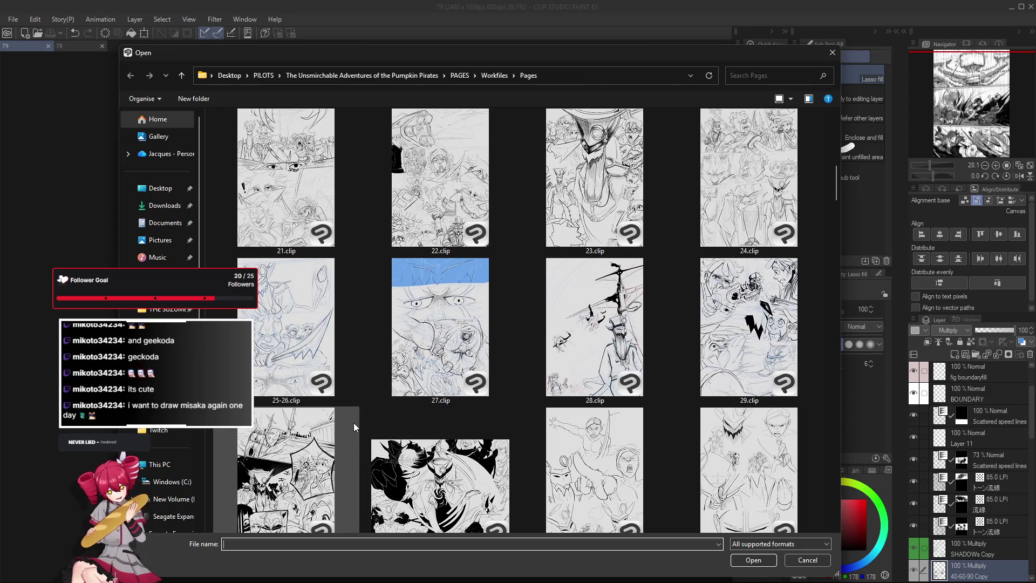
scroll(352, 424, "down", 1)
scroll(352, 426, "down", 3)
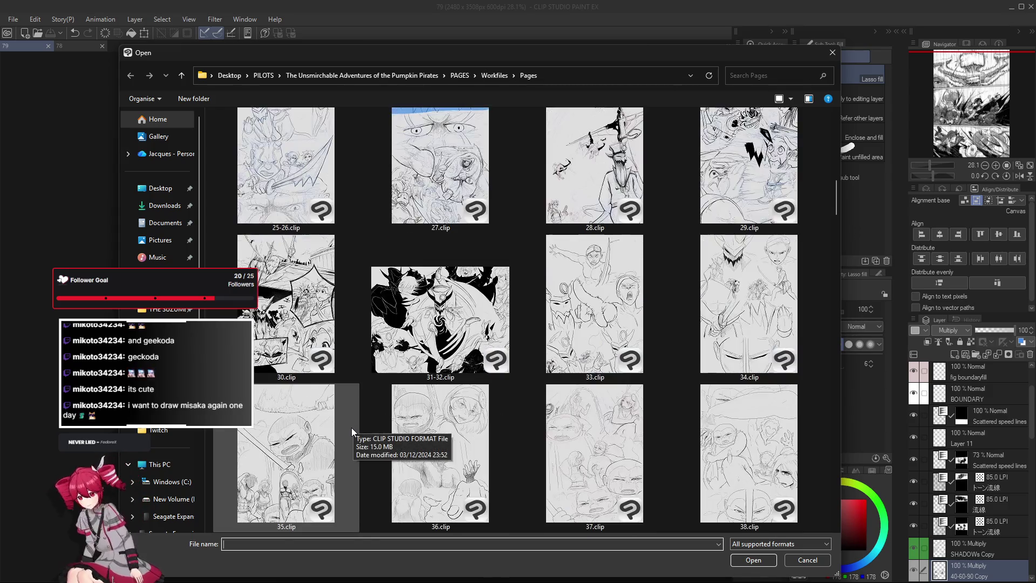
scroll(351, 428, "down", 3)
scroll(351, 428, "down", 3)
scroll(352, 429, "down", 3)
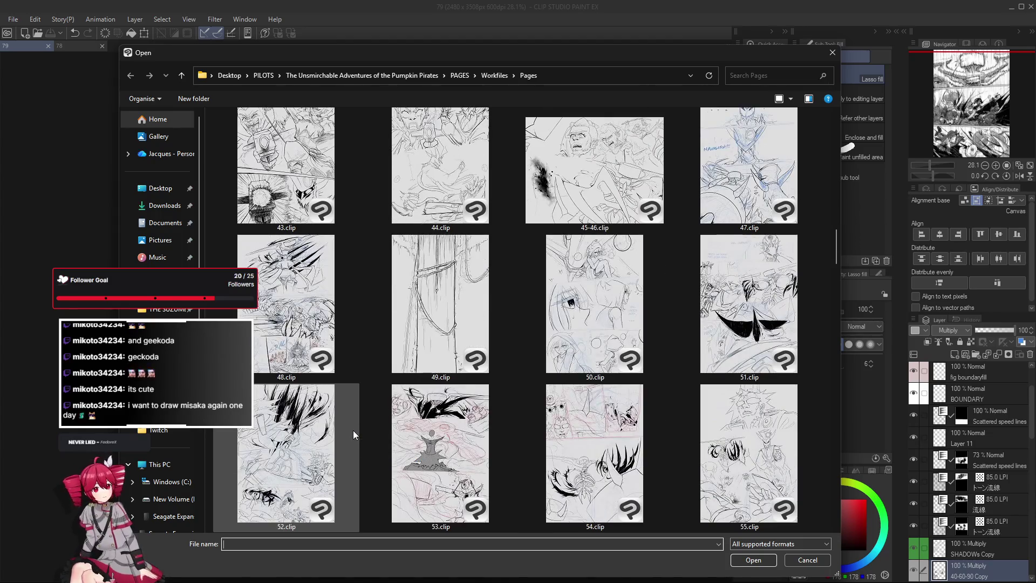
scroll(353, 430, "down", 3)
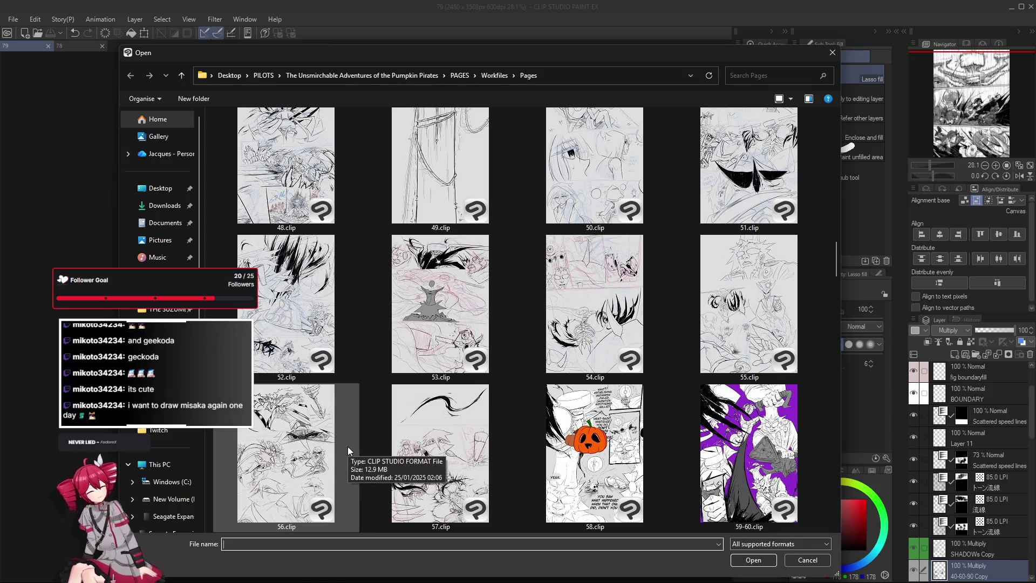
scroll(345, 453, "down", 3)
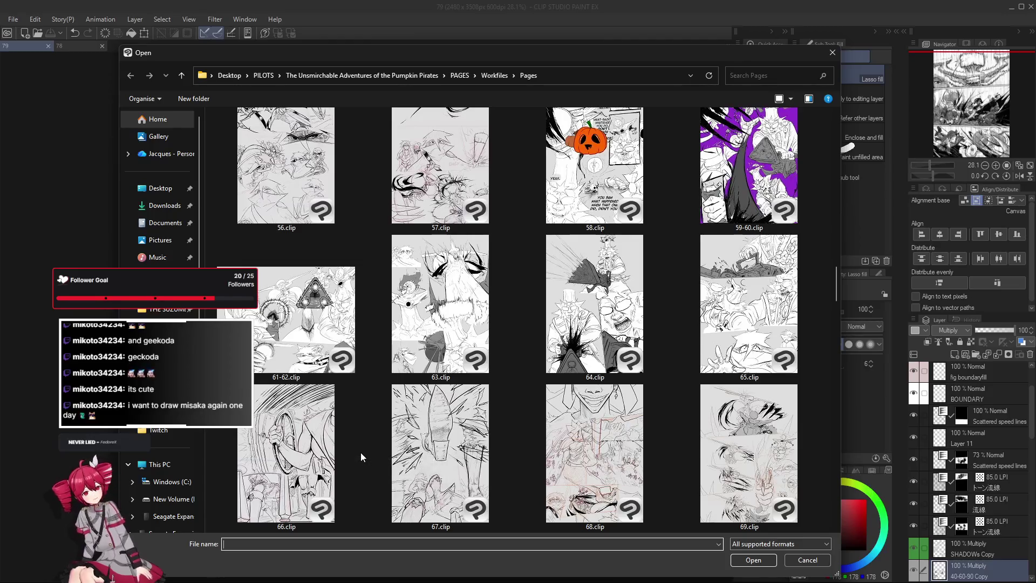
scroll(360, 458, "down", 2)
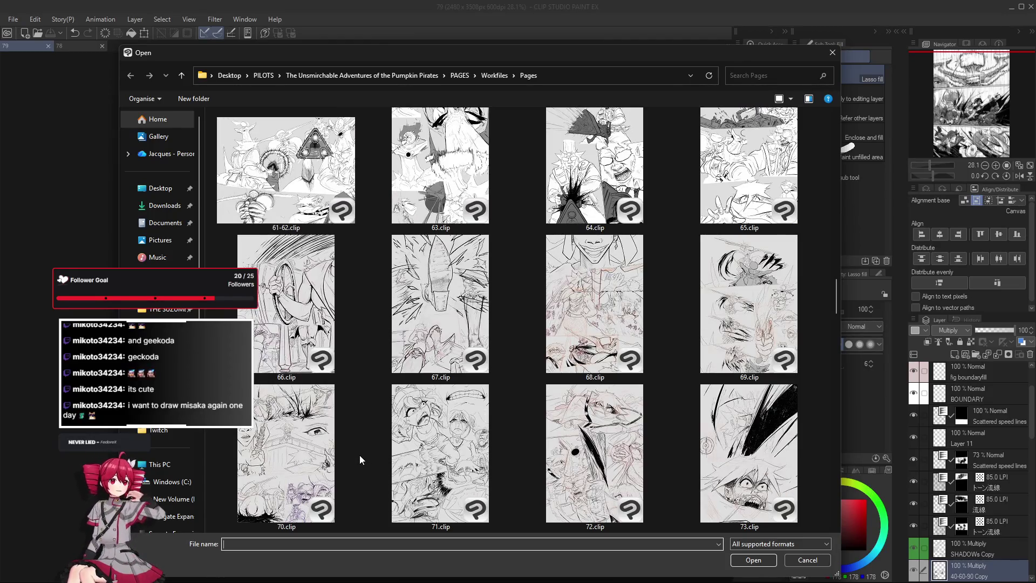
scroll(360, 455, "down", 2)
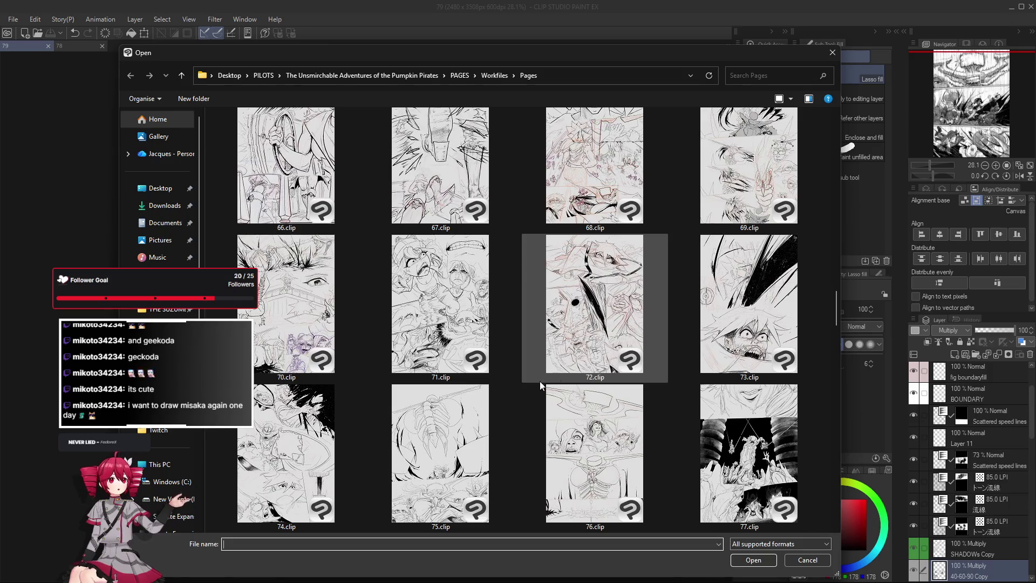
scroll(375, 459, "down", 2)
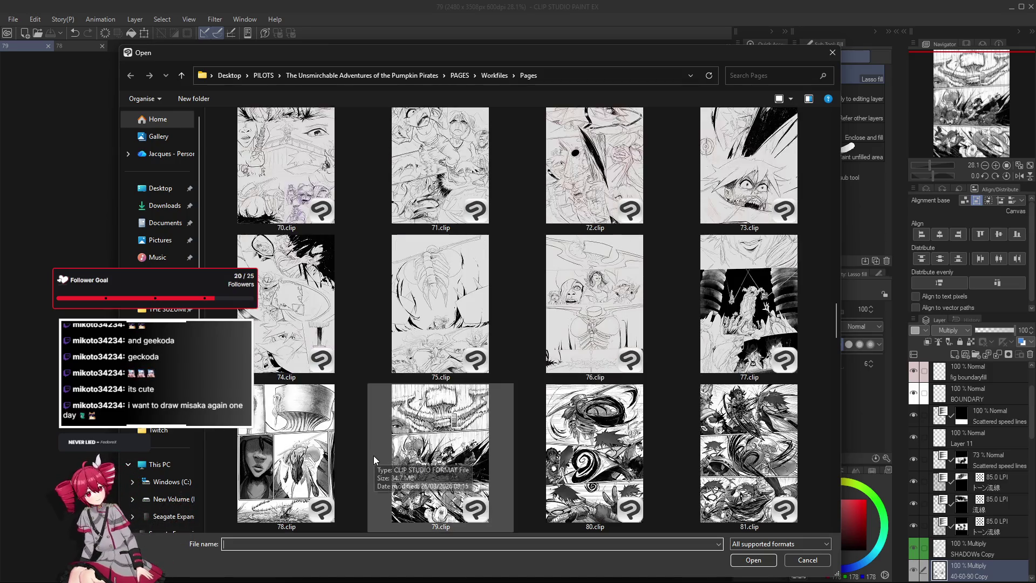
scroll(375, 459, "down", 2)
scroll(373, 459, "down", 2)
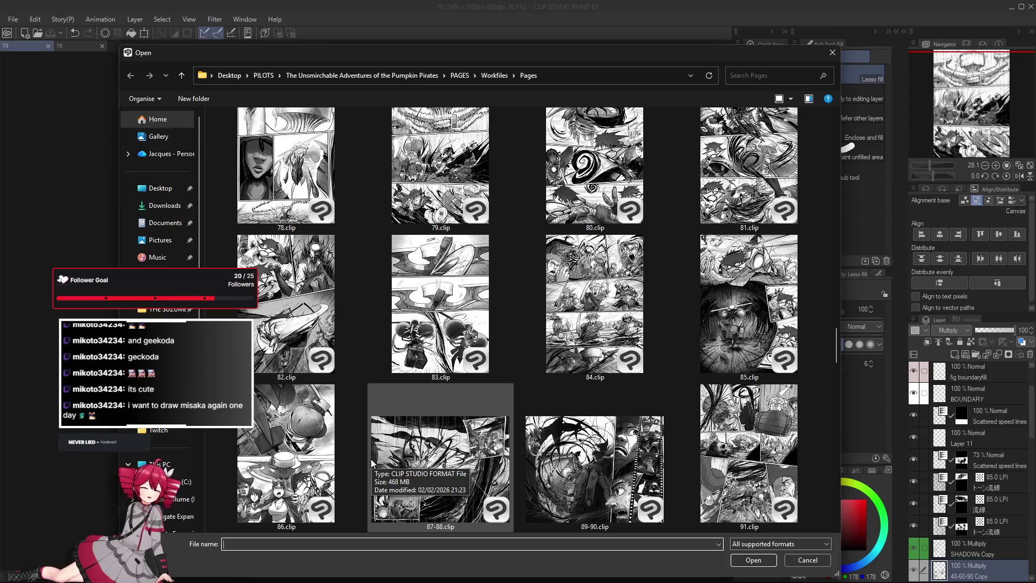
scroll(369, 460, "down", 2)
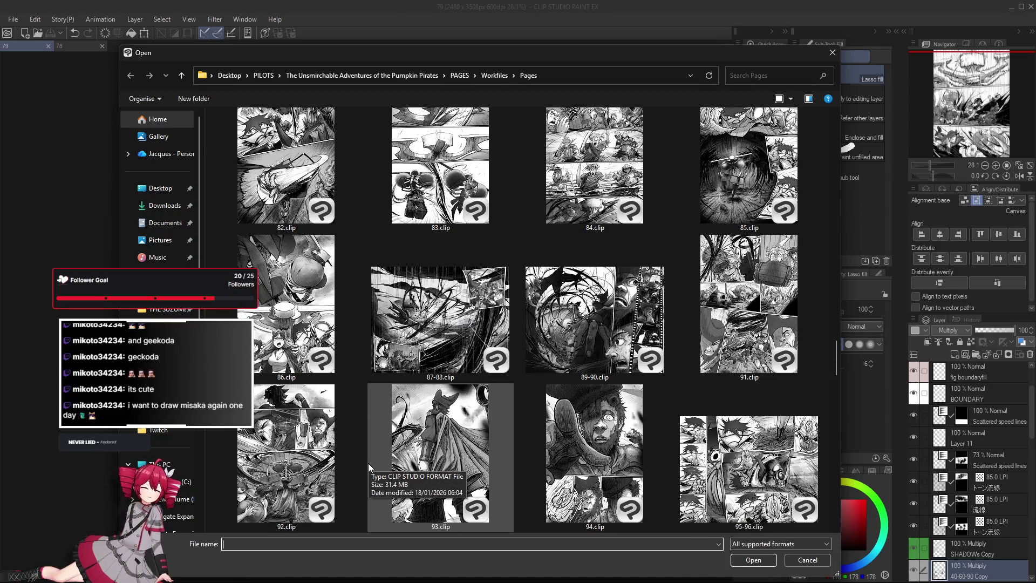
double_click(682, 464)
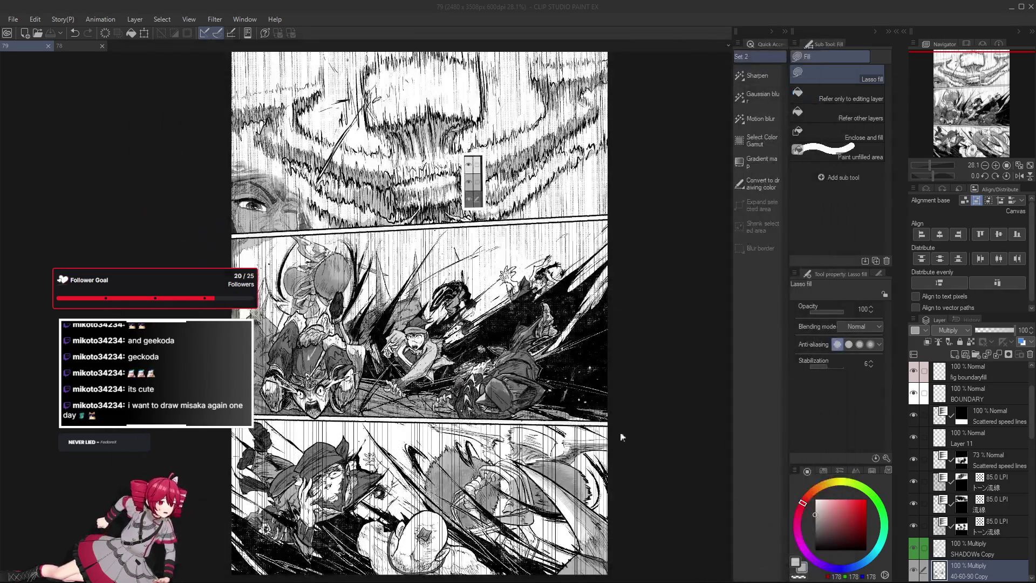
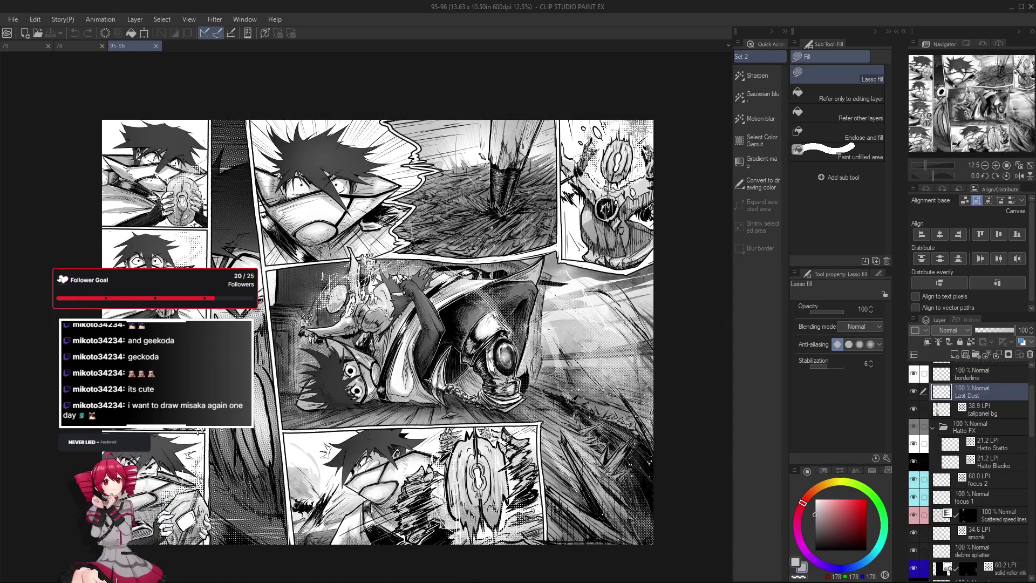
Close the 95-96 spread document and bring the page 79 document to the front.
scroll(330, 317, "down", 1)
scroll(357, 448, "up", 4)
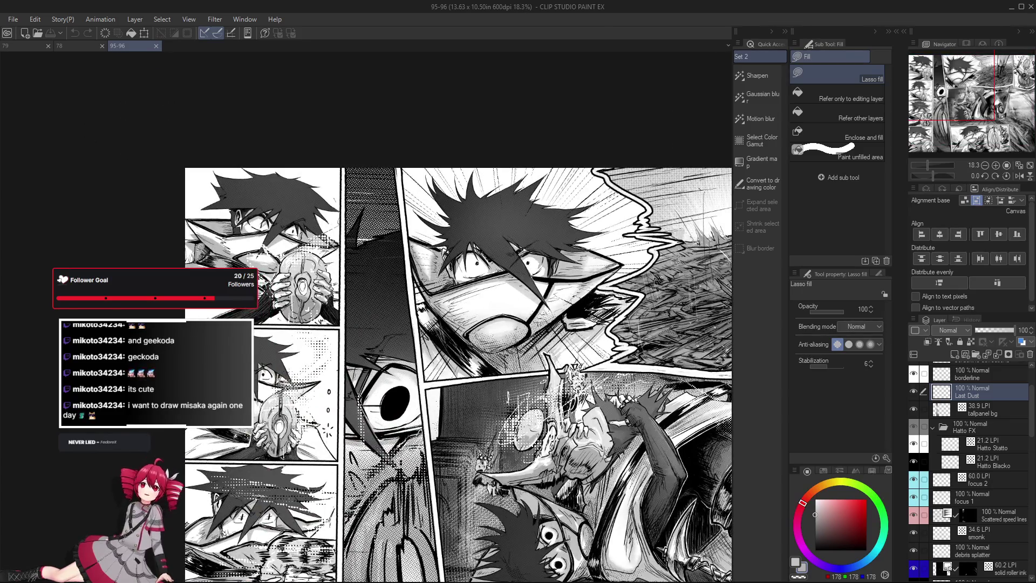
scroll(188, 240, "down", 2)
scroll(189, 240, "down", 2)
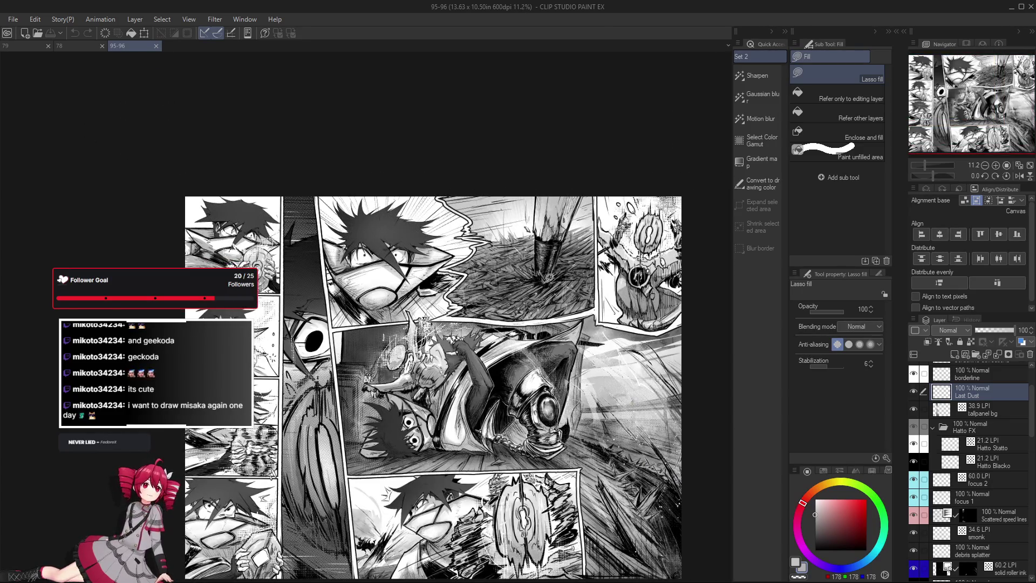
left_click(156, 46)
left_click(13, 20)
key("ctrl+Tab")
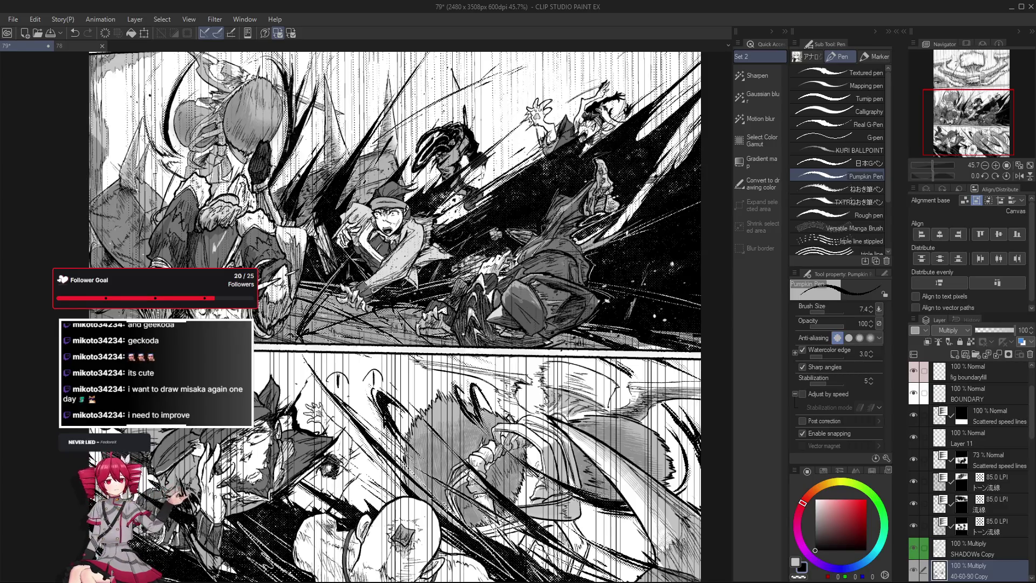
scroll(391, 317, "up", 1)
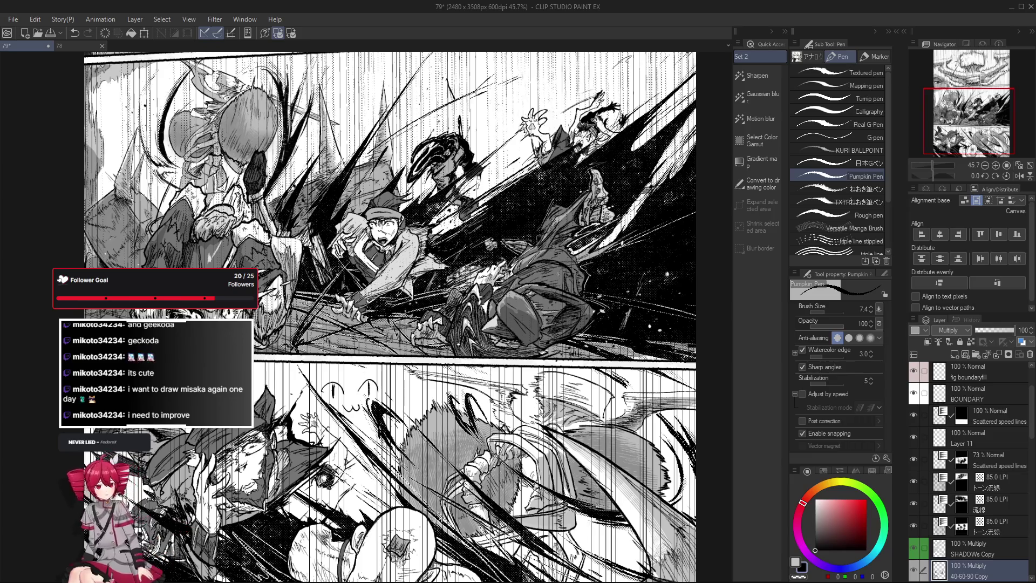
scroll(362, 441, "up", 3)
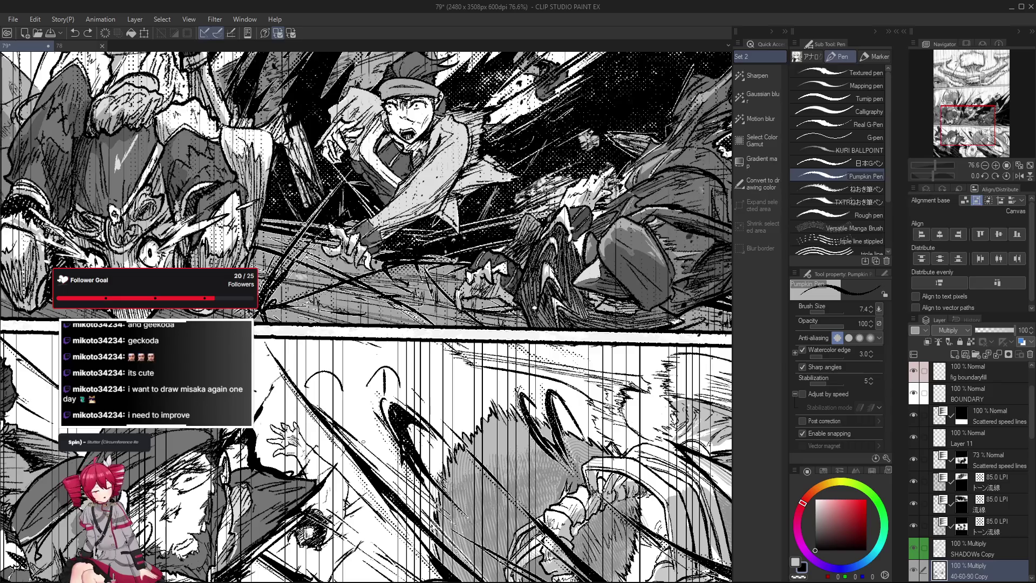
left_click_drag(362, 441, 520, 489)
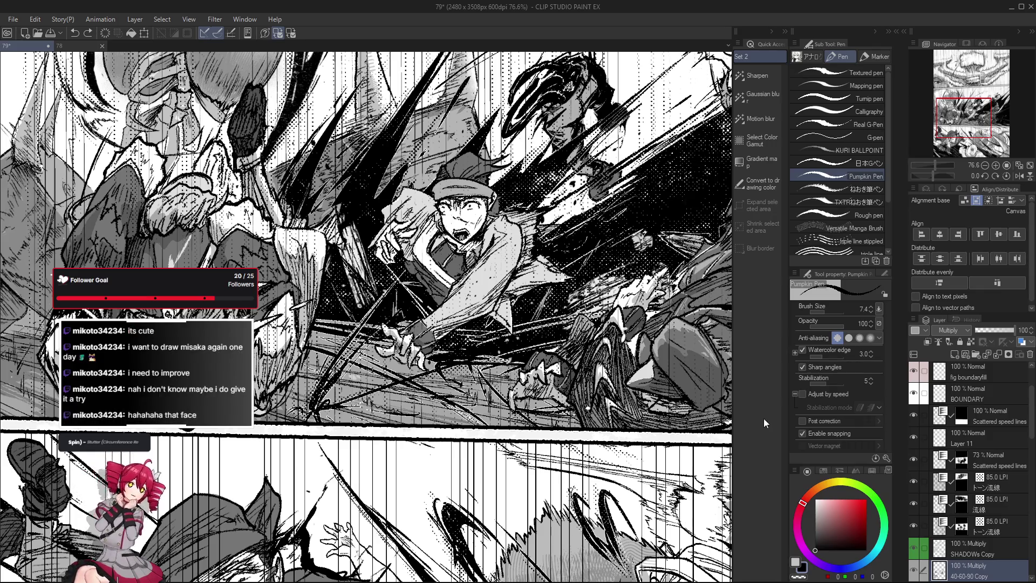
left_click_drag(630, 395, 619, 406)
scroll(619, 406, "down", 5)
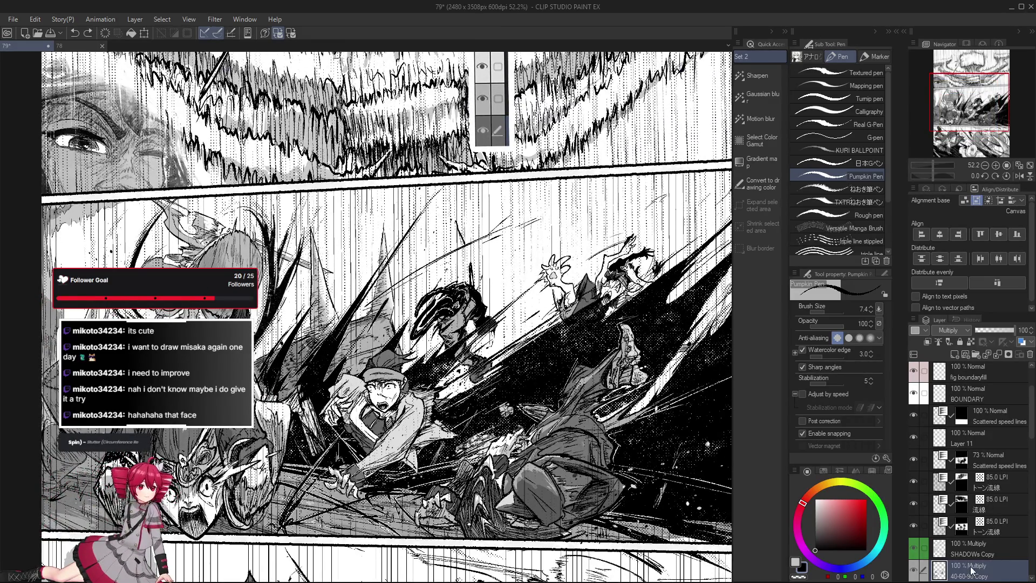
scroll(982, 485, "down", 5)
scroll(990, 453, "down", 5)
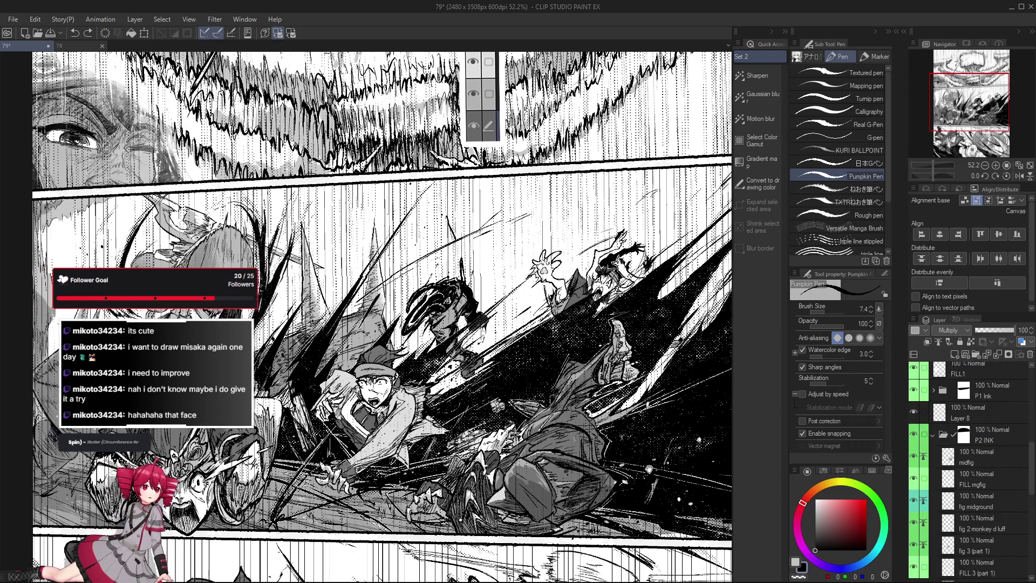
left_click_drag(775, 465, 561, 426)
scroll(561, 426, "down", 2)
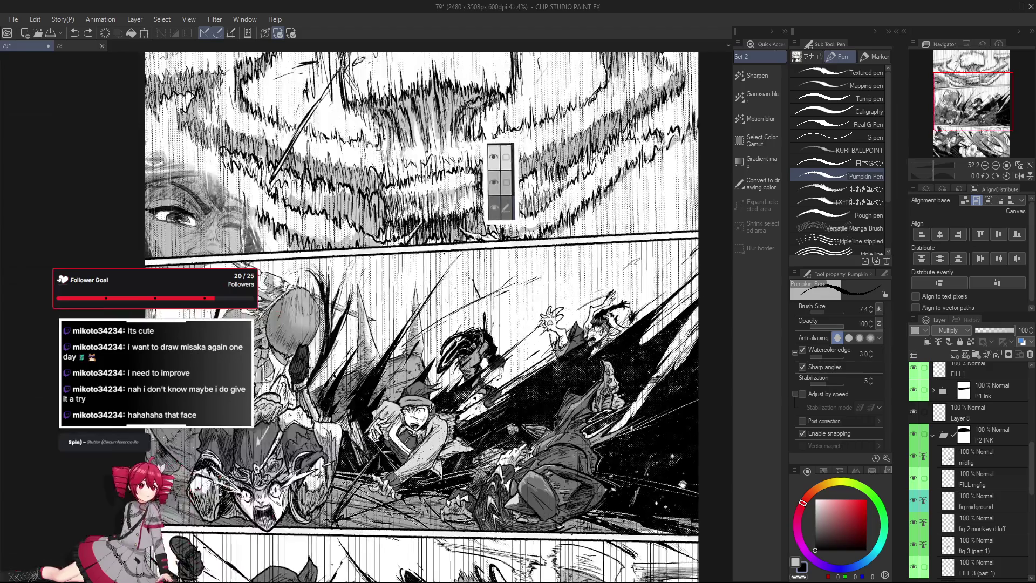
scroll(561, 426, "up", 3)
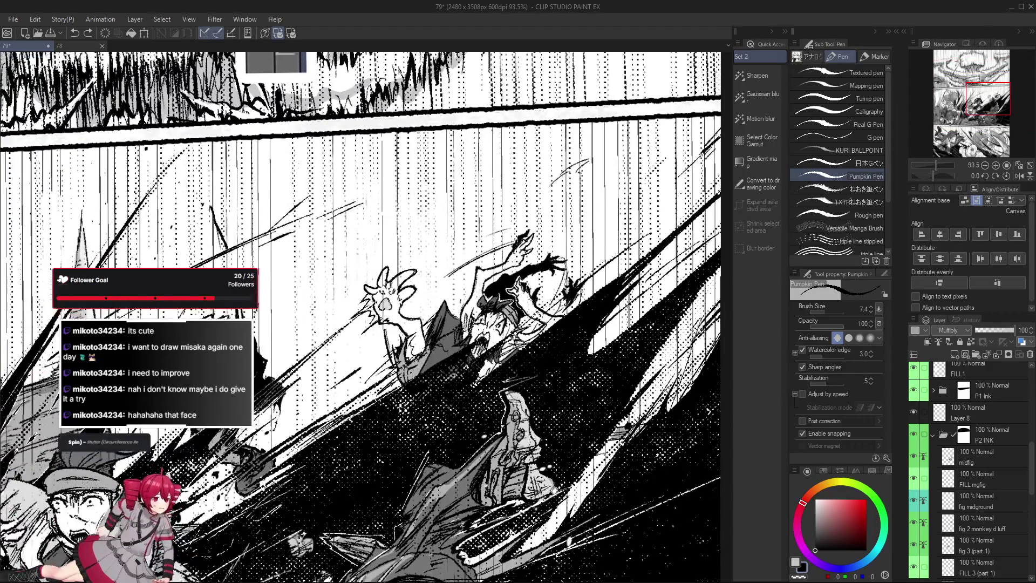
scroll(561, 426, "up", 2)
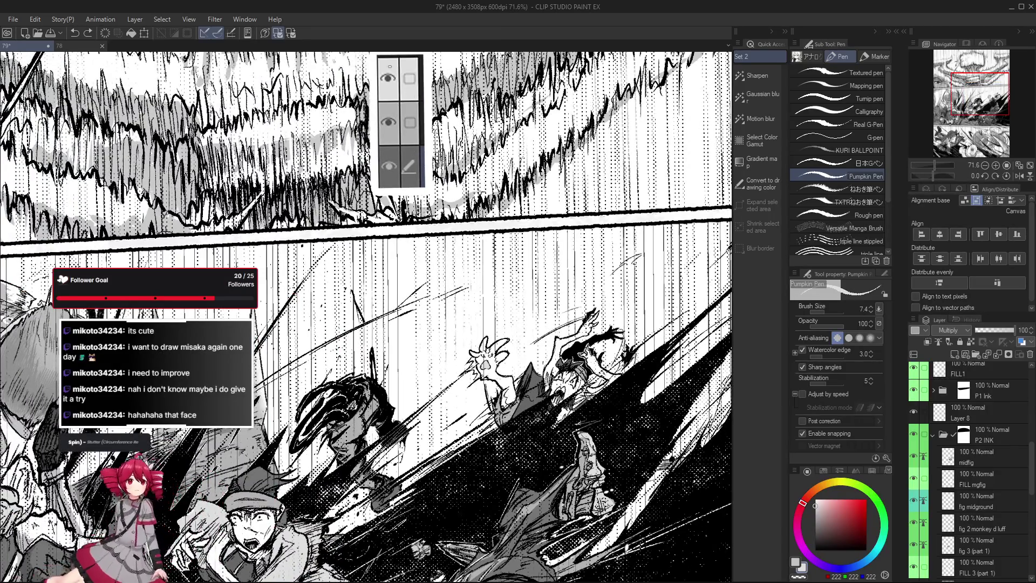
scroll(957, 580, "up", 2)
scroll(957, 580, "up", 1)
scroll(492, 352, "up", 3)
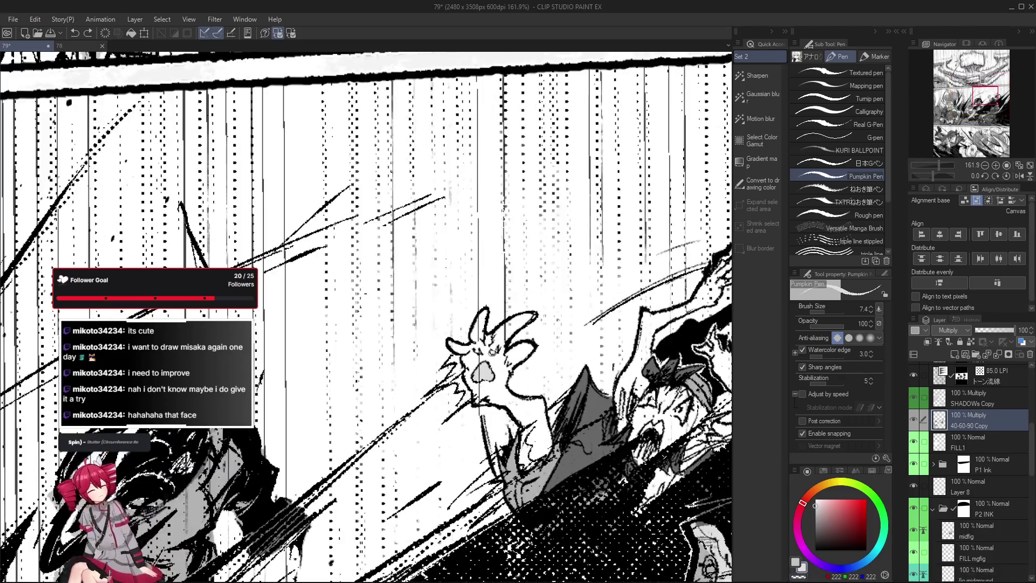
scroll(583, 410, "down", 1)
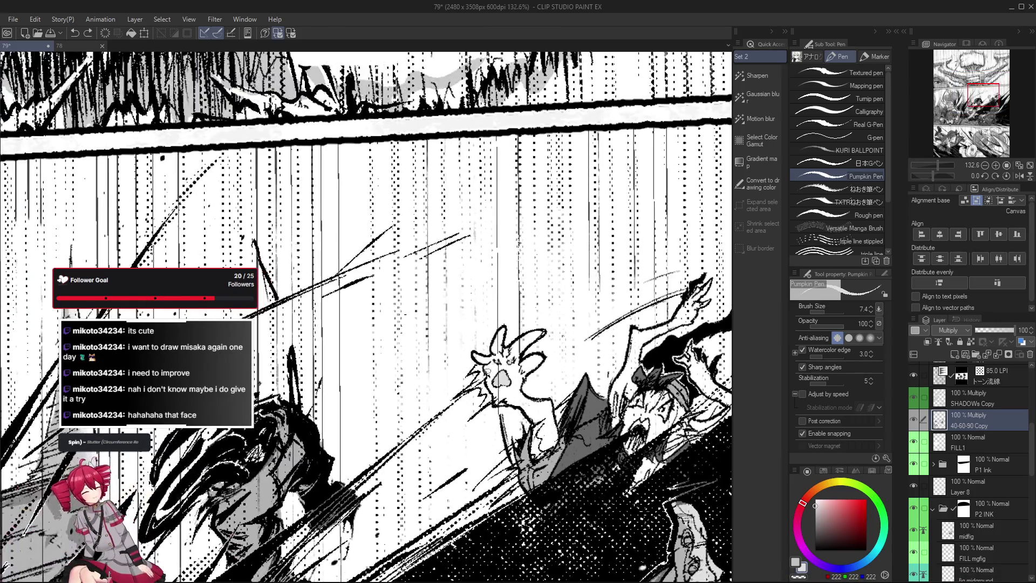
scroll(556, 414, "down", 1)
scroll(548, 405, "down", 1)
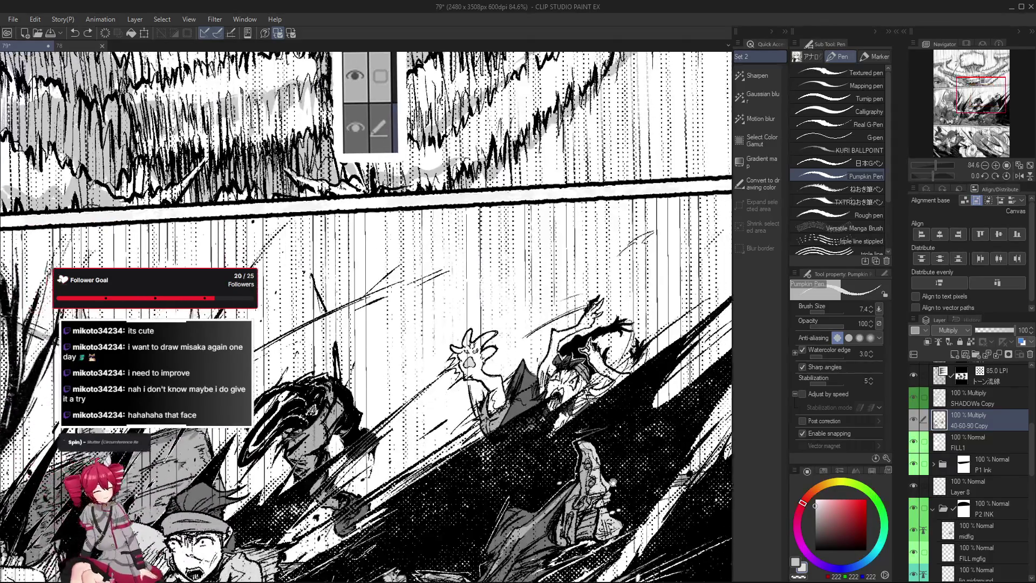
scroll(540, 394, "up", 1)
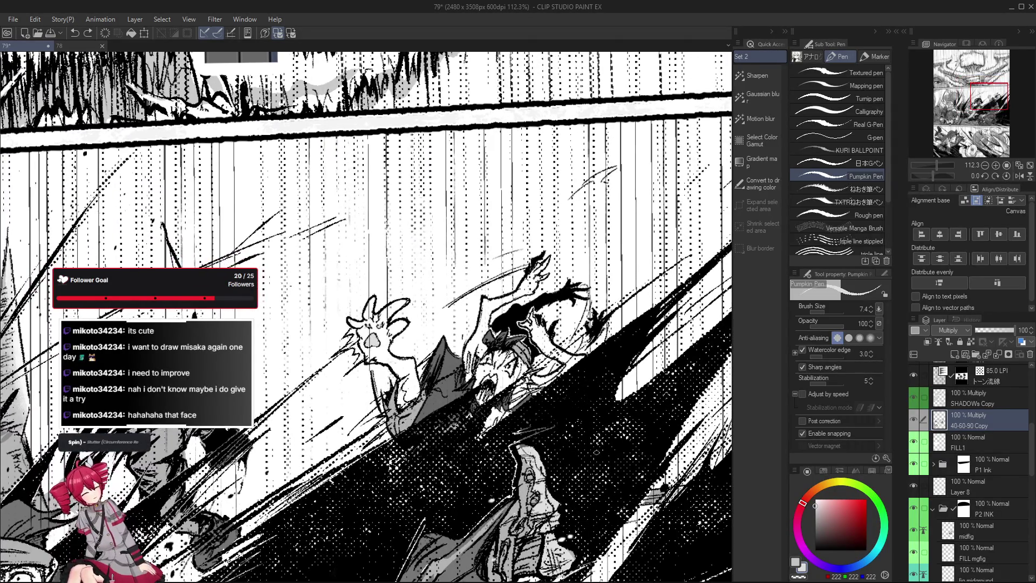
scroll(981, 448, "down", 5)
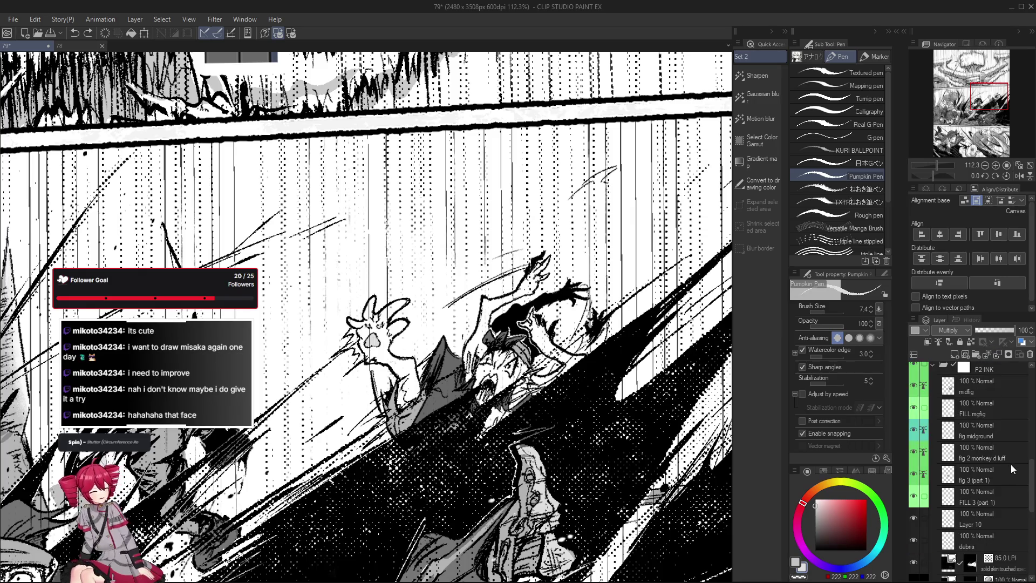
Make fig 2 monkey d luff the working layer and frame the leaping figure for inking.
left_click(990, 456)
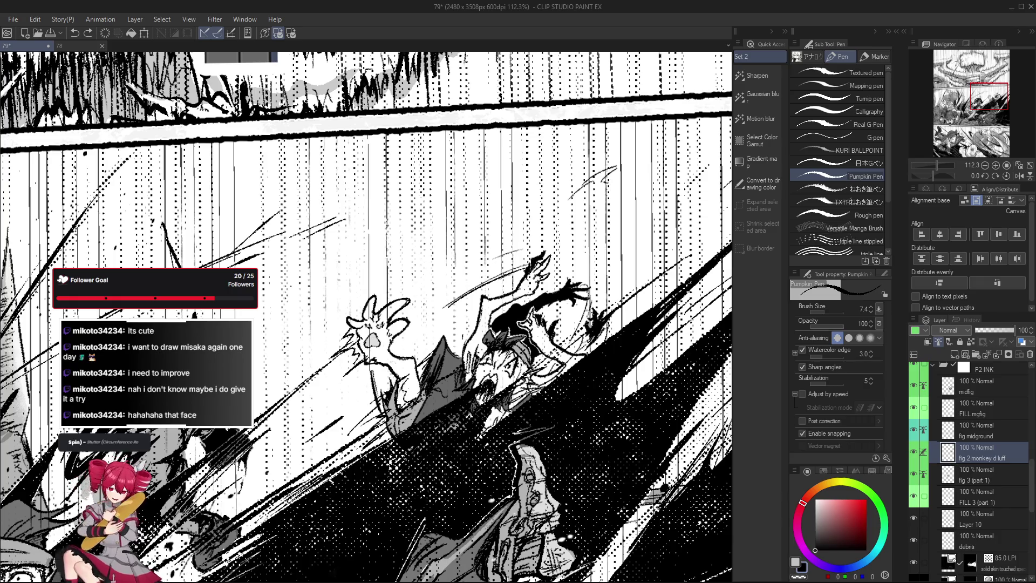
scroll(488, 413, "down", 1)
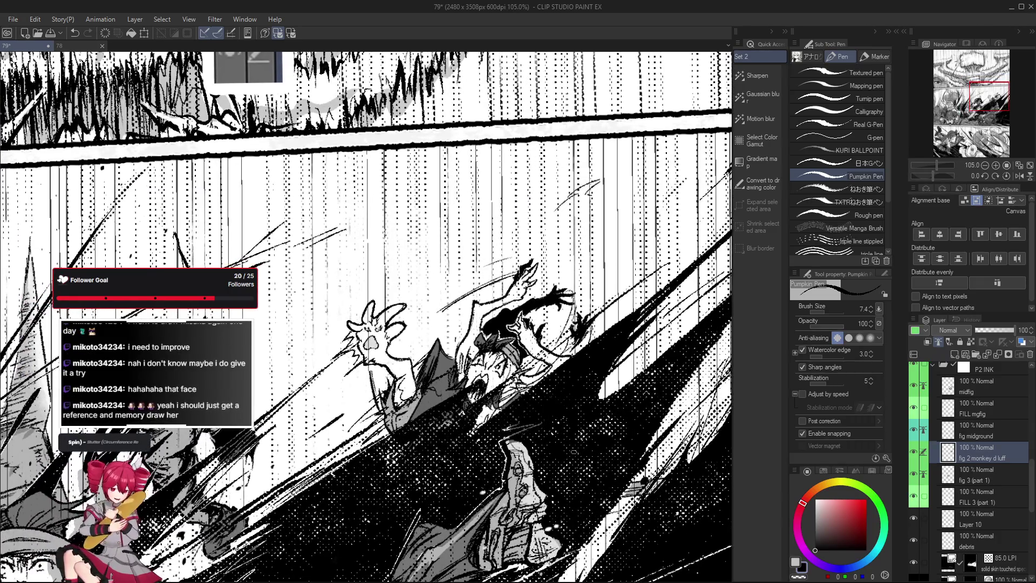
left_click_drag(576, 481, 586, 477)
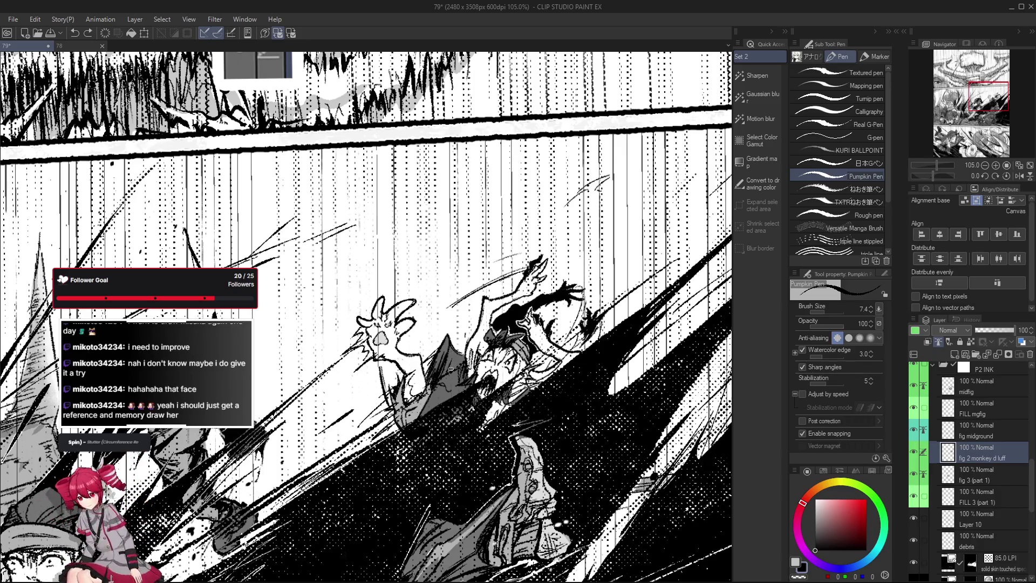
left_click_drag(465, 359, 458, 373)
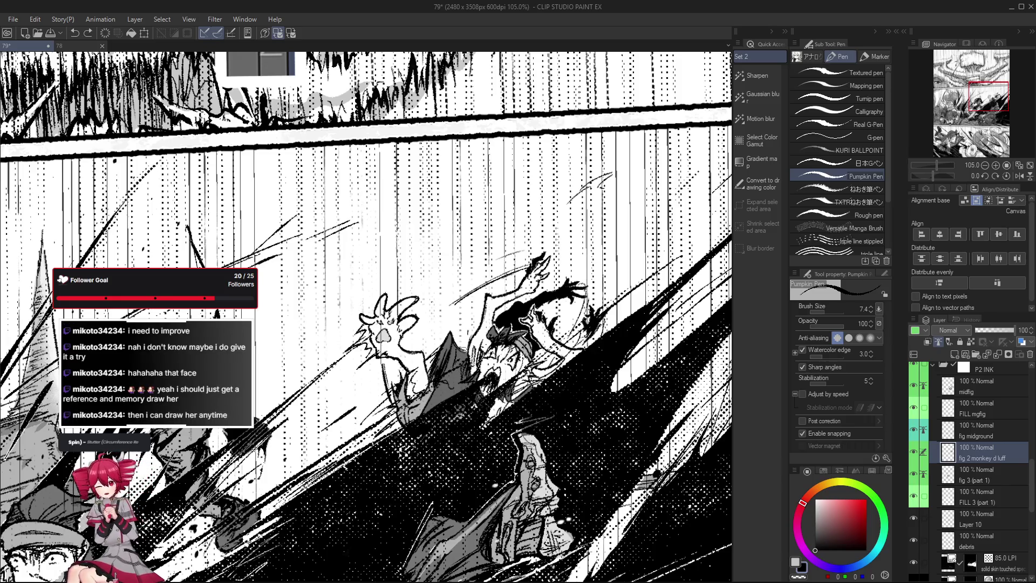
key("e")
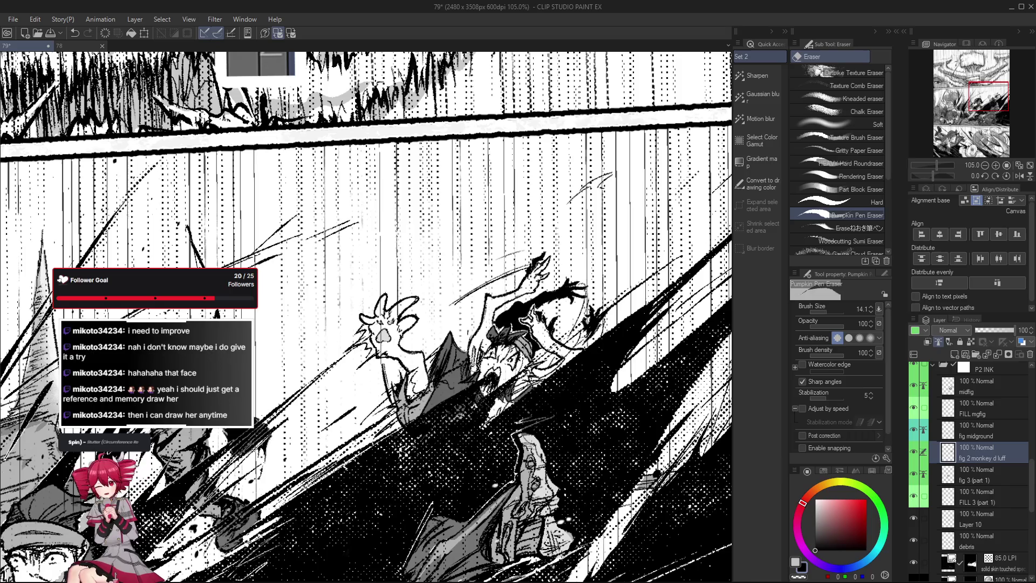
key("p")
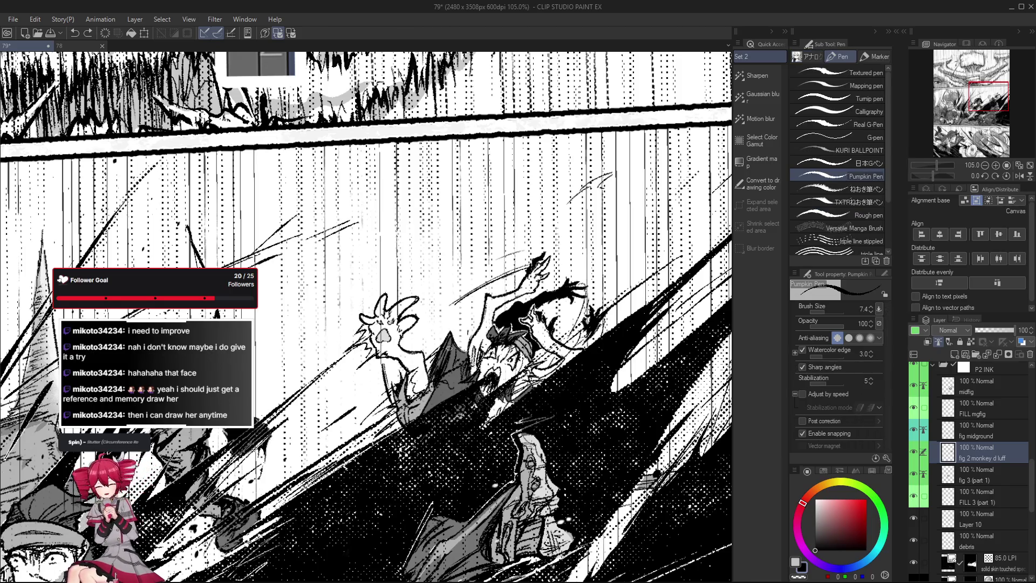
Rotate and zoom out to see the whole action panel, then return to the leaping figure.
scroll(448, 349, "down", 5)
mouse_move(447, 349)
left_mouse_down()
mouse_move(606, 451)
mouse_move(594, 517)
left_mouse_up()
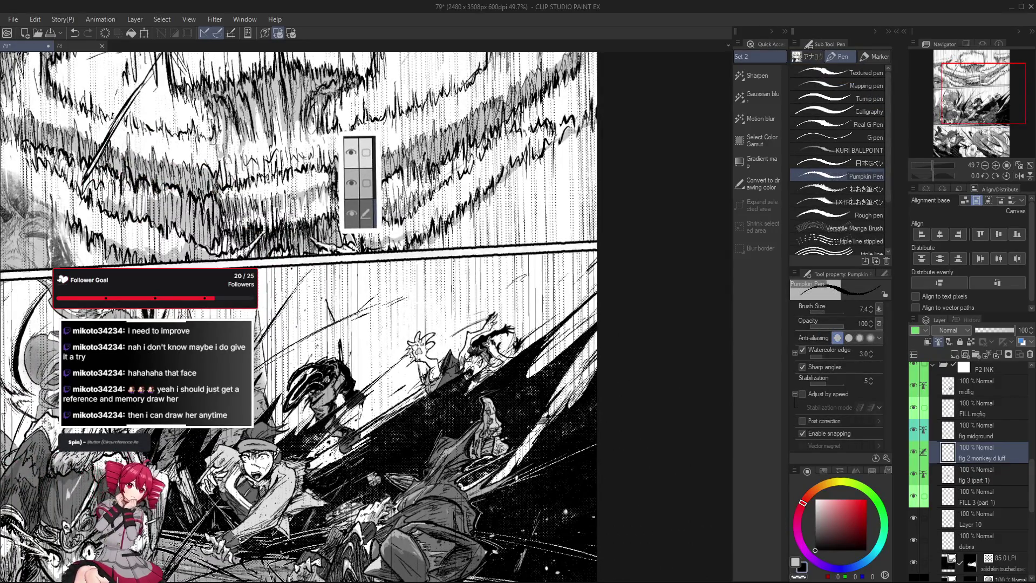
scroll(480, 336, "up", 5)
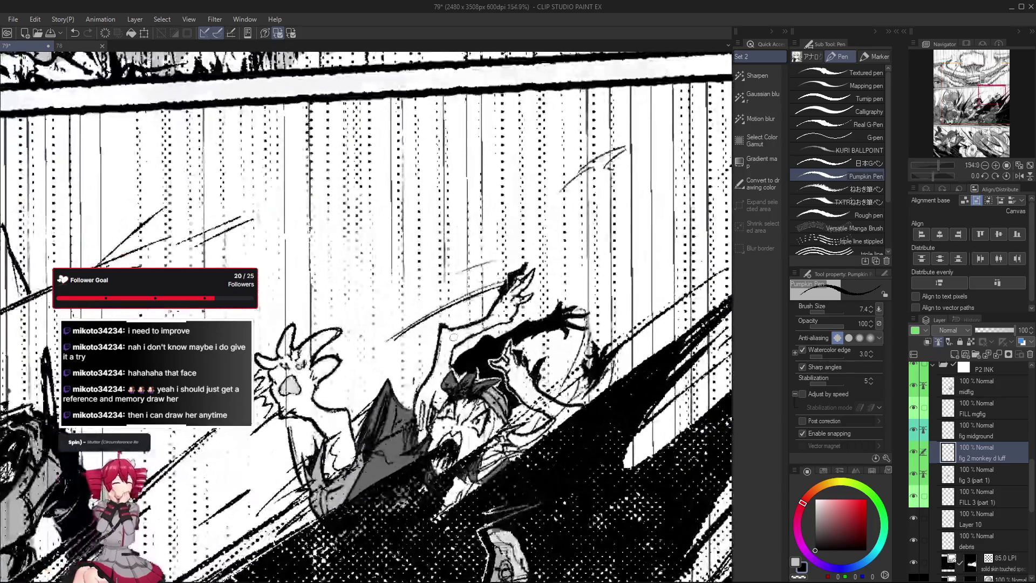
scroll(441, 348, "down", 2)
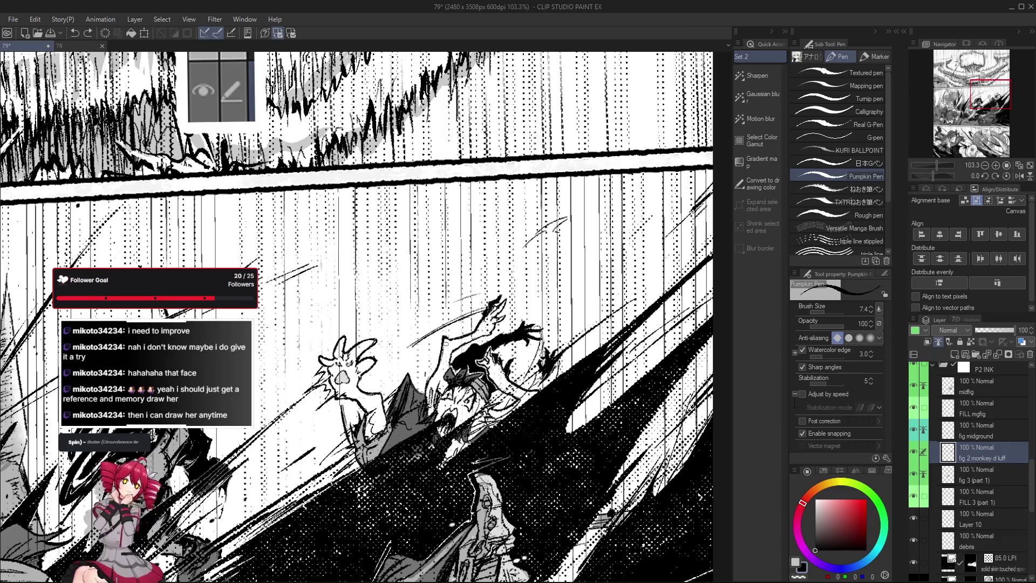
scroll(612, 400, "down", 1)
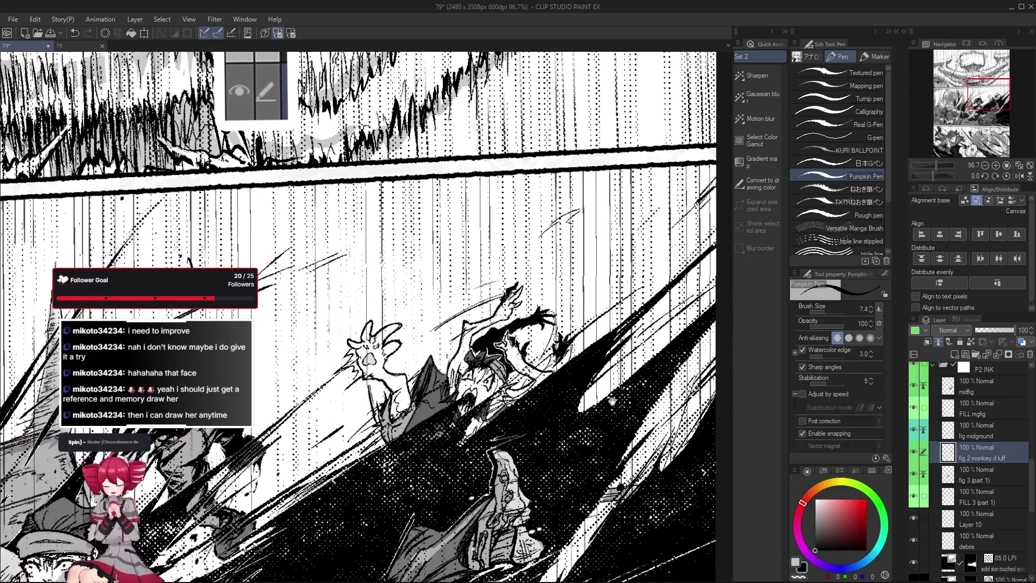
left_click_drag(613, 400, 614, 338)
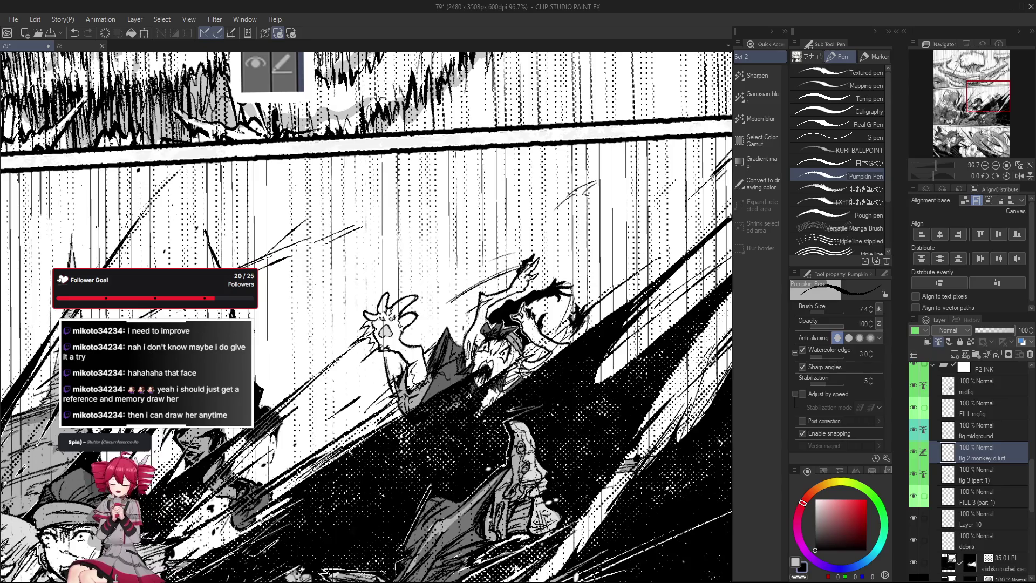
scroll(393, 336, "up", 5)
scroll(377, 327, "down", 2)
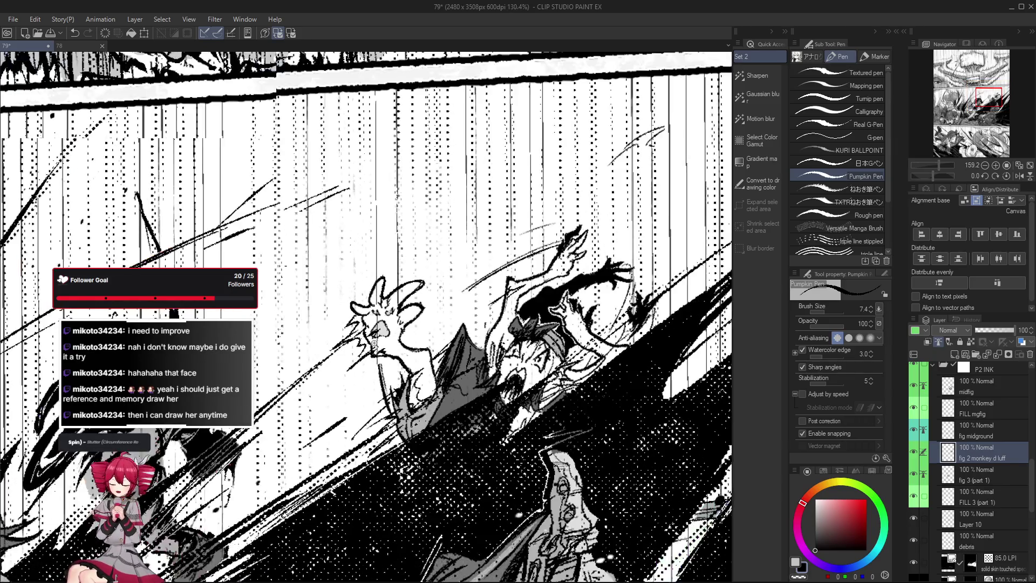
Inspect the figure's clawed hand, then zoom out to show both upper and lower panels.
left_click_drag(386, 357, 400, 368)
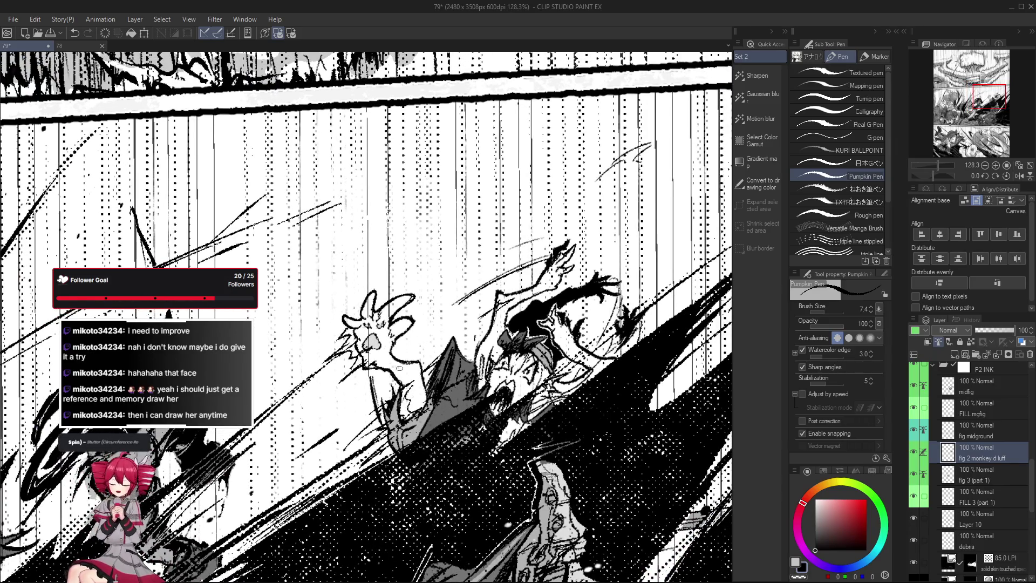
scroll(376, 360, "down", 1)
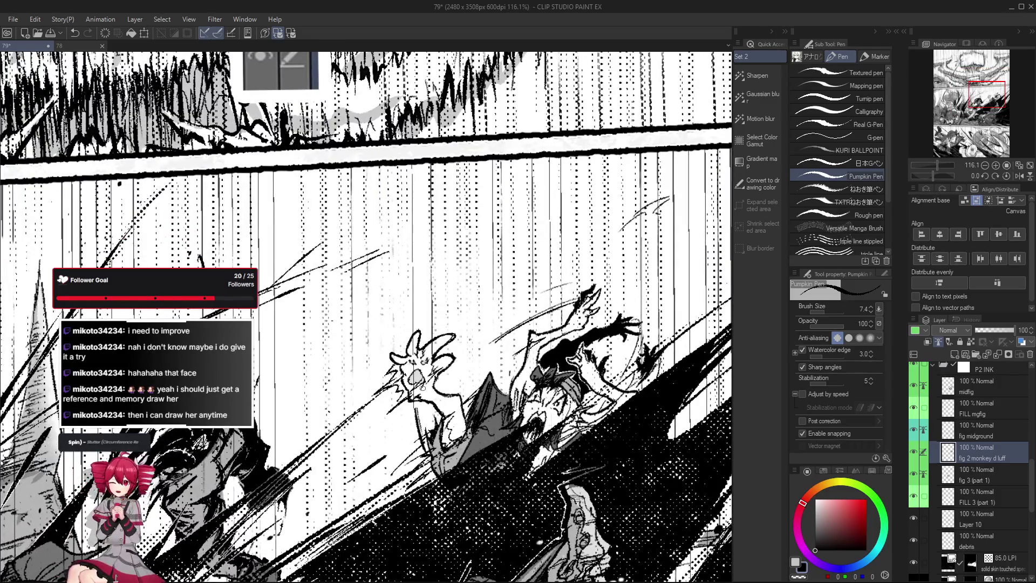
scroll(448, 385, "down", 3)
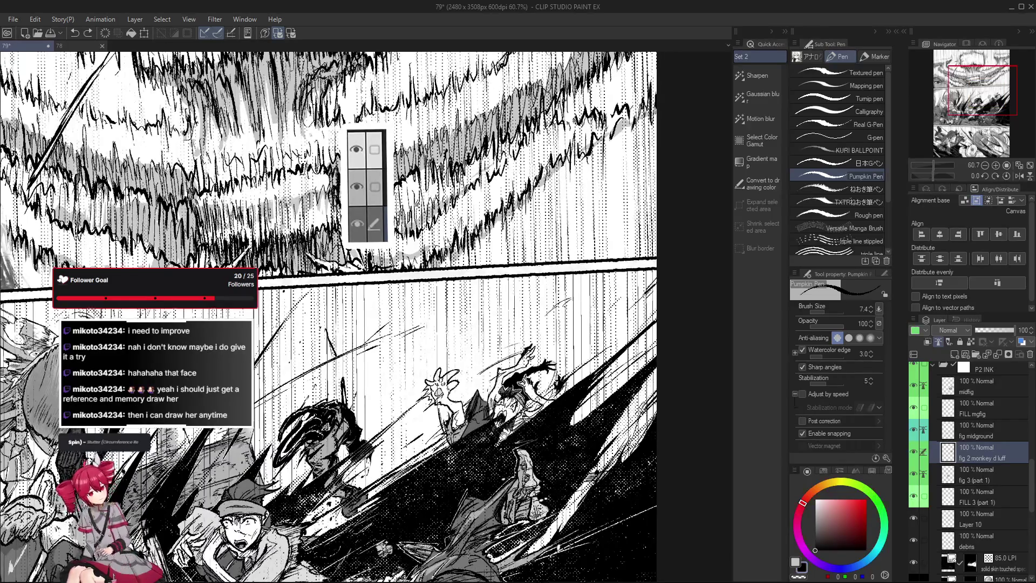
left_click_drag(453, 389, 453, 361)
mouse_move(585, 572)
left_mouse_down()
mouse_move(556, 502)
mouse_move(564, 496)
left_mouse_up()
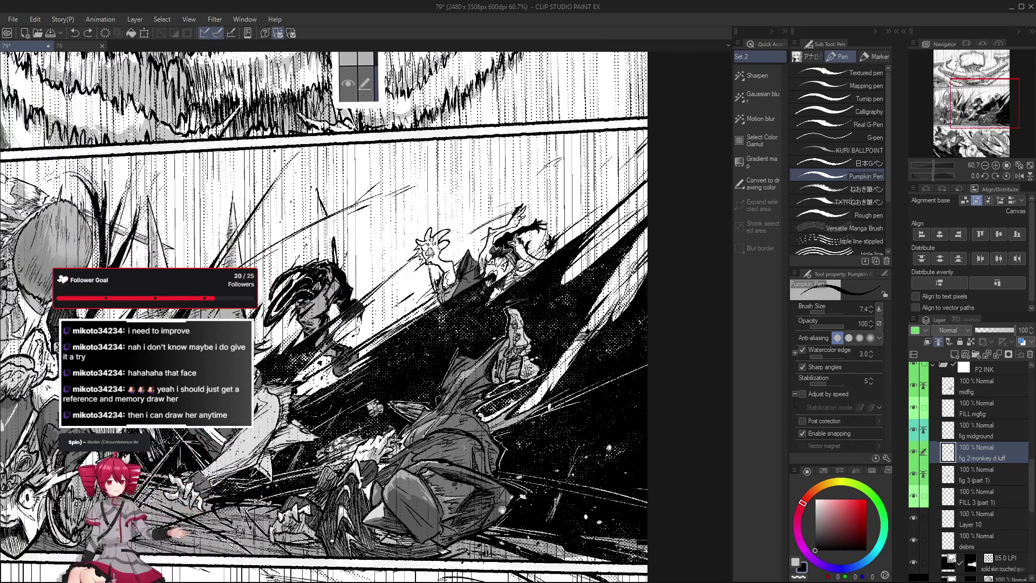
scroll(555, 502, "down", 3)
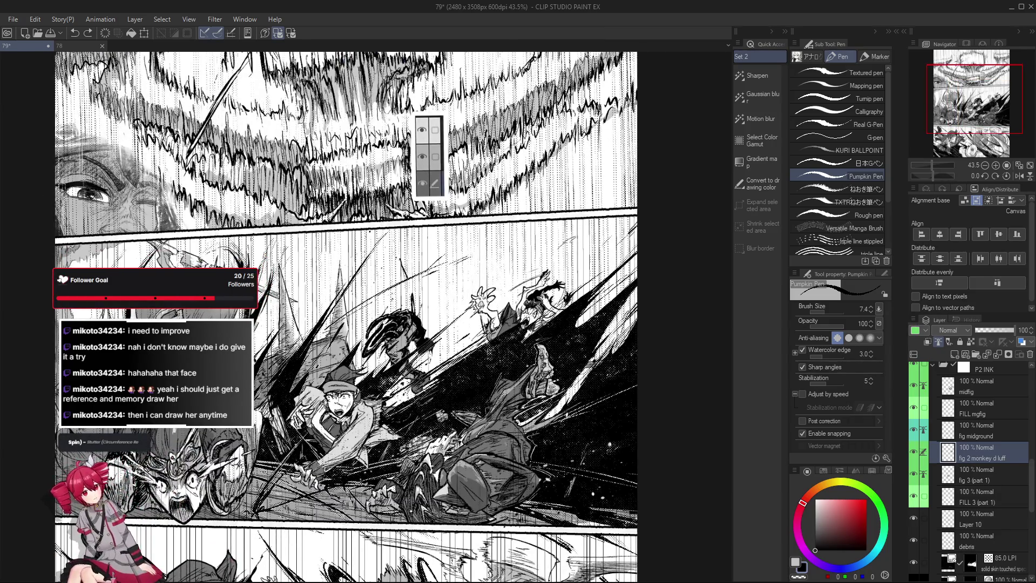
scroll(979, 529, "up", 2)
left_click(936, 507)
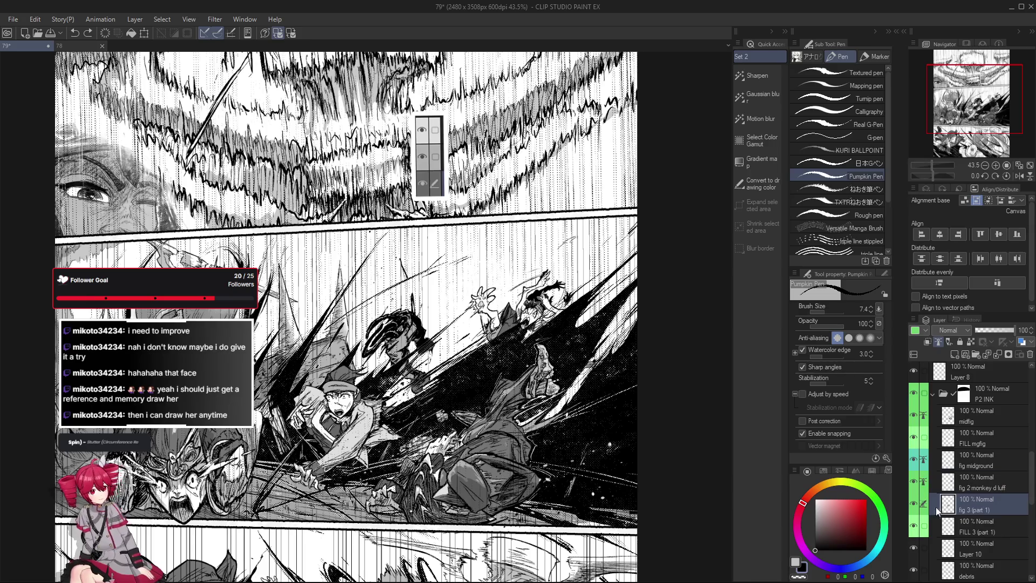
left_click(914, 504)
left_click(914, 503)
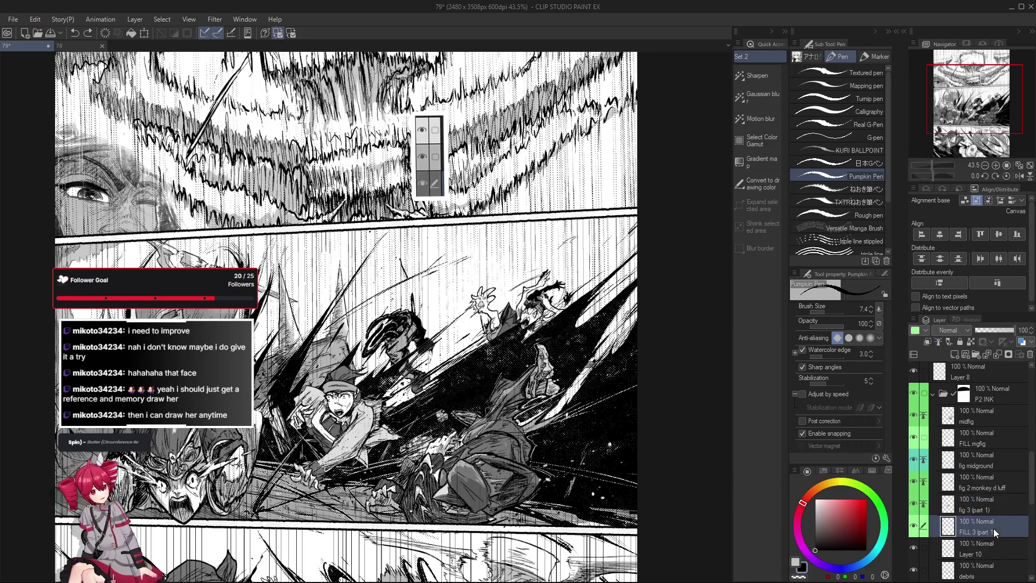
scroll(353, 418, "up", 5)
scroll(382, 445, "up", 4)
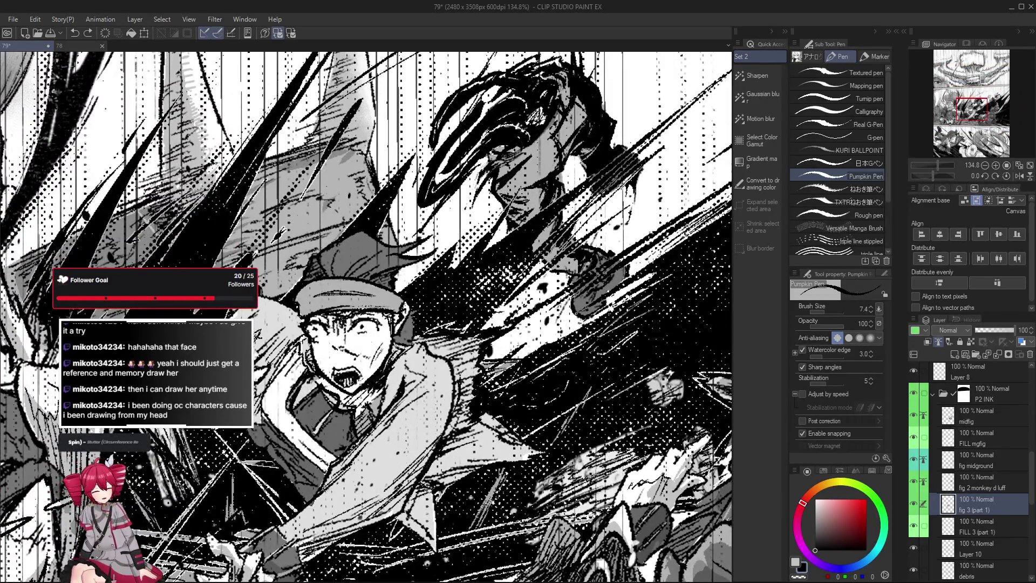
left_click_drag(334, 480, 383, 463)
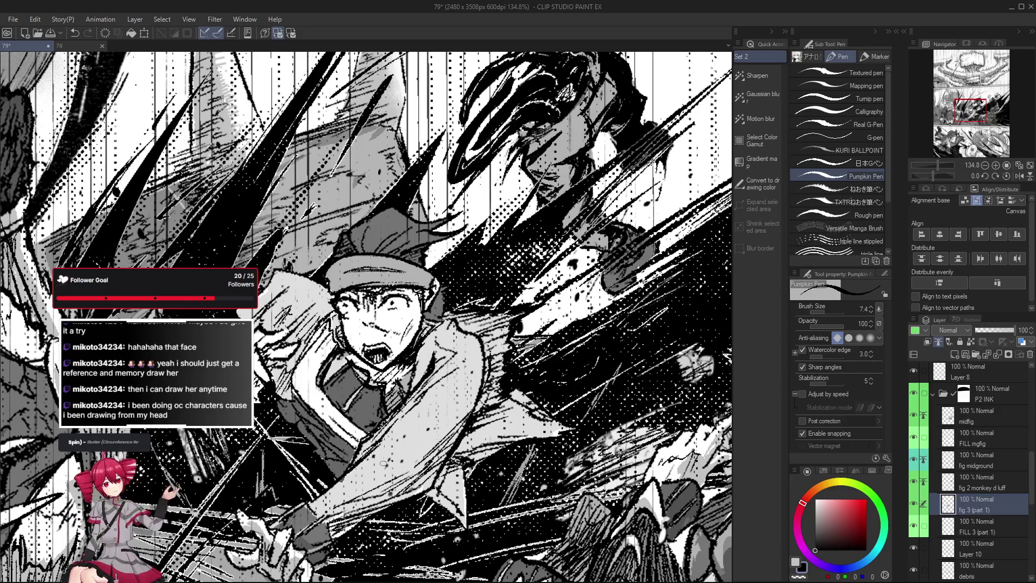
left_click_drag(383, 463, 388, 449)
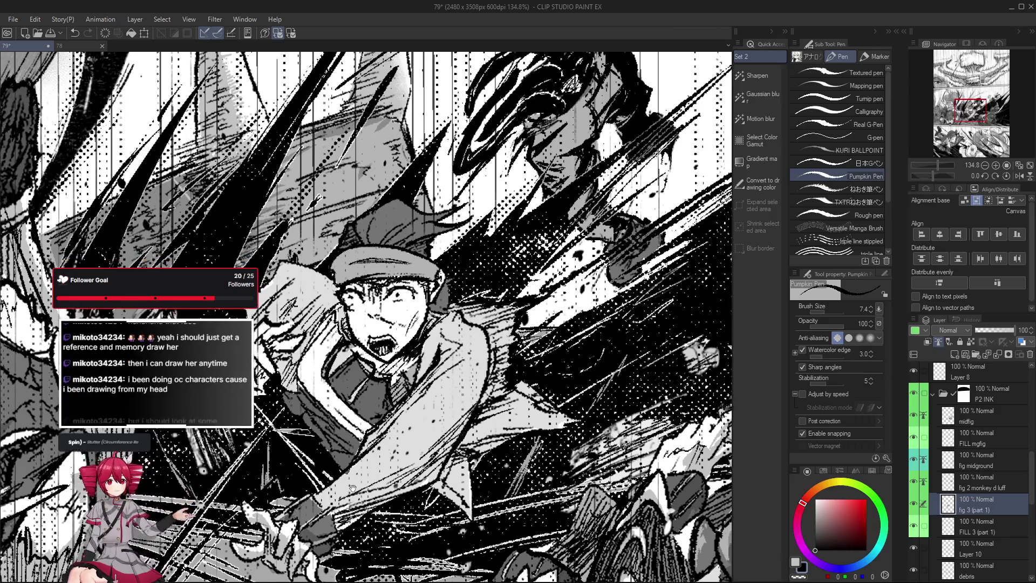
scroll(955, 497, "up", 3)
scroll(955, 496, "up", 3)
left_click(985, 461)
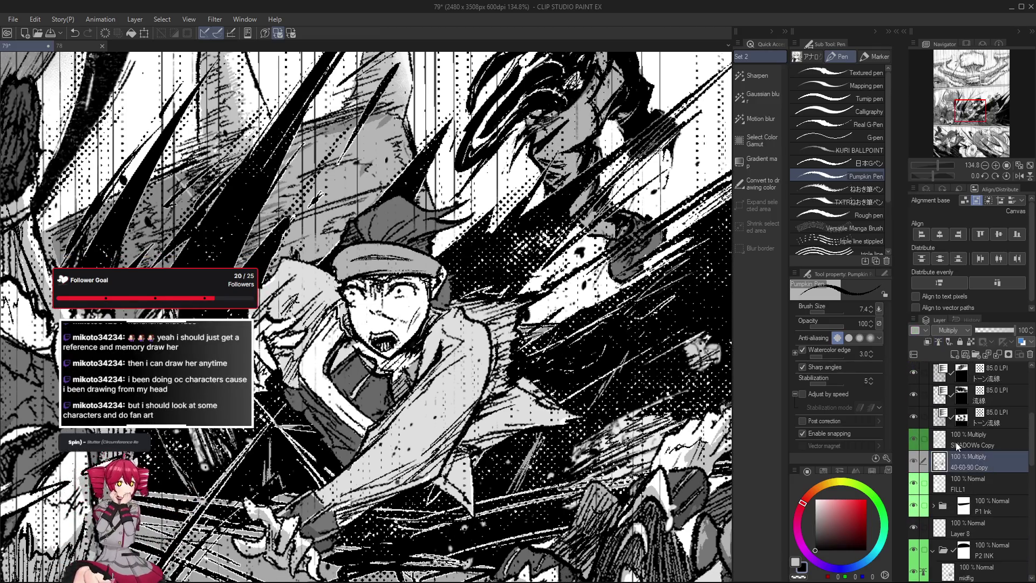
left_click(342, 476, "alt")
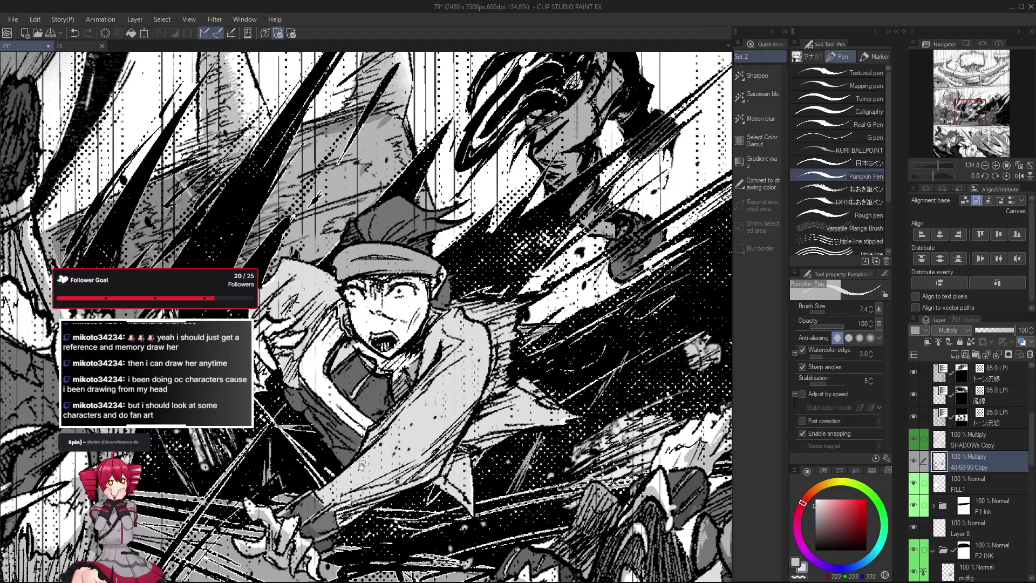
left_click_drag(361, 465, 361, 474)
left_click(349, 439, "alt")
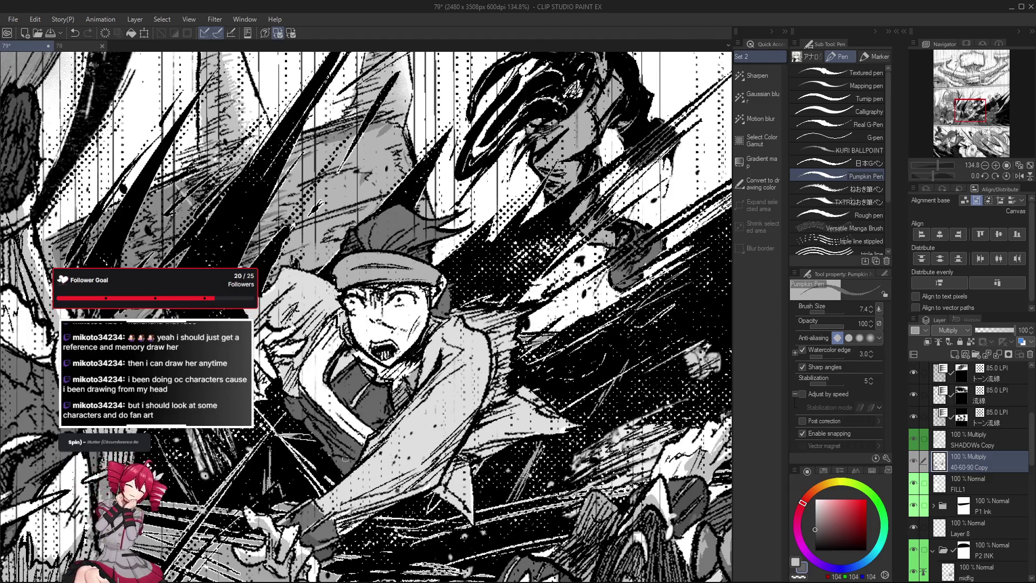
left_click_drag(334, 461, 449, 520)
left_click(361, 341, "alt")
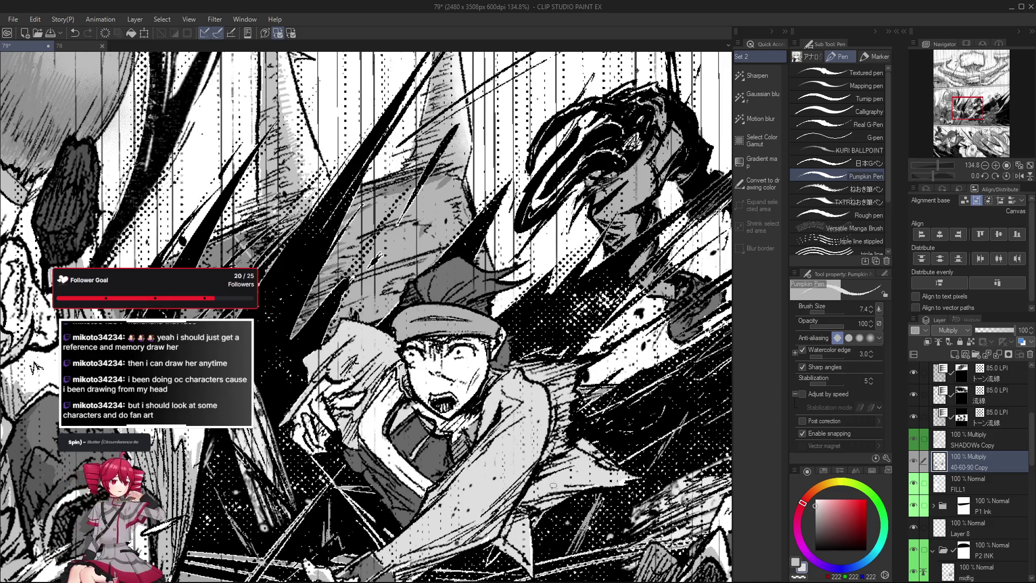
scroll(323, 443, "up", 1)
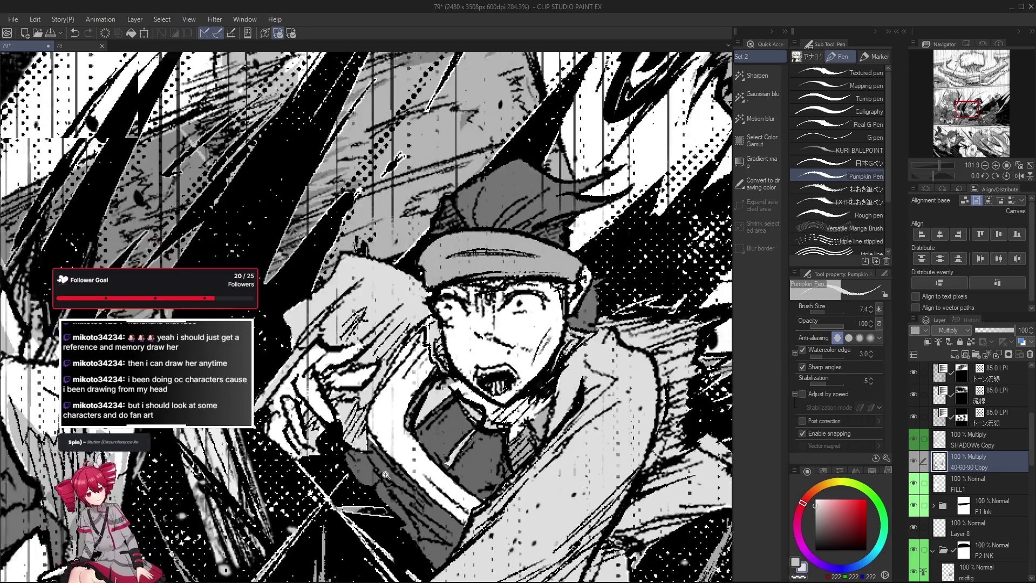
scroll(303, 451, "down", 3)
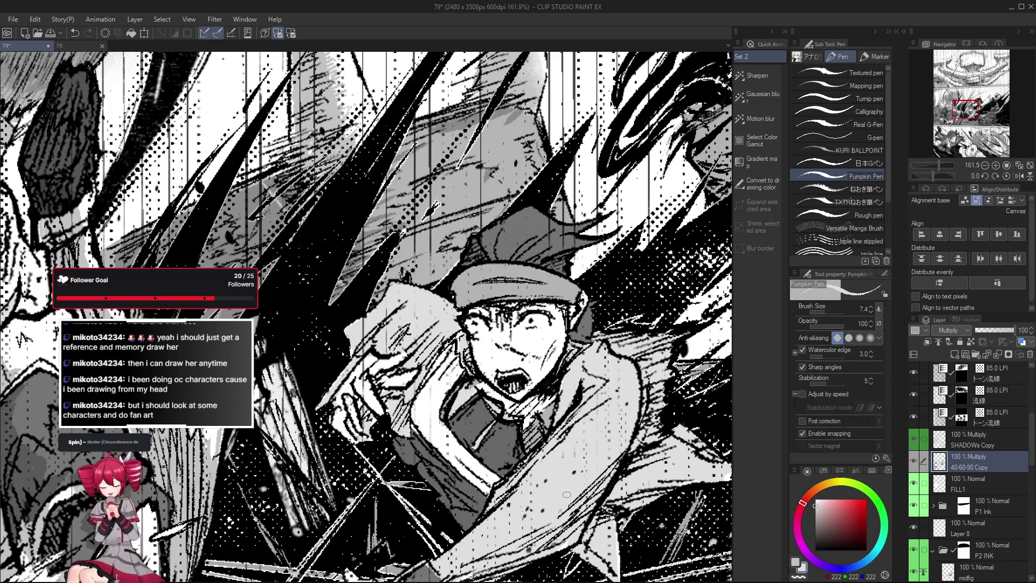
key("x")
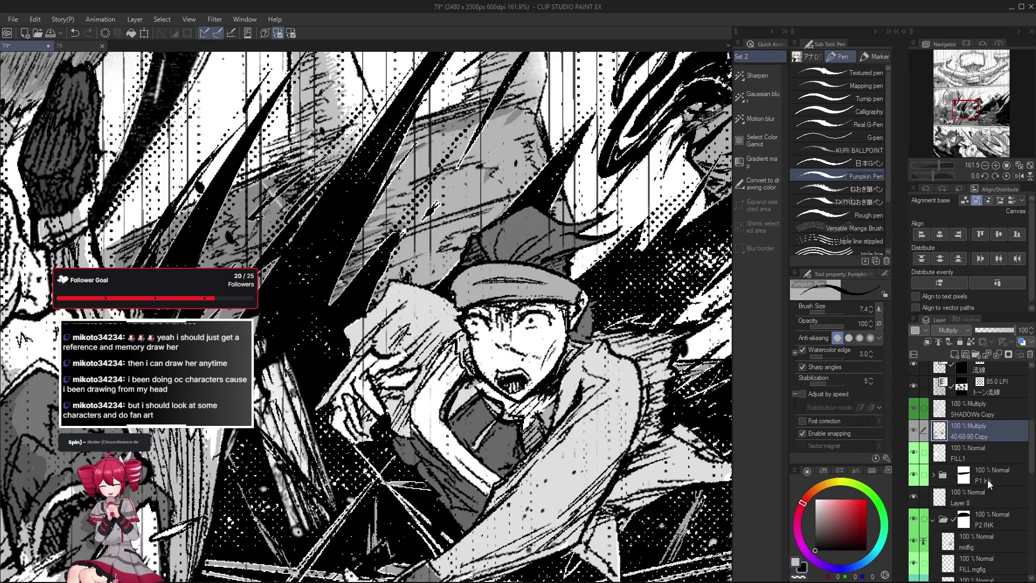
scroll(988, 480, "down", 2)
scroll(993, 496, "down", 1)
scroll(997, 514, "down", 2)
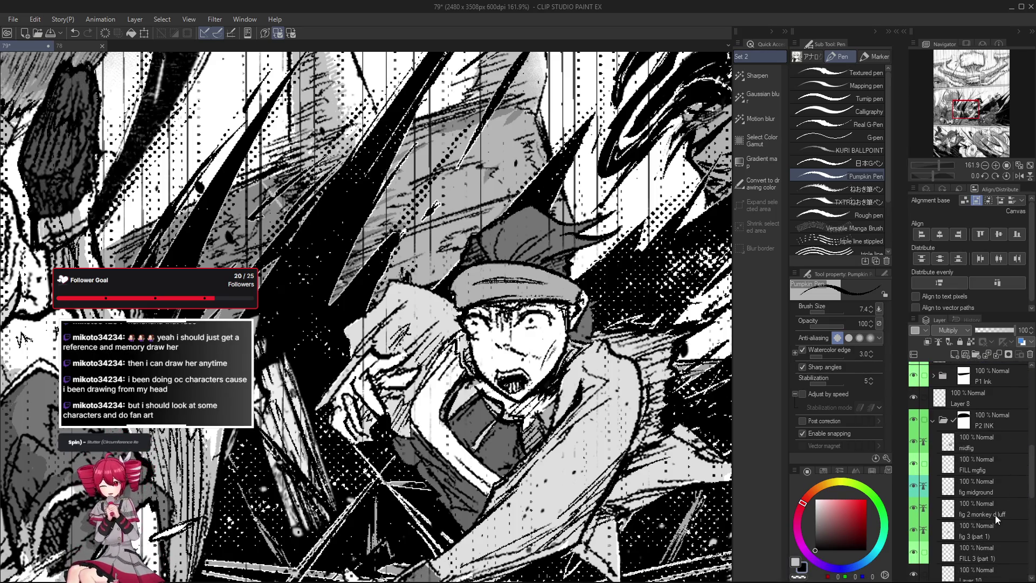
left_click(987, 509)
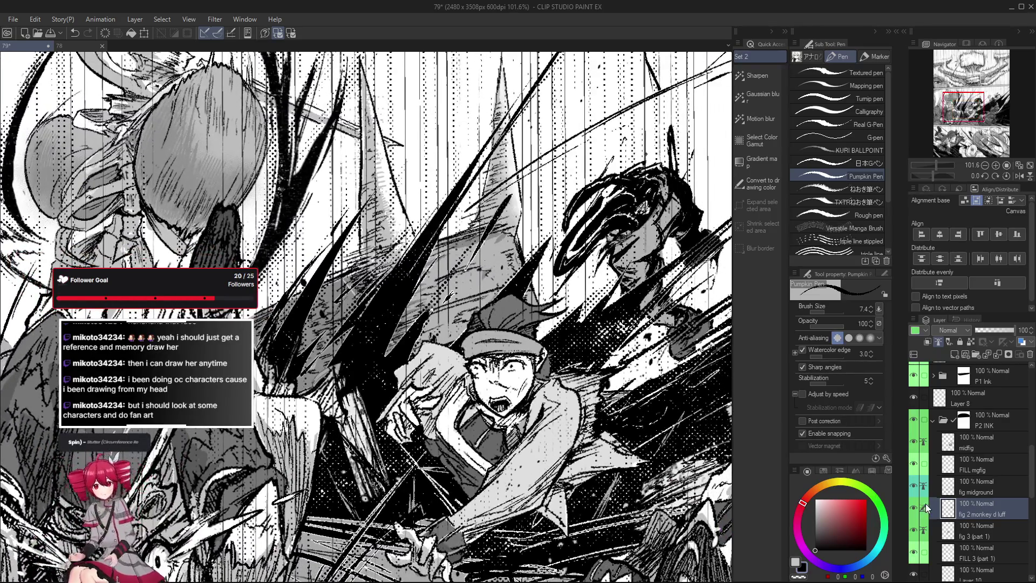
scroll(914, 508, "down", 1)
left_click(998, 516)
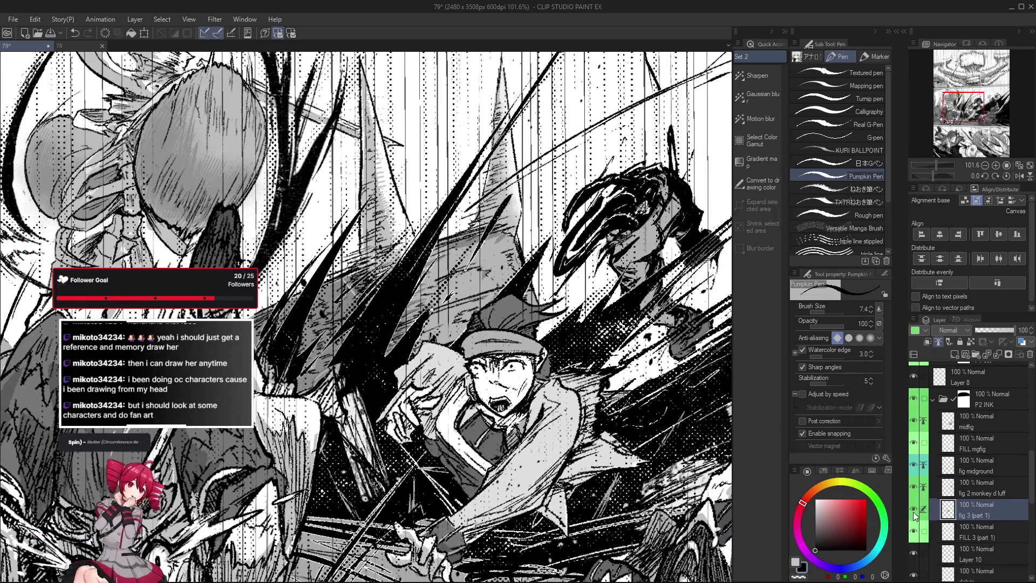
scroll(403, 445, "up", 3)
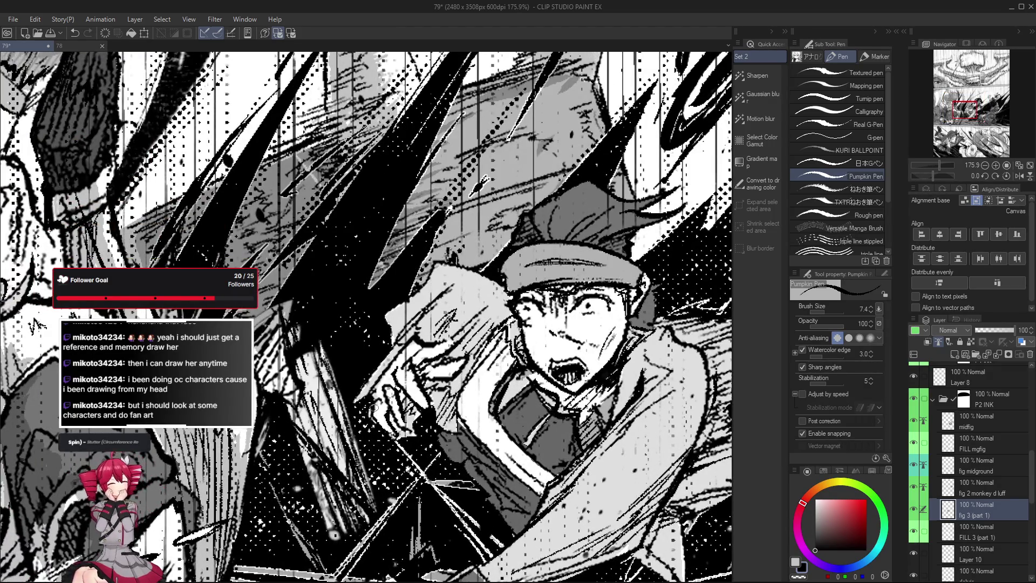
scroll(379, 398, "down", 1)
scroll(382, 402, "down", 1)
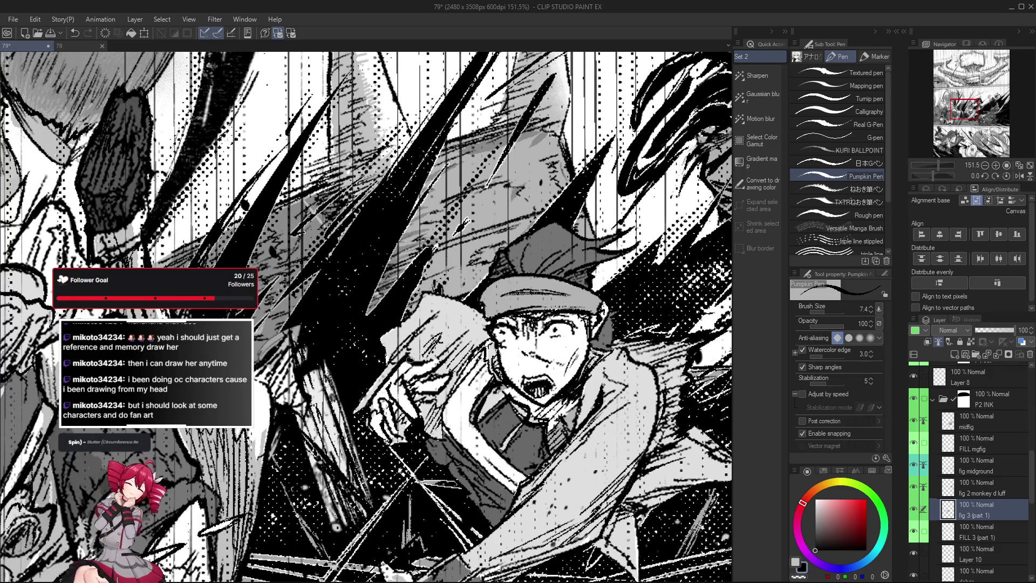
left_click_drag(412, 362, 416, 396)
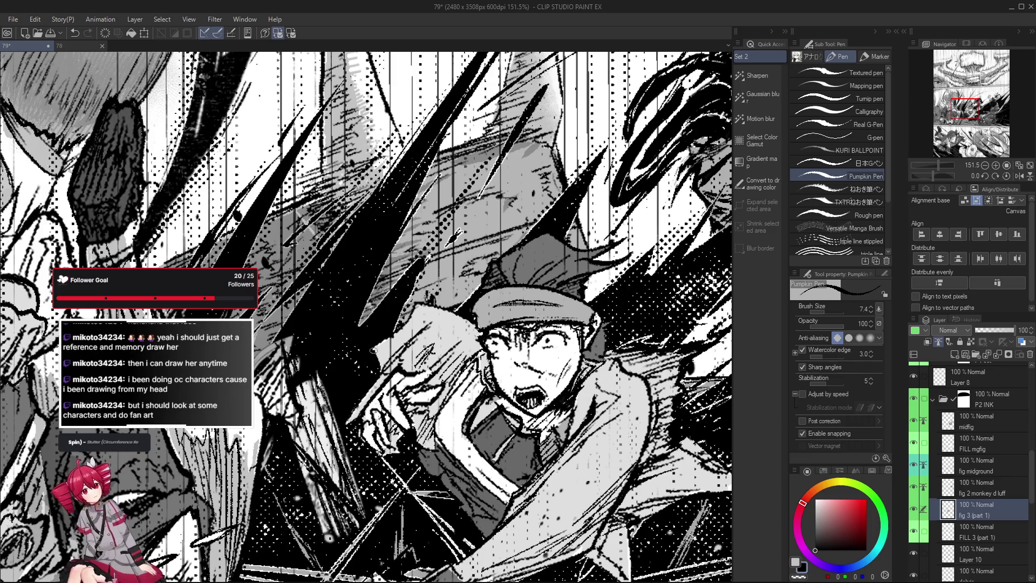
left_click_drag(417, 300, 368, 204)
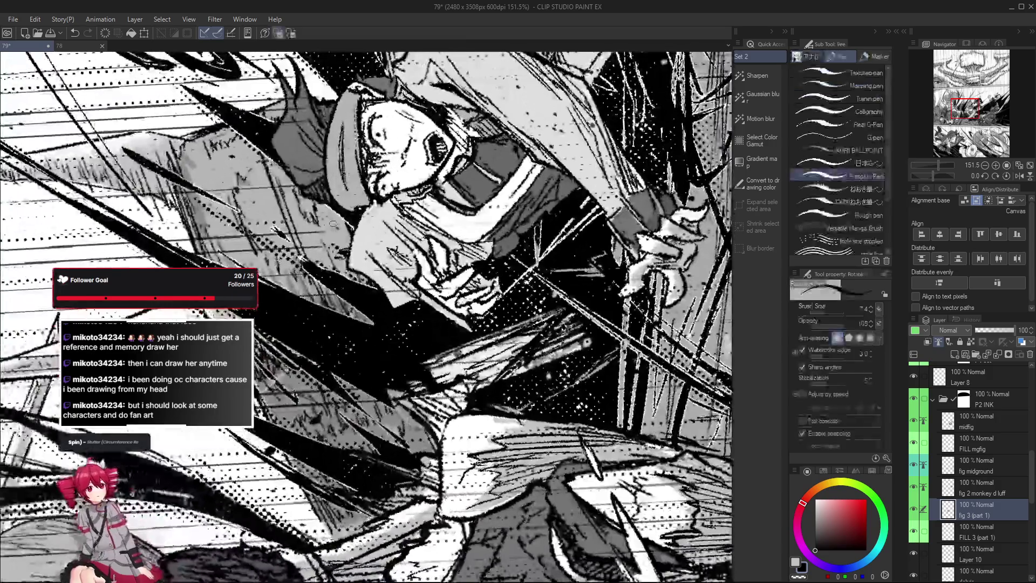
key("ctrl+@")
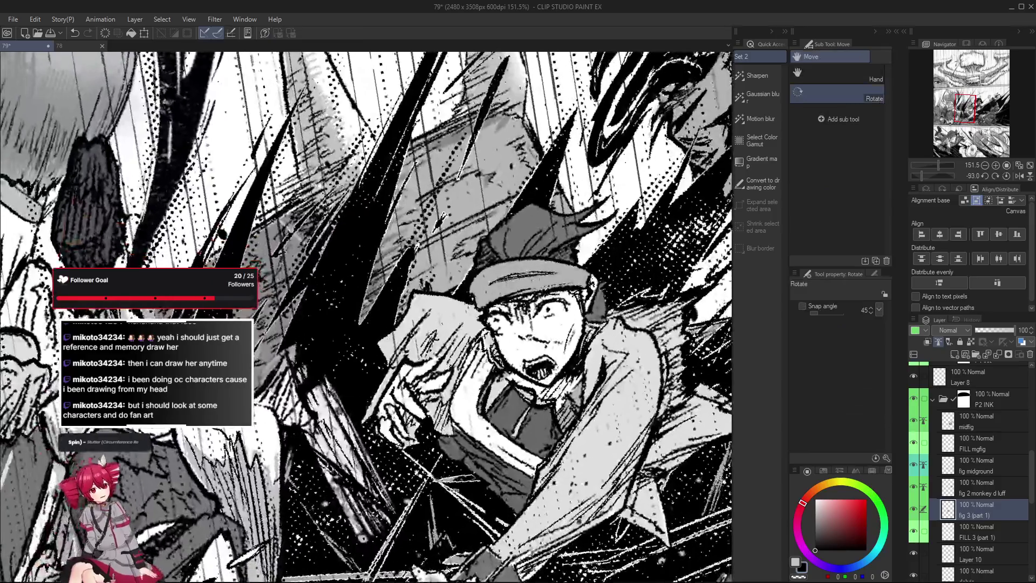
scroll(581, 455, "down", 3)
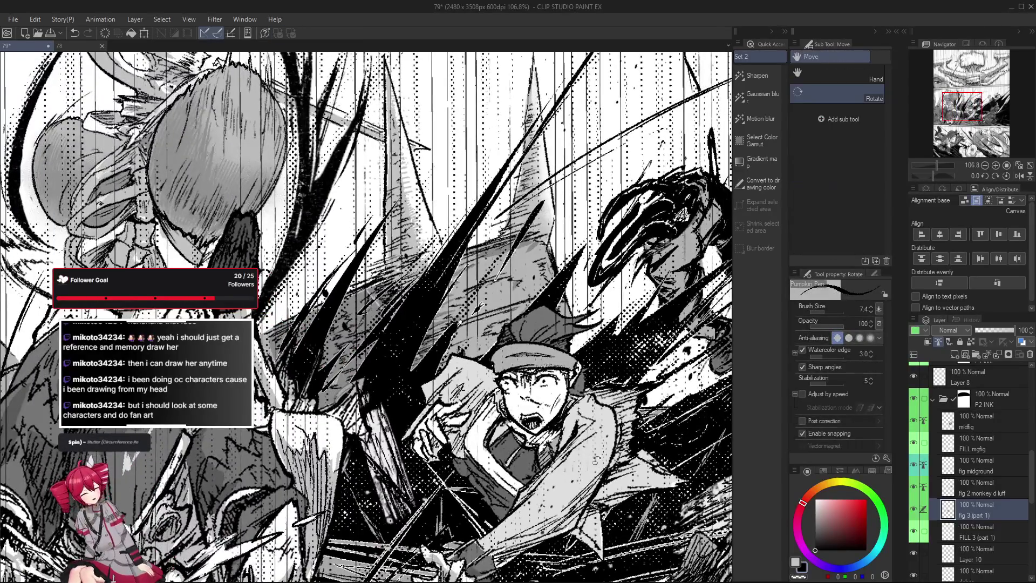
left_click_drag(581, 456, 511, 326)
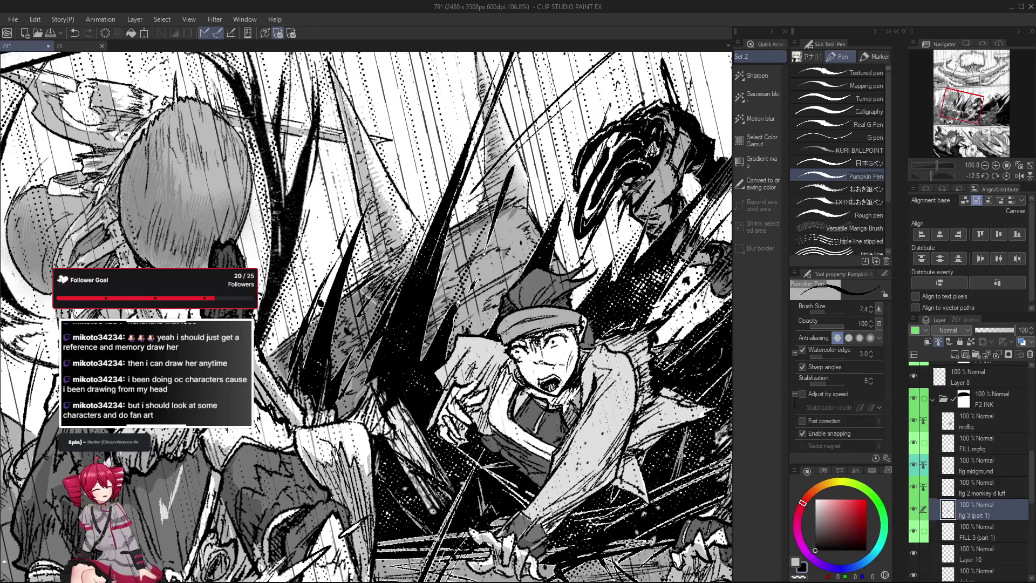
key("ctrl+@")
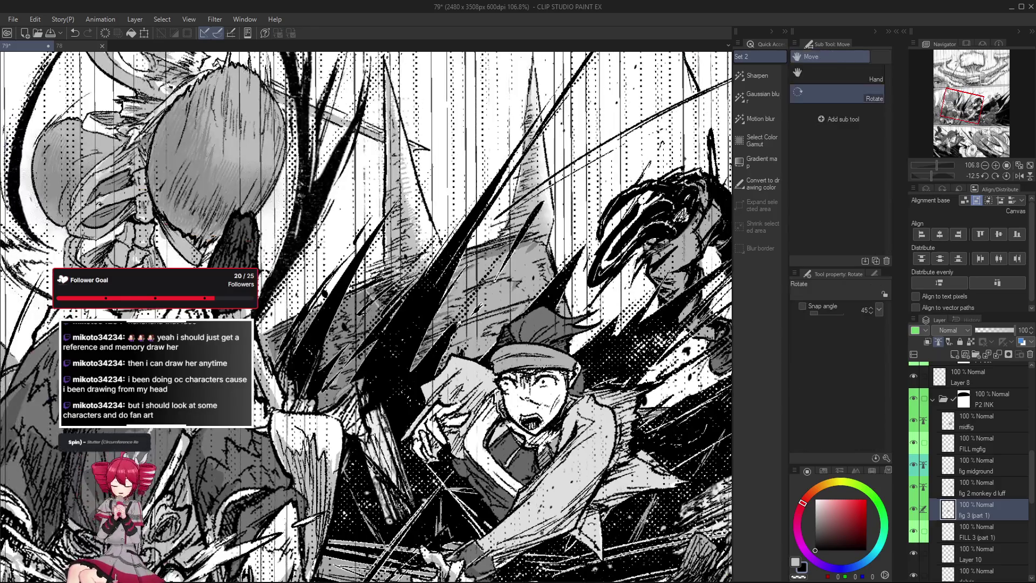
left_click_drag(540, 377, 432, 270)
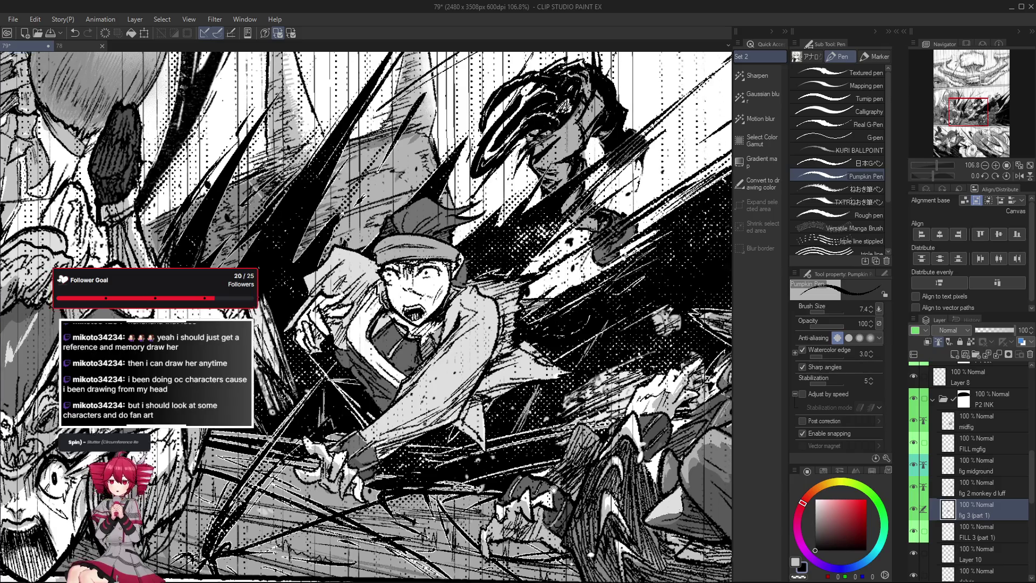
left_click_drag(555, 494, 528, 519)
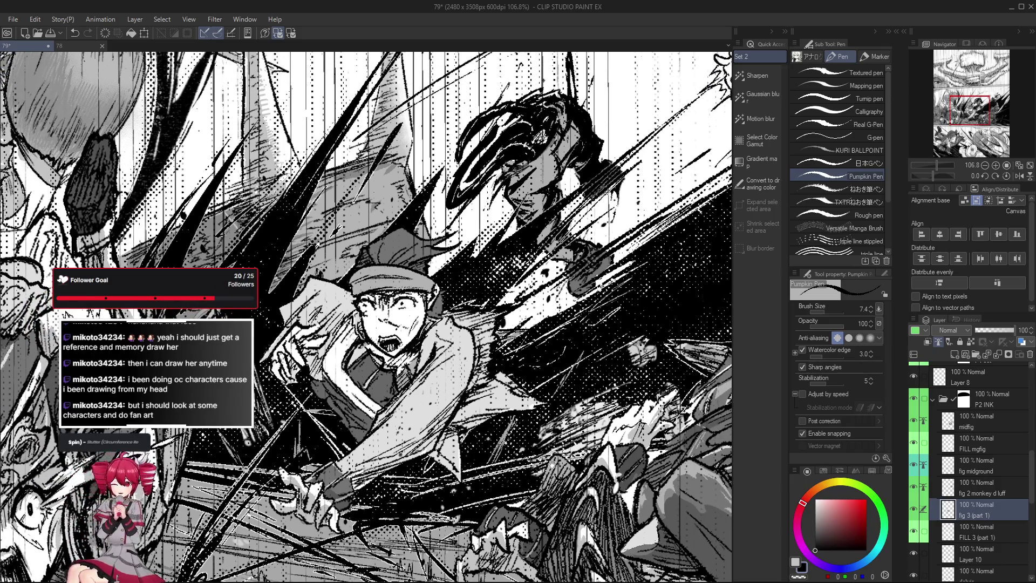
scroll(445, 172, "up", 1)
scroll(445, 173, "up", 1)
scroll(445, 173, "up", 1)
scroll(445, 173, "up", 1)
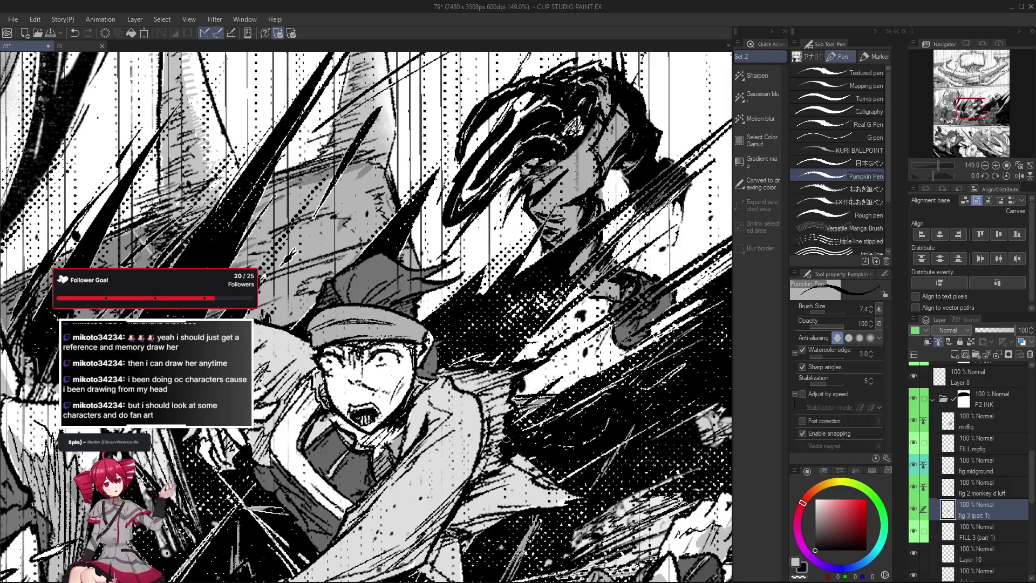
key("r")
left_click_drag(506, 439, 499, 419)
double_click(499, 419)
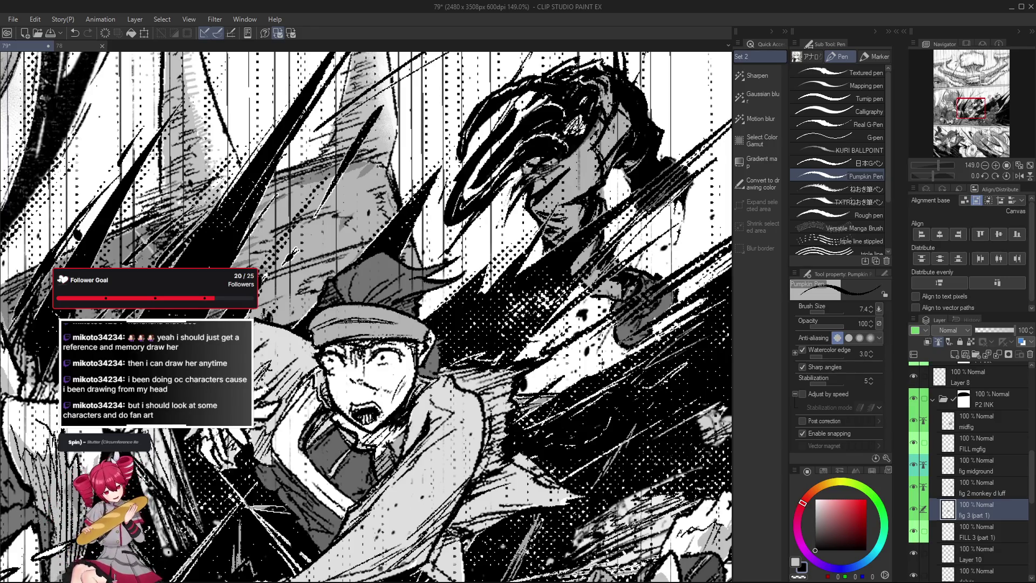
left_click_drag(312, 440, 321, 408)
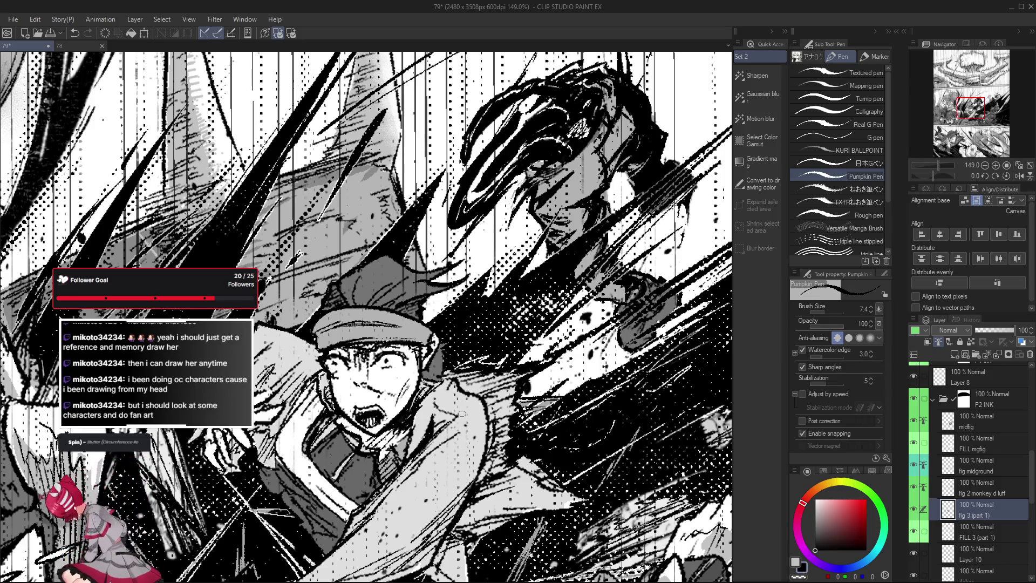
scroll(437, 392, "down", 3)
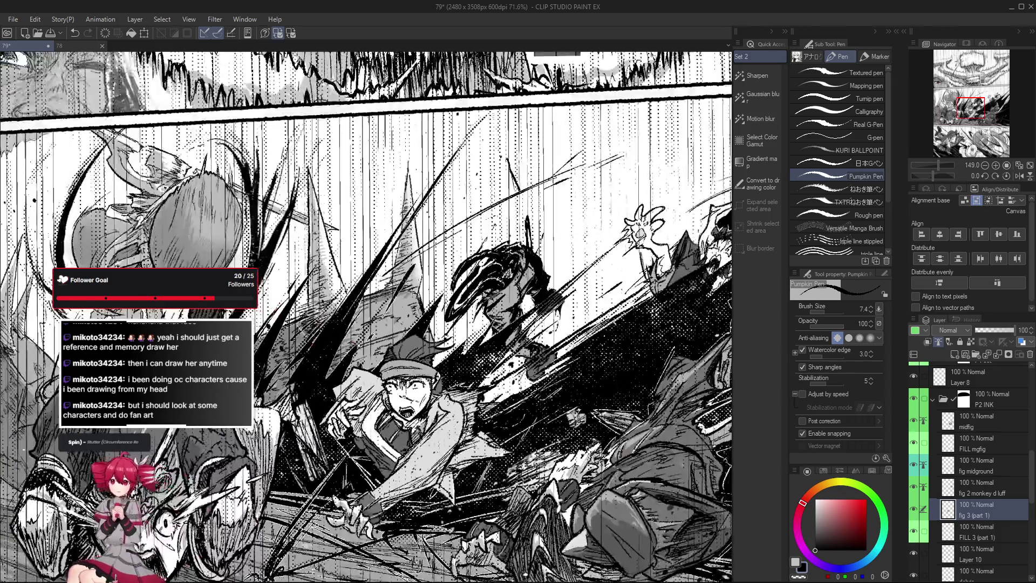
scroll(437, 393, "up", 2)
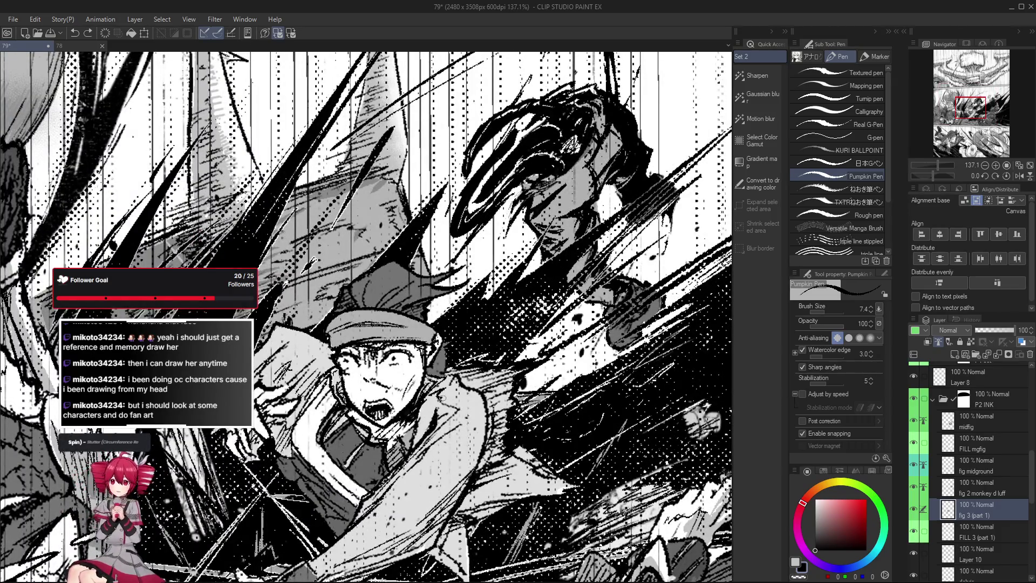
scroll(441, 398, "down", 3)
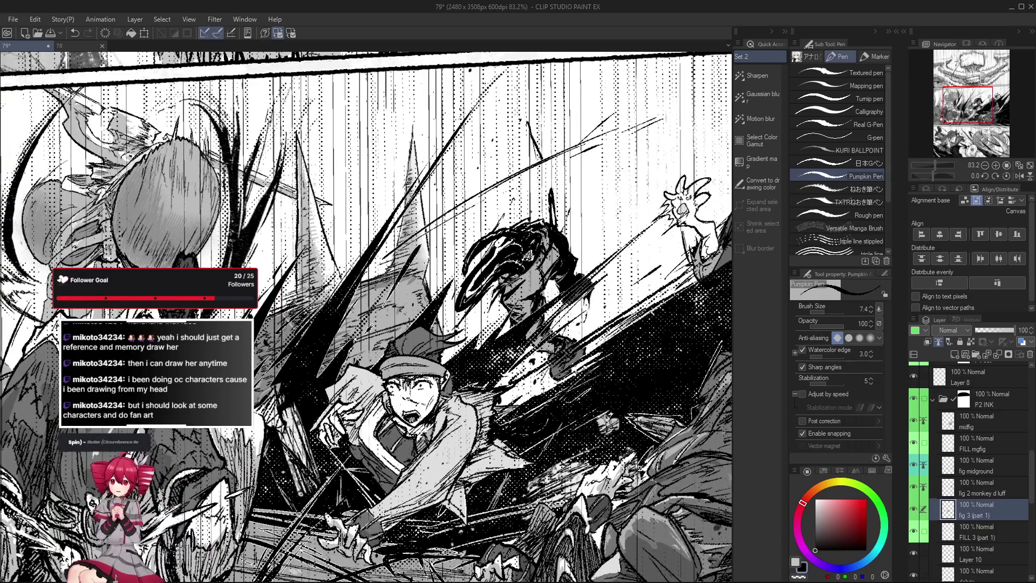
scroll(457, 429, "up", 1)
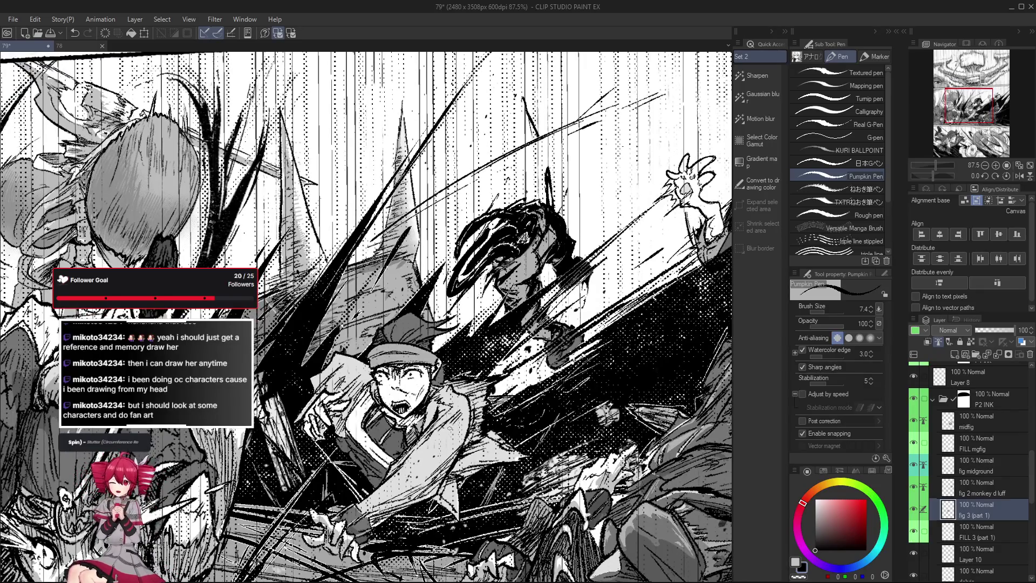
left_click_drag(451, 470, 436, 483)
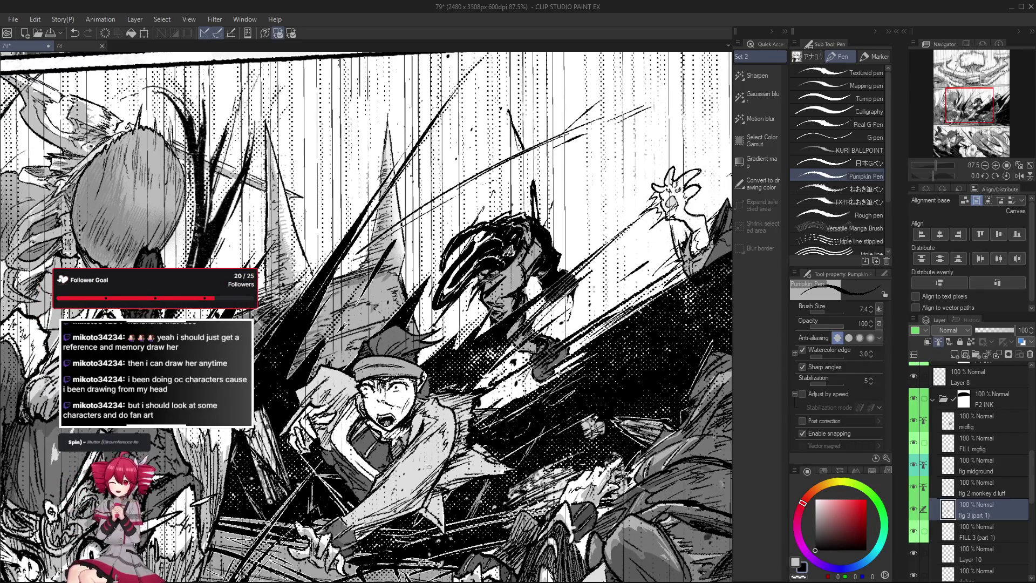
scroll(436, 485, "down", 1)
scroll(435, 486, "down", 4)
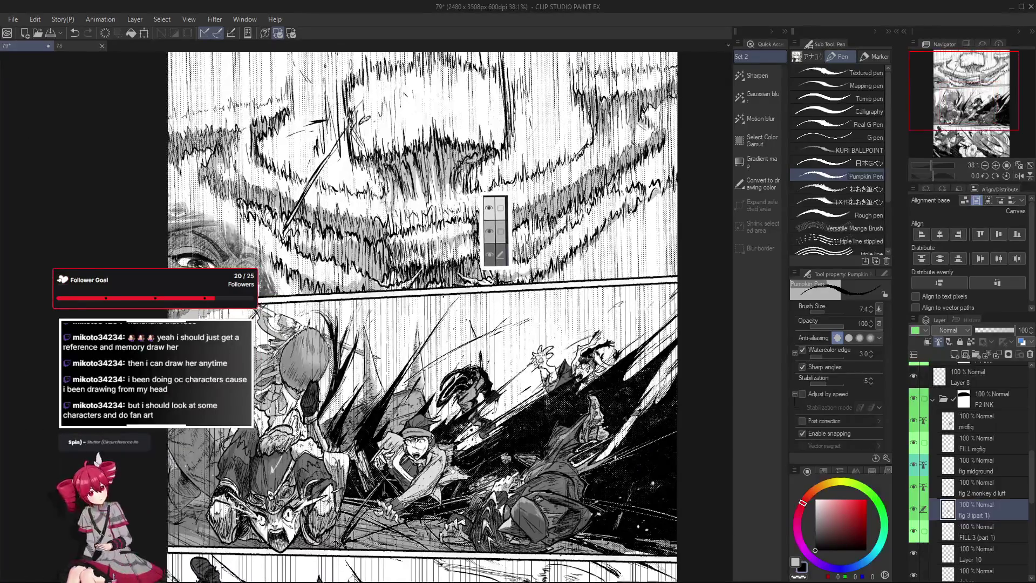
scroll(448, 437, "up", 2)
scroll(448, 437, "up", 1)
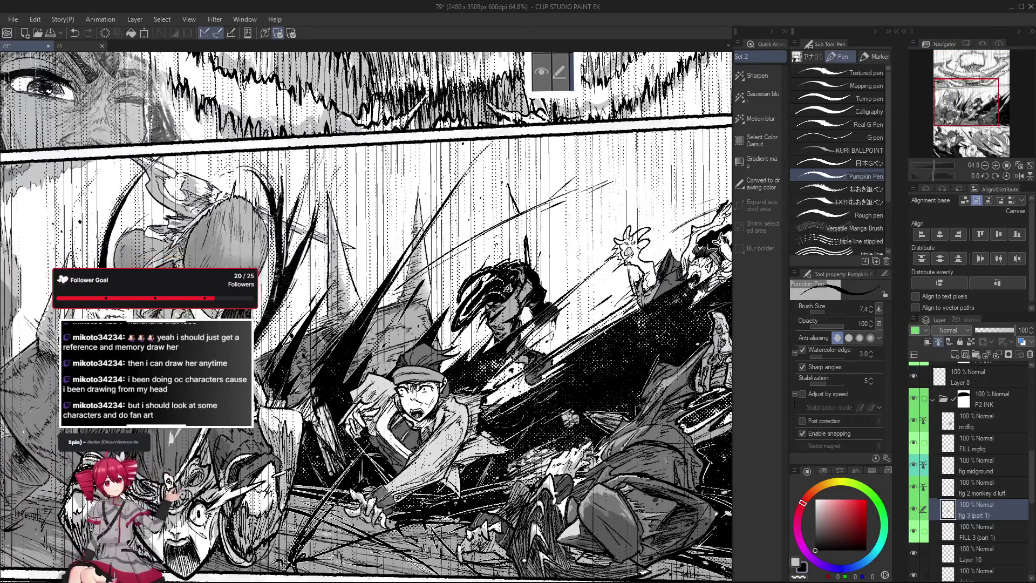
scroll(448, 437, "up", 2)
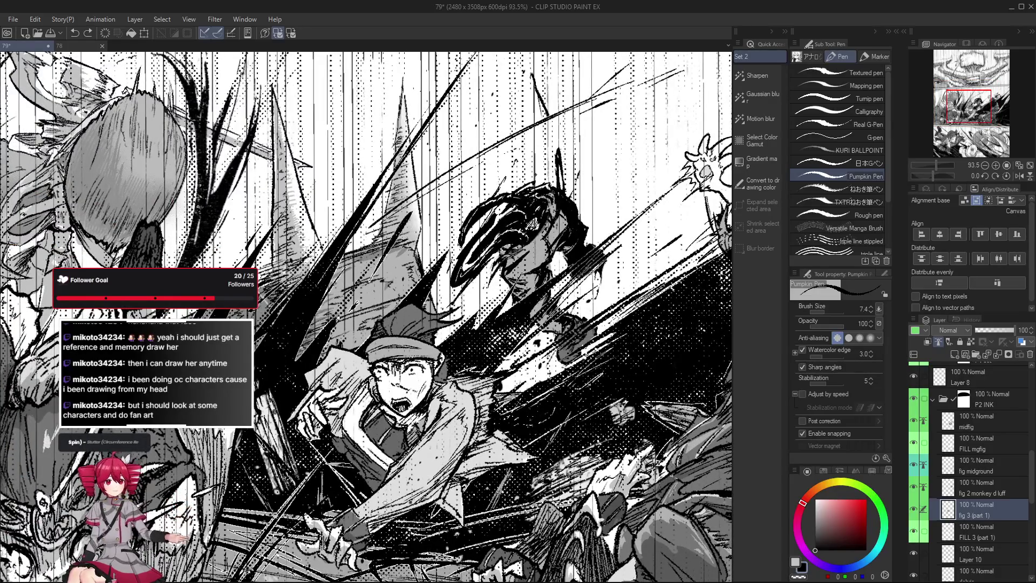
left_click_drag(448, 437, 463, 413)
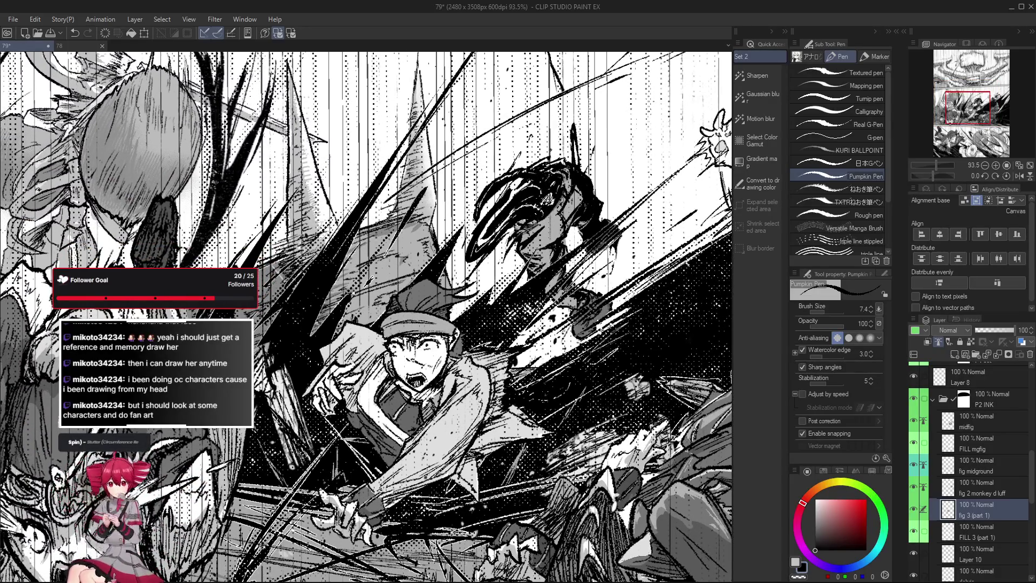
scroll(386, 504, "up", 3)
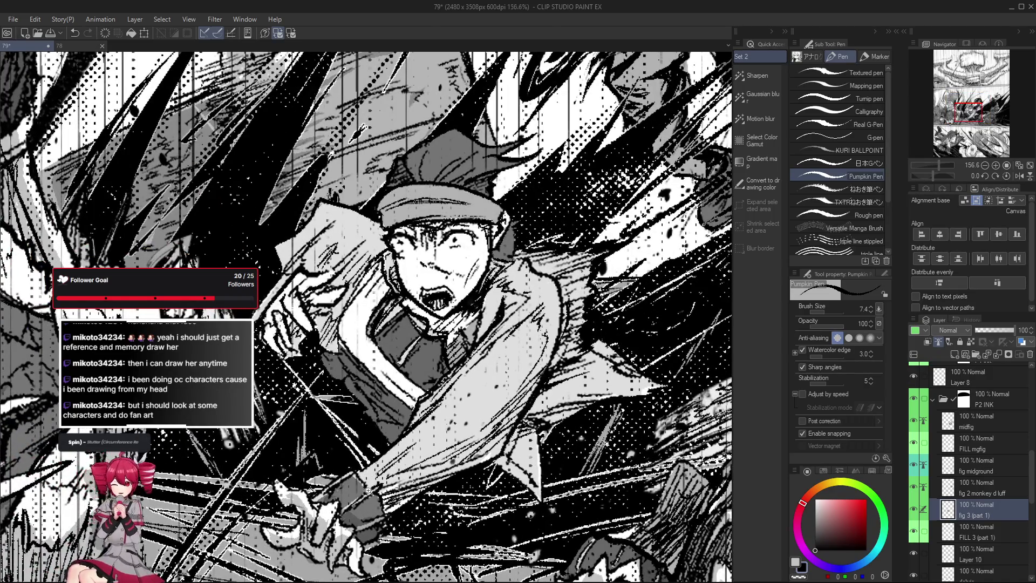
scroll(369, 490, "down", 2)
left_click_drag(522, 501, 543, 432)
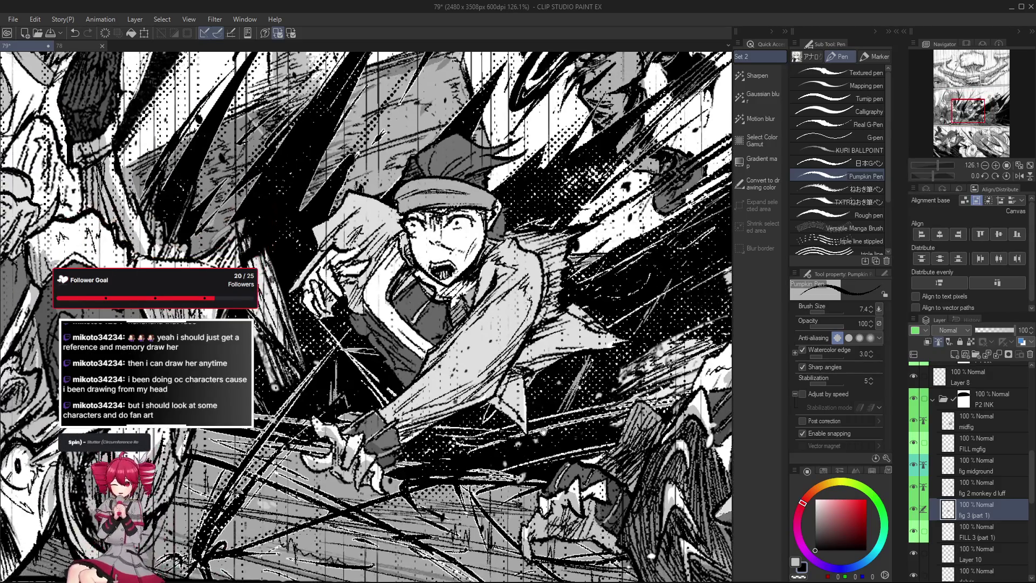
scroll(366, 431, "down", 1)
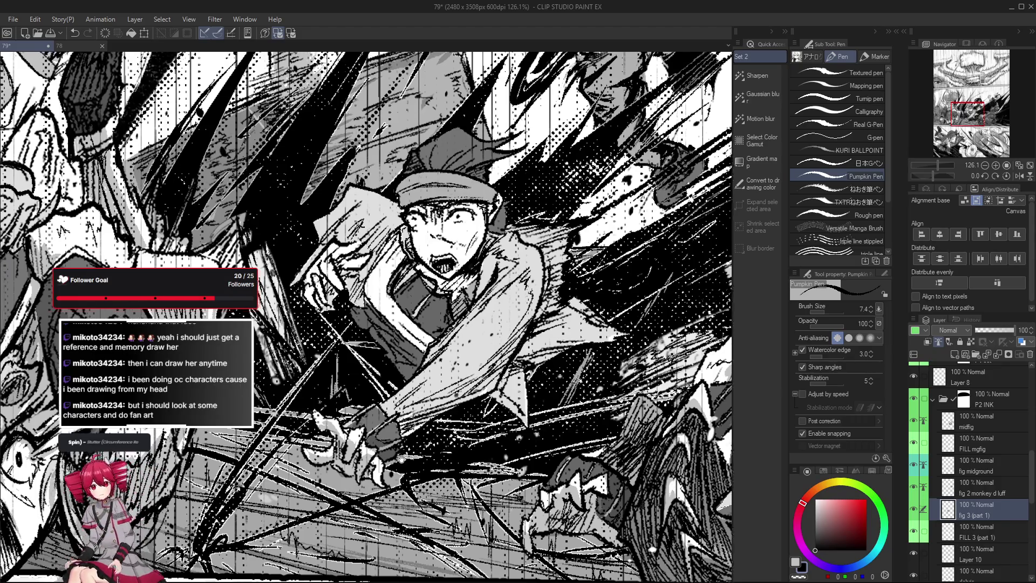
mouse_move(374, 433)
left_mouse_down()
mouse_move(393, 431)
mouse_move(409, 447)
left_mouse_up()
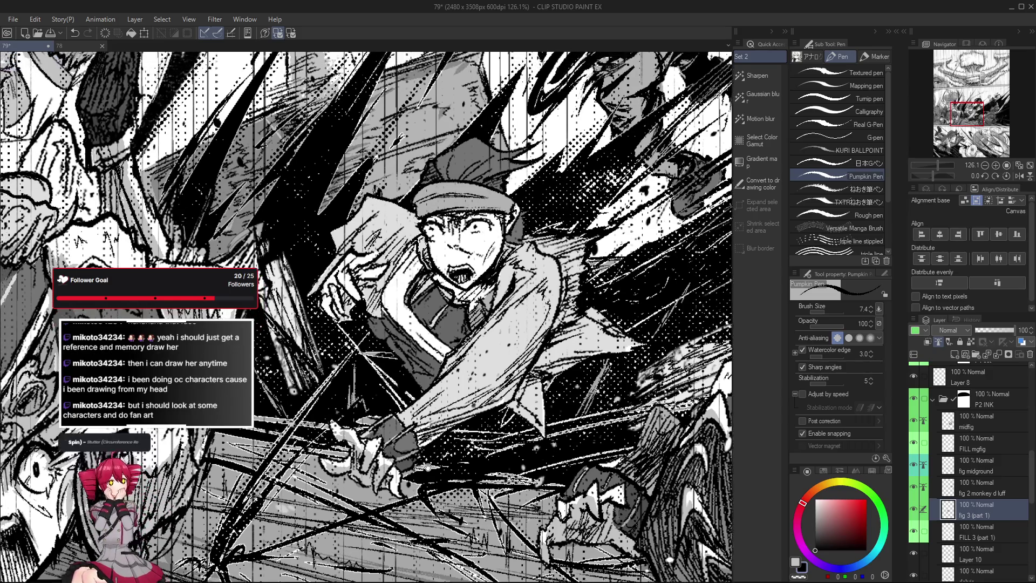
Toggle between Pumpkin Pen Eraser and Pumpkin Pen, tilting the view onto the boy's hands.
scroll(393, 436, "up", 3)
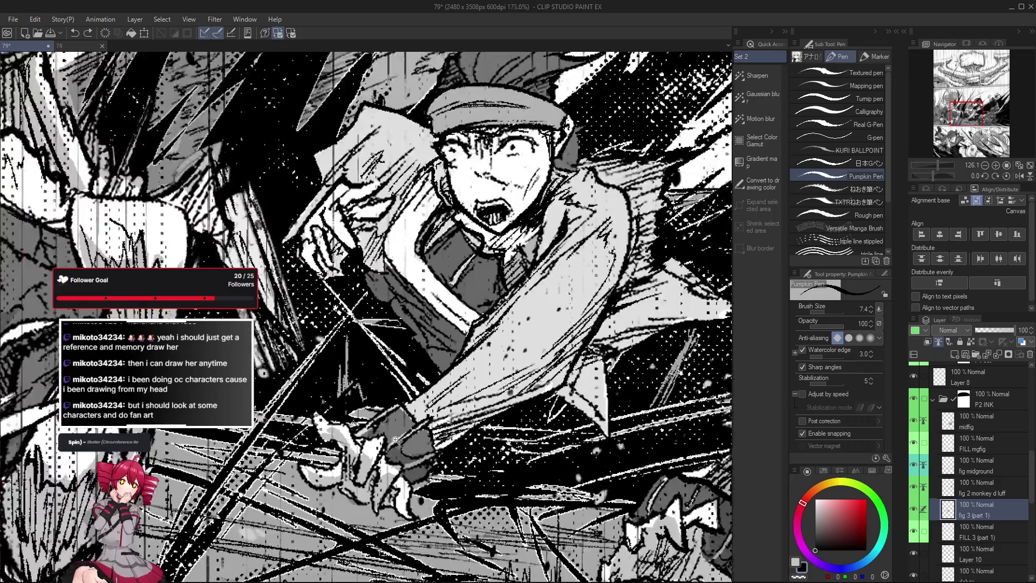
scroll(365, 437, "down", 2)
scroll(359, 458, "up", 2)
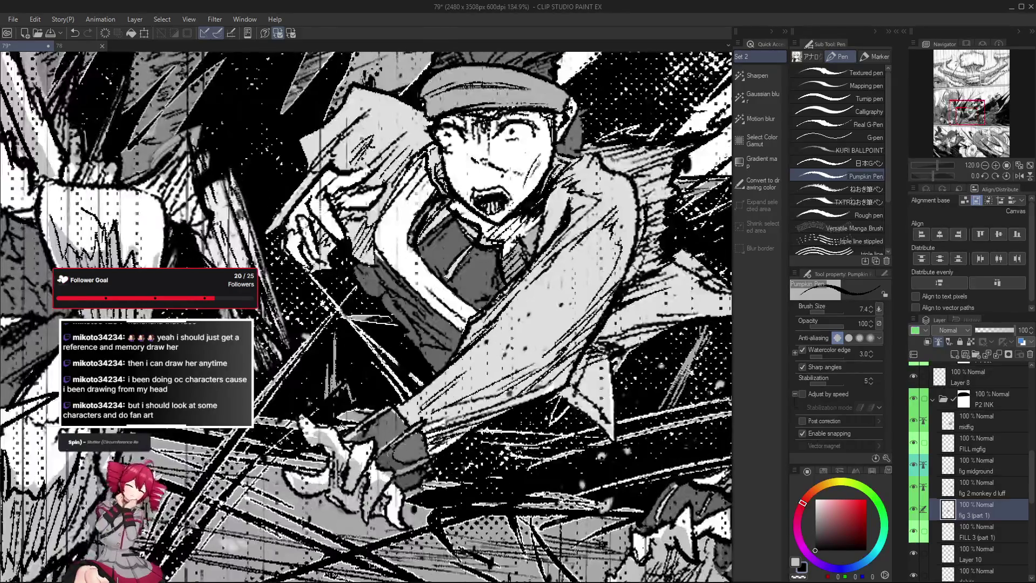
key("e")
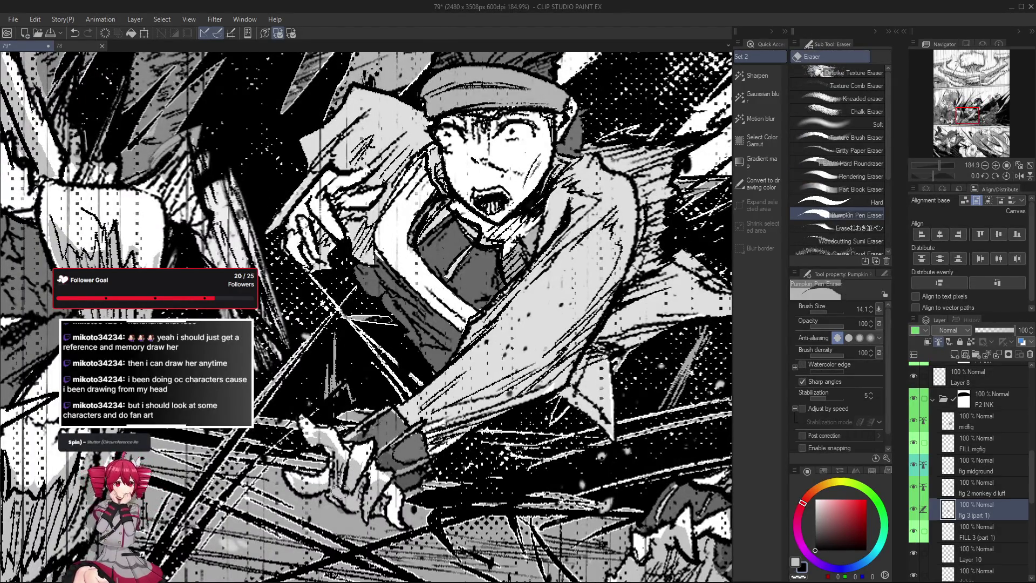
key("p")
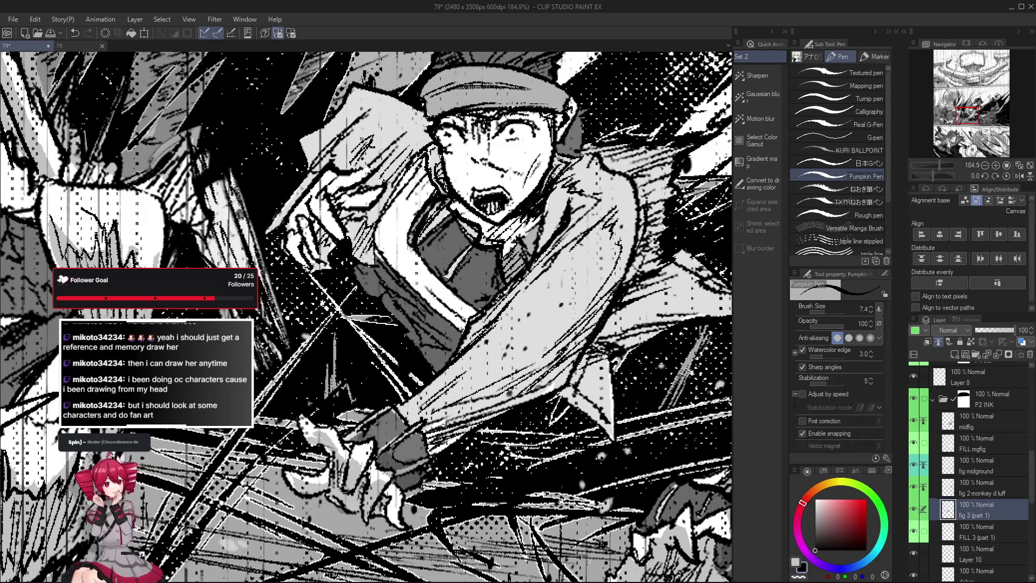
left_click_drag(348, 459, 351, 469)
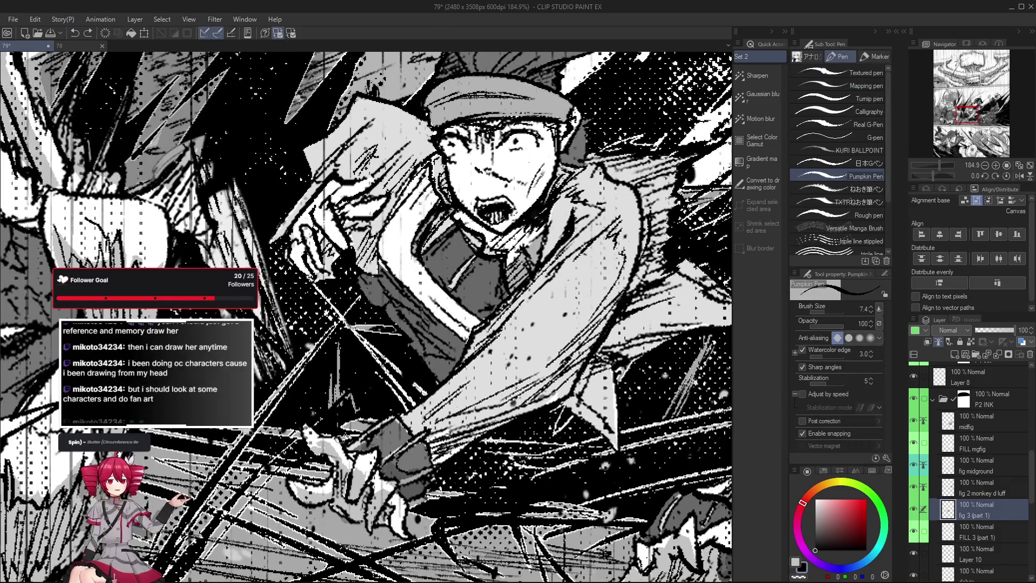
left_click_drag(341, 439, 379, 424)
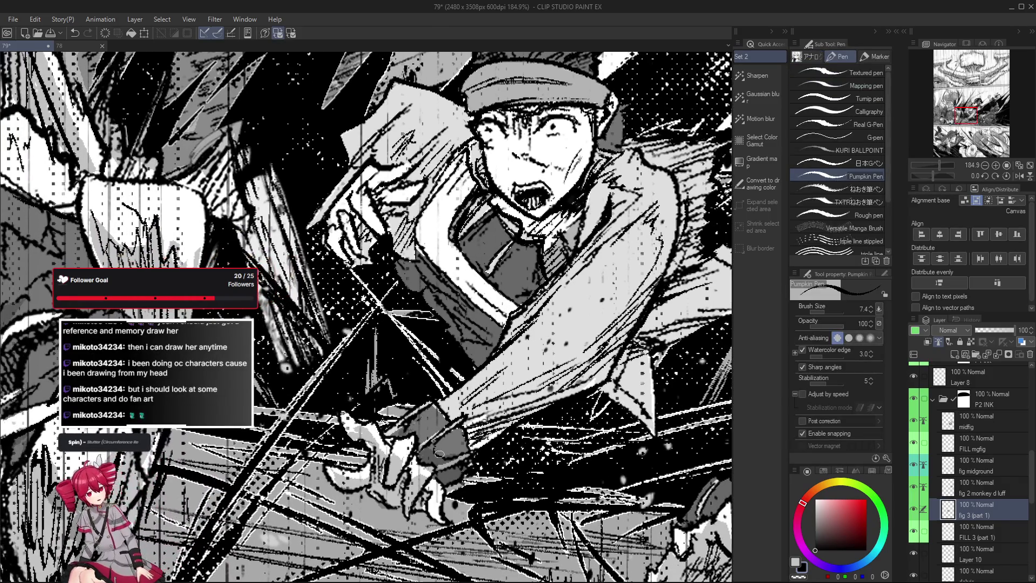
left_click_drag(438, 453, 431, 464)
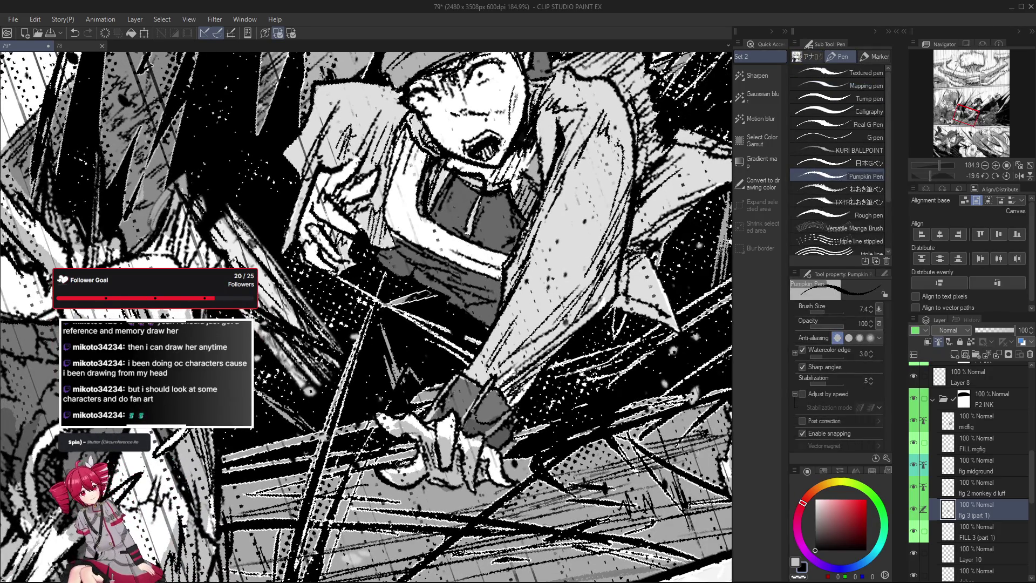
Undo the last stroke and straighten the view over the panel.
key("ctrl+z")
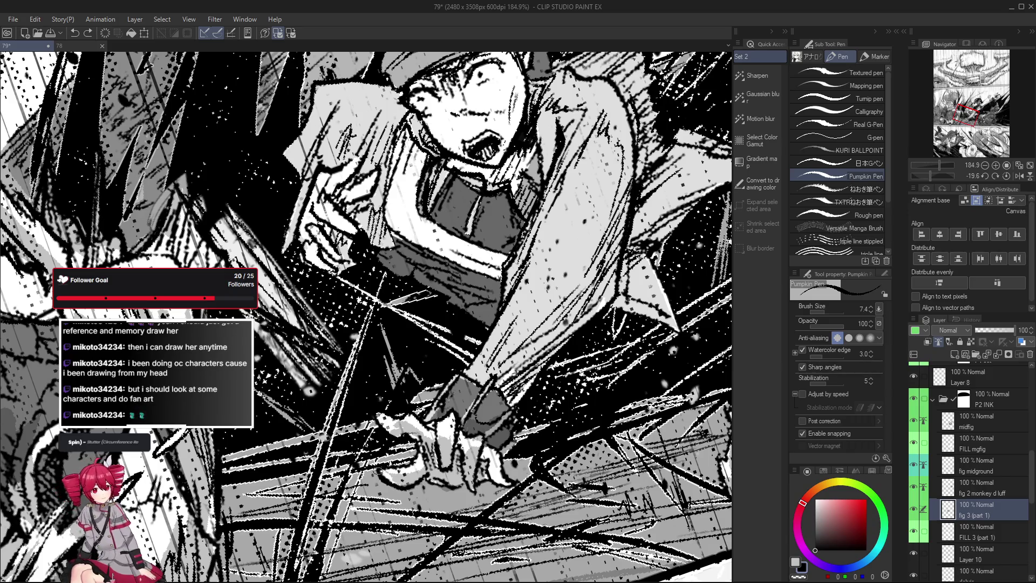
scroll(416, 449, "down", 2)
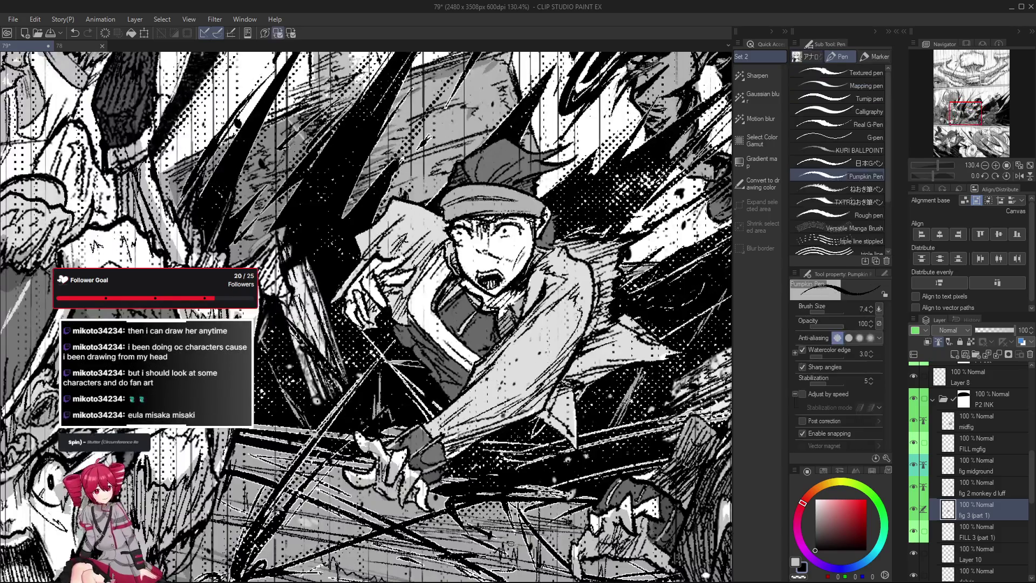
mouse_move(427, 463)
left_mouse_down()
mouse_move(434, 457)
mouse_move(433, 469)
left_mouse_up()
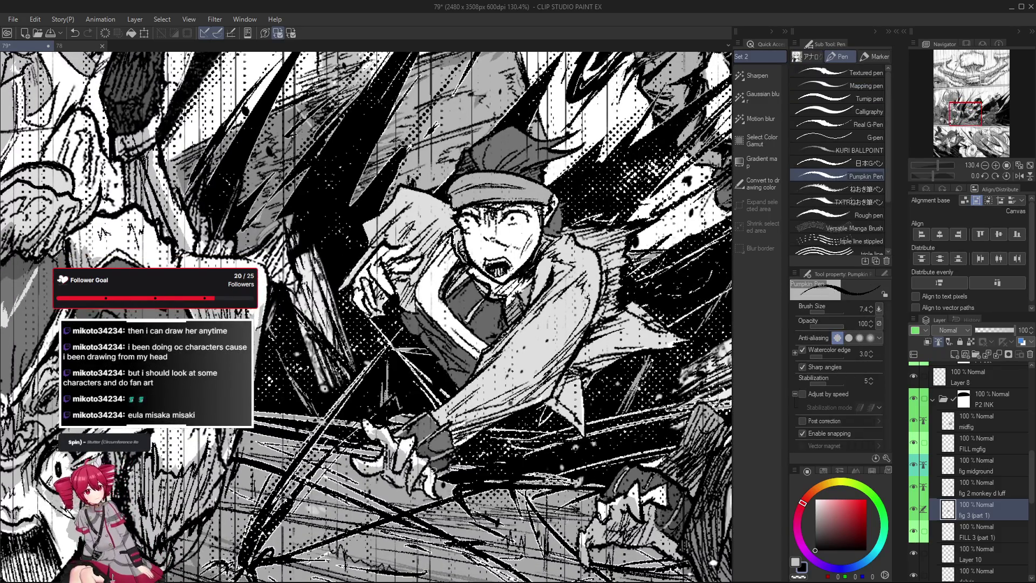
scroll(390, 444, "up", 1)
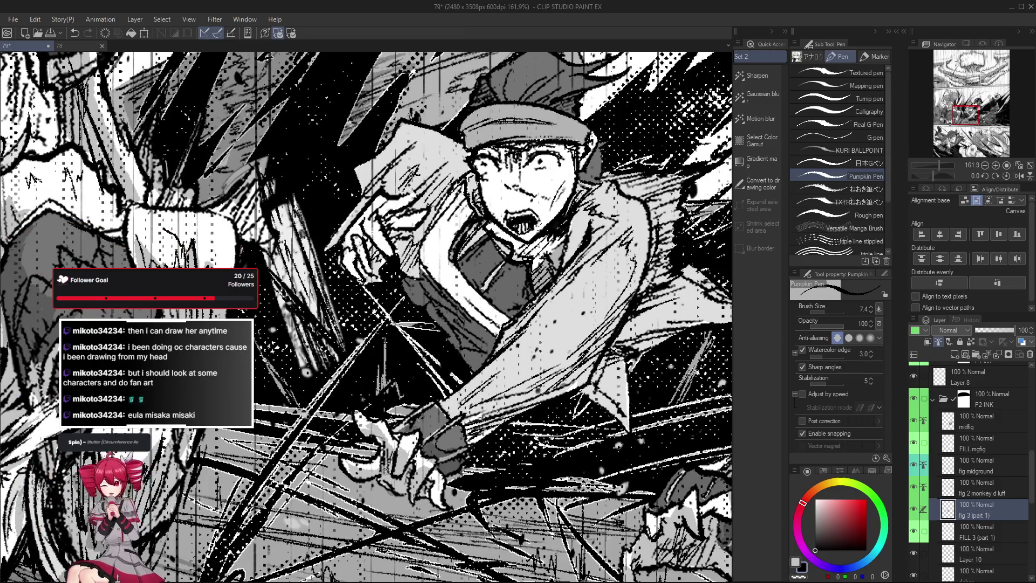
scroll(372, 441, "up", 3)
scroll(386, 440, "down", 2)
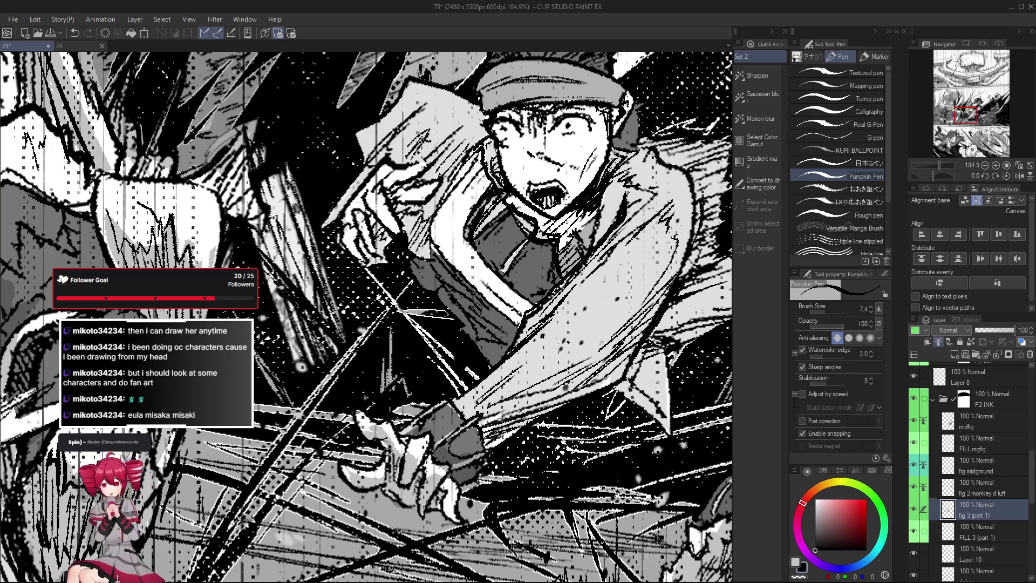
scroll(387, 438, "down", 1)
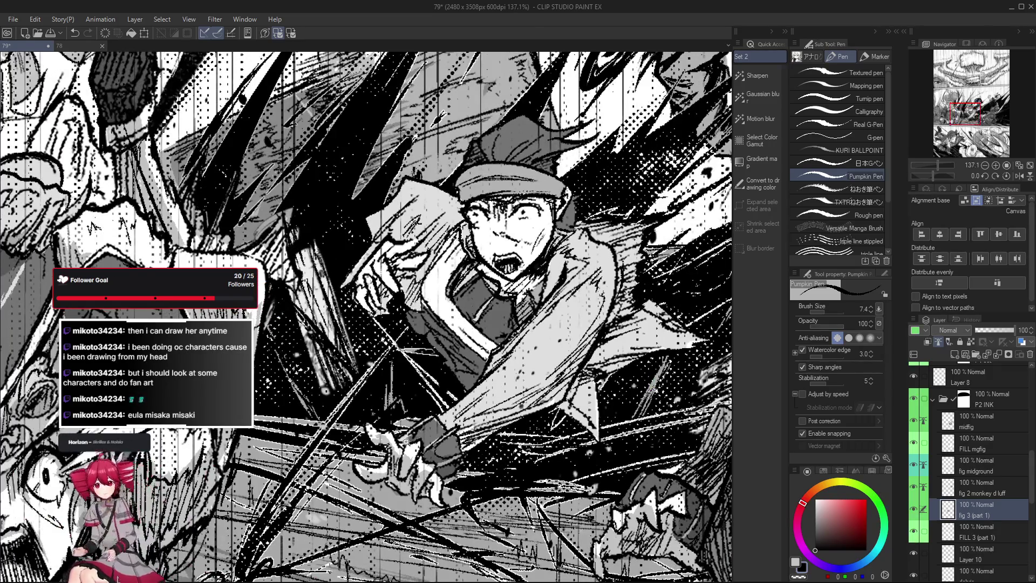
scroll(419, 456, "down", 1)
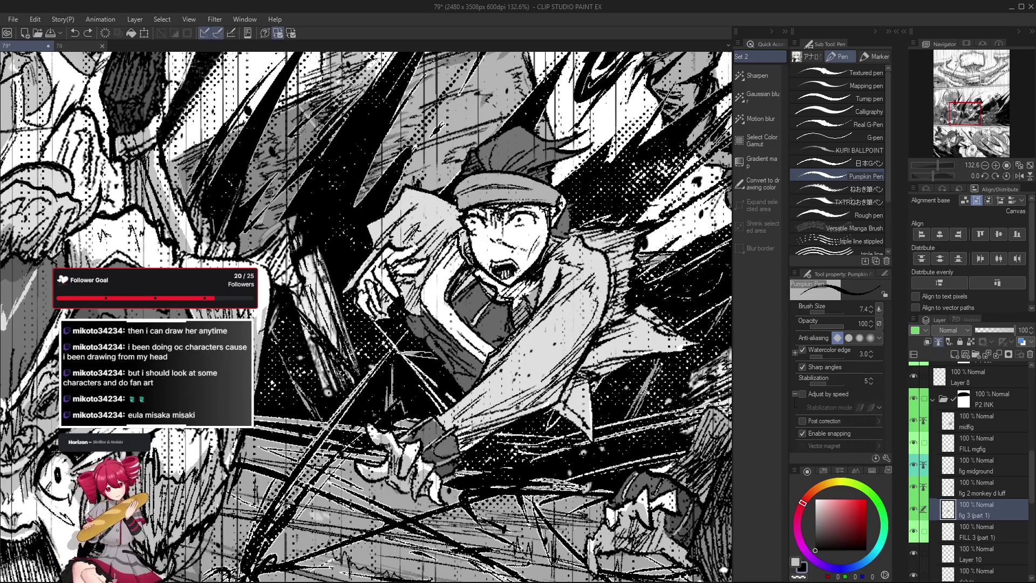
Undo two more small stray strokes near the bottom of the action panel.
left_click_drag(395, 451, 387, 435)
left_click_drag(449, 509, 446, 499)
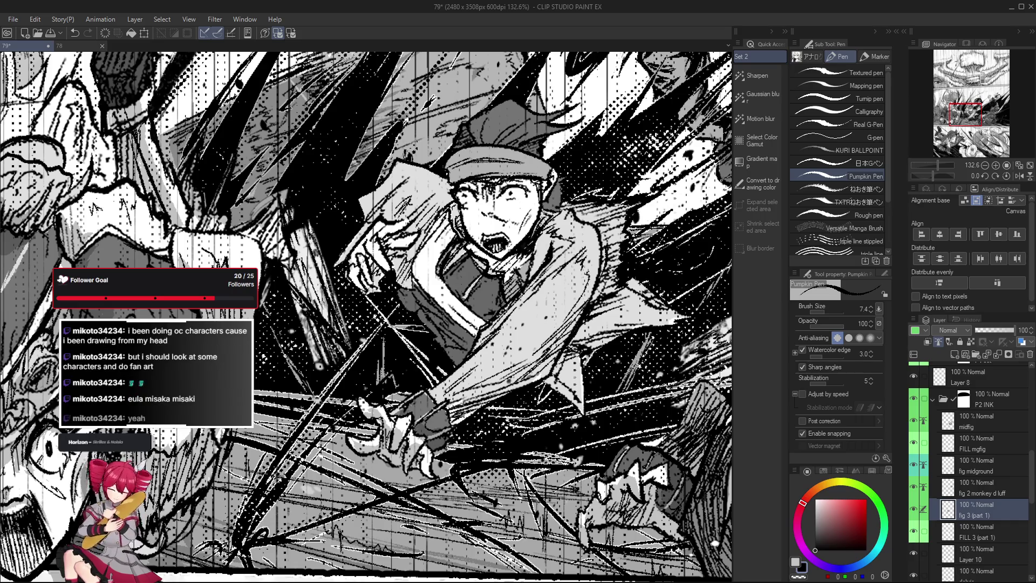
key("ctrl+z")
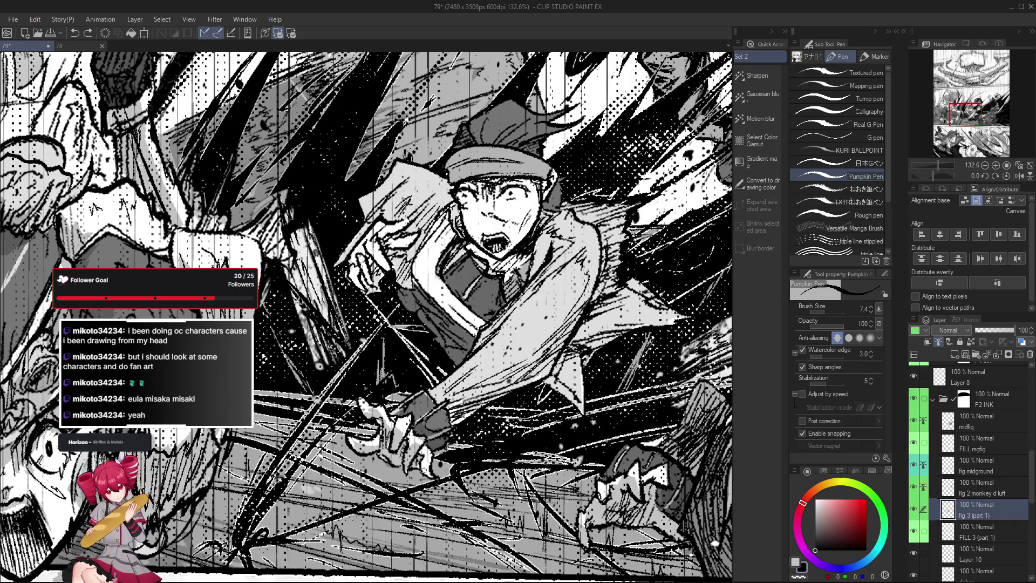
key("ctrl+z")
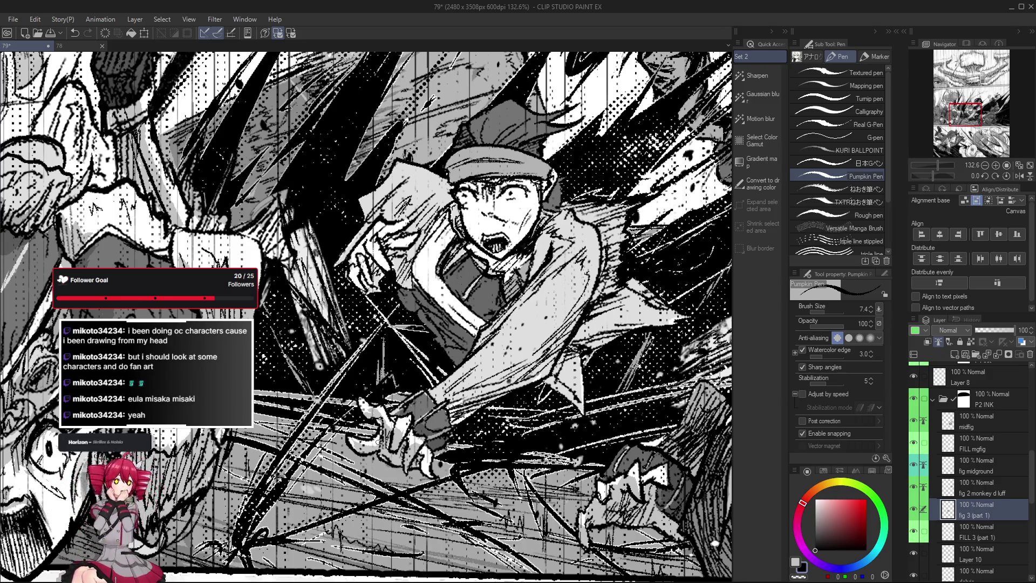
scroll(379, 442, "down", 4)
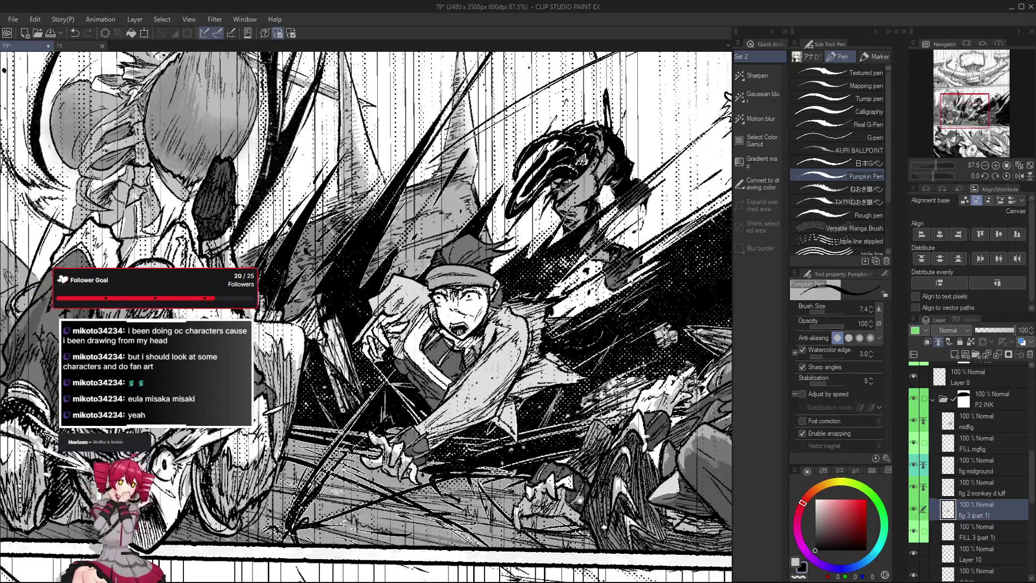
left_click_drag(579, 499, 534, 432)
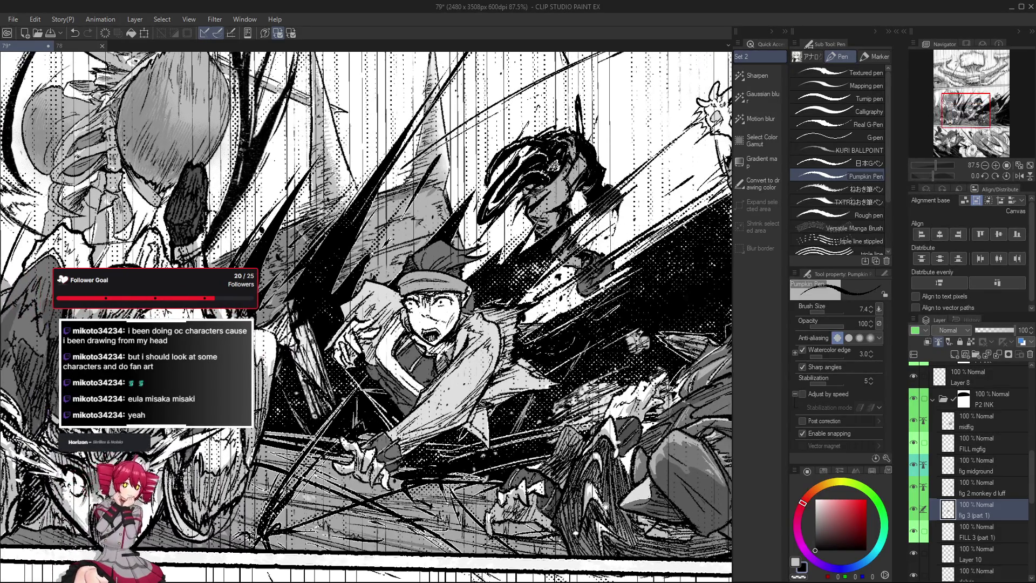
scroll(534, 431, "up", 5)
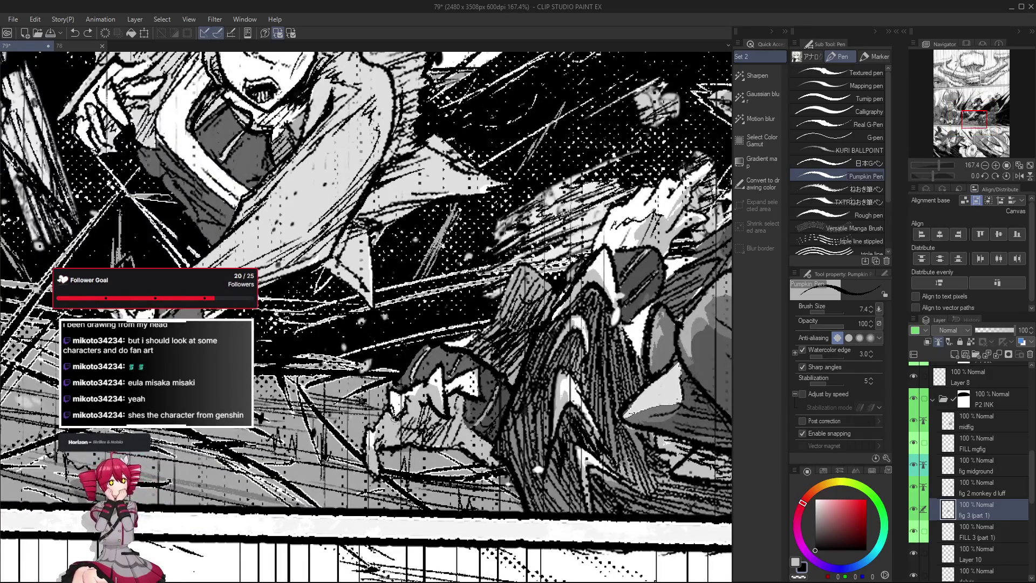
scroll(408, 395, "down", 2)
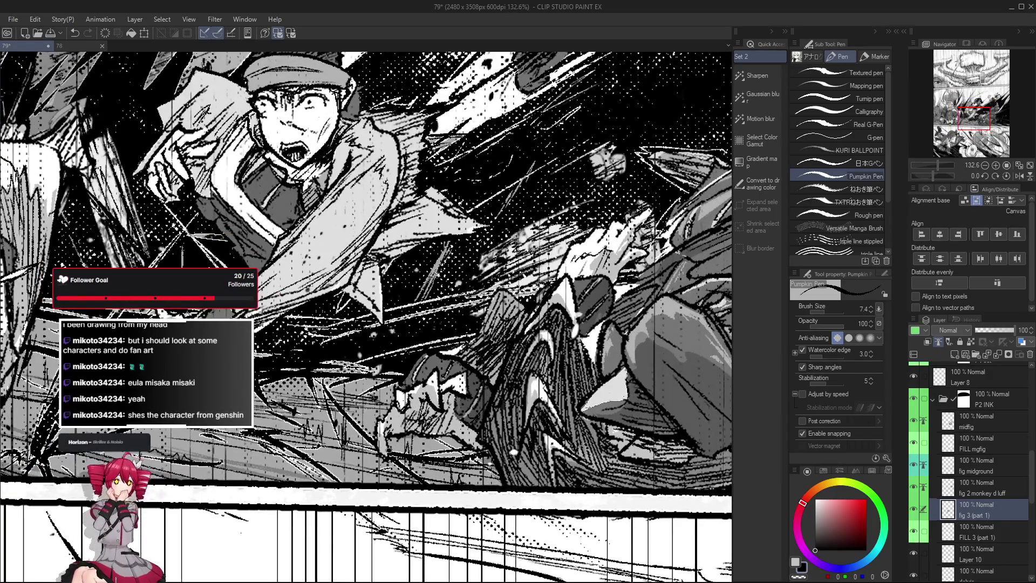
scroll(397, 418, "down", 1)
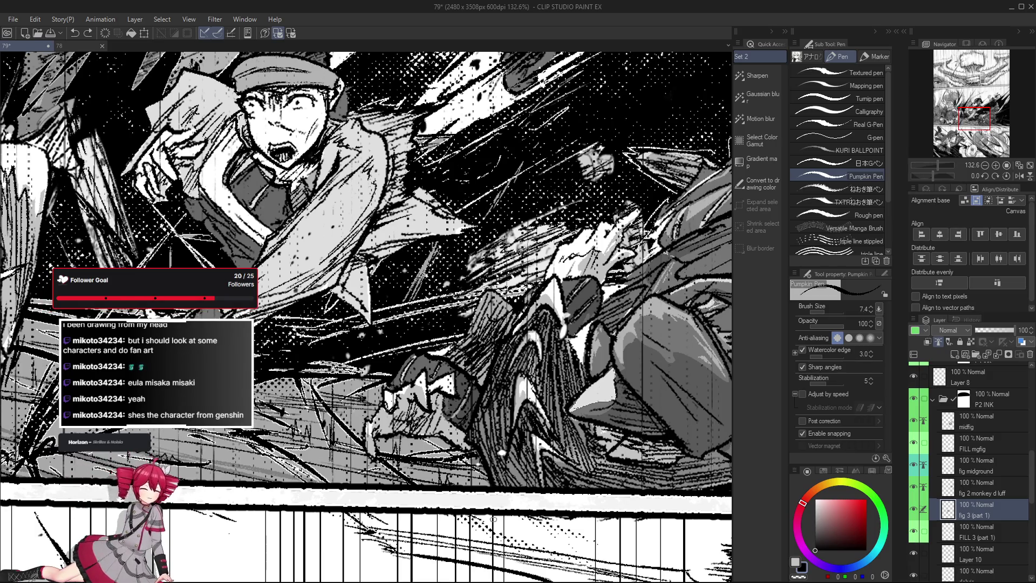
Use the Object tool to pick the SHADOWs Copy, speed-lines and midfig layers from the artwork.
scroll(507, 515, "down", 2)
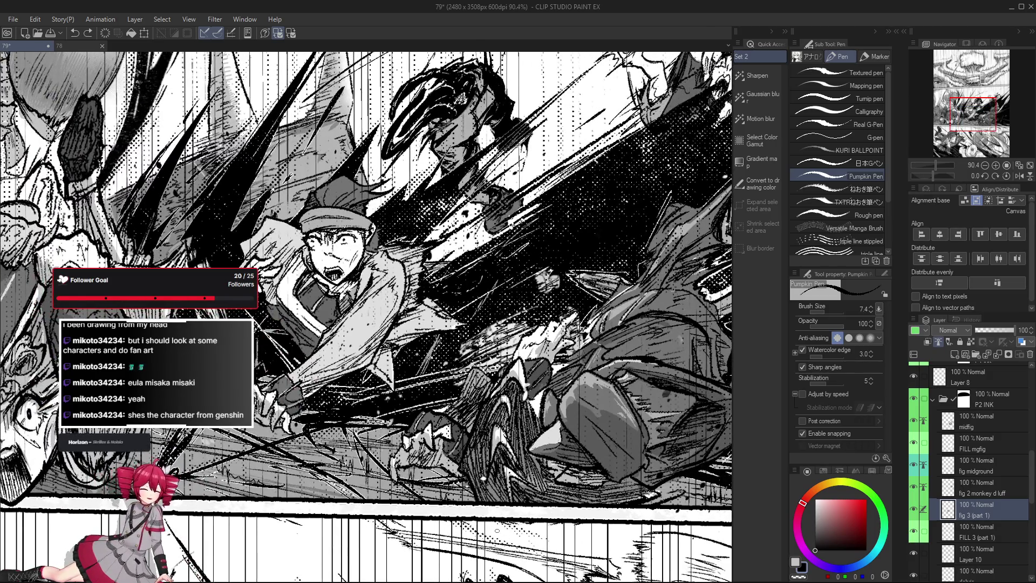
key("o")
scroll(421, 415, "up", 3)
left_click(439, 468)
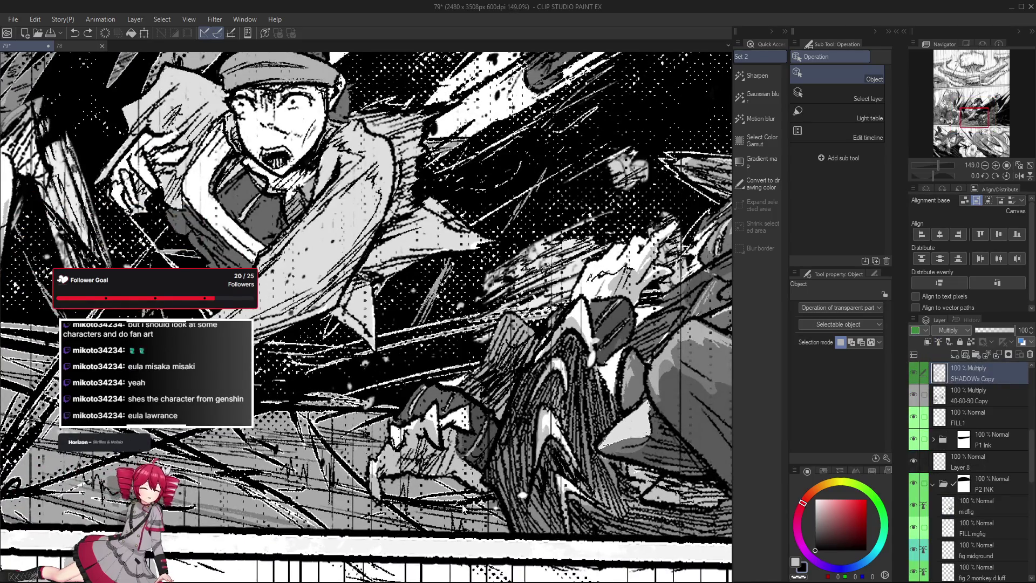
left_click(439, 467)
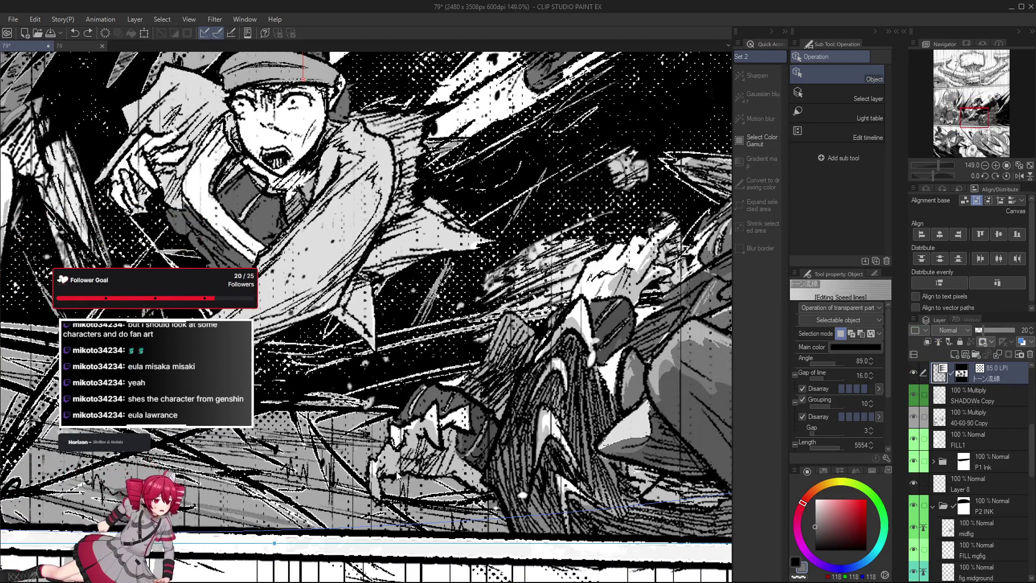
scroll(409, 466, "up", 2)
scroll(409, 466, "down", 1)
left_click(919, 533)
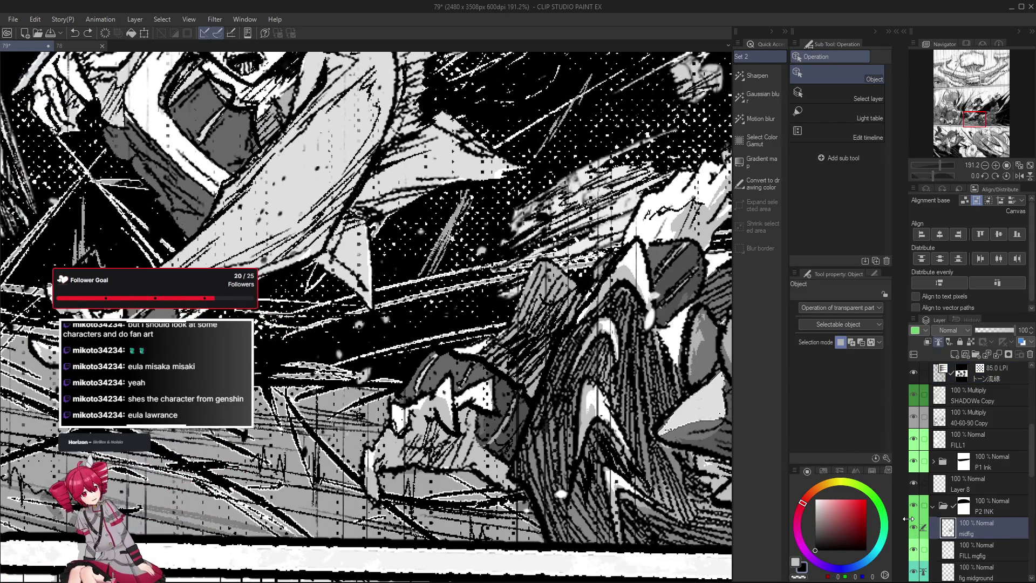
Return to the Pen tool and save the page with Ctrl+S.
key("p")
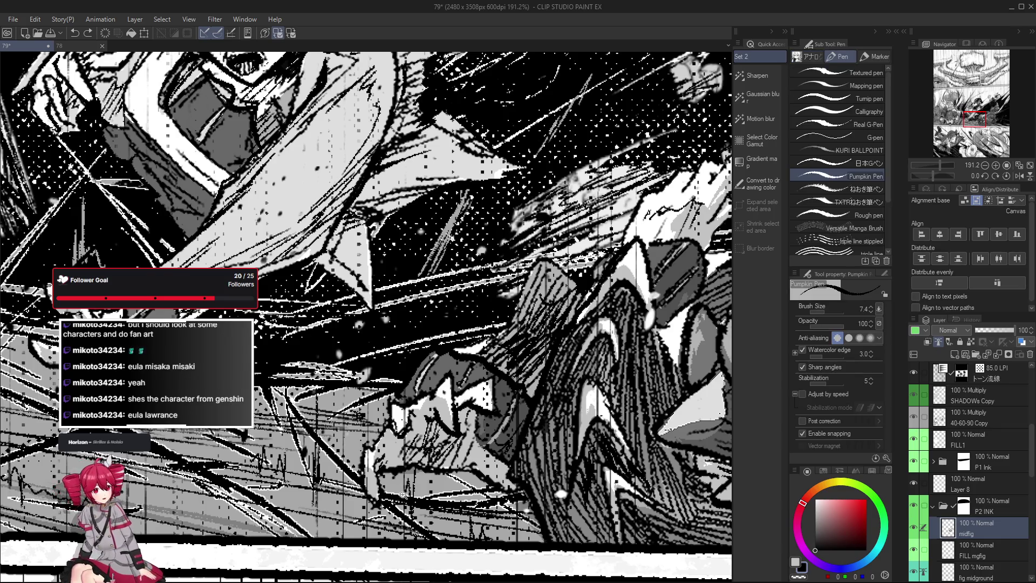
scroll(403, 494, "down", 2)
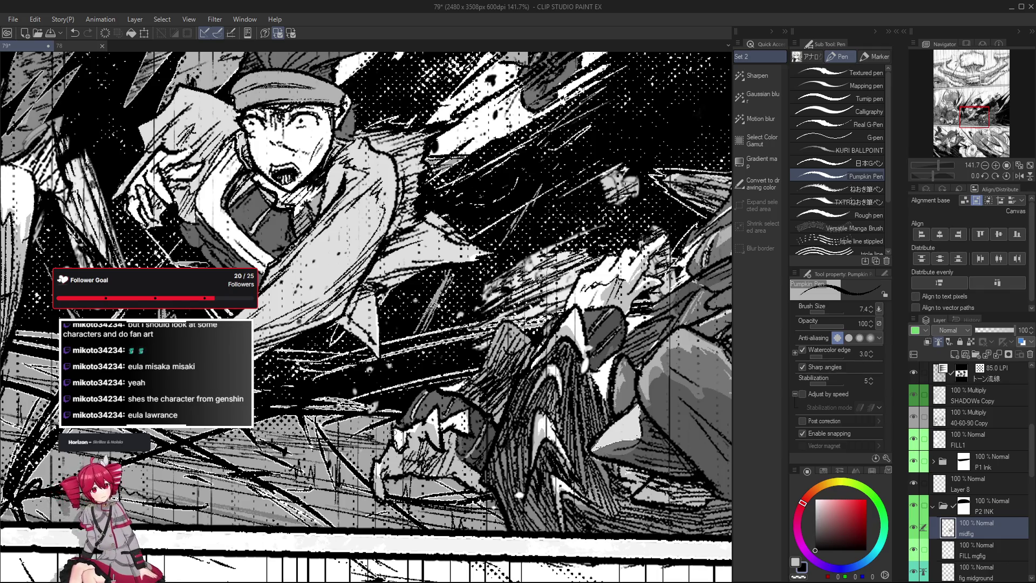
scroll(398, 431, "down", 2)
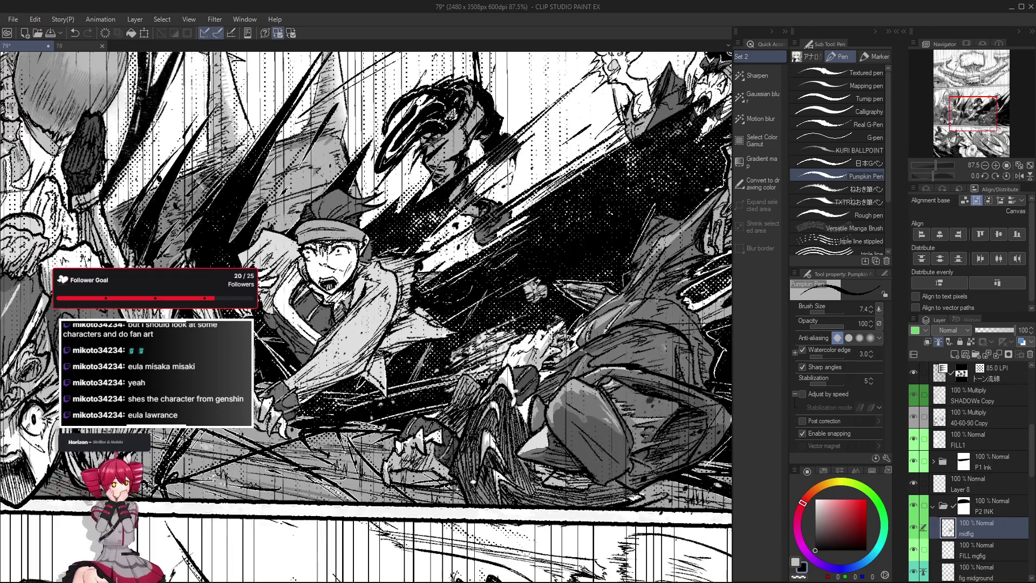
key("ctrl+s")
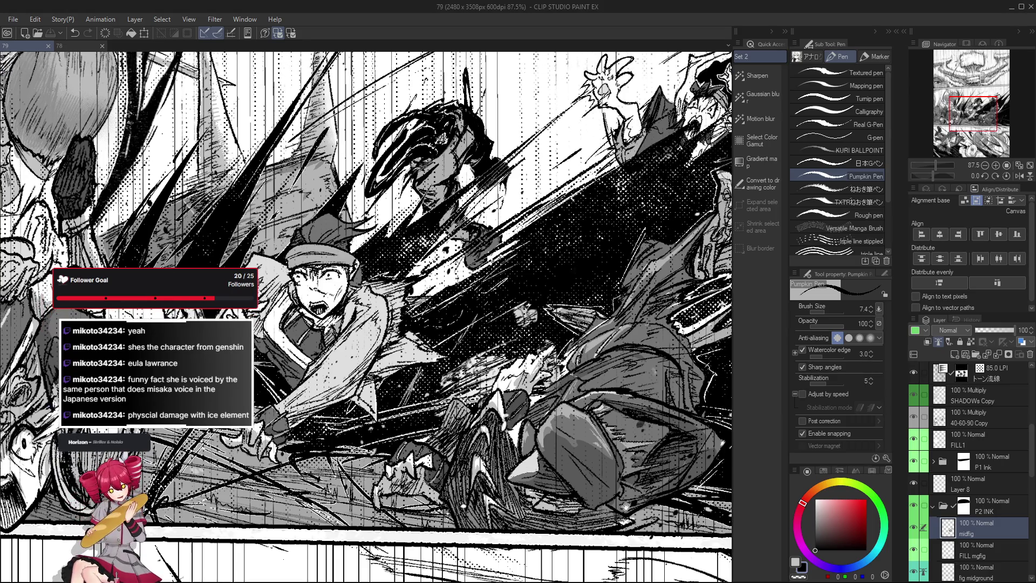
Select the fig 3 (part 1) layer from its artwork and return to the Pen.
left_click_drag(366, 317, 356, 341)
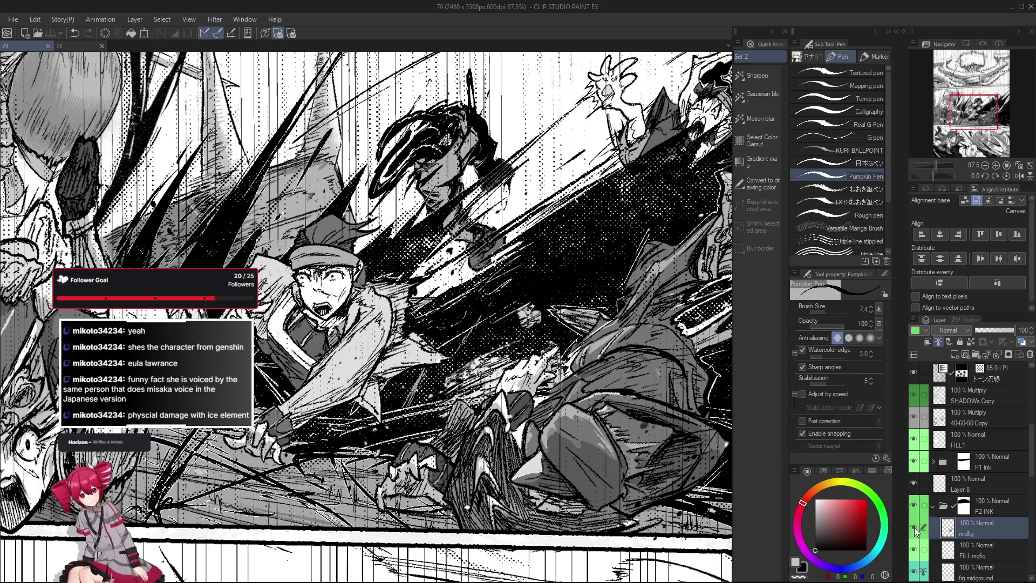
left_click(283, 464, "ctrl")
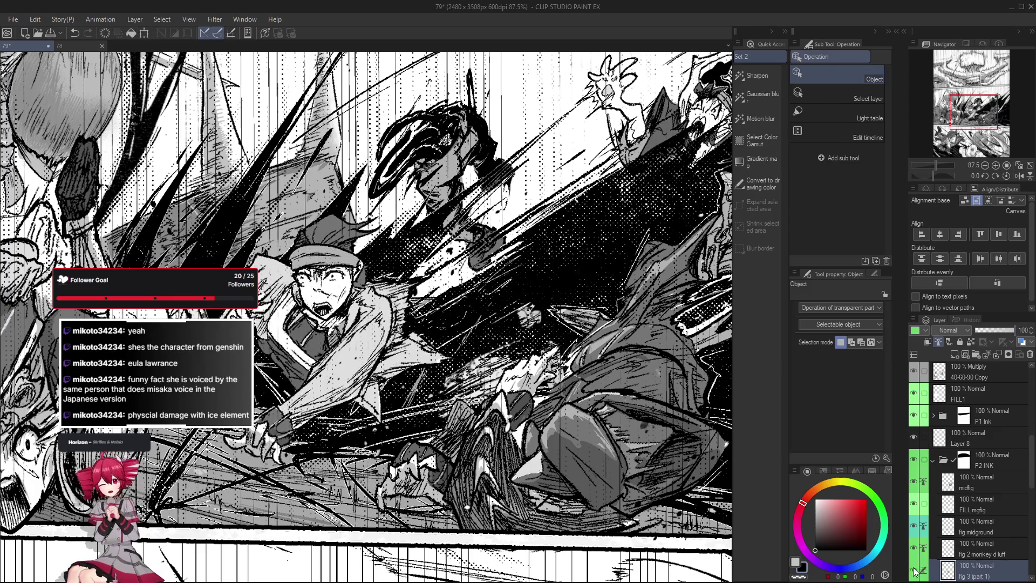
key("p")
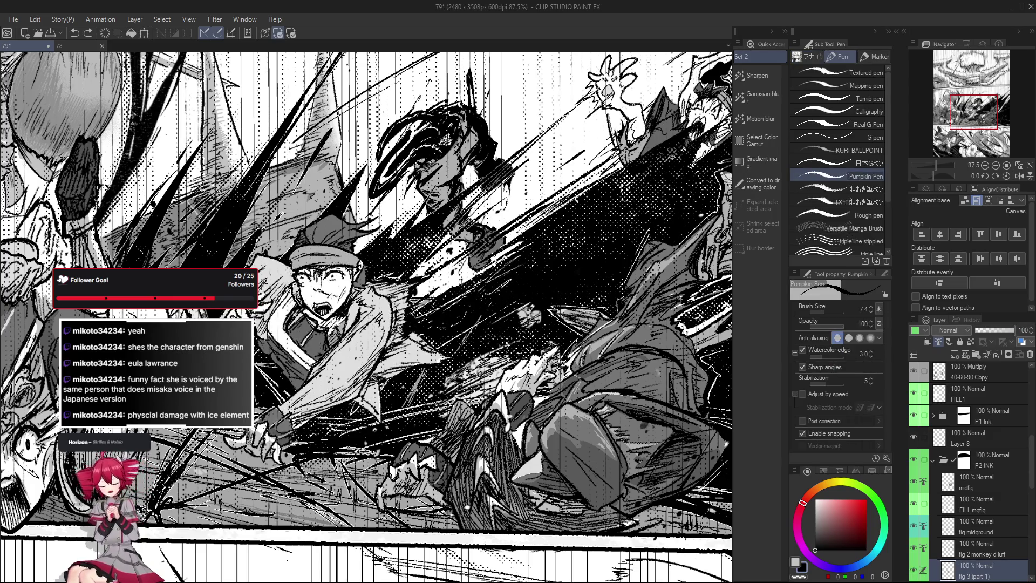
scroll(372, 410, "down", 2)
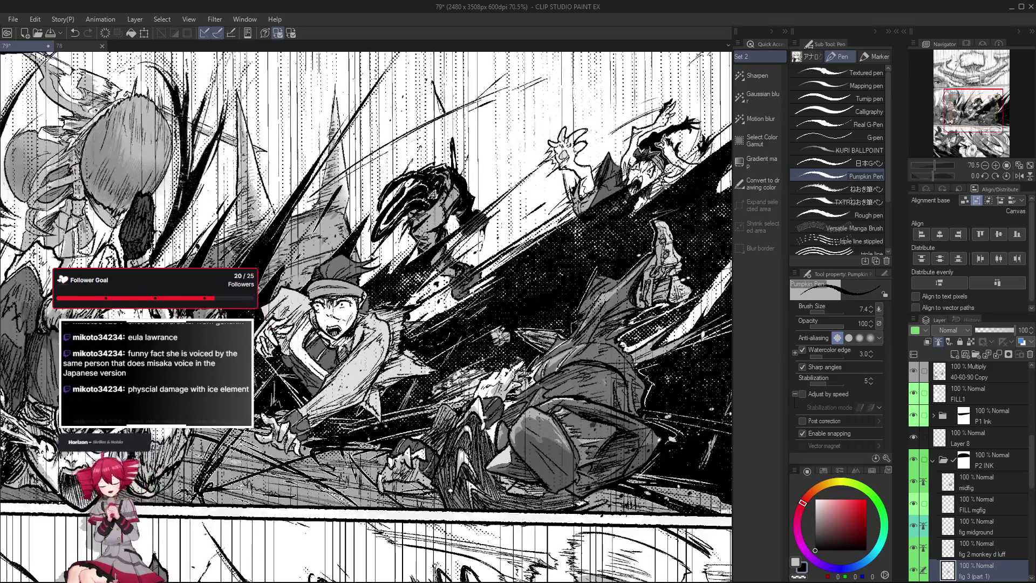
scroll(375, 417, "up", 1)
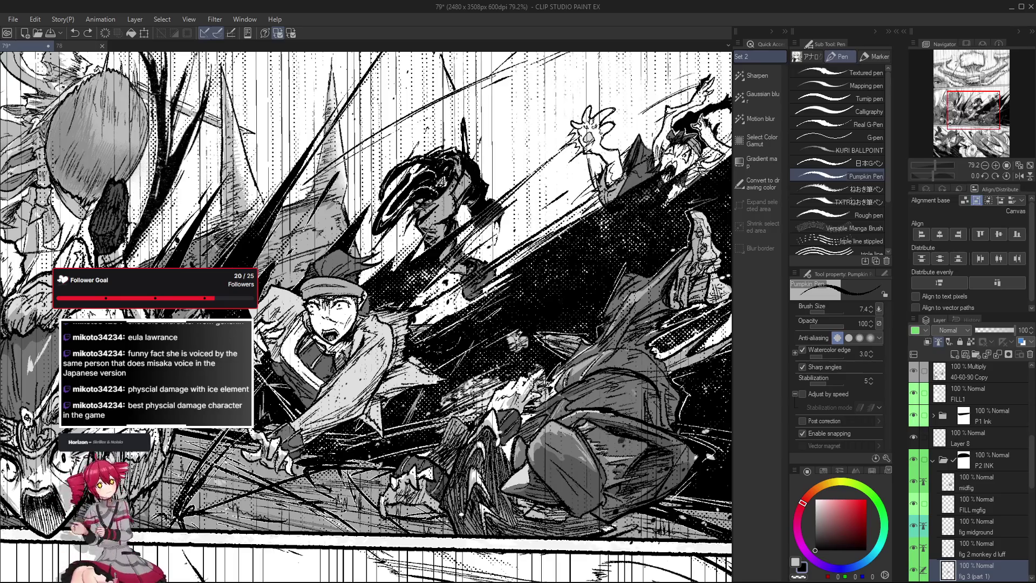
Undo the last action, then tilt the page view and reset it to level.
left_click_drag(382, 431, 387, 437)
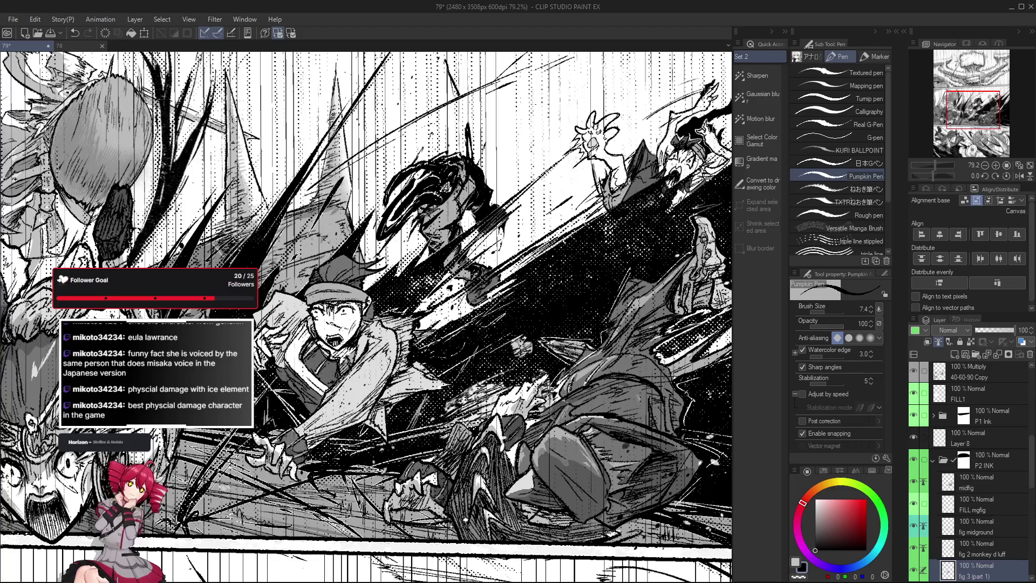
scroll(384, 430, "up", 2)
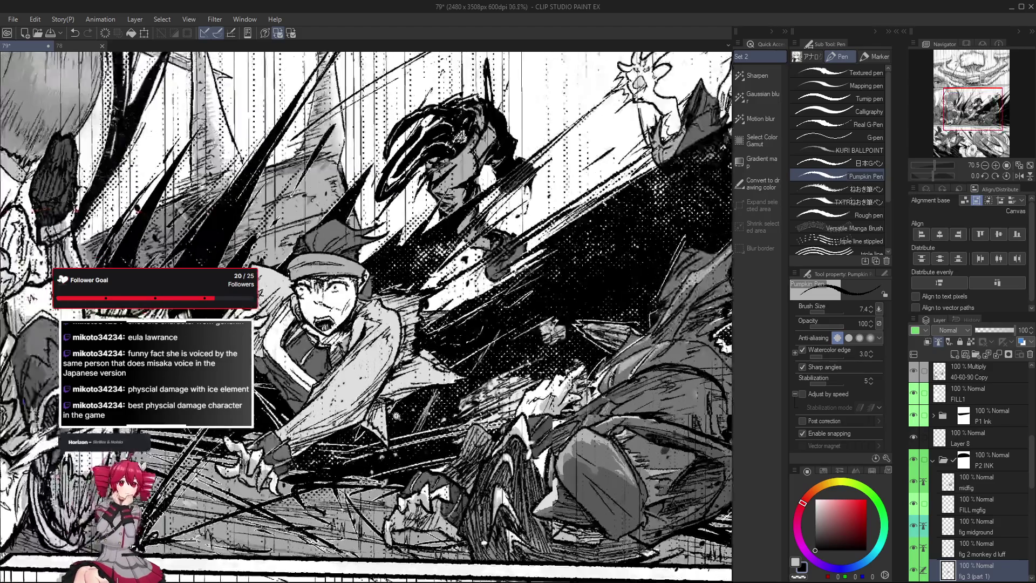
key("ctrl+z")
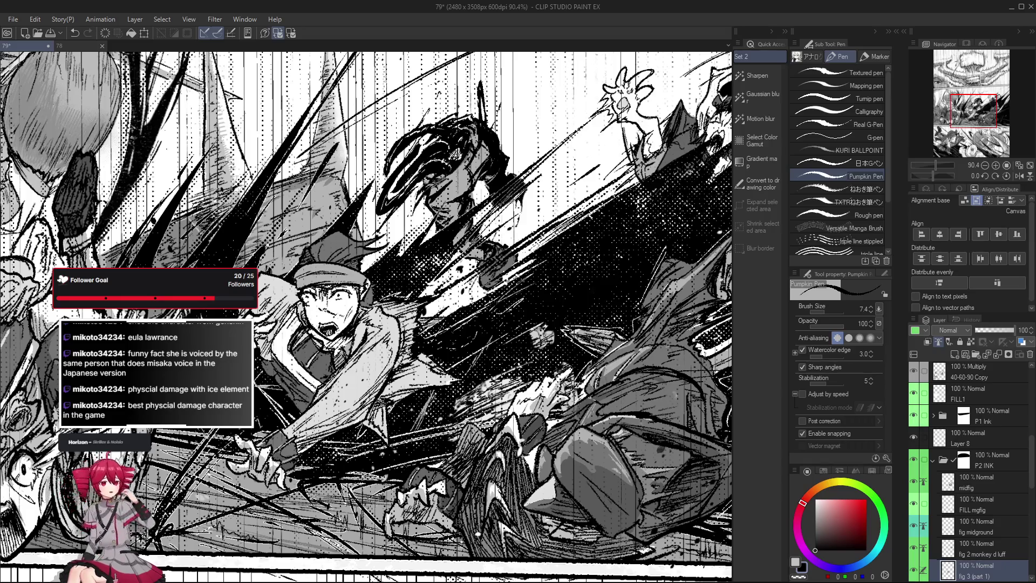
key("r")
mouse_move(418, 390)
left_mouse_down()
mouse_move(47, 322)
mouse_move(429, 378)
left_mouse_up()
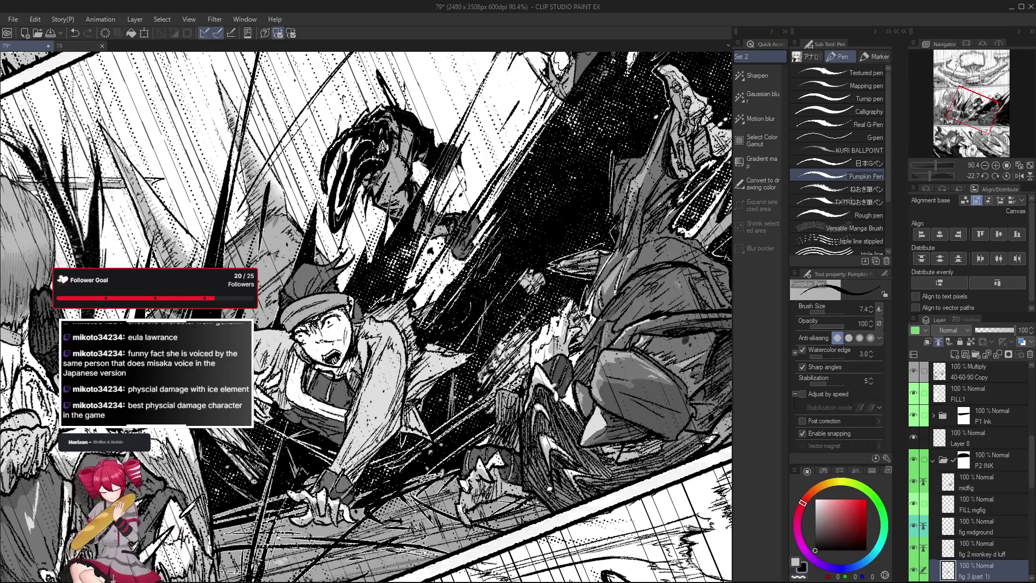
key("r")
Review the page at different zoom levels, then save it with Ctrl+S.
scroll(432, 488, "up", 1)
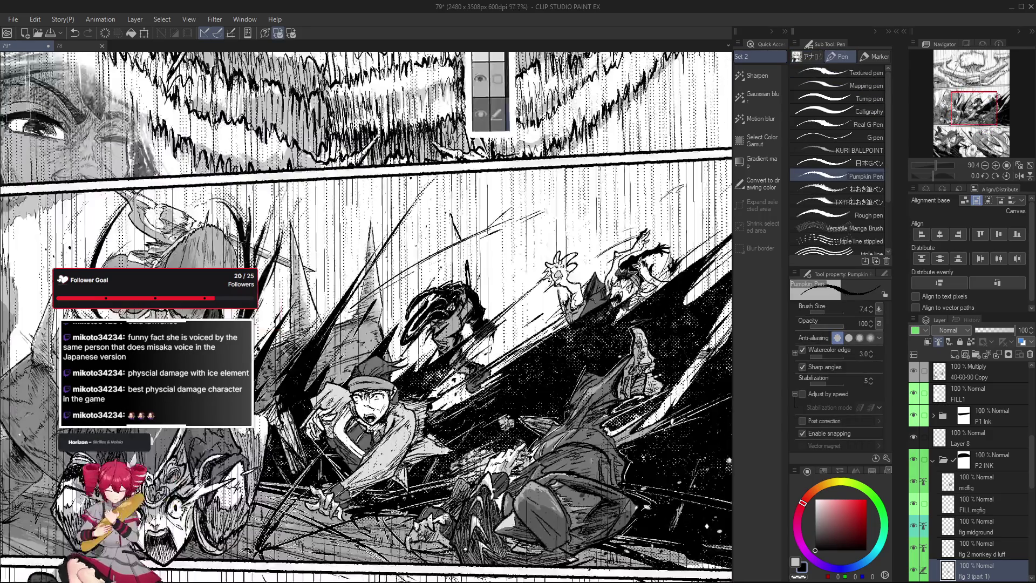
scroll(410, 464, "up", 1)
scroll(402, 454, "up", 1)
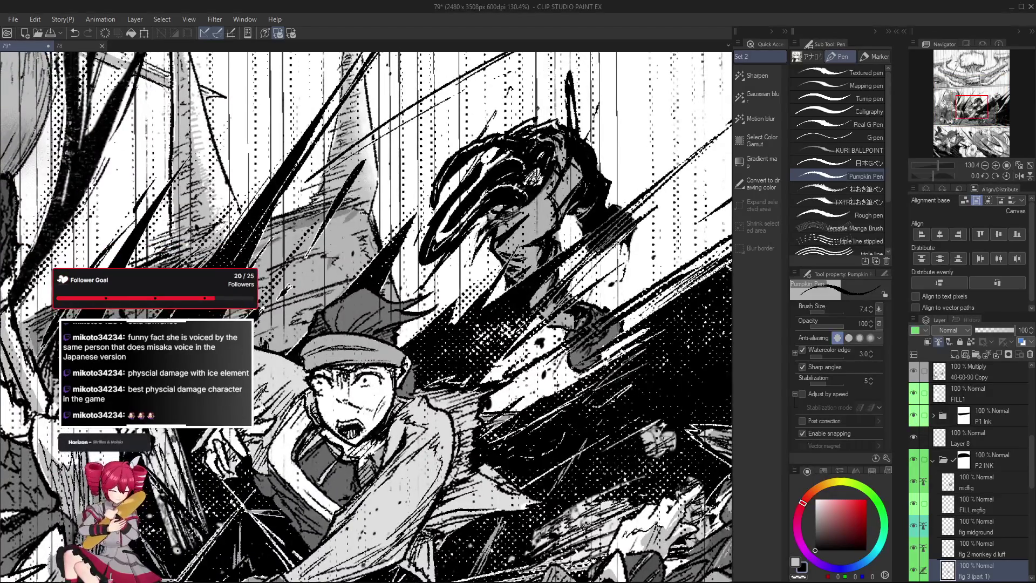
scroll(388, 453, "down", 2)
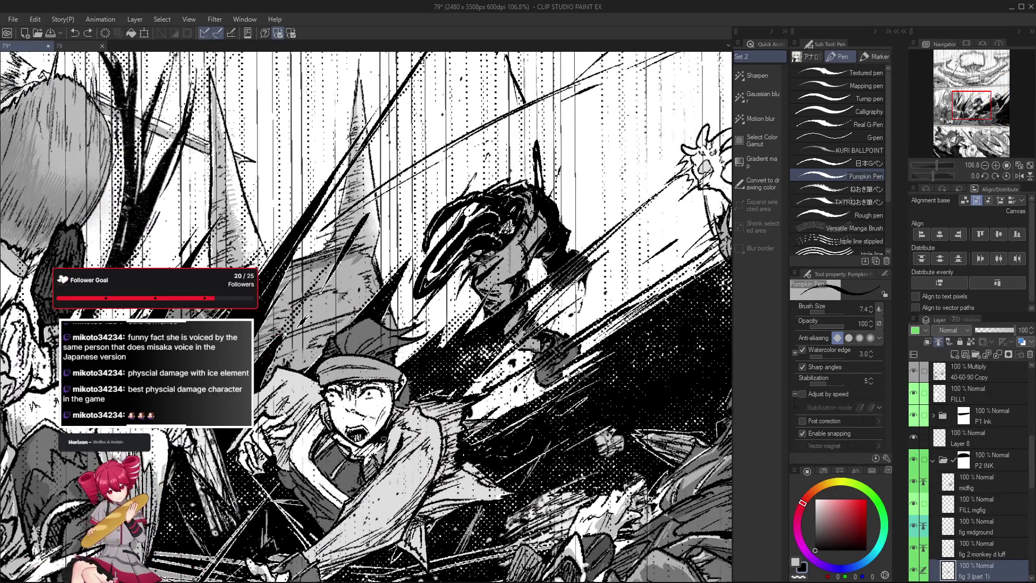
scroll(385, 438, "down", 2)
scroll(410, 420, "up", 4)
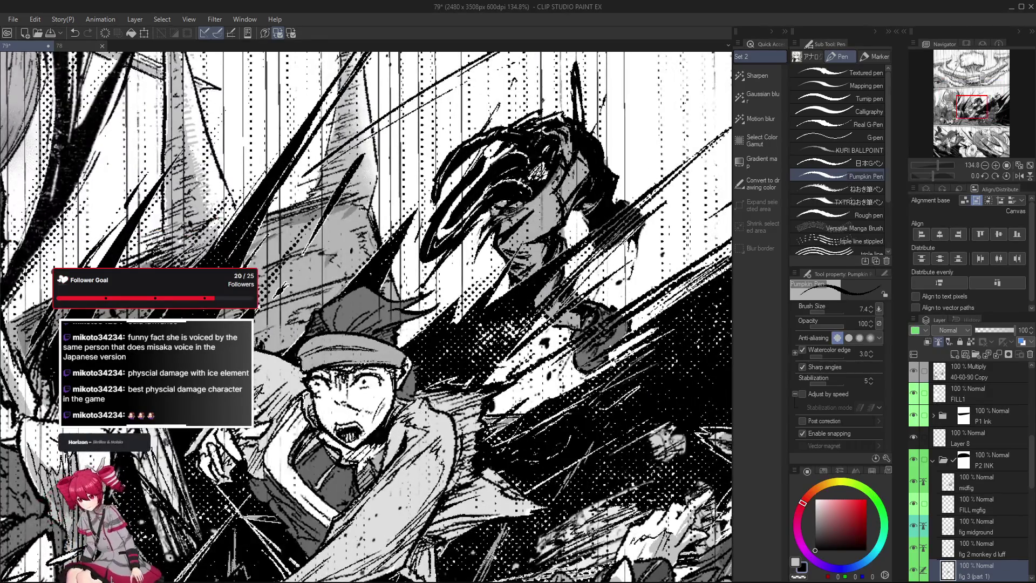
scroll(402, 402, "down", 3)
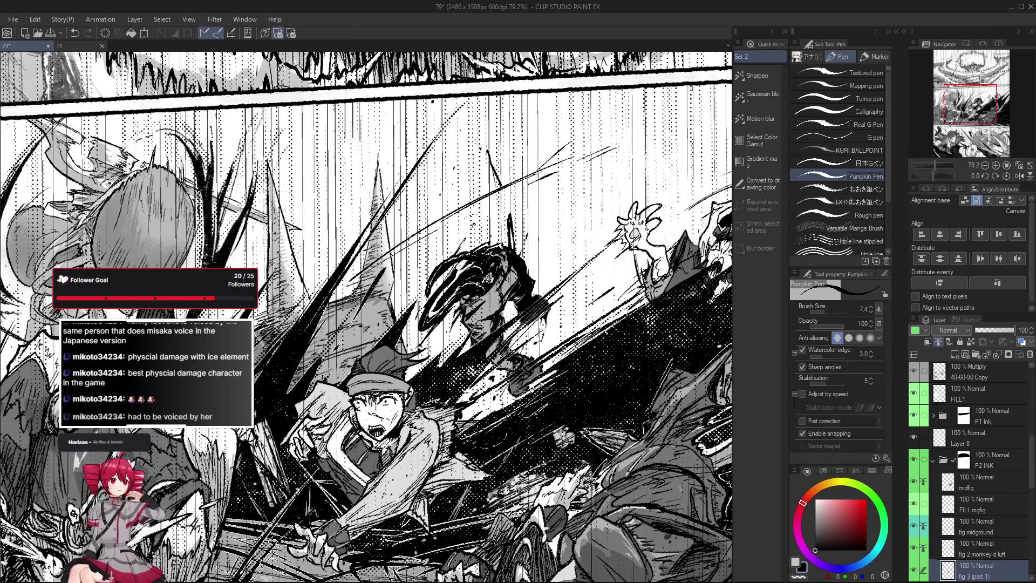
scroll(410, 402, "up", 3)
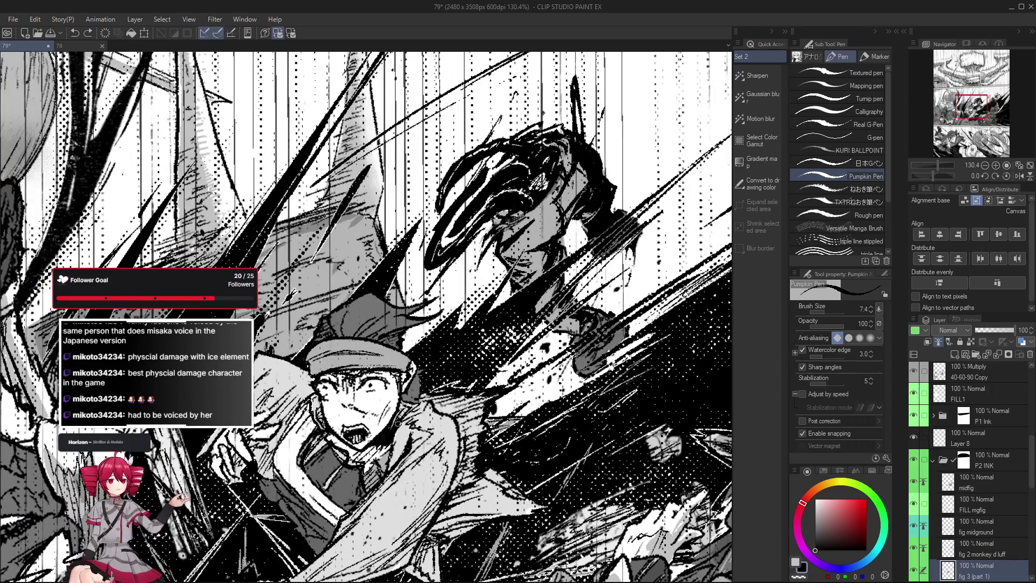
scroll(413, 402, "down", 3)
scroll(414, 400, "up", 3)
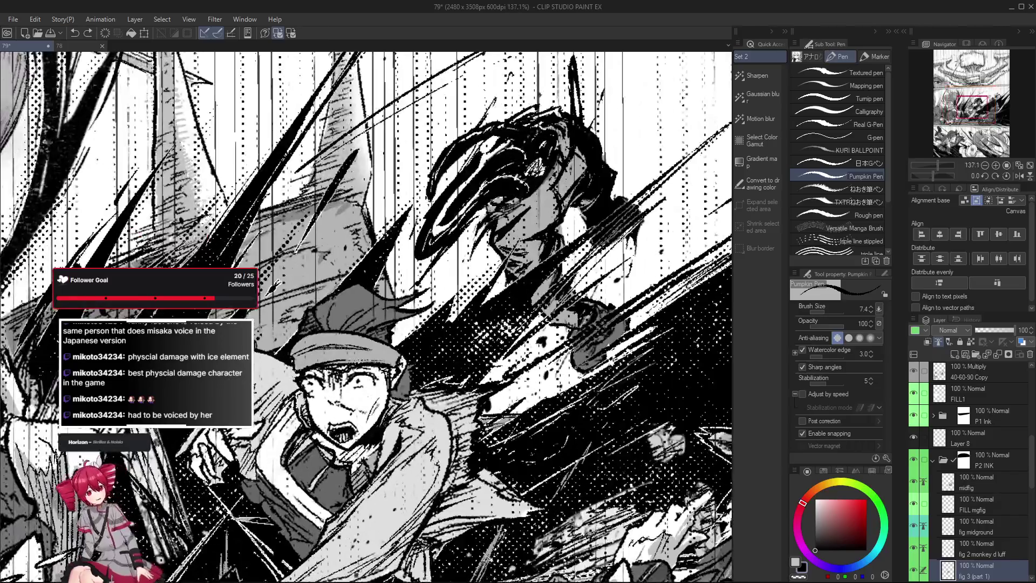
scroll(389, 390, "down", 2)
scroll(389, 390, "up", 4)
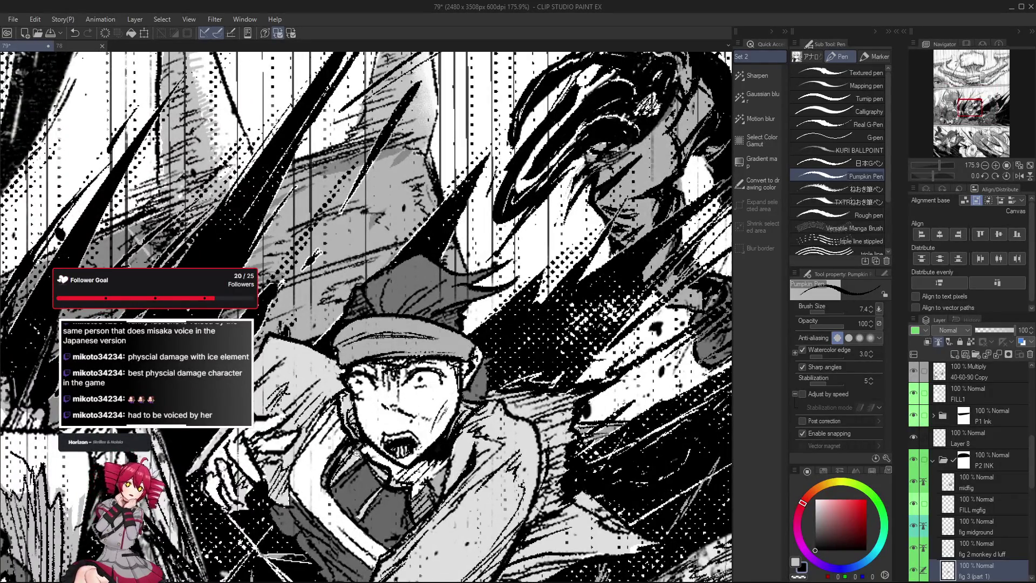
scroll(343, 431, "down", 4)
scroll(367, 462, "up", 2)
scroll(367, 463, "up", 2)
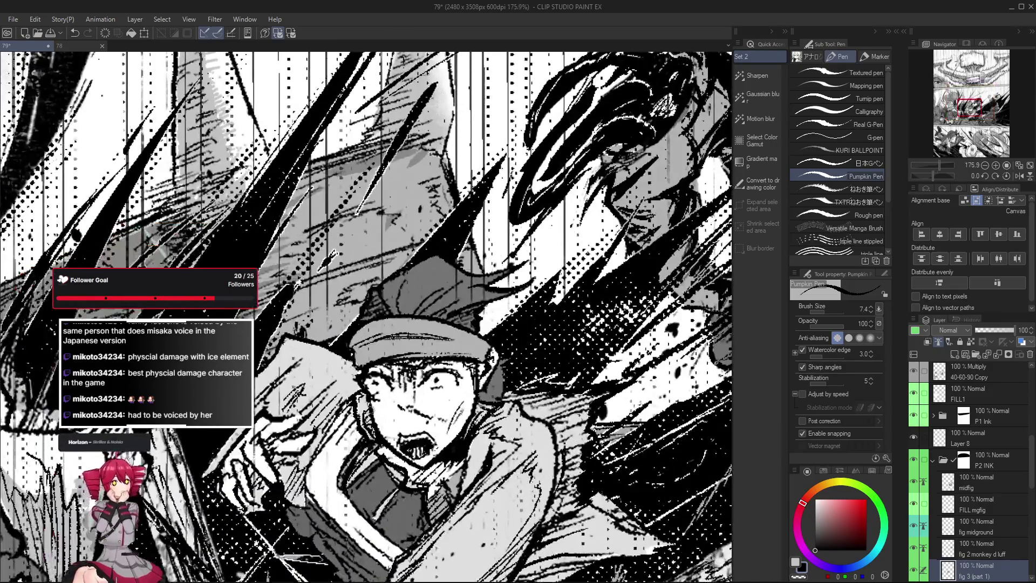
scroll(390, 457, "down", 4)
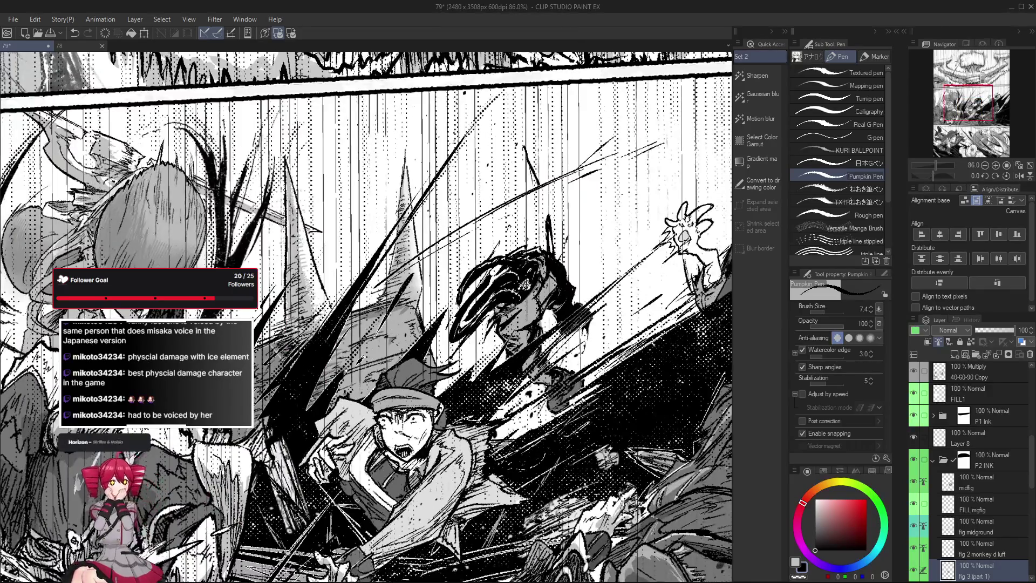
key("ctrl+s")
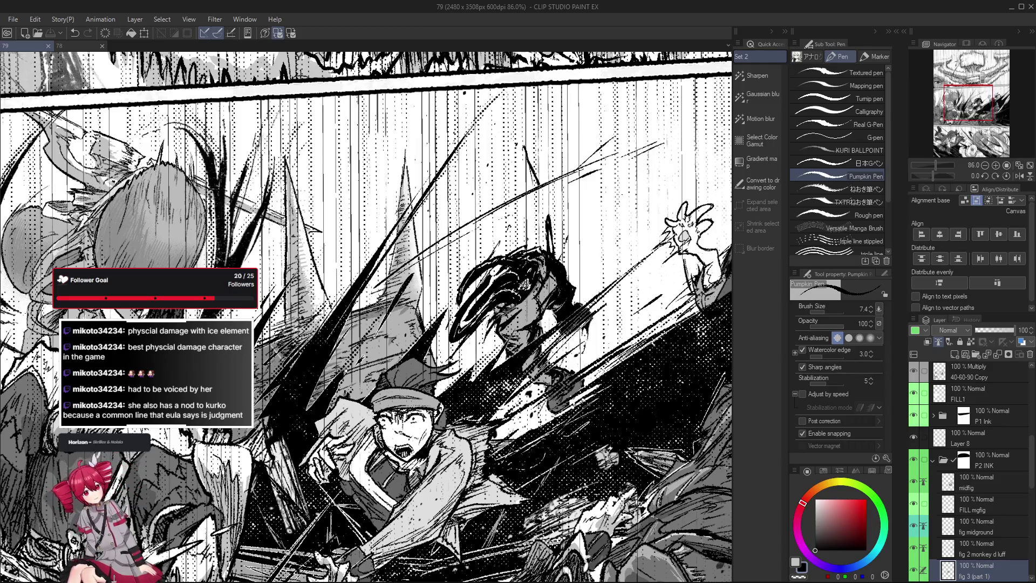
Select the FILL mgfig layer, then make midfig the drawing target.
scroll(367, 317, "down", 3)
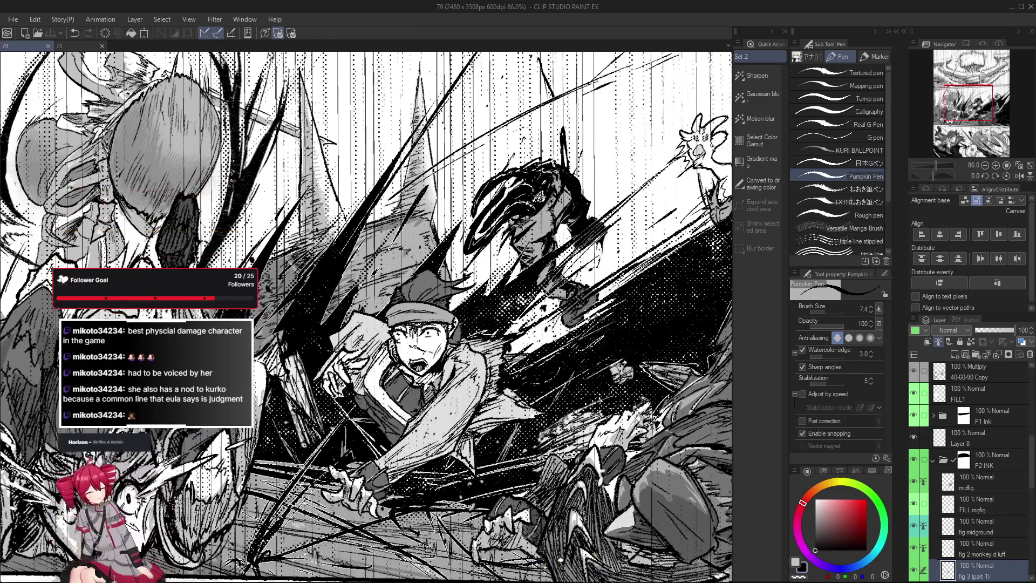
scroll(367, 317, "down", 3)
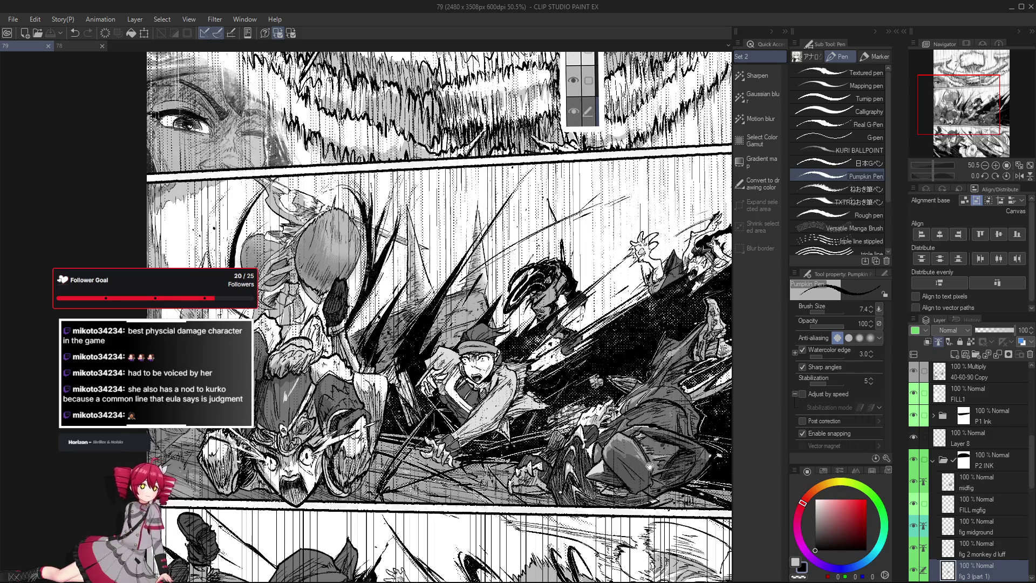
left_click_drag(432, 324, 324, 283)
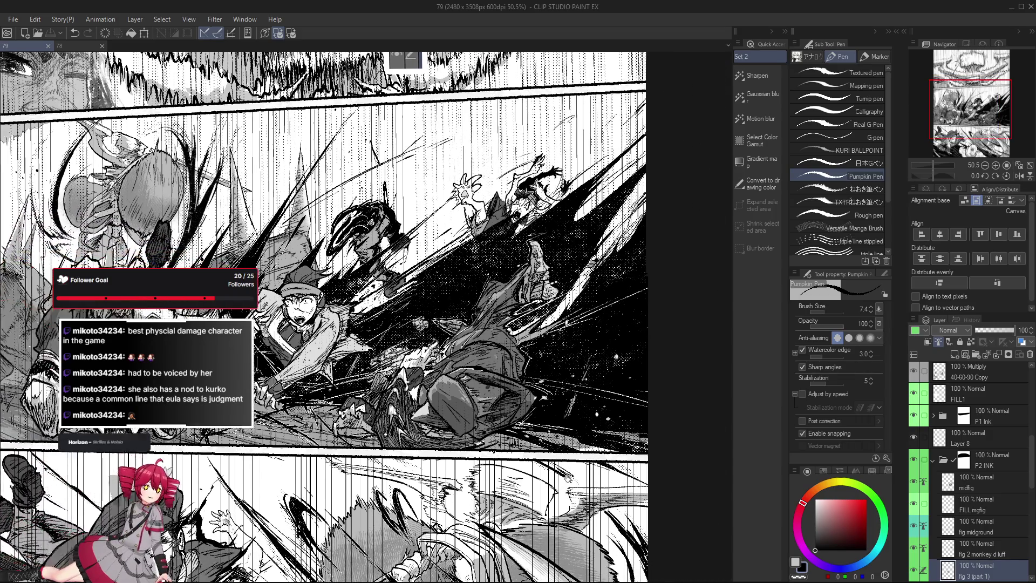
left_click_drag(432, 323, 316, 299)
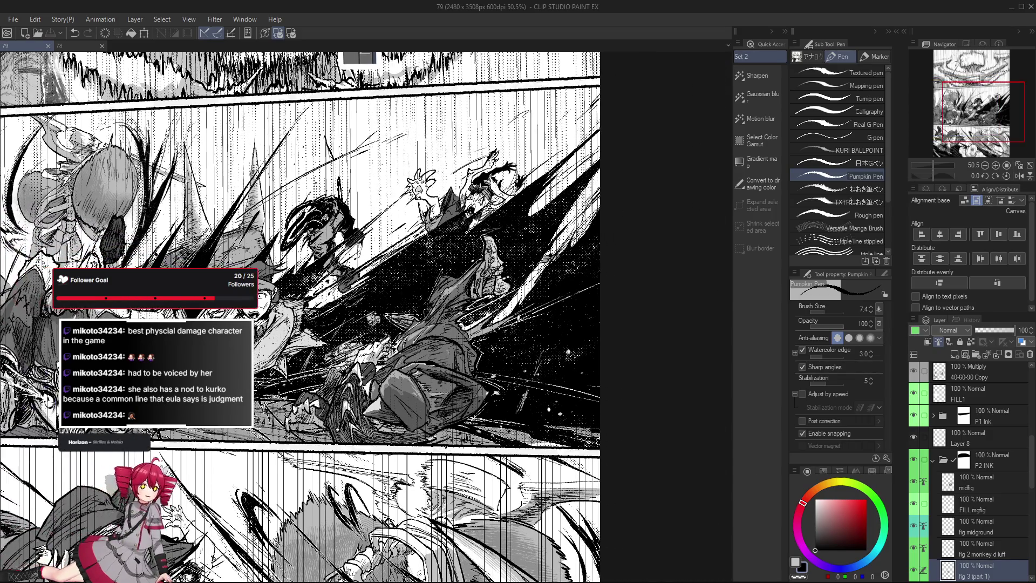
scroll(999, 526, "down", 1)
left_click(913, 534)
left_click(913, 534)
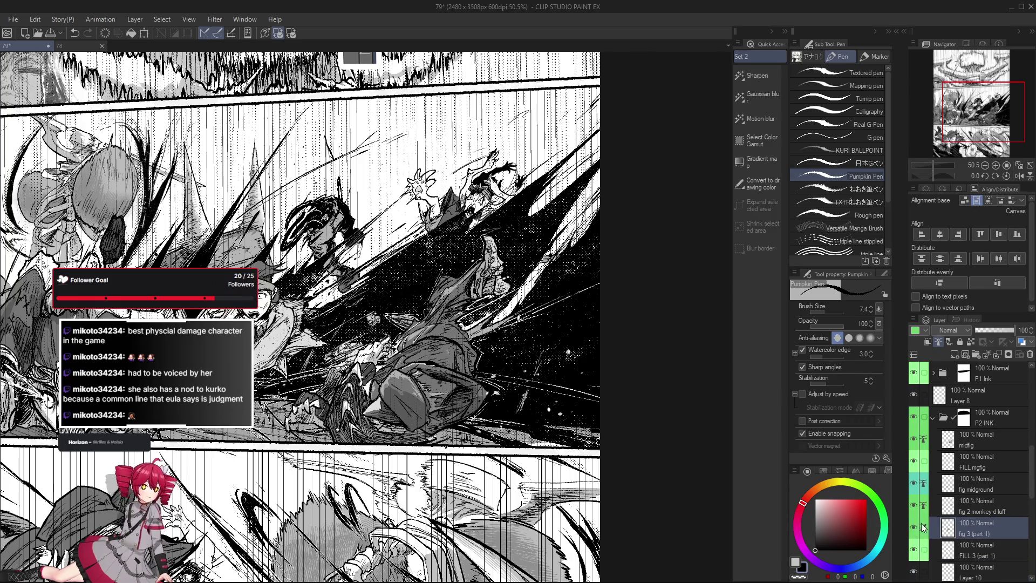
left_click(986, 478)
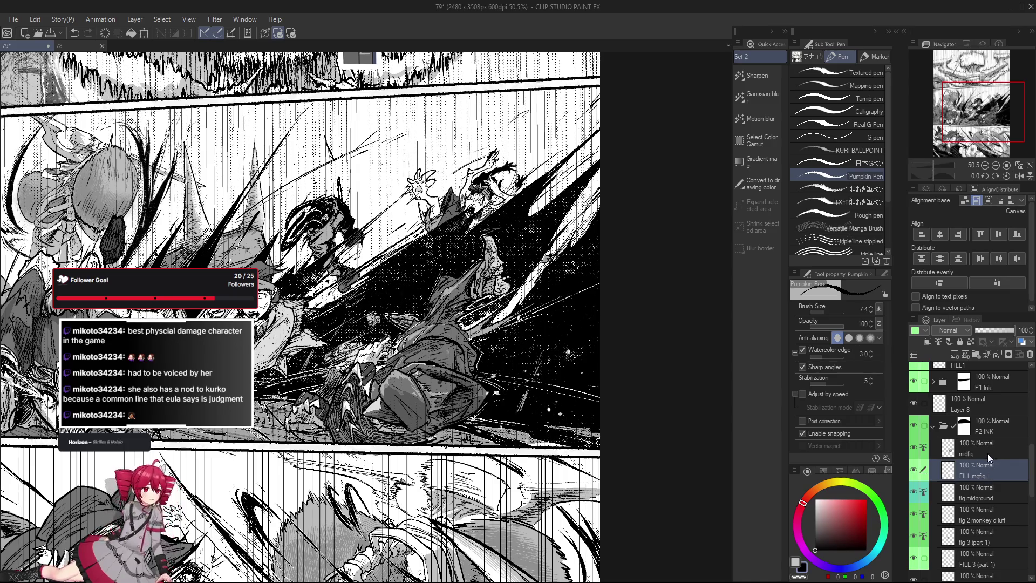
left_click(920, 450)
Flip the canvas view horizontally to check the drawing, then flip it back.
key("h")
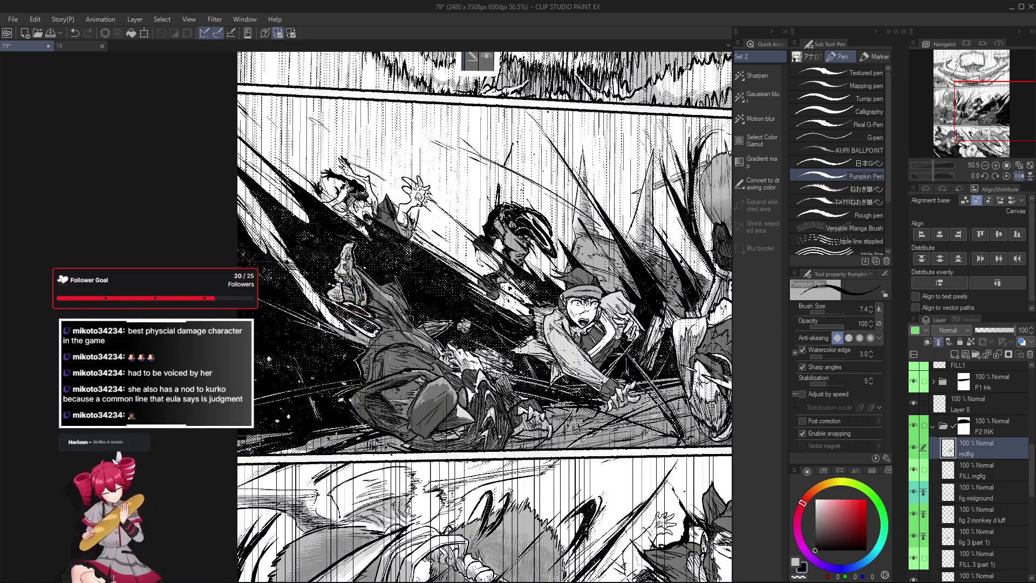
scroll(445, 429, "up", 3)
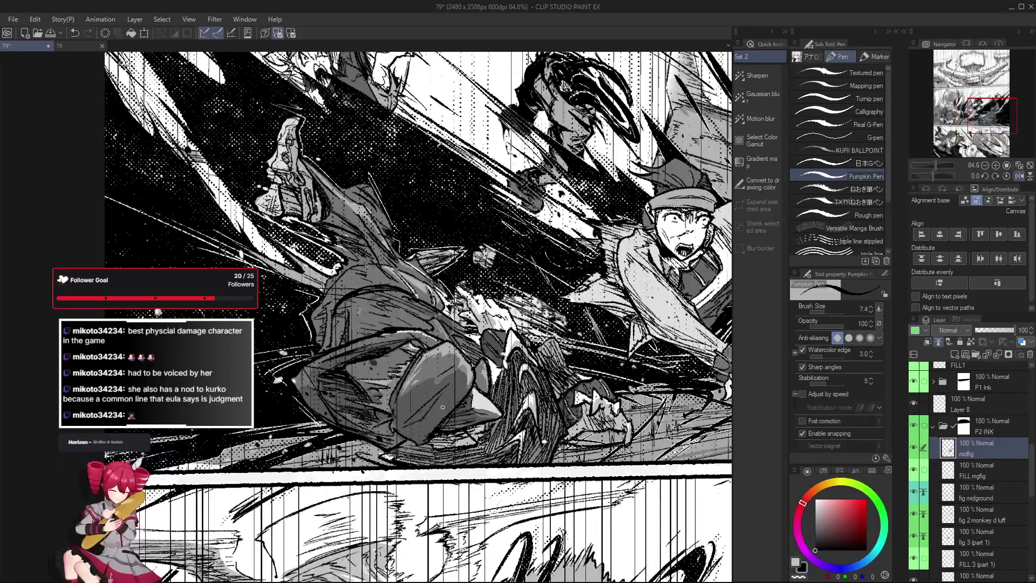
scroll(413, 423, "down", 2)
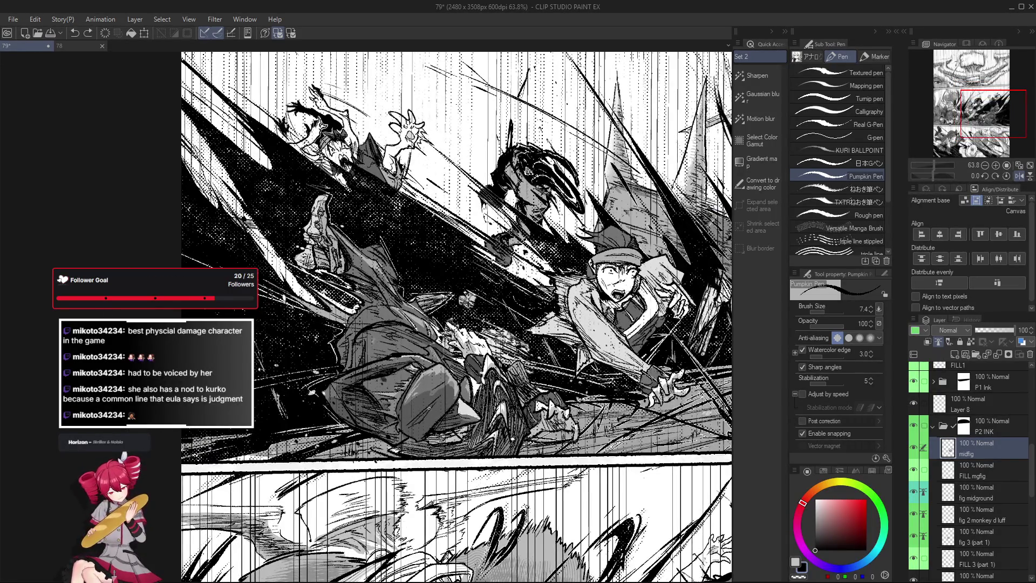
key("h")
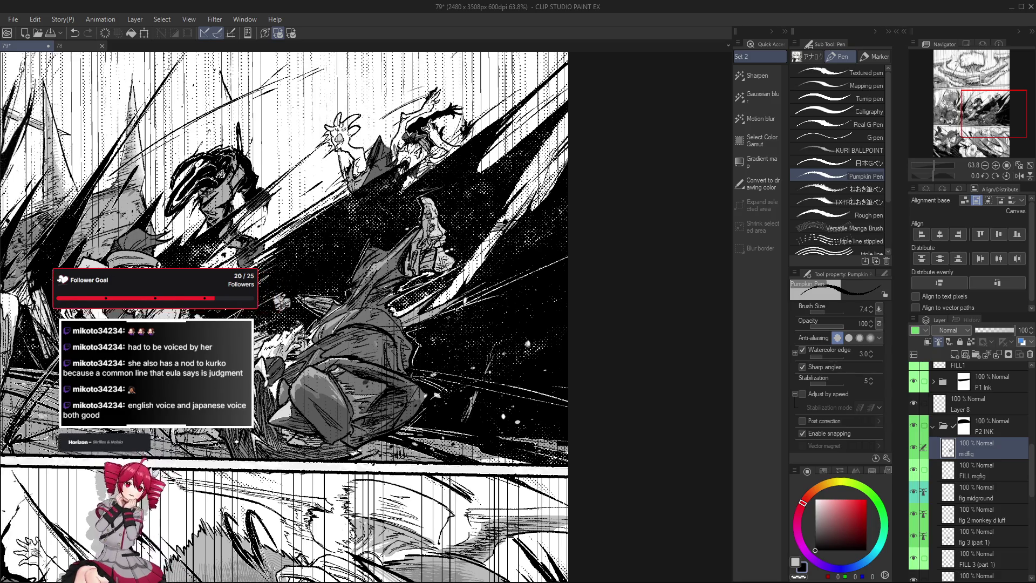
Touch up the midfig figure with Pumpkin Pen Eraser and Pumpkin Pen, tilting the view.
scroll(336, 409, "up", 3)
key("e")
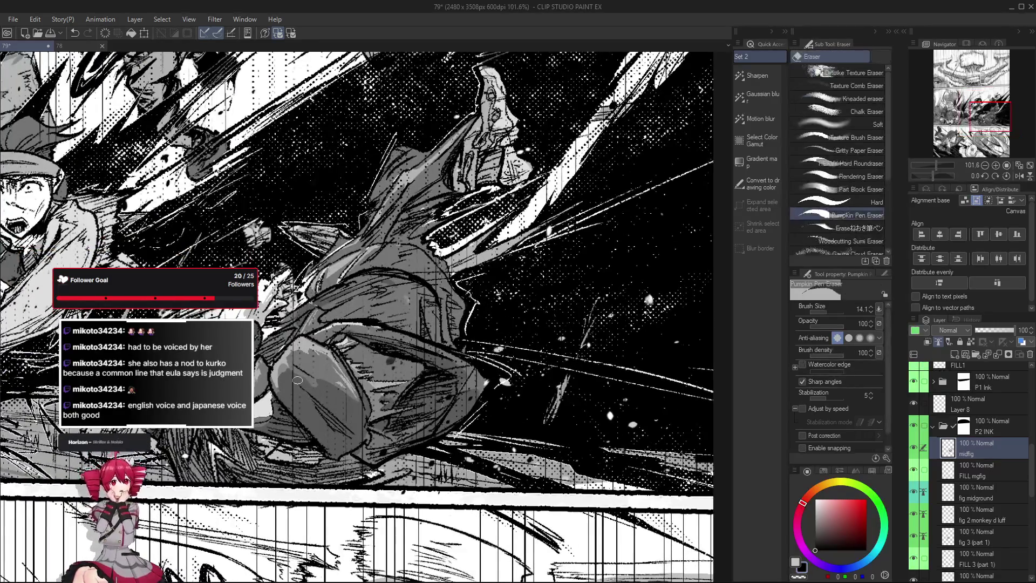
scroll(351, 418, "down", 2)
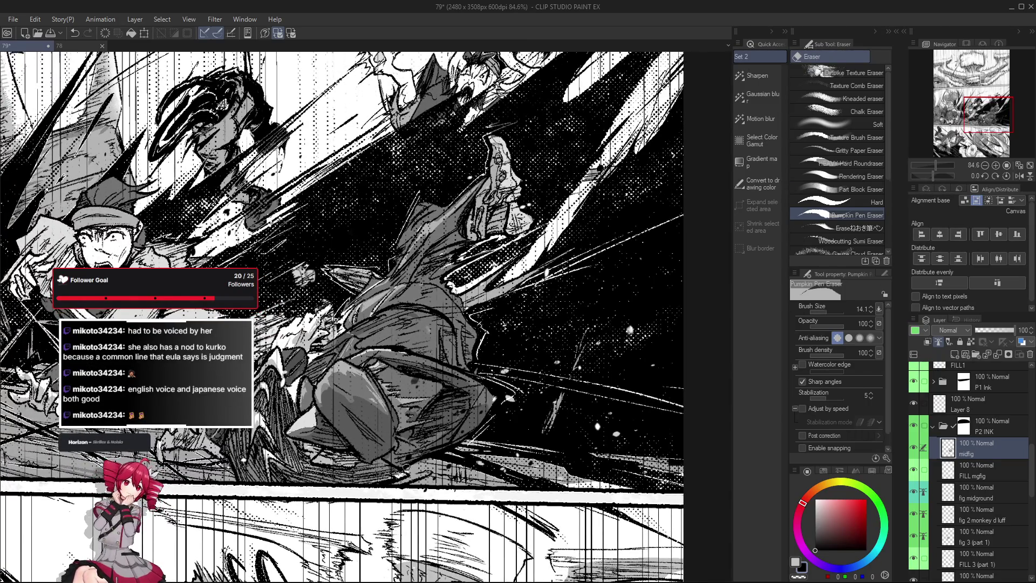
key("p")
scroll(358, 418, "down", 1)
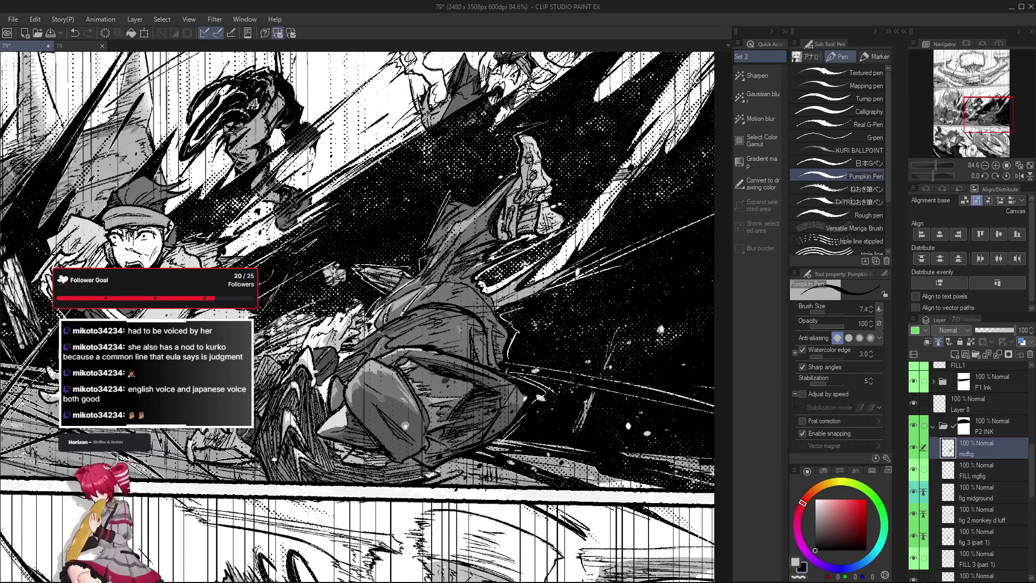
scroll(402, 429, "down", 1)
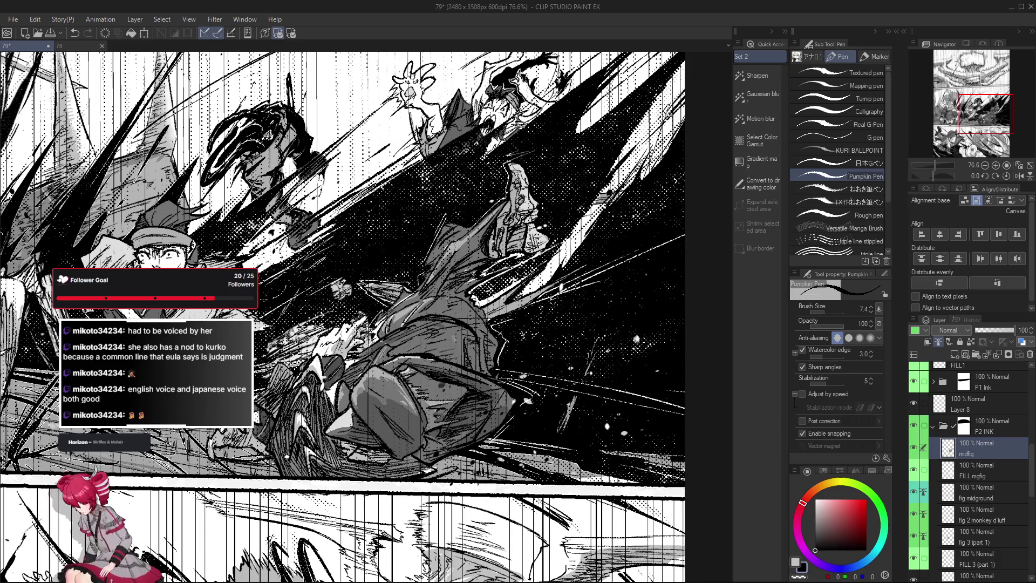
left_click_drag(583, 436, 590, 437)
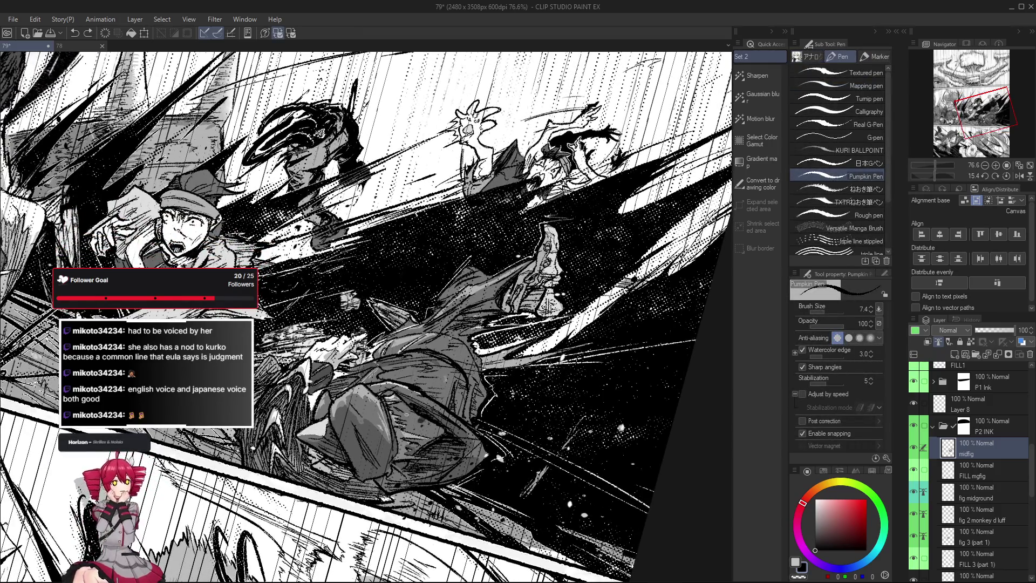
left_click_drag(406, 414, 397, 422)
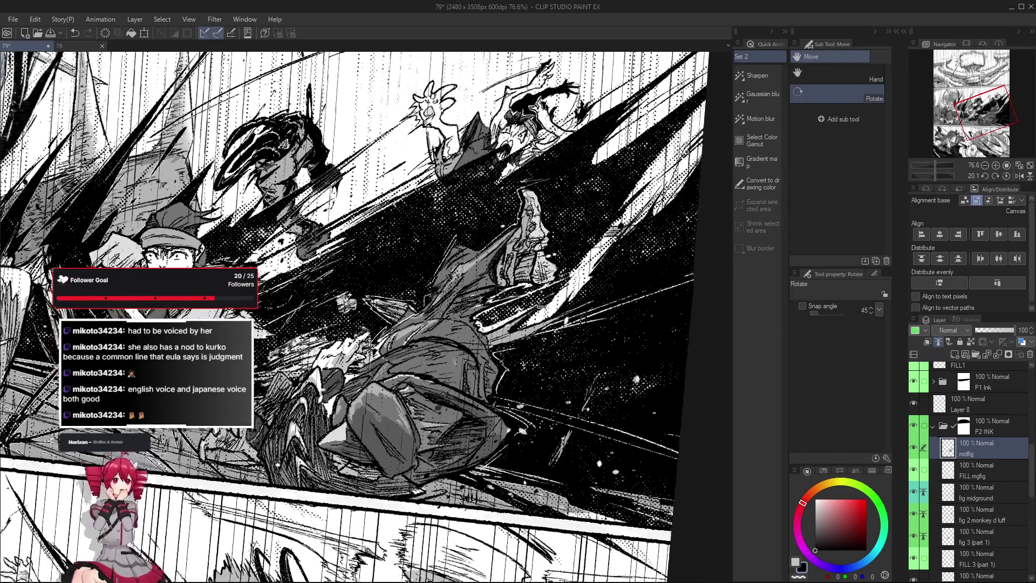
left_click_drag(399, 421, 415, 394)
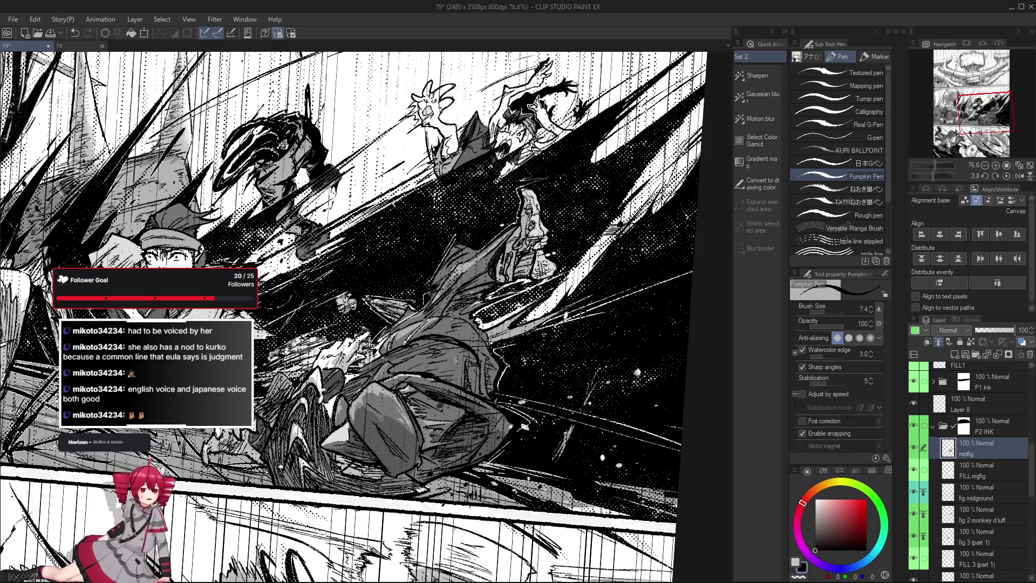
Erase stray ink on the mid-ground figure, mirror the view to check, and reset rotation.
key("e")
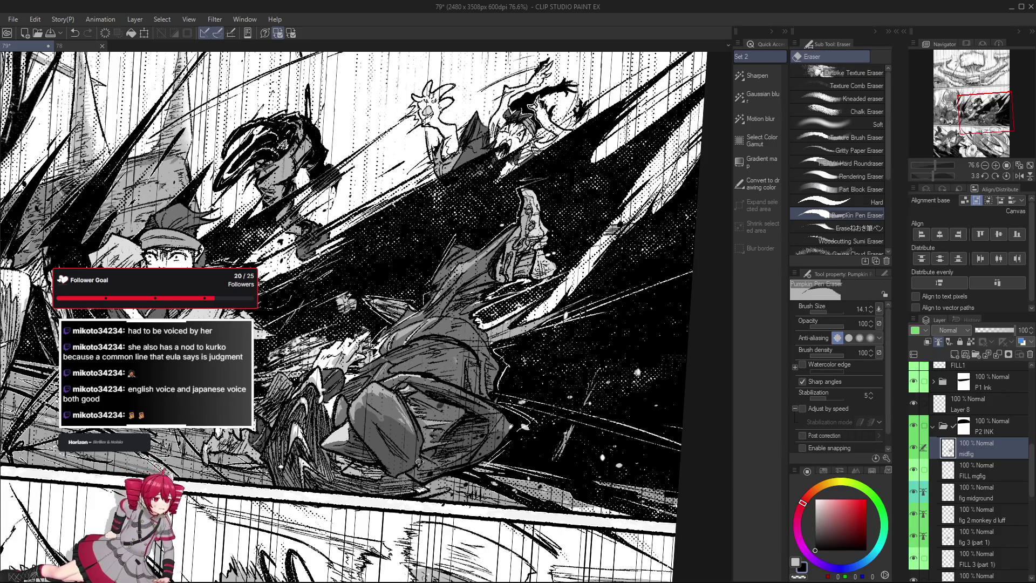
scroll(419, 445, "down", 1)
key("p")
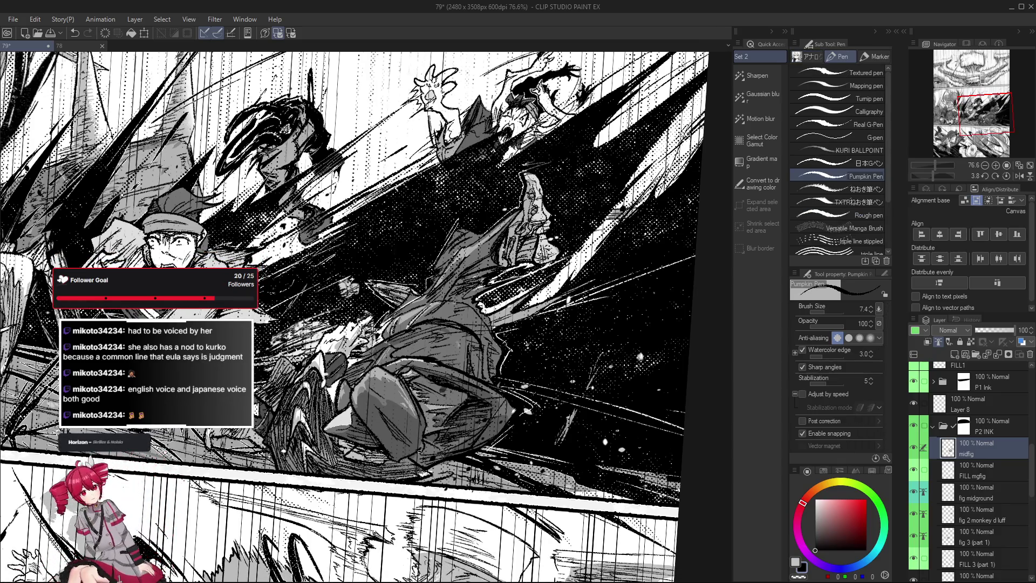
left_click_drag(420, 446, 419, 463)
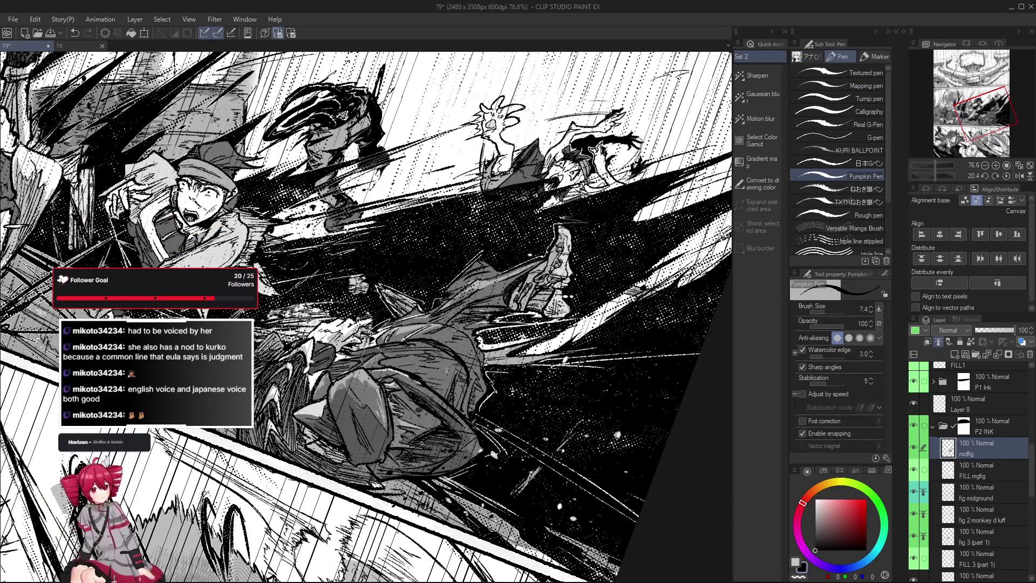
key("h")
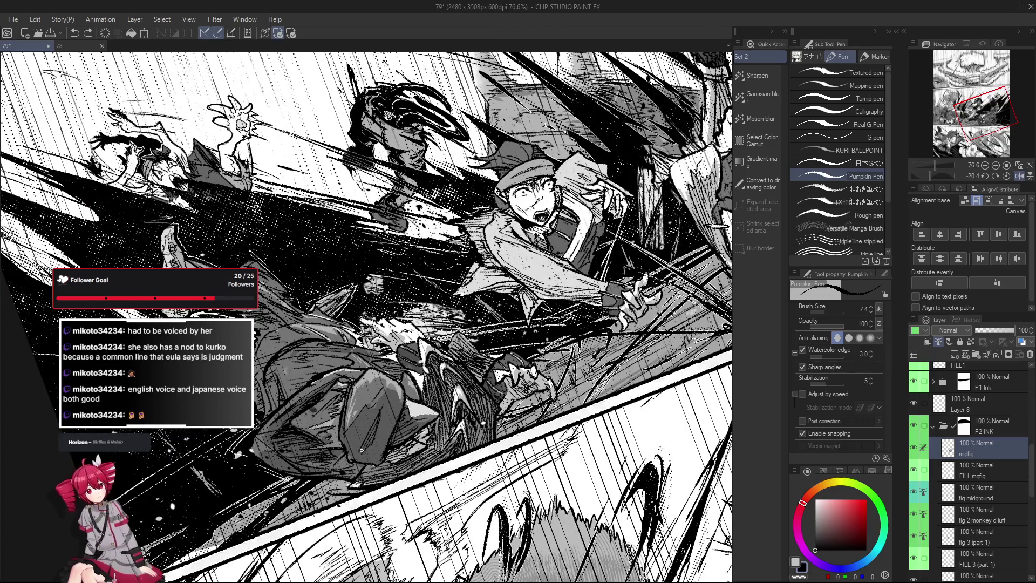
left_click_drag(372, 430, 569, 469)
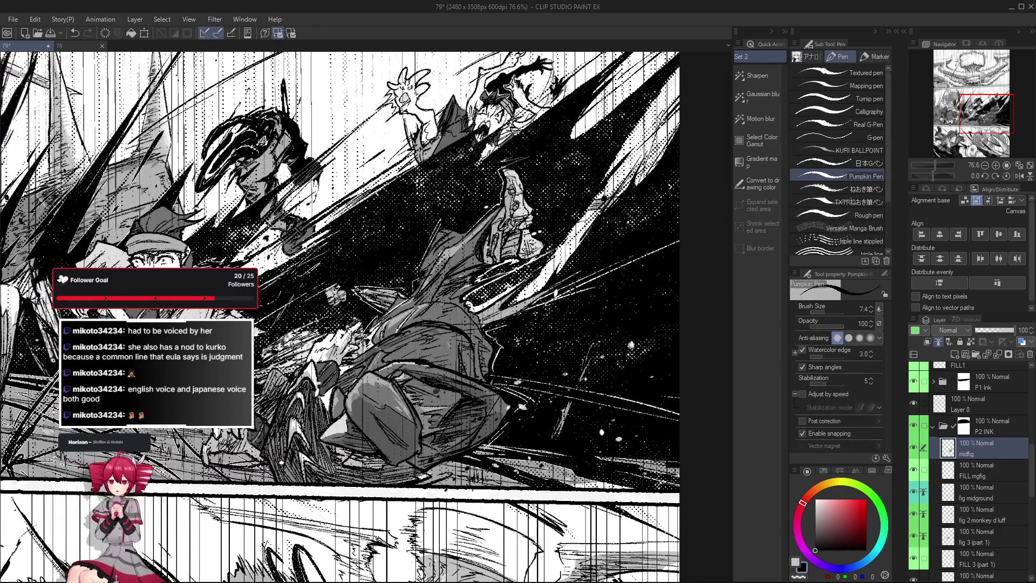
left_click_drag(410, 235, 464, 259)
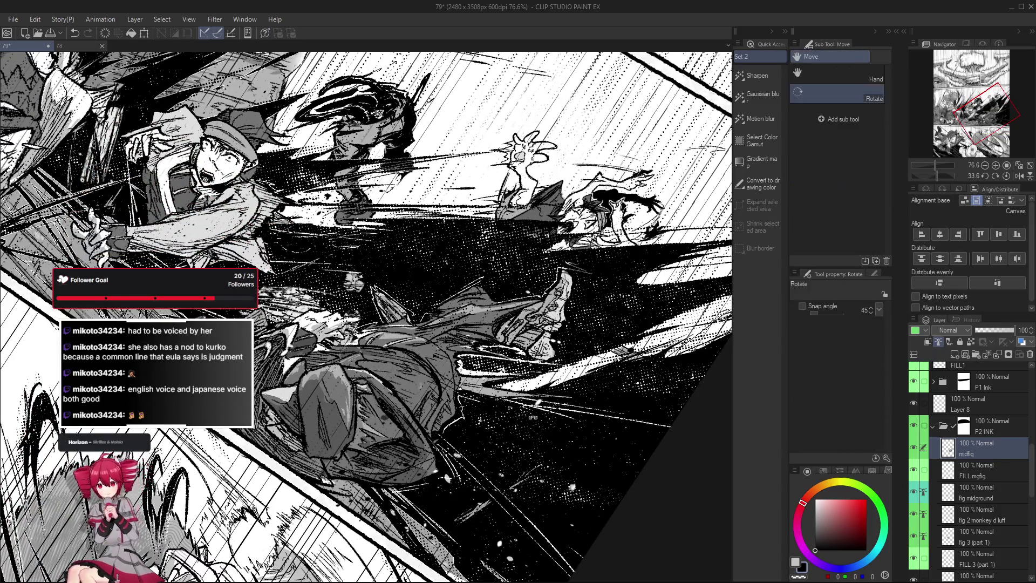
key("ctrl+@")
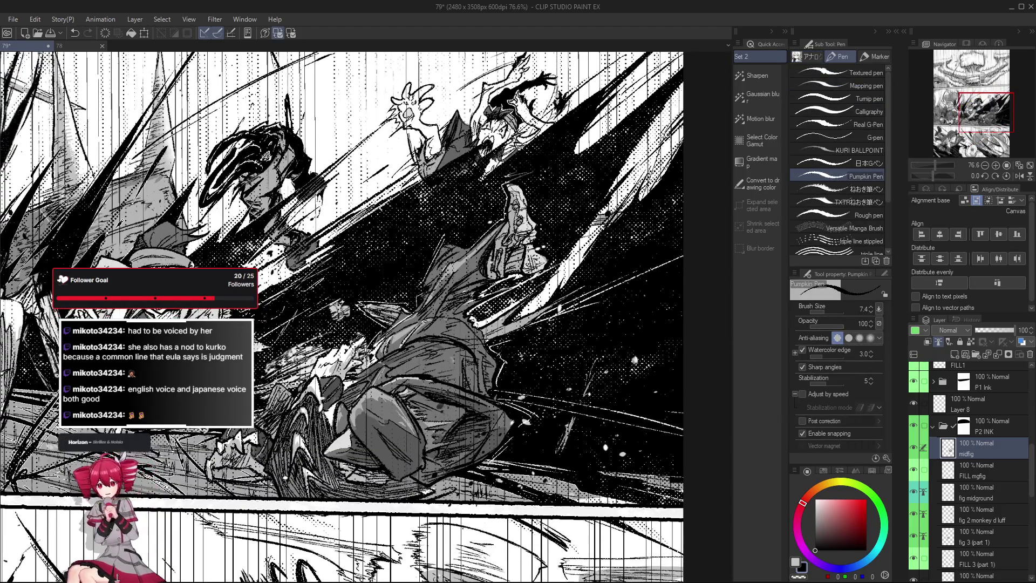
Zoom and rotate around the leaping figures to review the inking, then reset rotation upright.
scroll(415, 328, "down", 3)
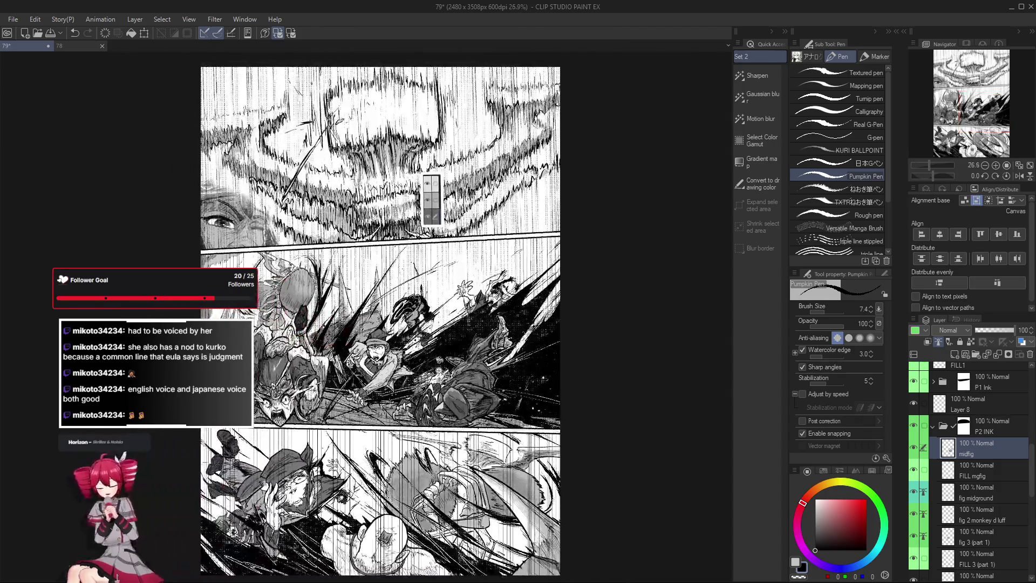
scroll(540, 389, "up", 2)
scroll(596, 424, "down", 3)
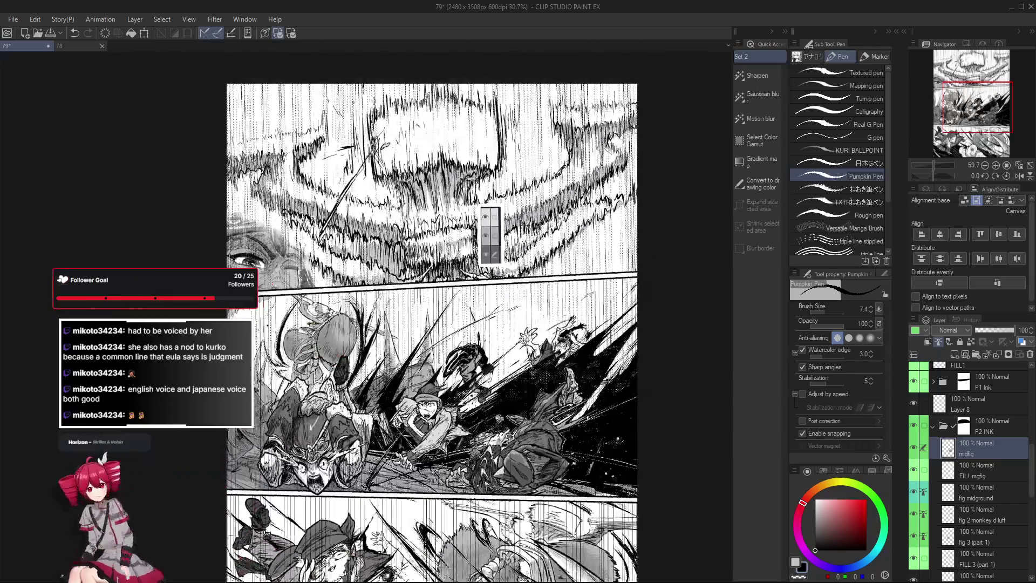
scroll(606, 394, "up", 4)
scroll(605, 393, "up", 3)
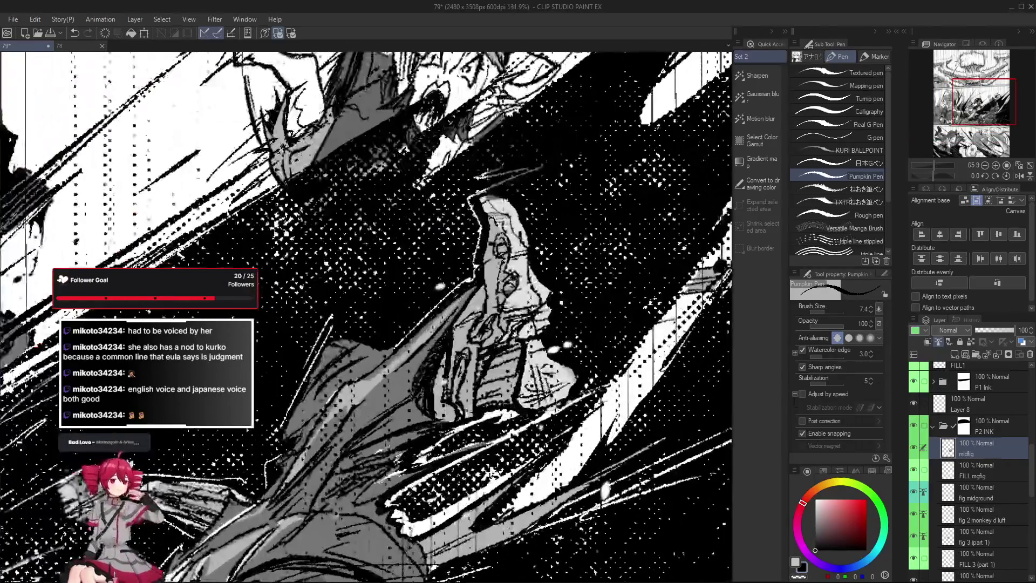
scroll(605, 394, "down", 3)
scroll(606, 393, "up", 2)
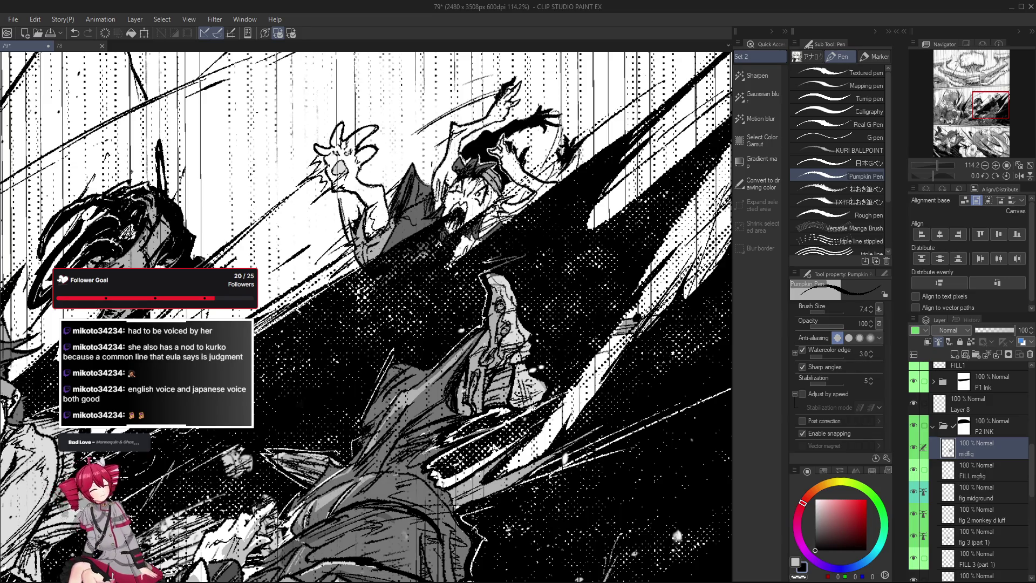
scroll(495, 274, "down", 2)
scroll(495, 274, "down", 2)
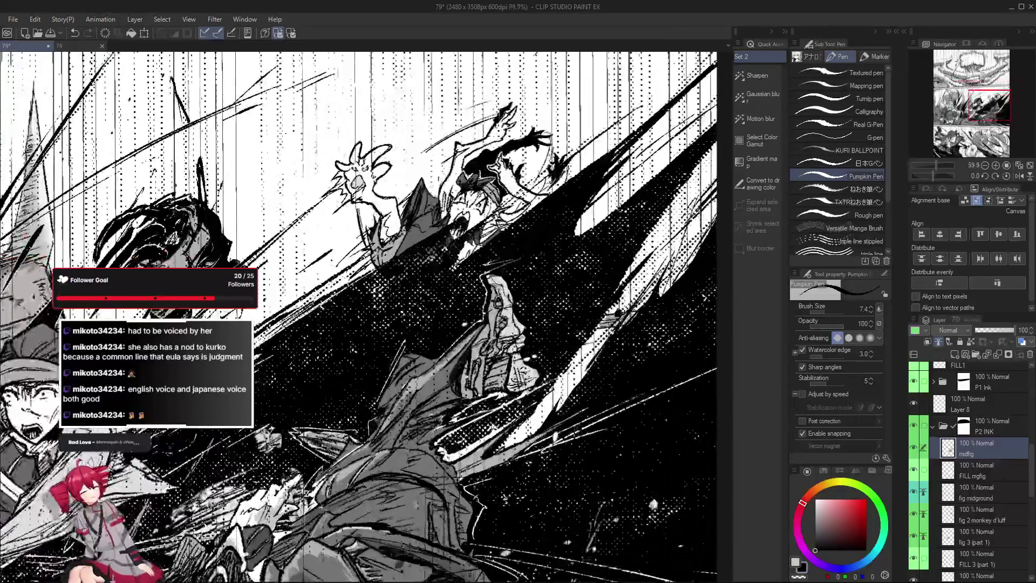
scroll(490, 274, "down", 1)
scroll(496, 291, "up", 4)
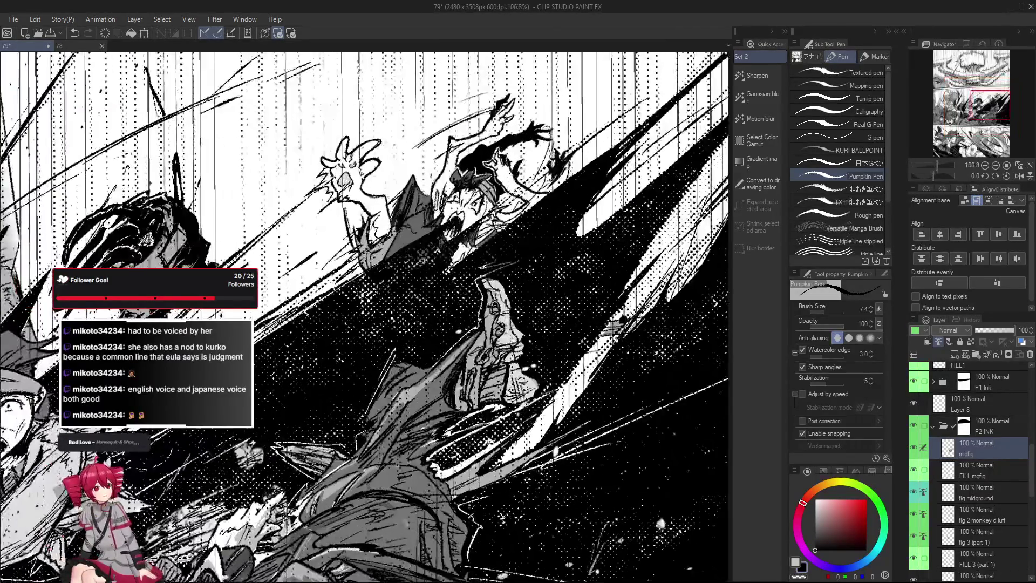
scroll(505, 306, "down", 2)
scroll(518, 318, "down", 1)
scroll(534, 329, "down", 1)
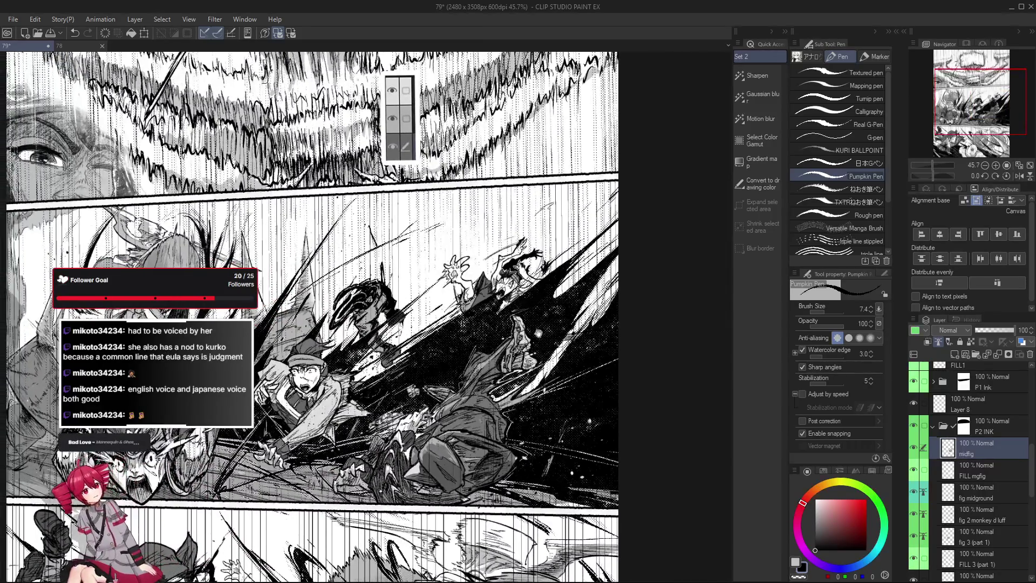
scroll(591, 346, "up", 5)
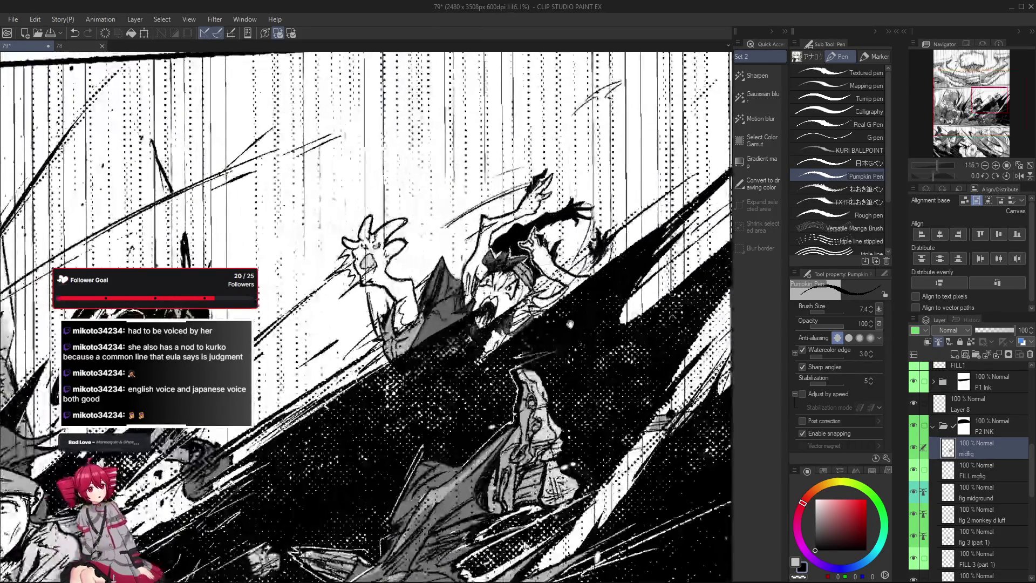
mouse_move(591, 345)
left_mouse_down()
mouse_move(602, 231)
mouse_move(596, 312)
left_mouse_up()
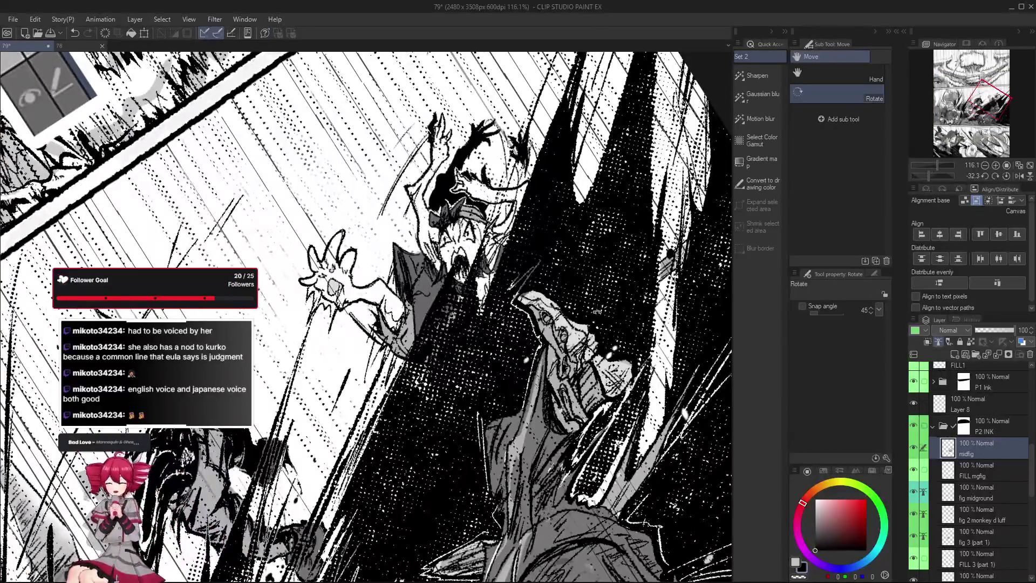
key("ctrl+at")
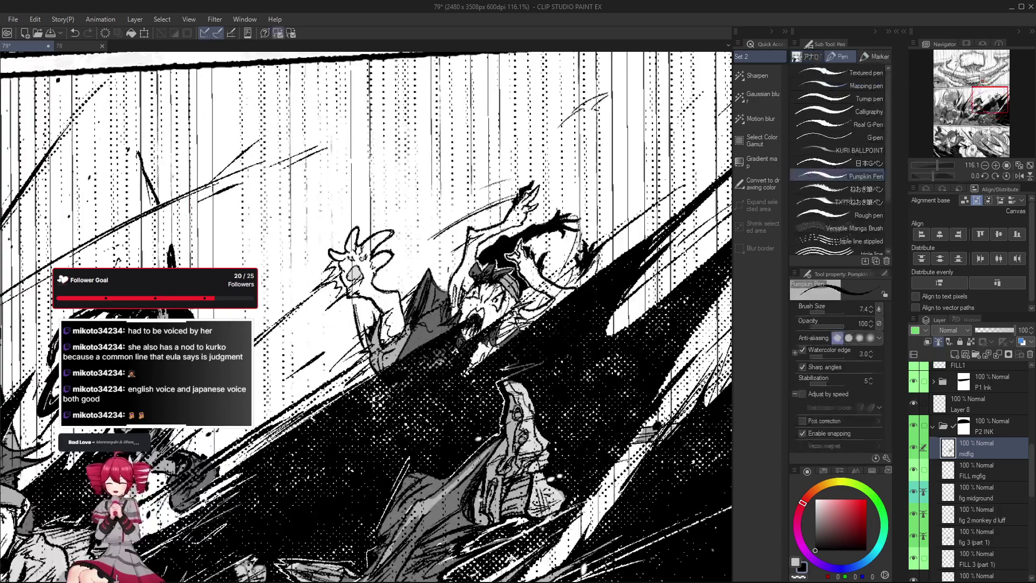
scroll(988, 513, "up", 1)
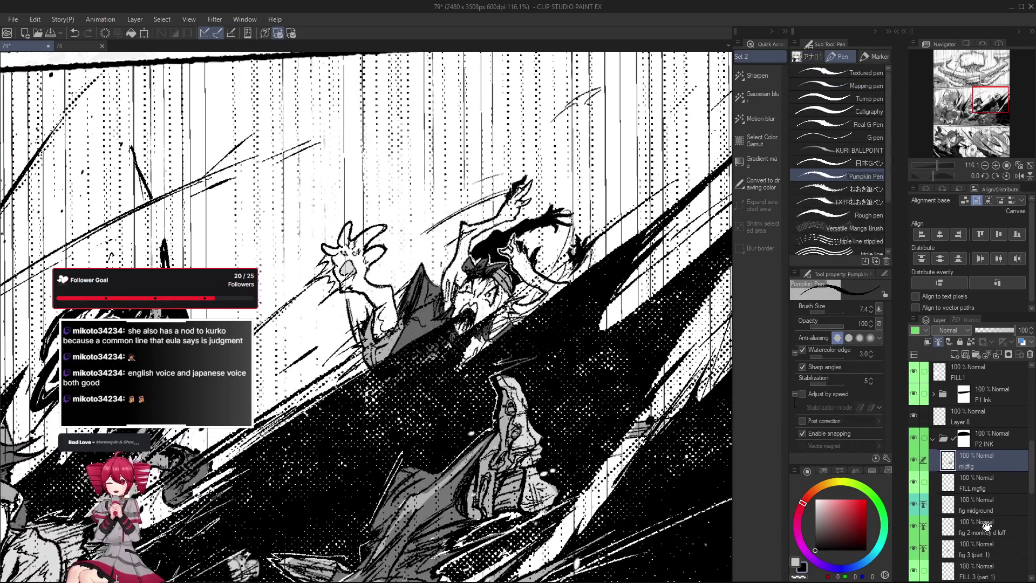
left_click(989, 520)
left_click_drag(427, 259, 408, 306)
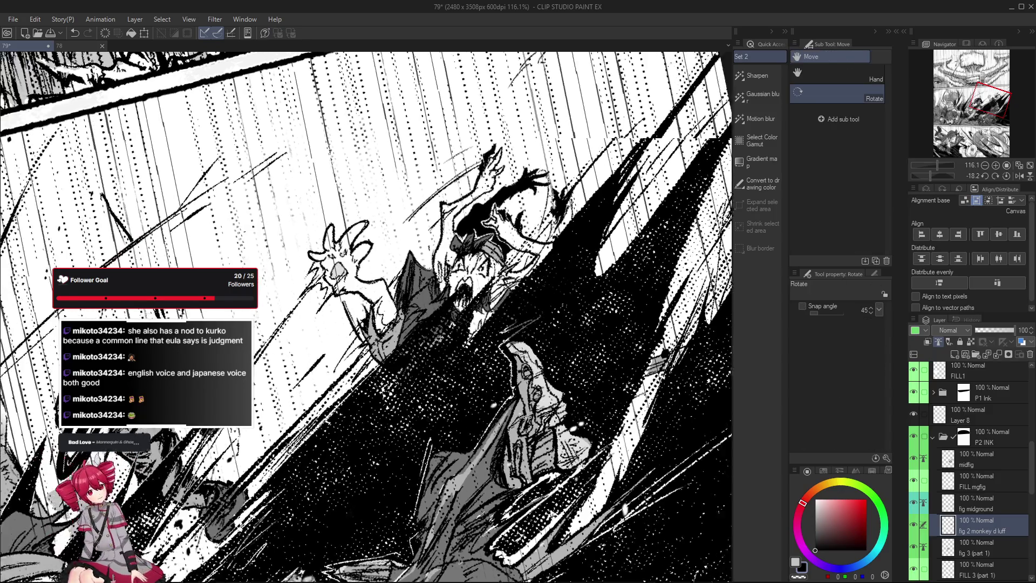
left_click_drag(408, 346, 374, 290)
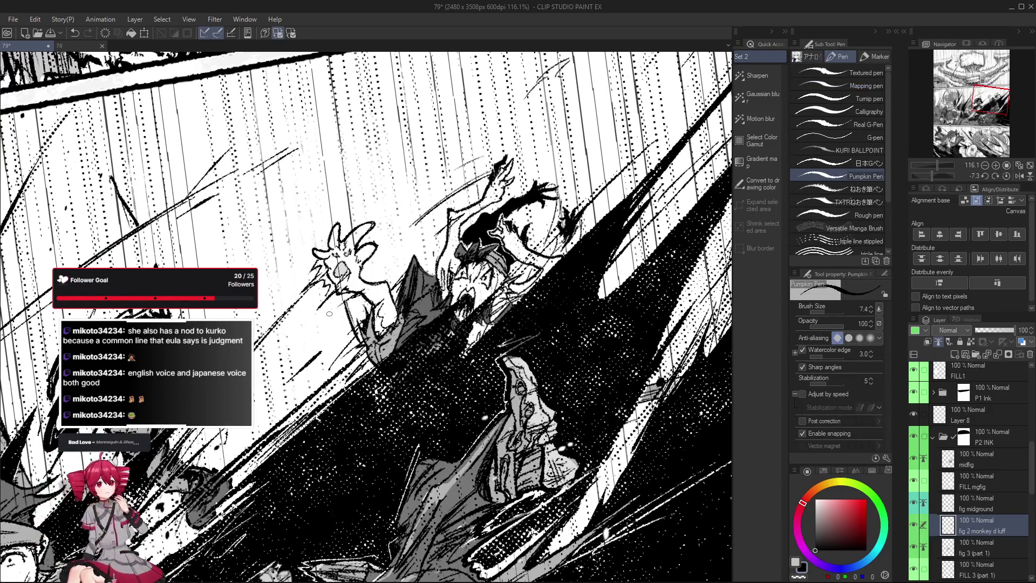
scroll(348, 300, "up", 1)
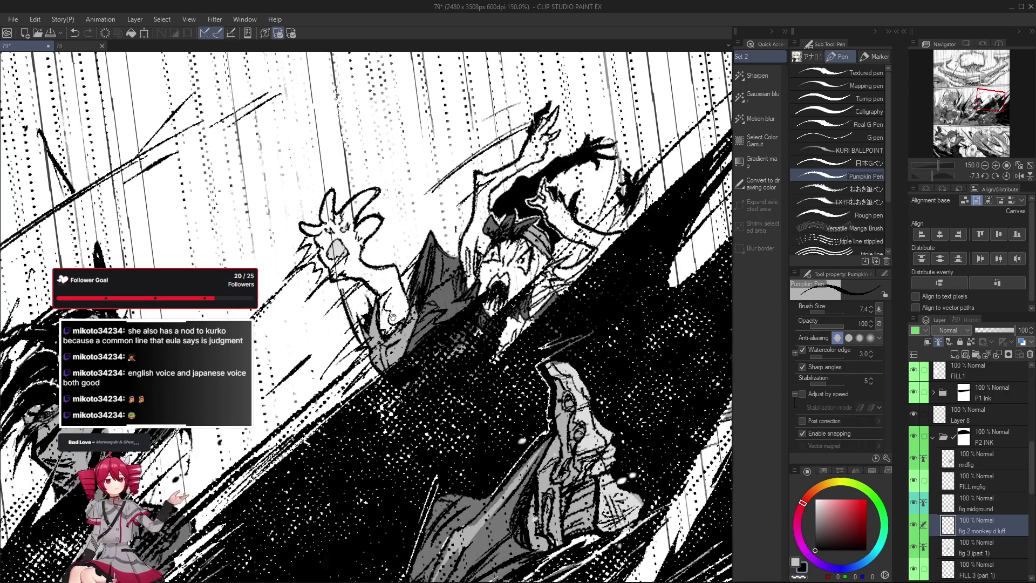
scroll(348, 300, "up", 2)
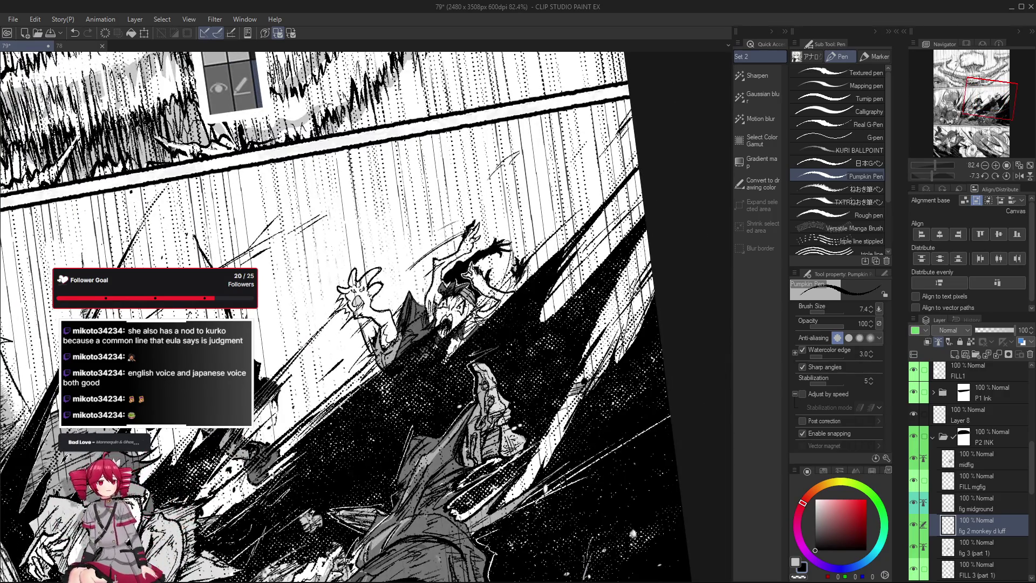
scroll(492, 305, "up", 1)
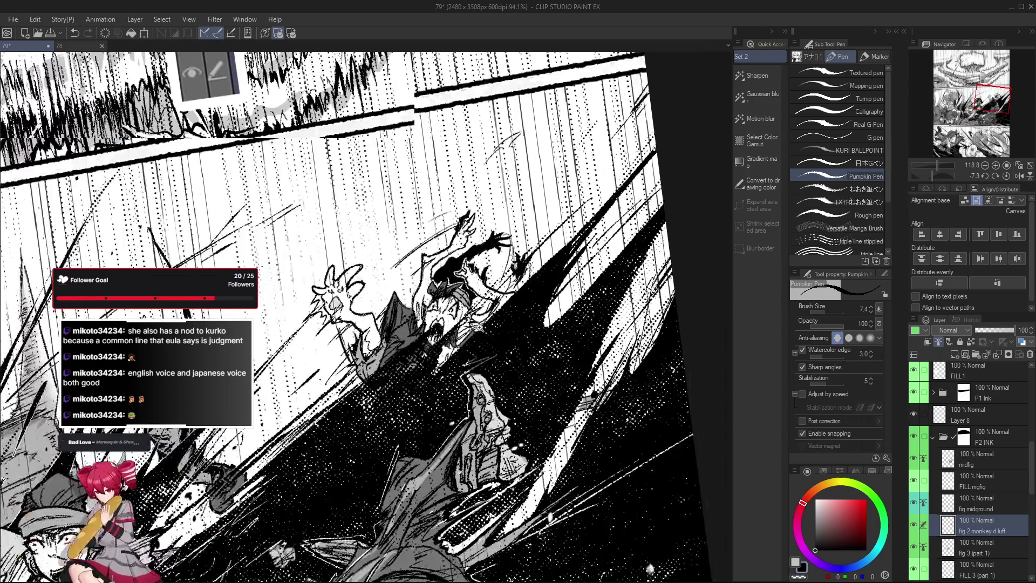
scroll(499, 306, "up", 1)
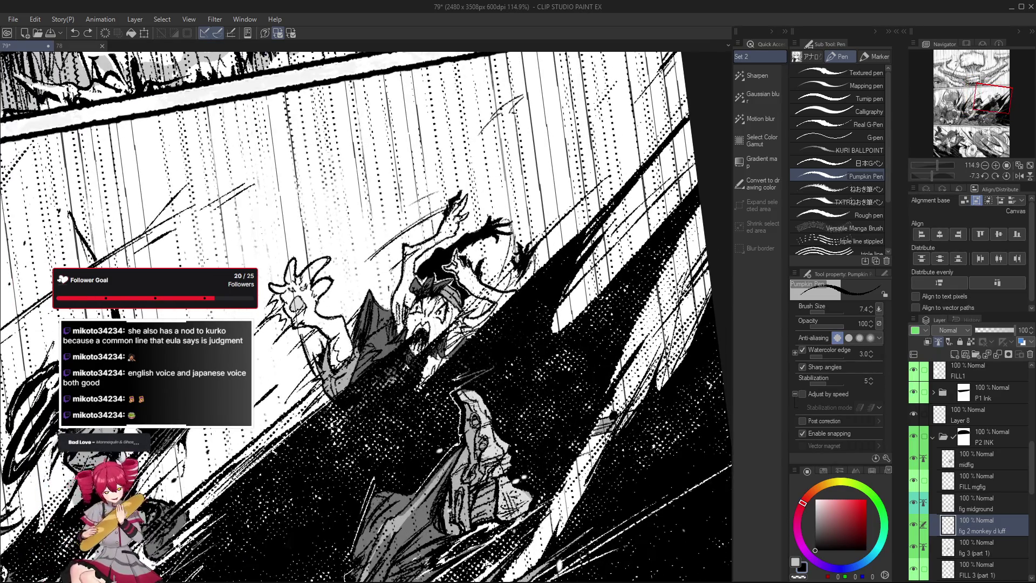
scroll(437, 224, "down", 3)
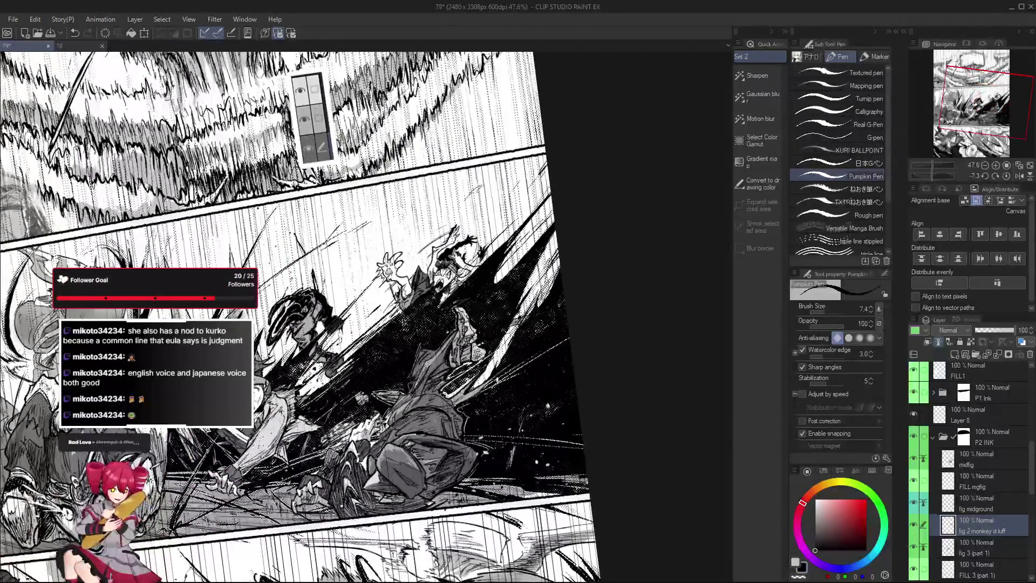
scroll(411, 268, "up", 2)
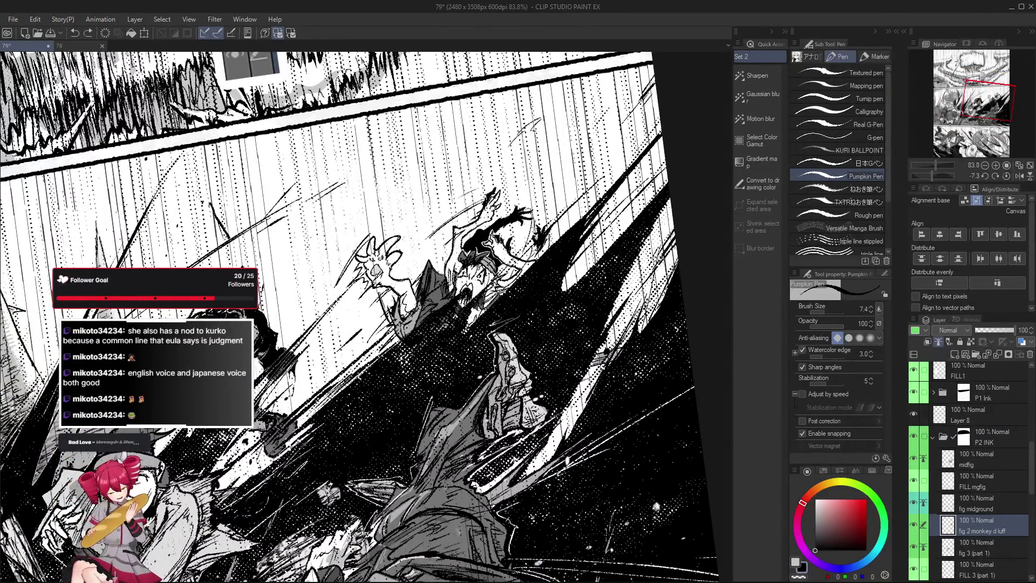
scroll(357, 258, "down", 1)
scroll(365, 264, "down", 1)
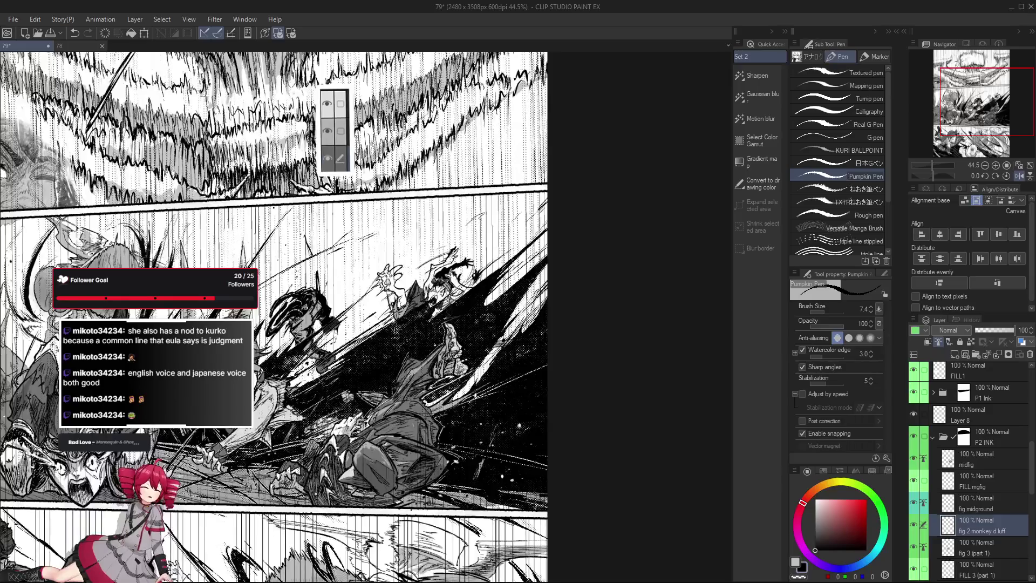
left_click_drag(433, 313, 548, 467)
scroll(549, 468, "down", 1)
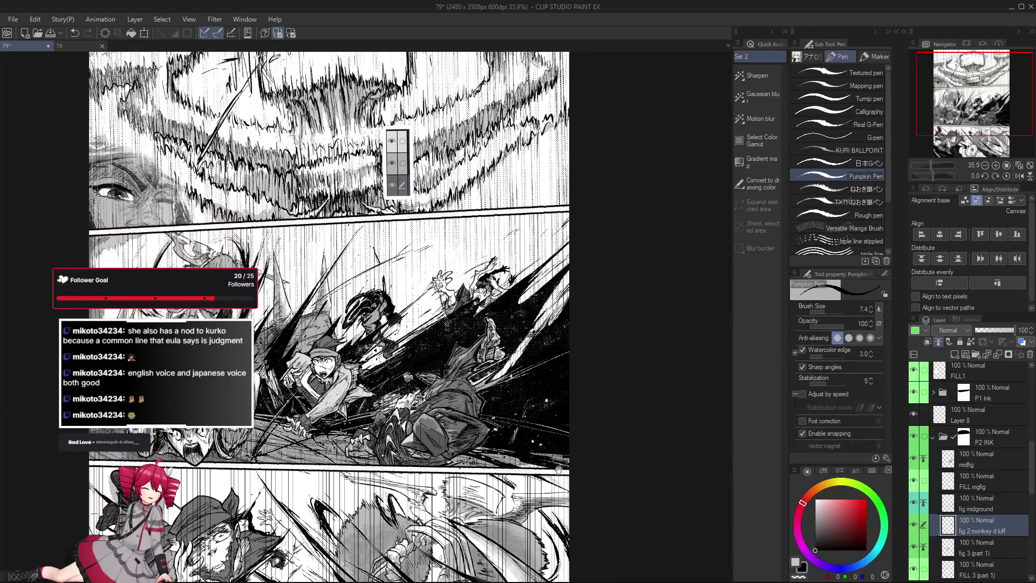
scroll(521, 222, "up", 1)
scroll(521, 222, "up", 1)
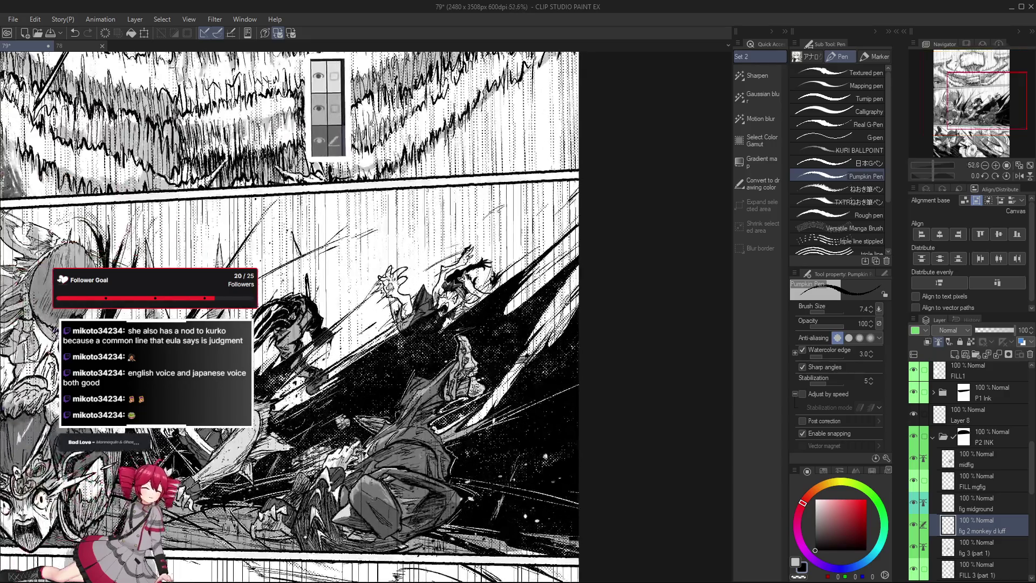
scroll(521, 222, "up", 1)
scroll(402, 353, "up", 2)
scroll(402, 353, "up", 3)
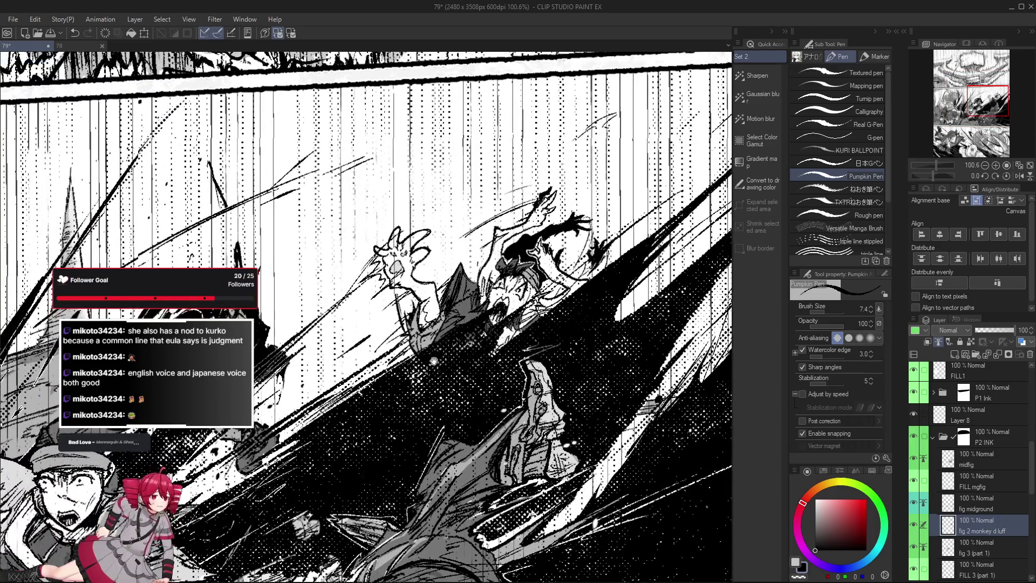
left_click_drag(435, 324, 437, 364)
left_click_drag(379, 189, 480, 192)
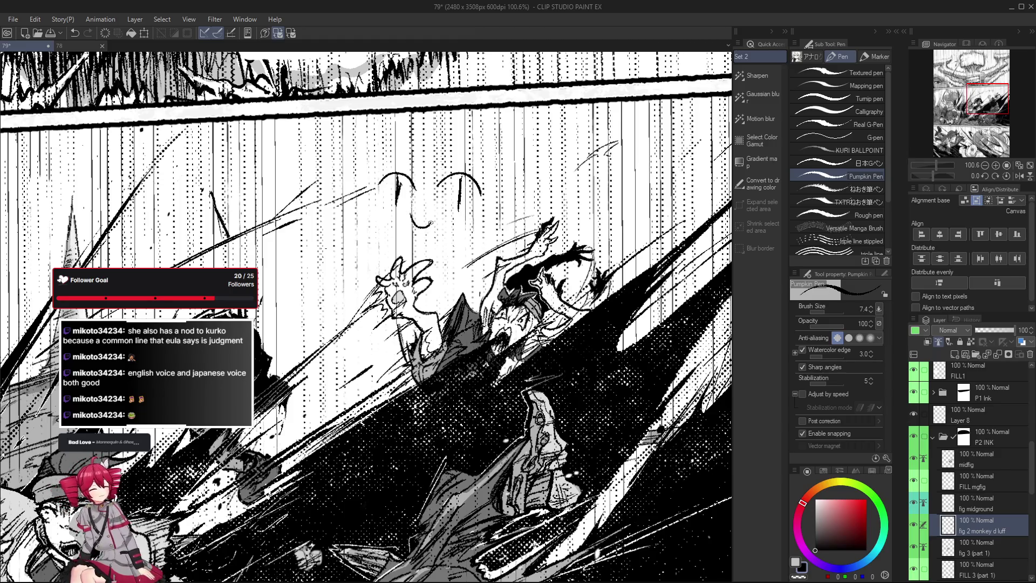
scroll(458, 213, "up", 1)
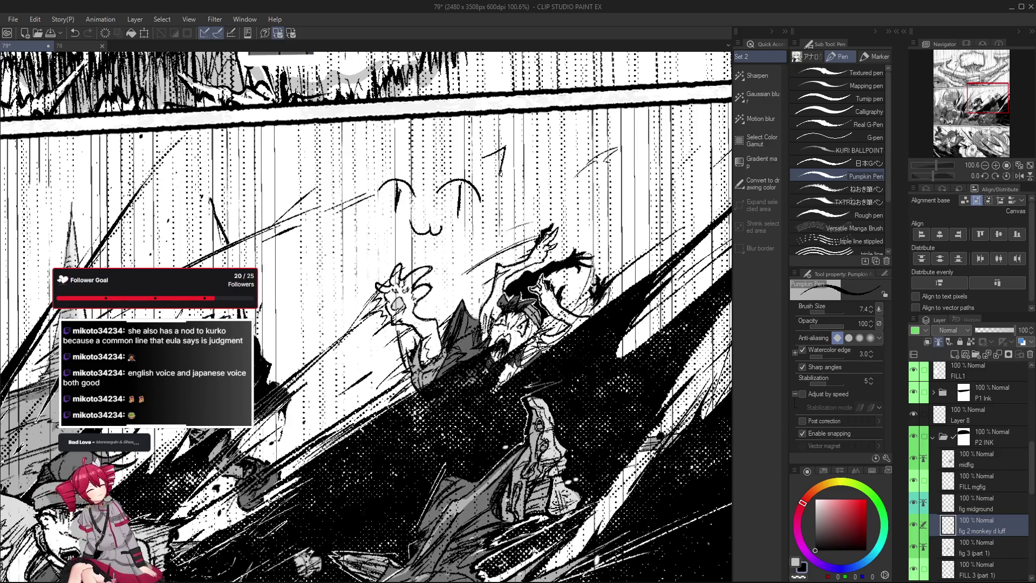
left_click_drag(582, 340, 583, 348)
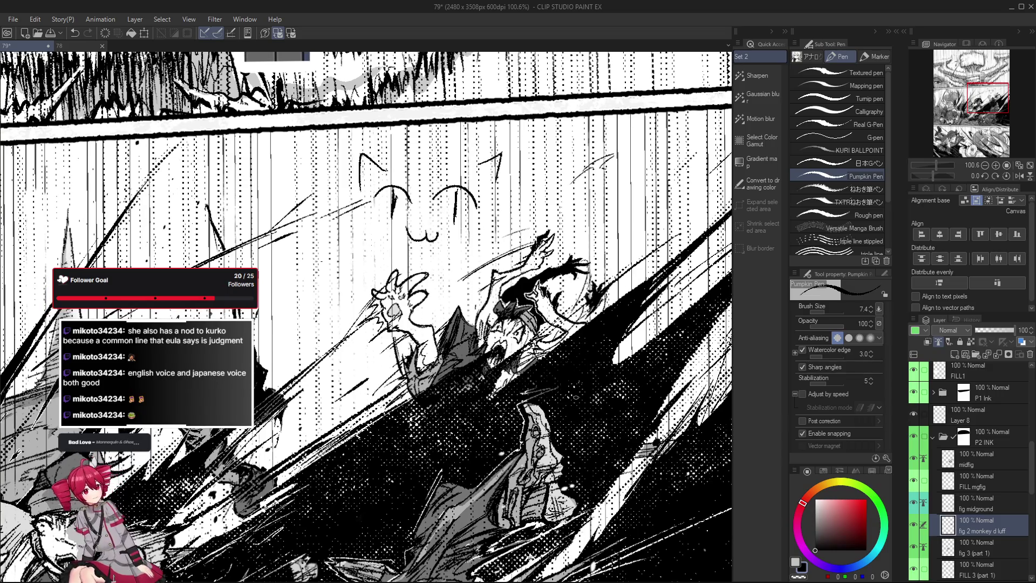
key("ctrl+z")
key("ctrl+z")
key("ctrl+z")
key("ctrl+z")
key("ctrl+z")
scroll(574, 405, "down", 3)
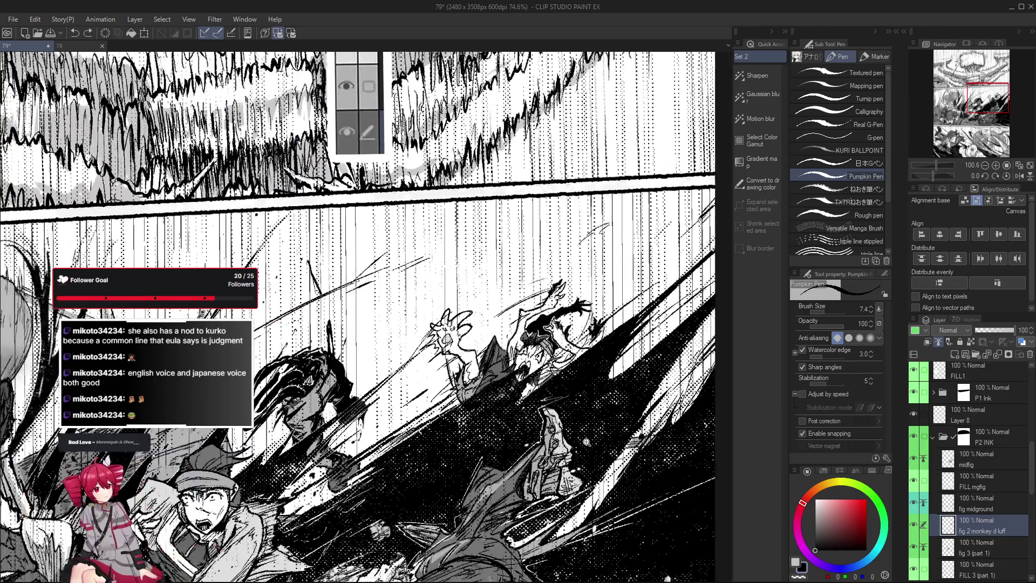
scroll(688, 463, "up", 2)
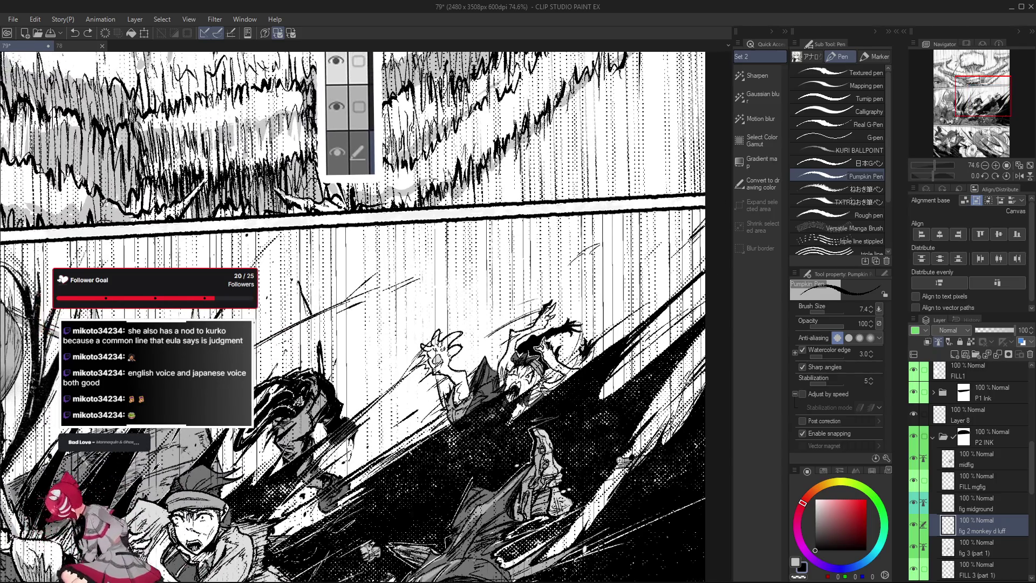
scroll(605, 423, "up", 2)
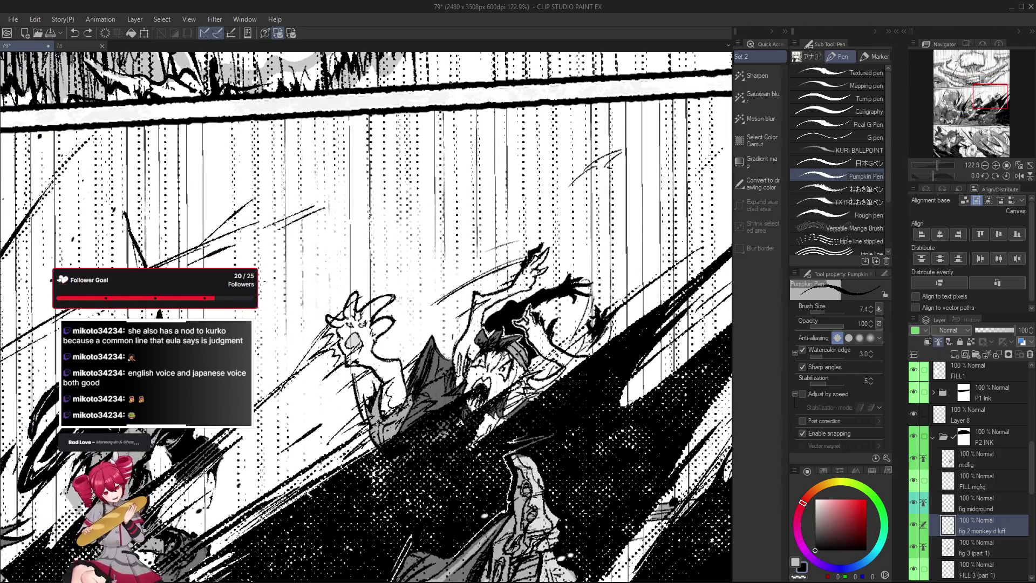
scroll(480, 388, "down", 2)
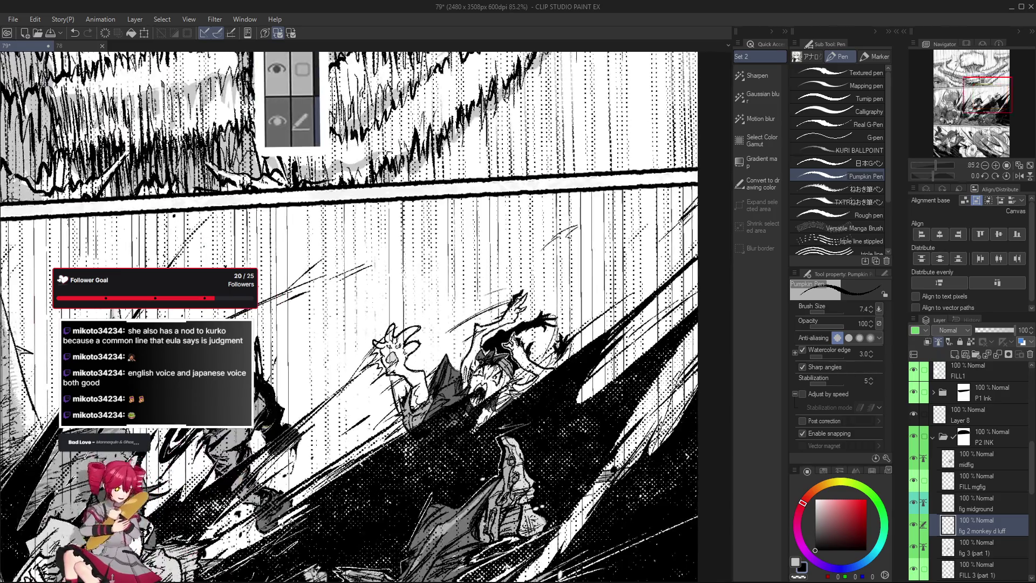
scroll(480, 405, "up", 1)
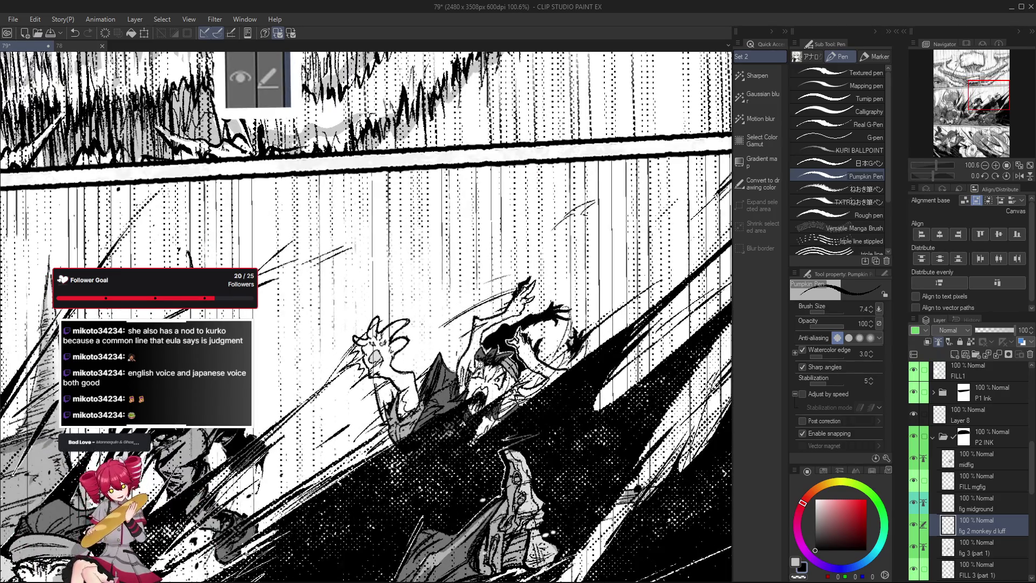
scroll(480, 364, "down", 1)
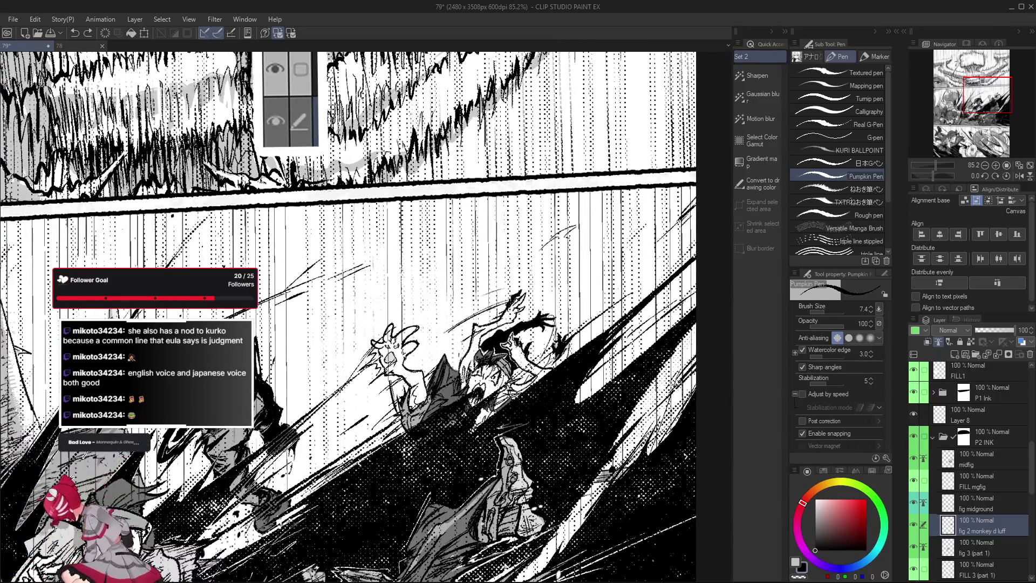
left_click_drag(553, 375, 516, 449)
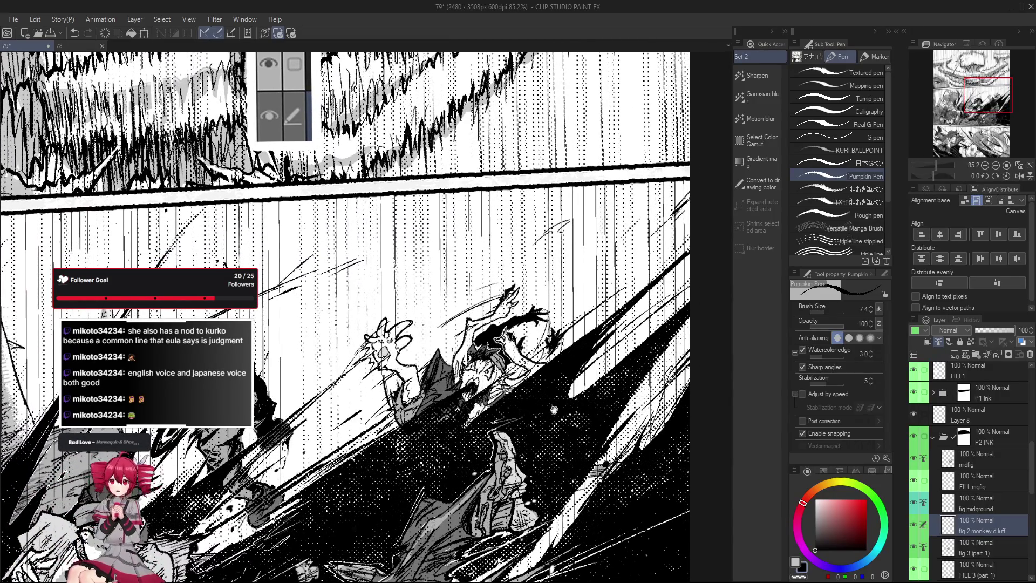
scroll(540, 426, "down", 2)
scroll(594, 400, "down", 2)
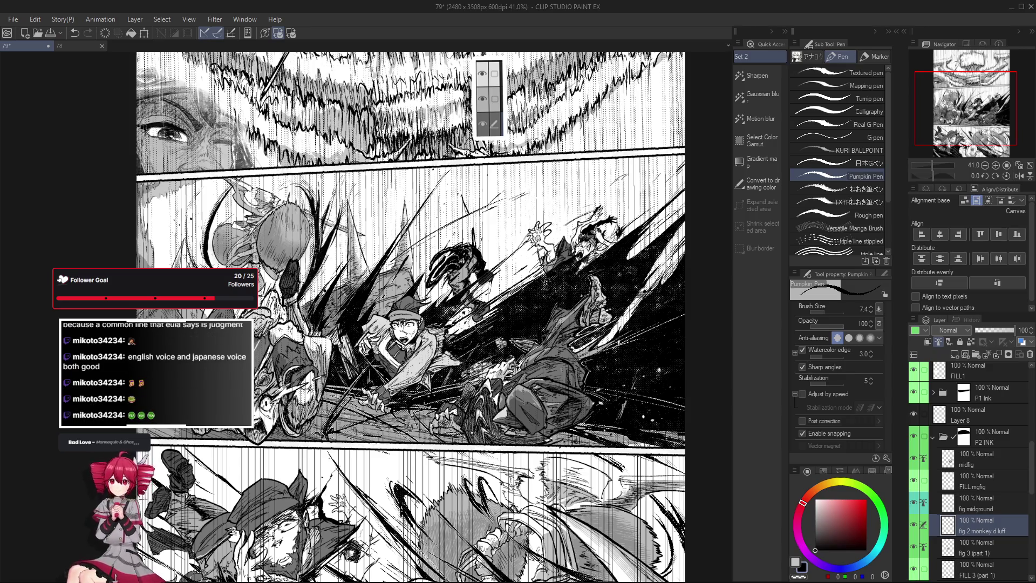
Select the eggy layer and bring the egg figure's hatching into view.
scroll(976, 504, "down", 5)
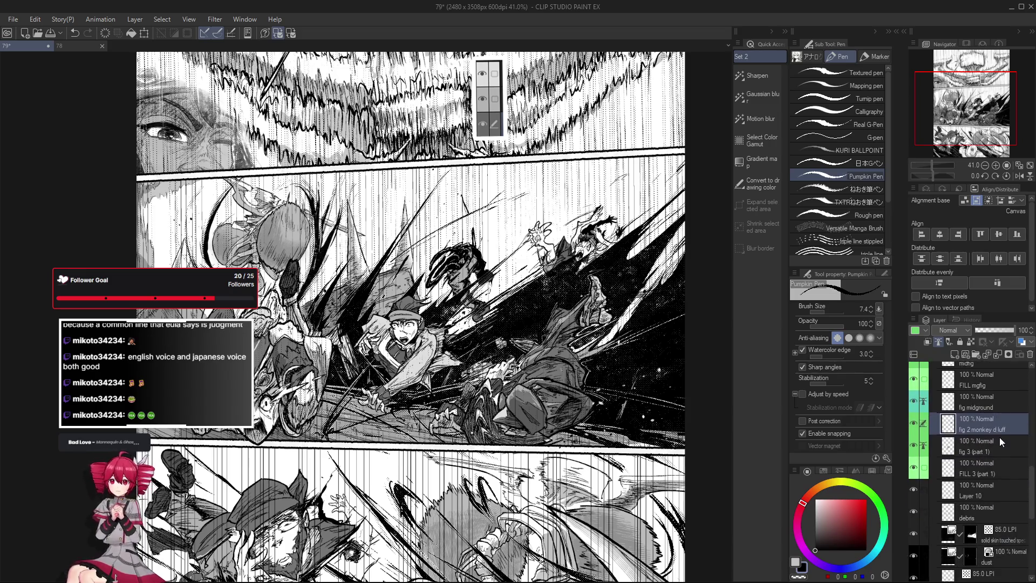
scroll(987, 507, "down", 5)
left_click(993, 467)
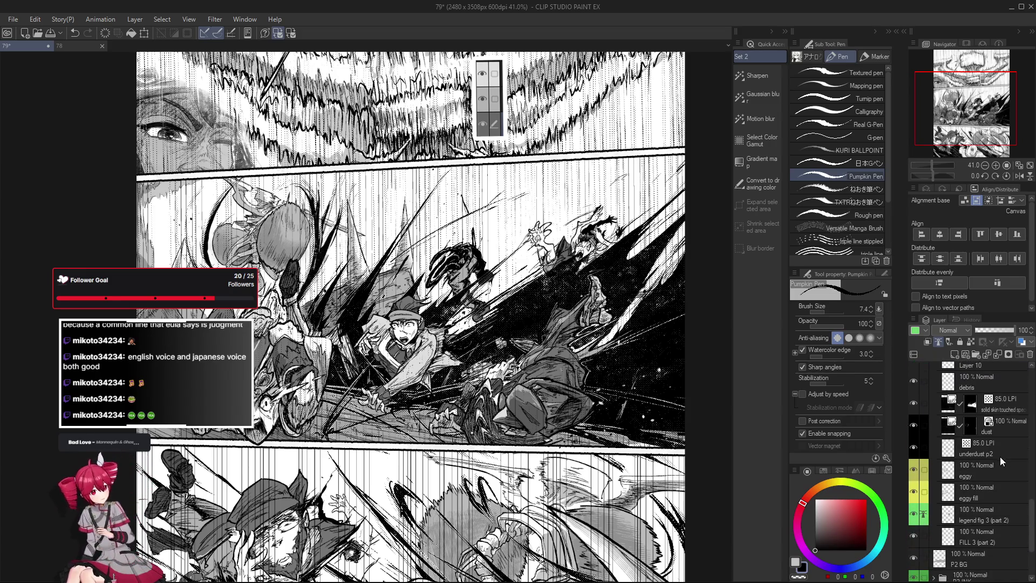
scroll(378, 302, "up", 5)
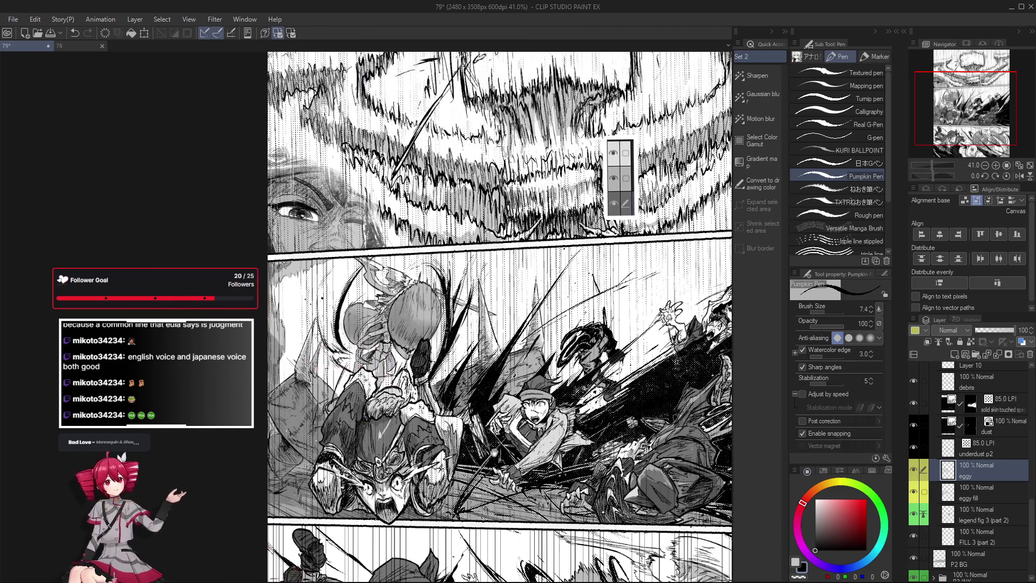
scroll(402, 356, "up", 2)
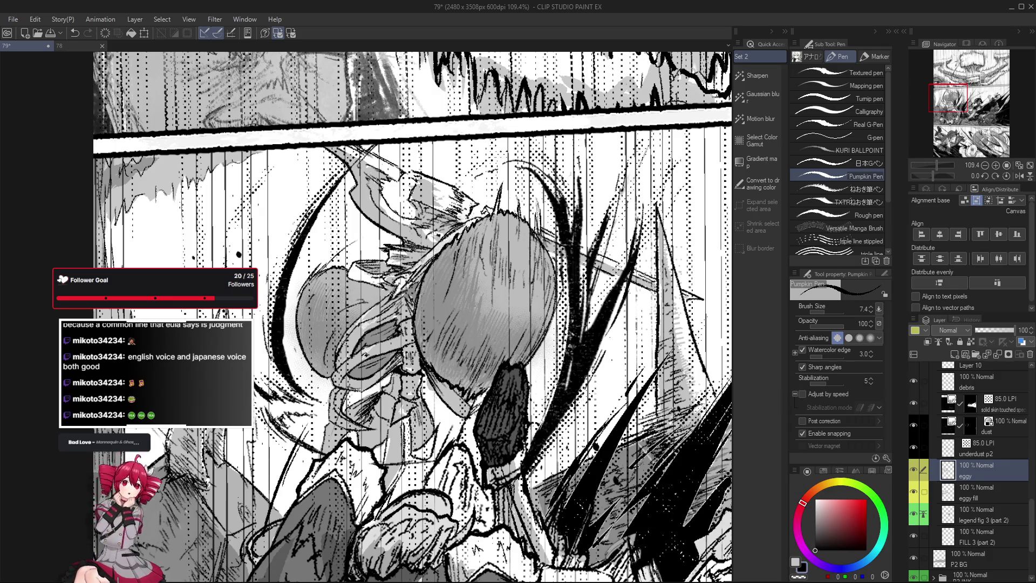
left_click_drag(345, 372, 364, 400)
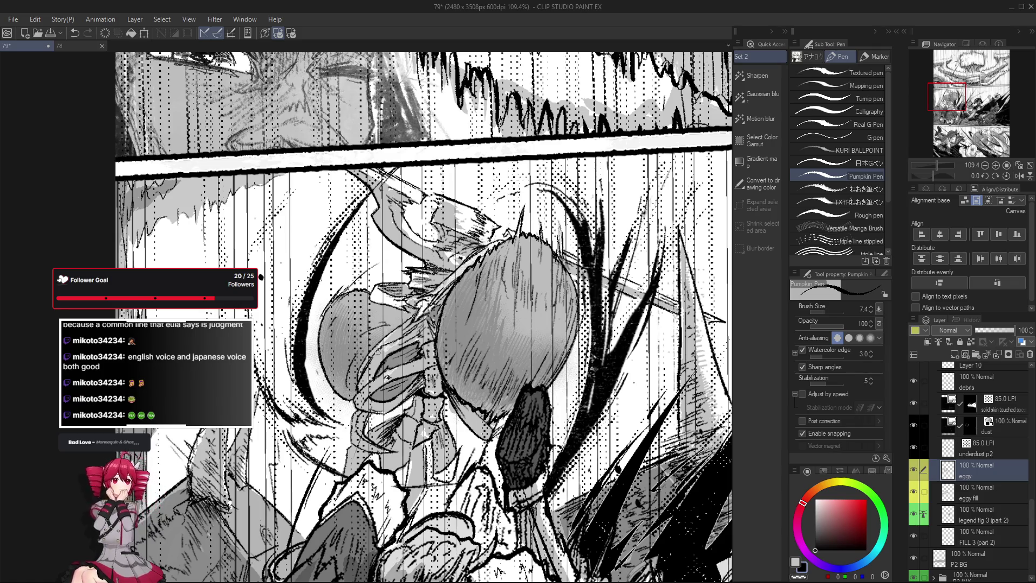
Touch up the egg's hatching with the Pumpkin Pen Eraser and Pen, undoing the stray stroke.
scroll(400, 324, "up", 3)
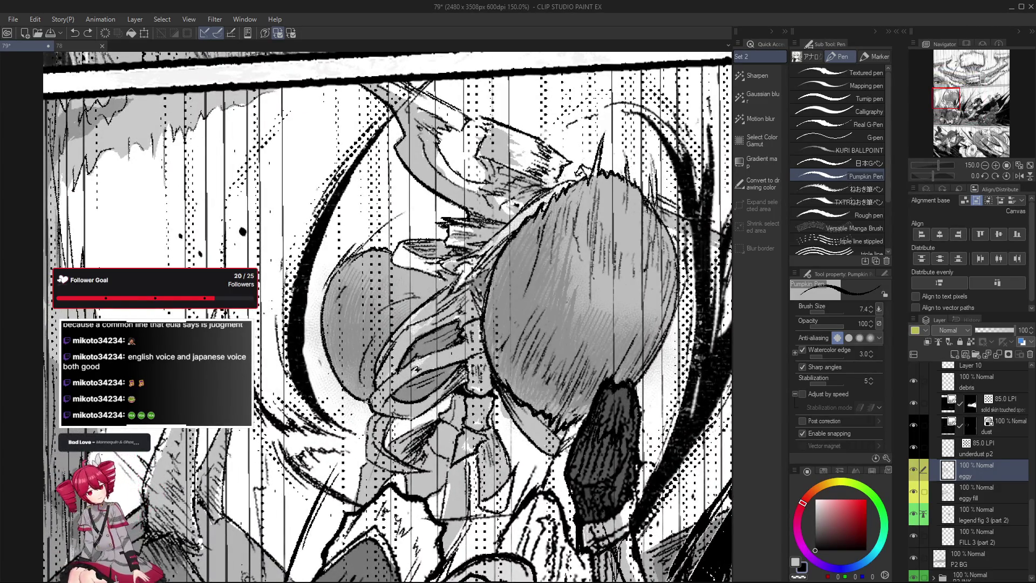
scroll(398, 399, "down", 3)
scroll(398, 399, "up", 3)
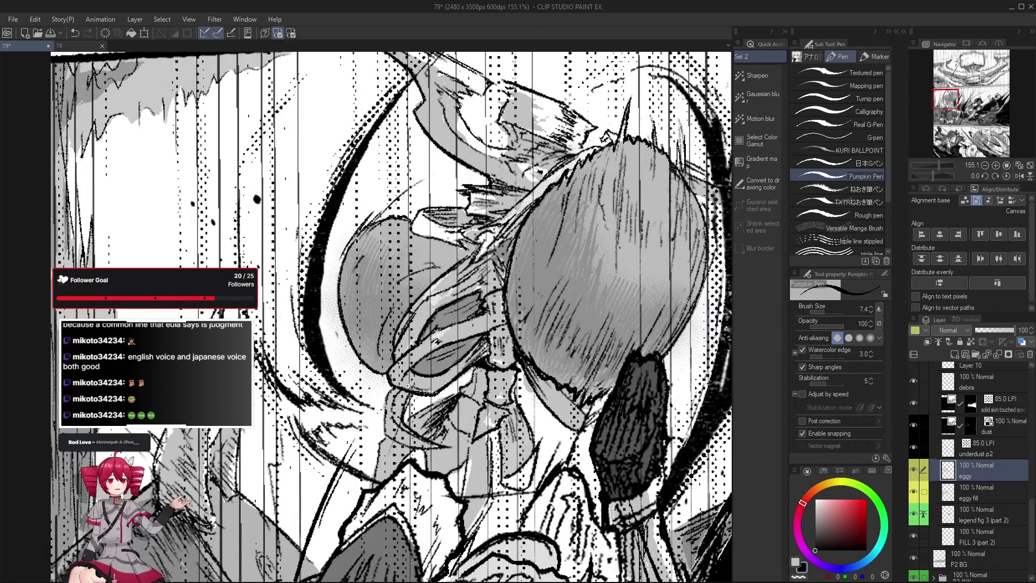
scroll(407, 385, "down", 4)
scroll(404, 405, "up", 2)
scroll(401, 425, "up", 2)
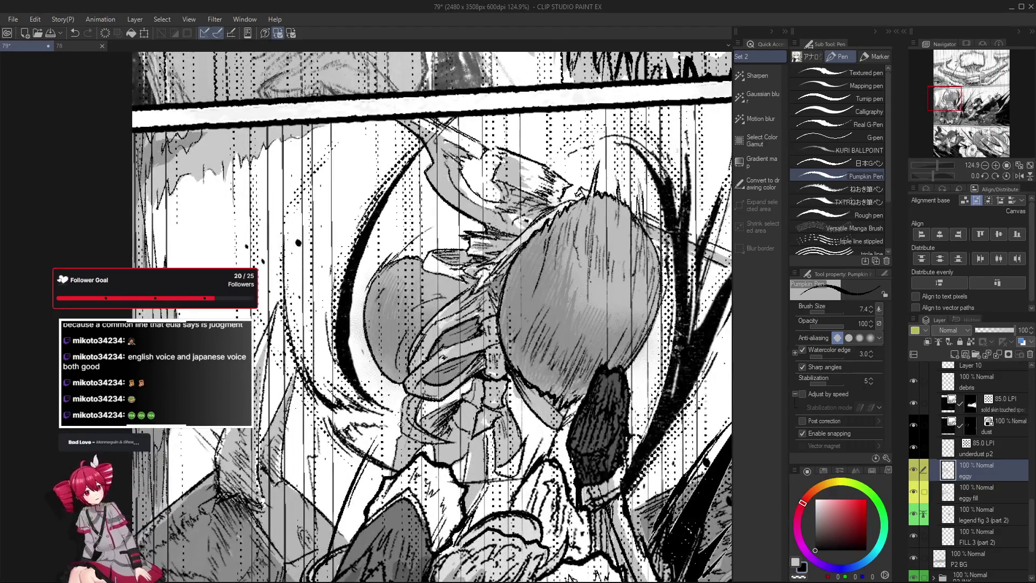
scroll(404, 416, "down", 3)
scroll(421, 431, "up", 4)
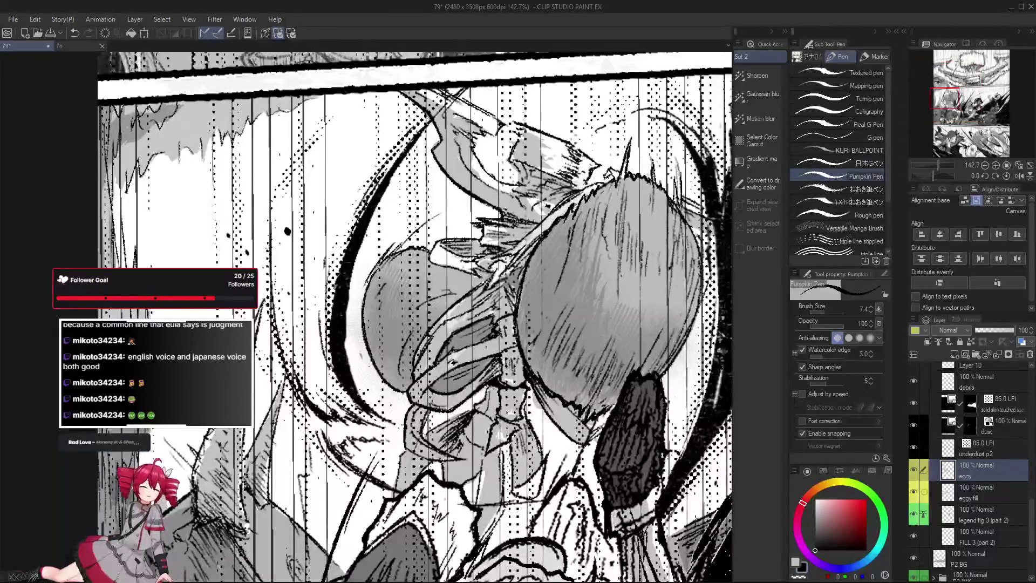
scroll(414, 417, "down", 3)
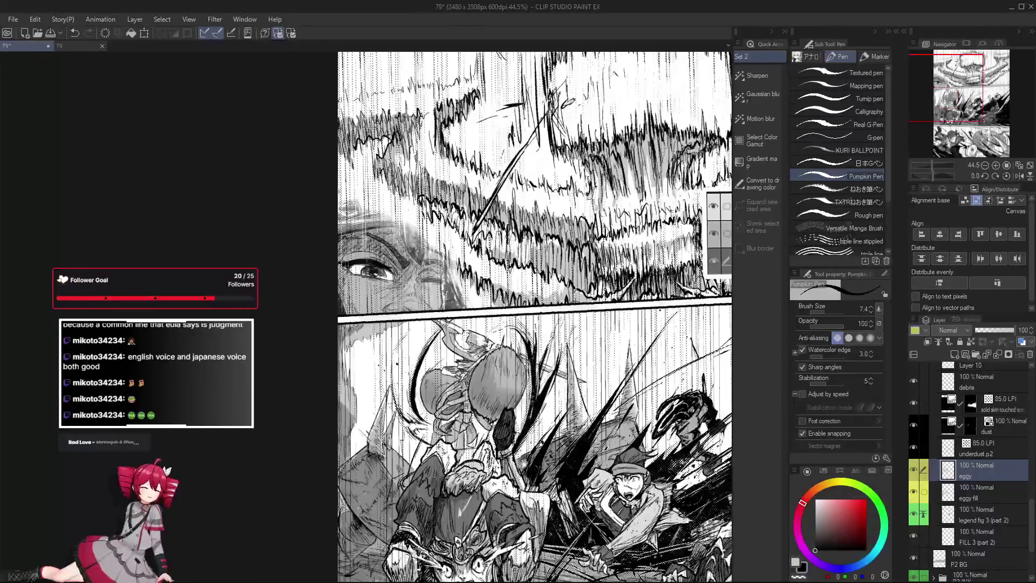
scroll(414, 417, "up", 2)
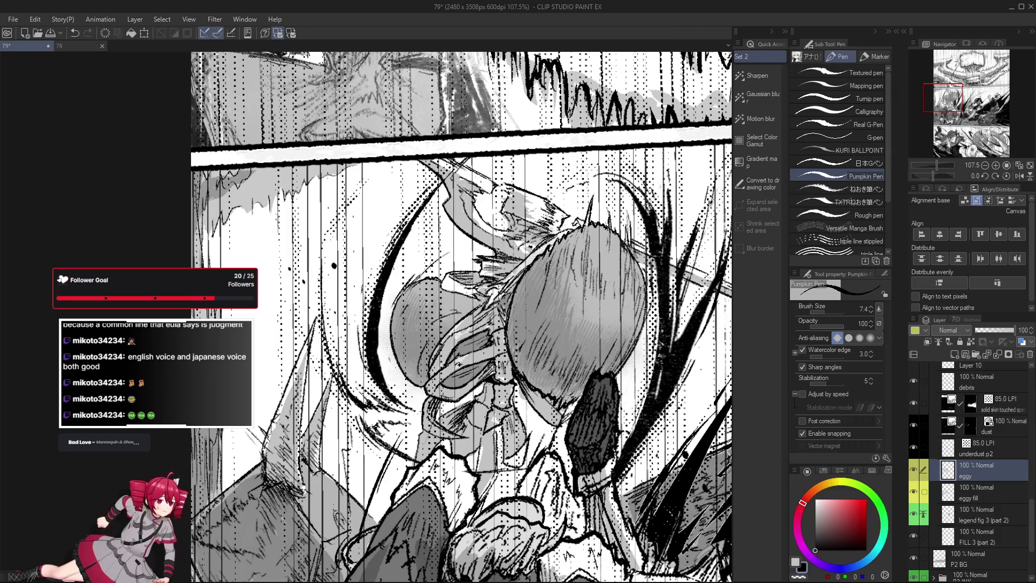
scroll(462, 317, "down", 4)
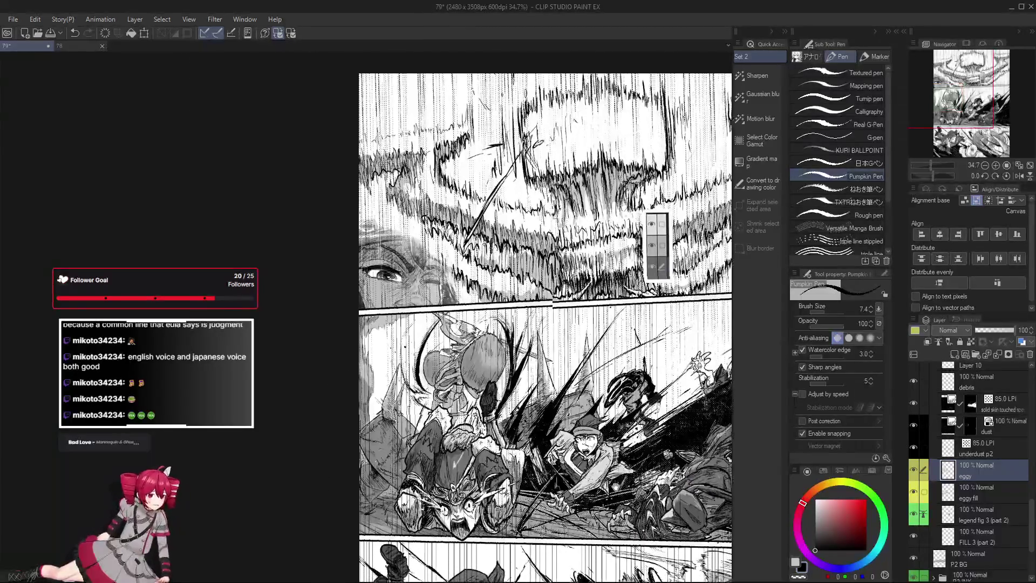
scroll(462, 317, "down", 1)
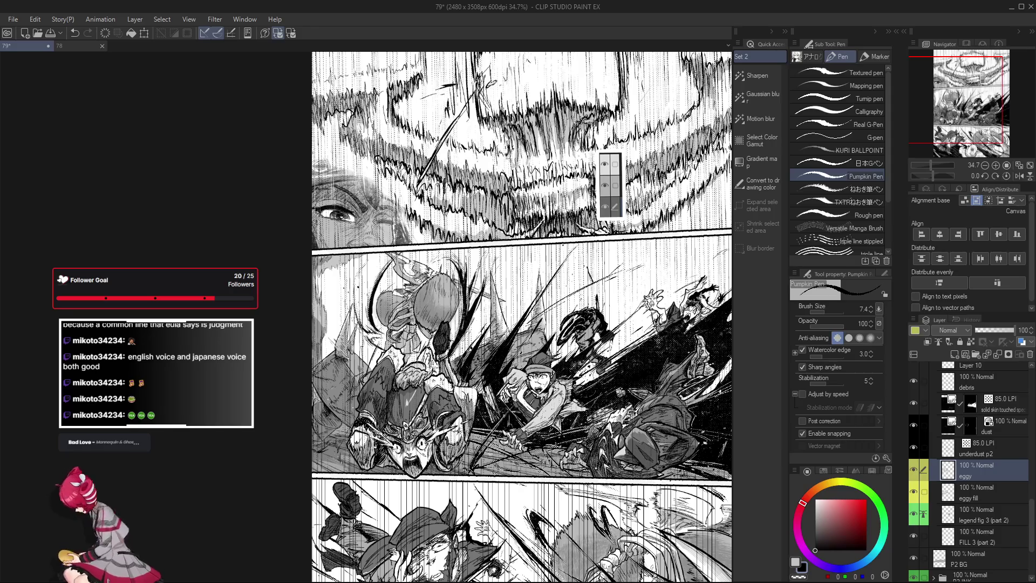
scroll(396, 296, "up", 5)
scroll(359, 329, "down", 2)
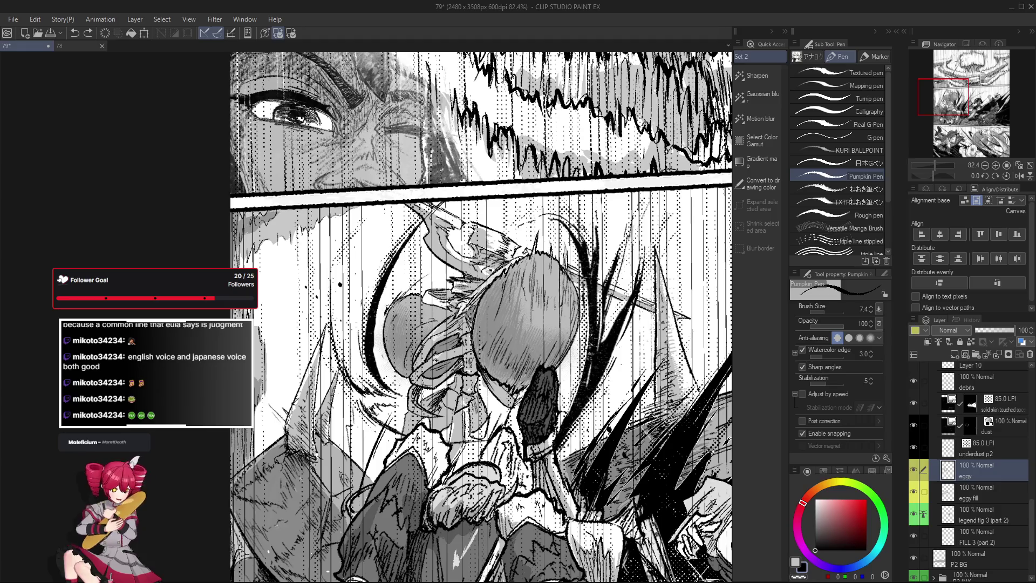
scroll(387, 306, "up", 2)
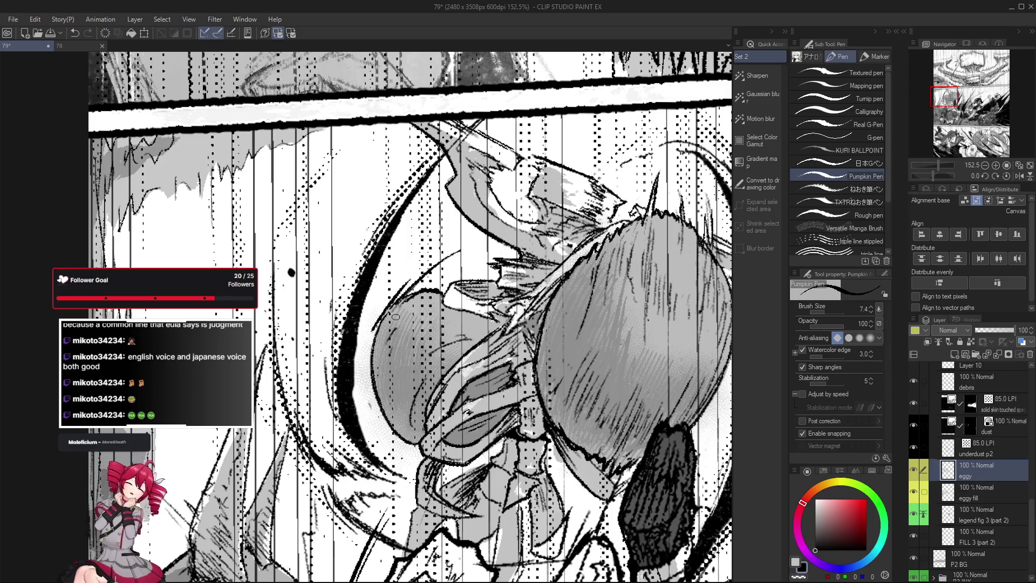
key("e")
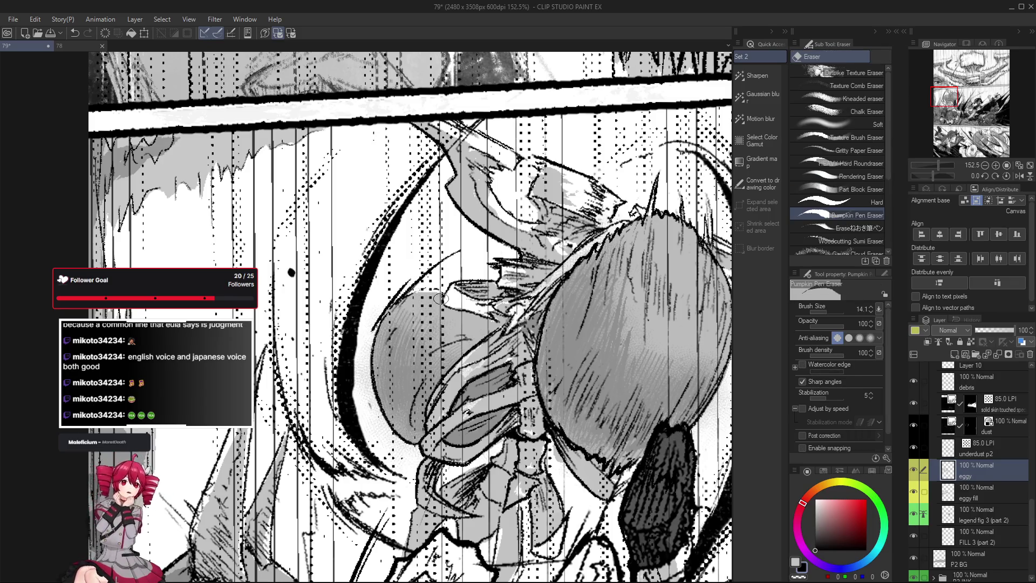
key("p")
key("ctrl+z")
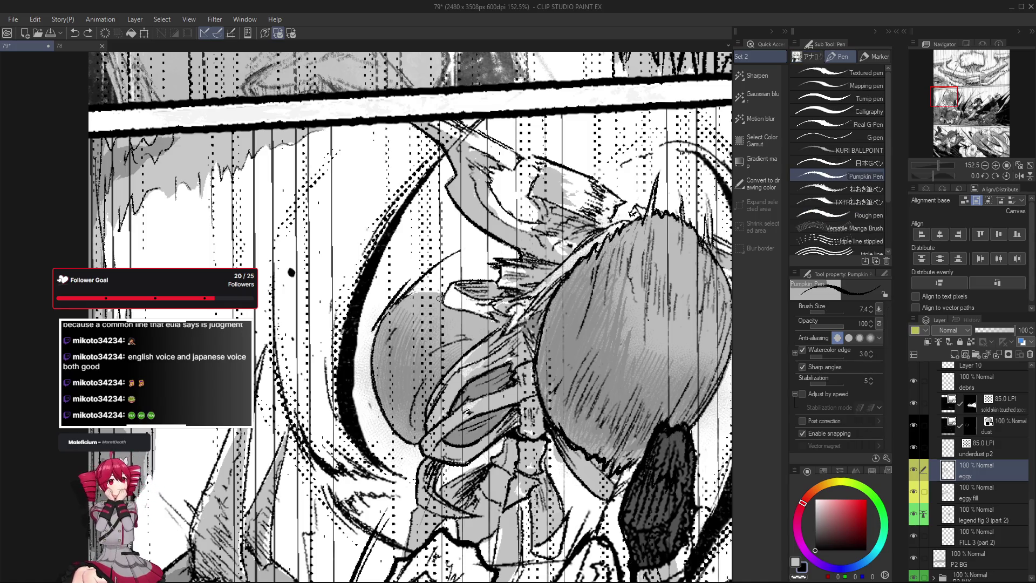
Rotate the canvas to a comfortable inking angle, then reset it upright.
scroll(382, 321, "down", 2)
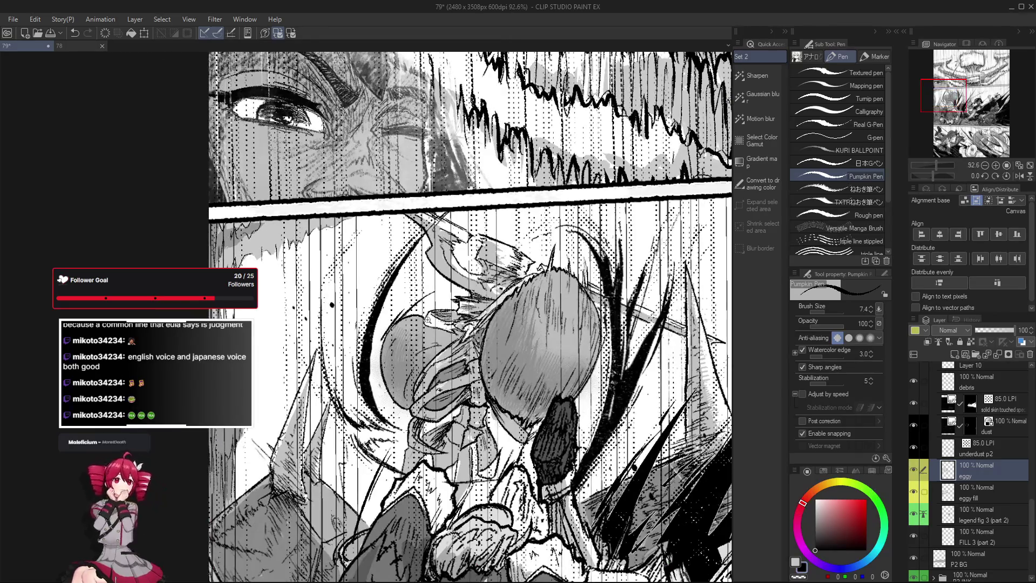
scroll(426, 318, "up", 3)
left_click_drag(439, 302, 462, 285)
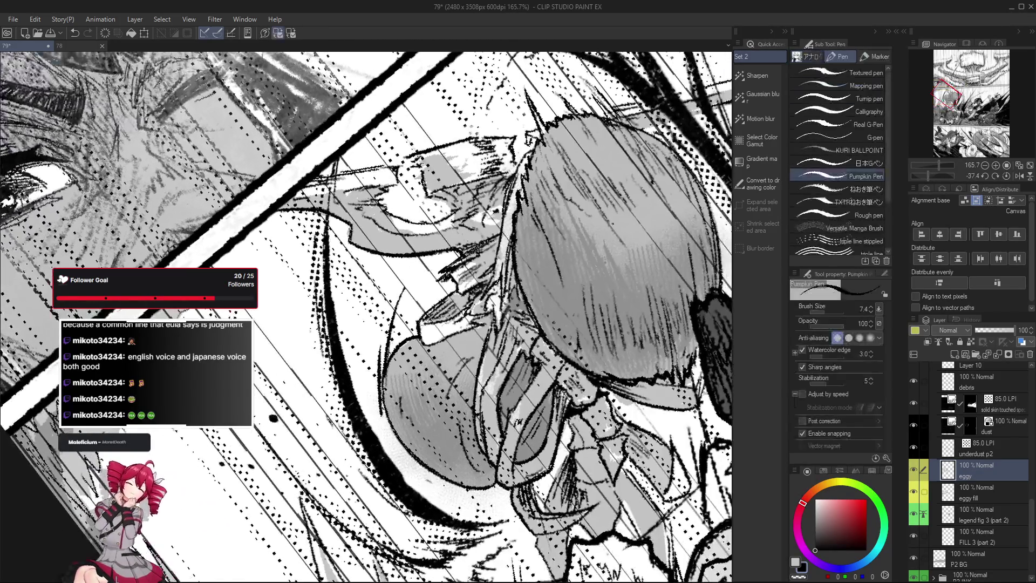
key("ctrl+@")
scroll(539, 302, "down", 5)
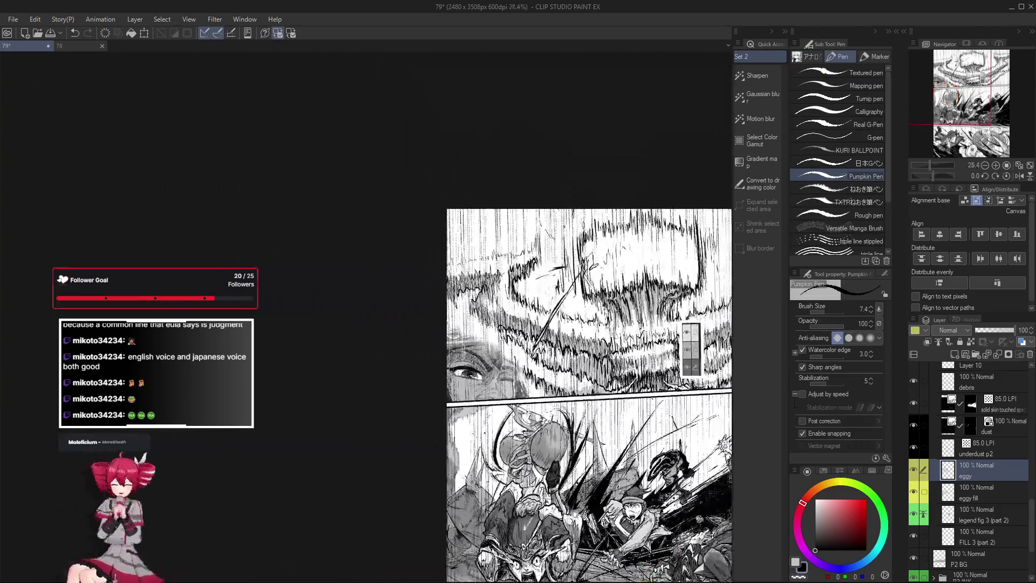
scroll(701, 93, "up", 3)
scroll(458, 400, "up", 3)
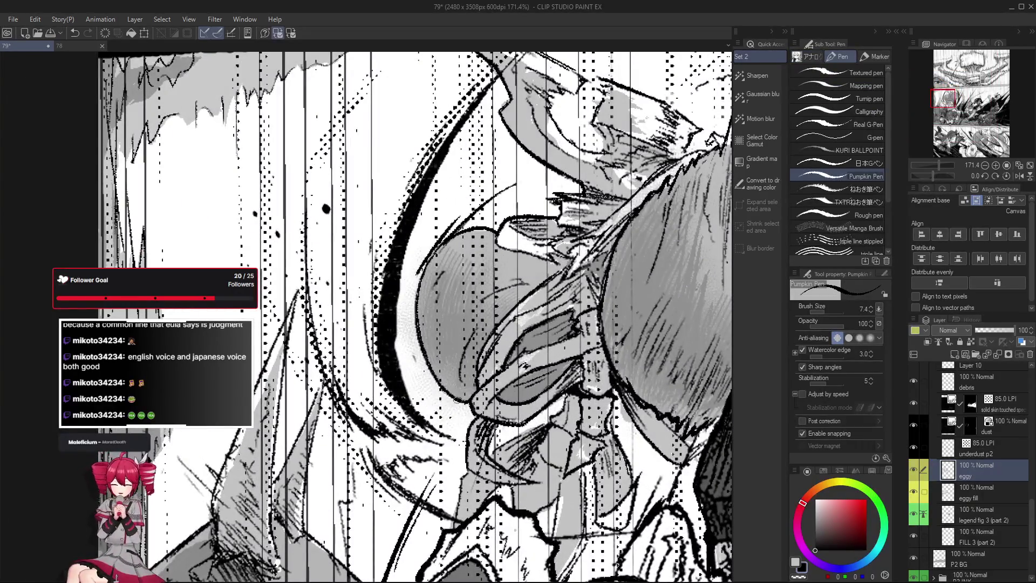
scroll(420, 268, "down", 2)
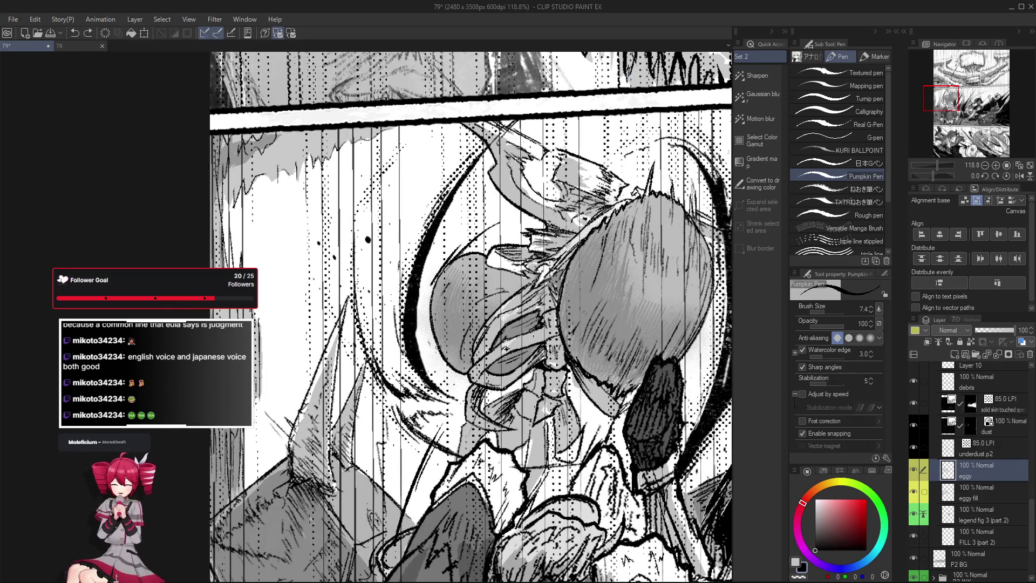
scroll(437, 279, "down", 3)
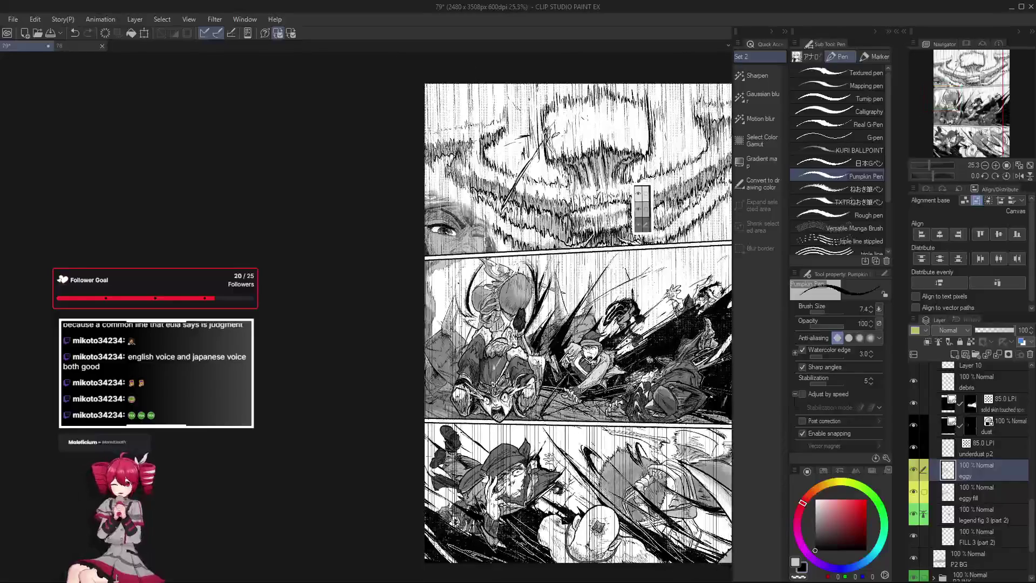
scroll(568, 423, "up", 2)
scroll(568, 423, "up", 1)
scroll(568, 423, "up", 1)
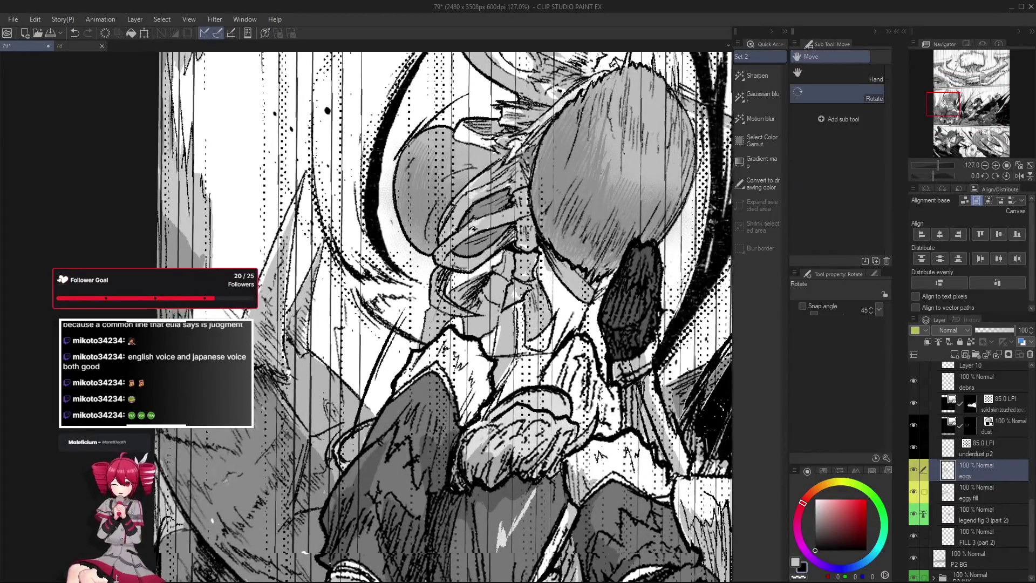
Tilt the canvas to ink along the spikes, then snap the rotation back to level.
left_click_drag(539, 410, 443, 400)
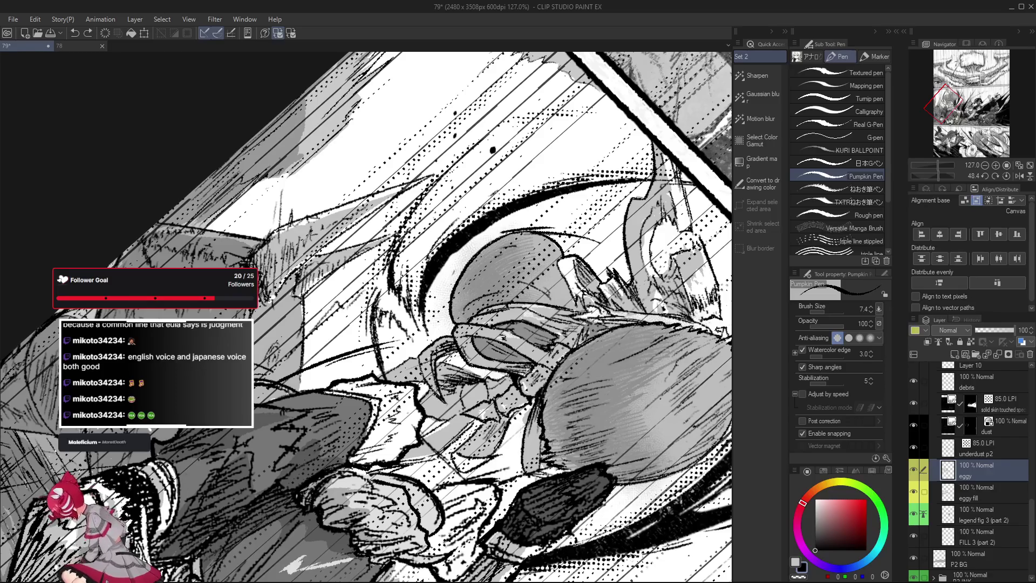
left_click_drag(421, 354, 575, 455)
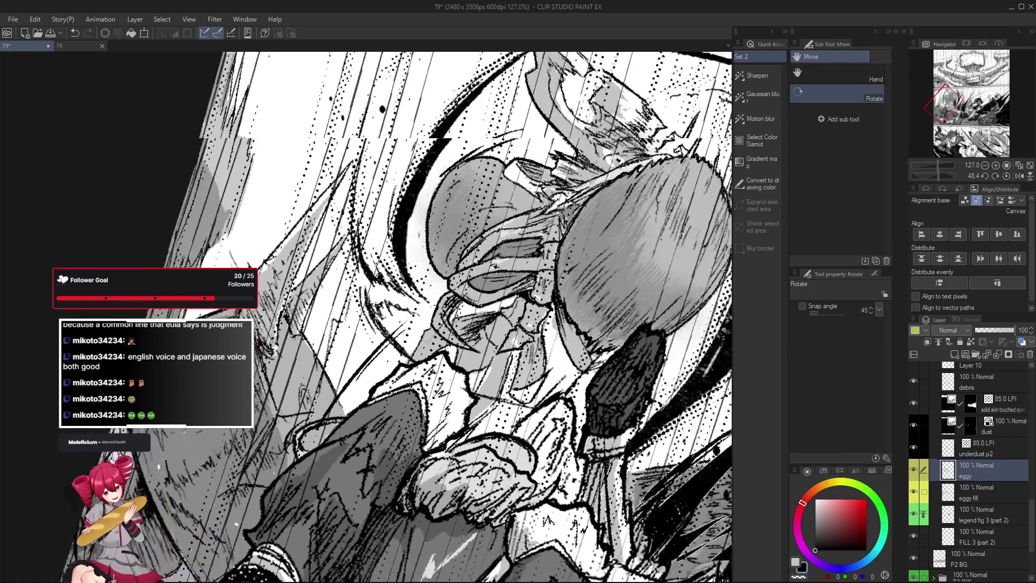
key("ctrl+shift+r")
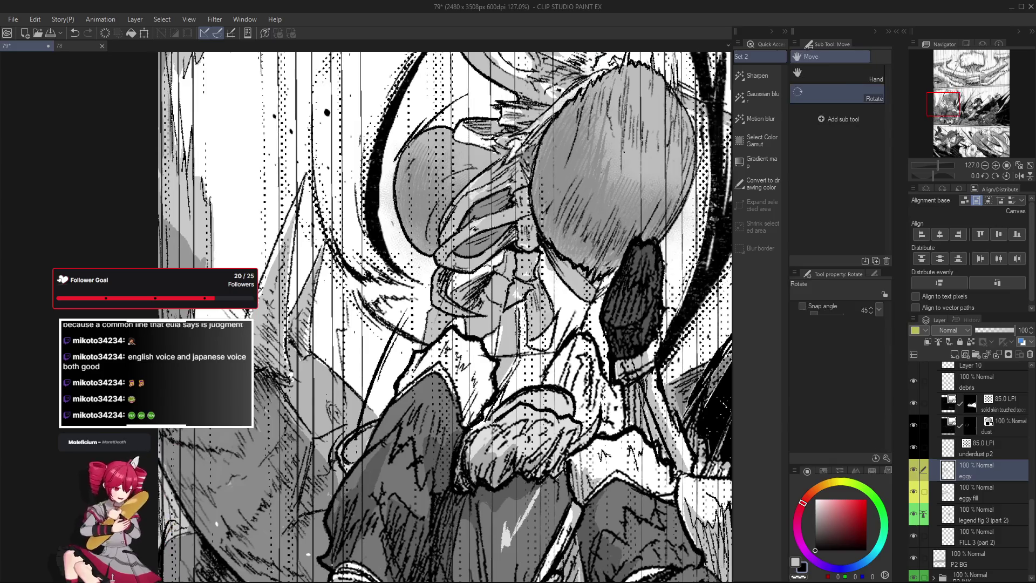
scroll(428, 310, "down", 5)
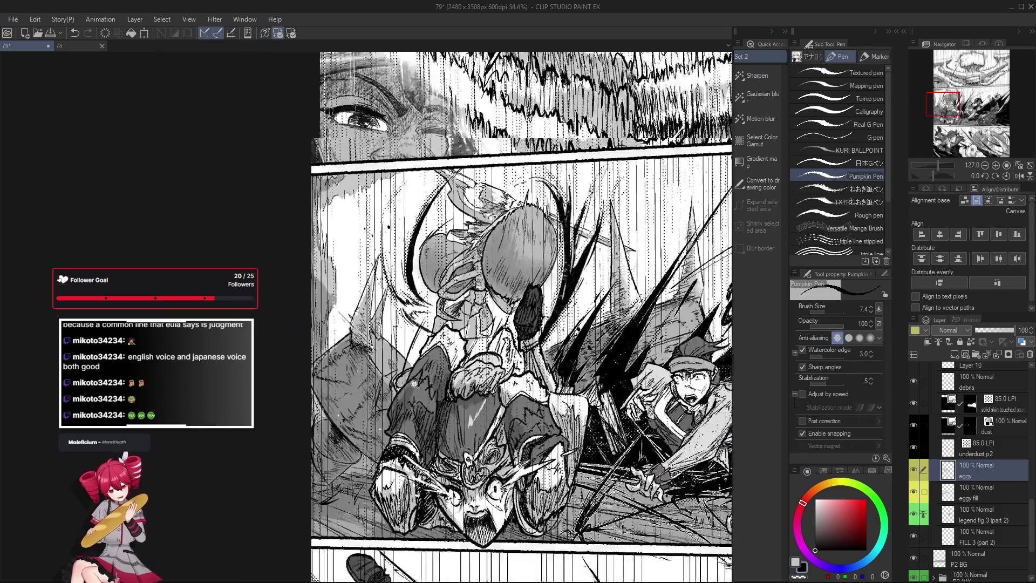
scroll(437, 311, "up", 4)
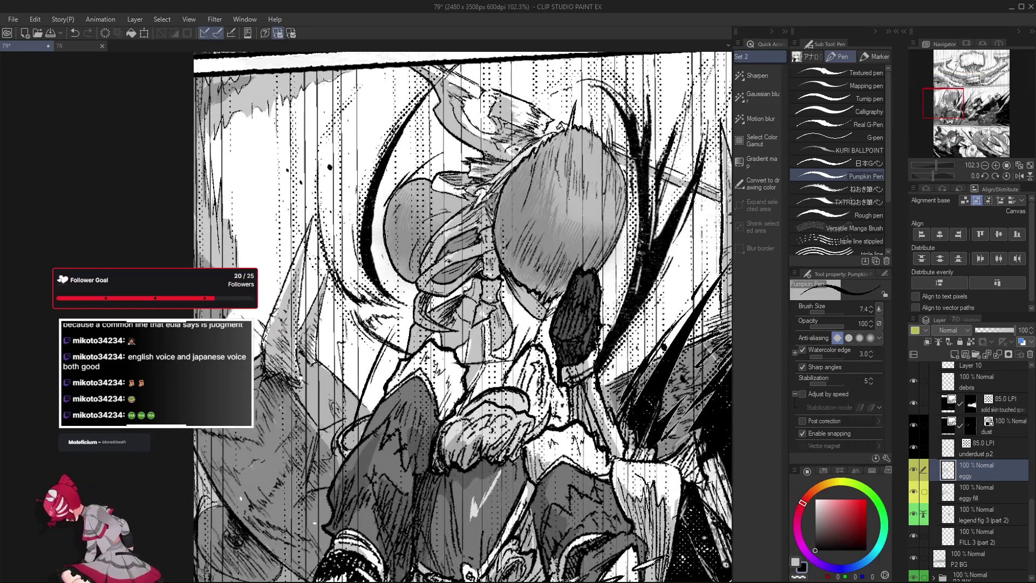
Ink over the egg figure's outlines with the canvas tilted both ways, then straighten it upright.
left_click_drag(456, 297, 577, 394)
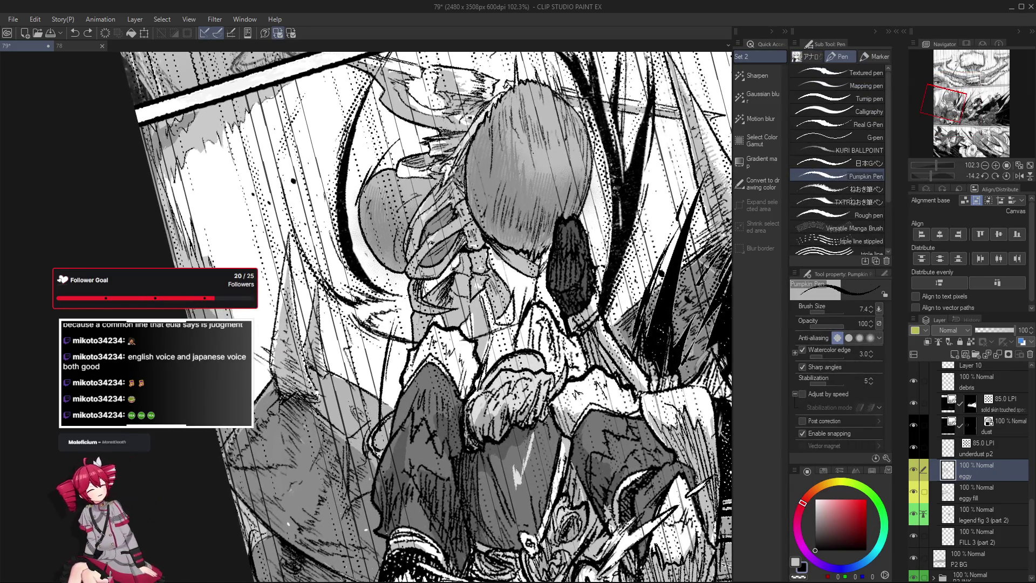
mouse_move(461, 259)
left_mouse_down()
mouse_move(463, 300)
mouse_move(426, 389)
left_mouse_up()
scroll(463, 300, "up", 3)
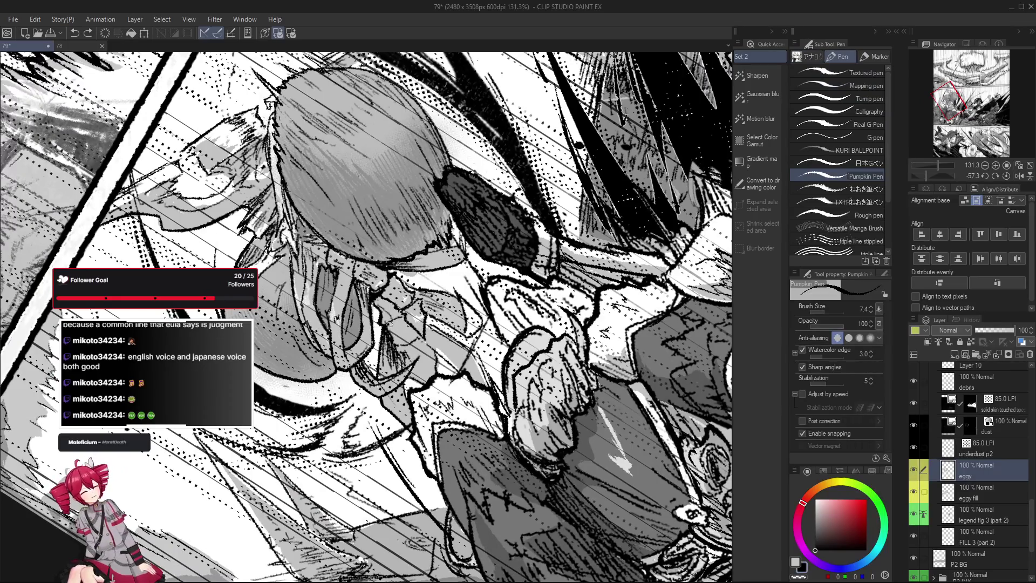
left_click_drag(414, 309, 378, 377)
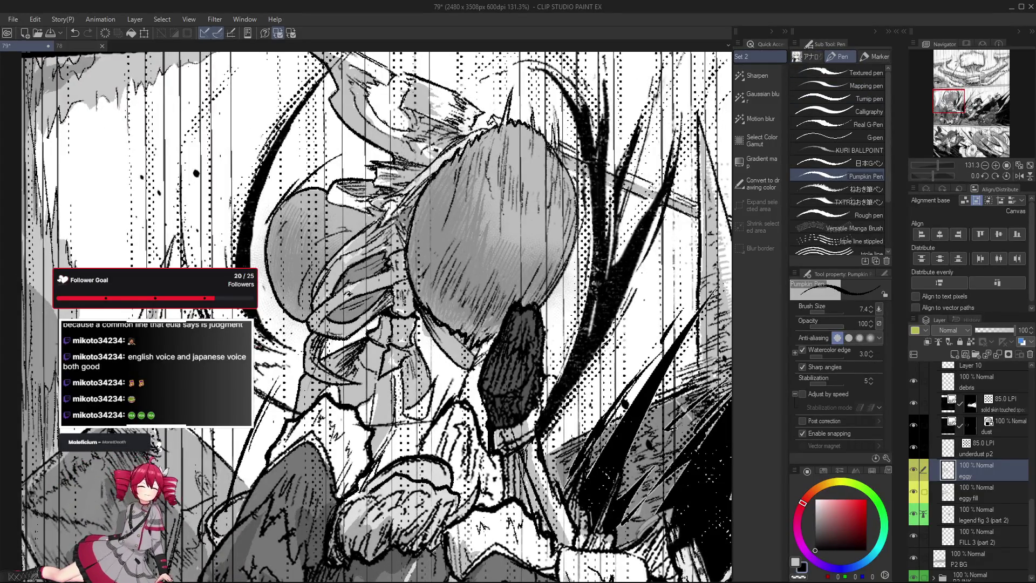
left_click_drag(411, 309, 414, 335)
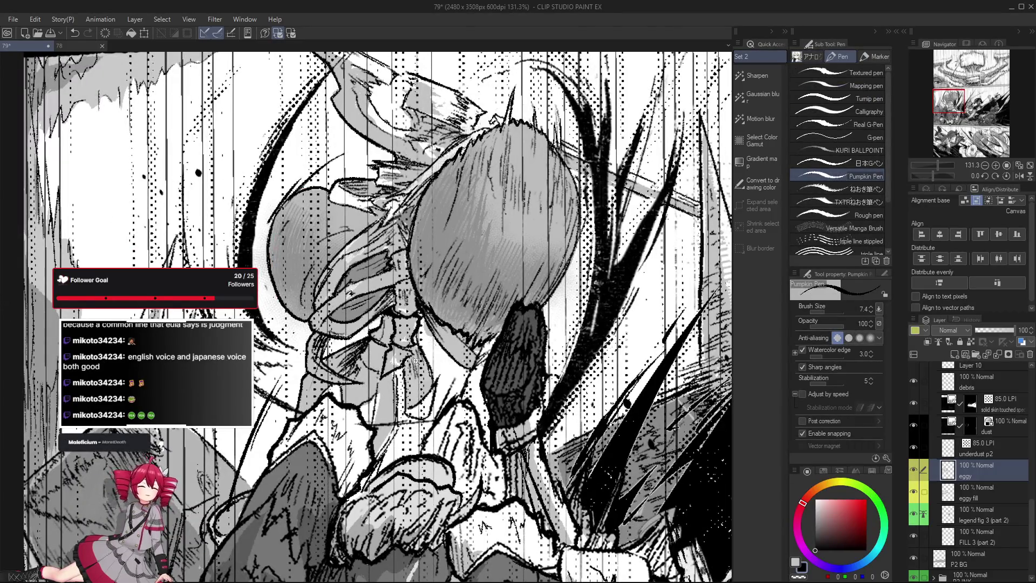
scroll(416, 360, "down", 3)
scroll(464, 459, "up", 1)
scroll(513, 557, "up", 3)
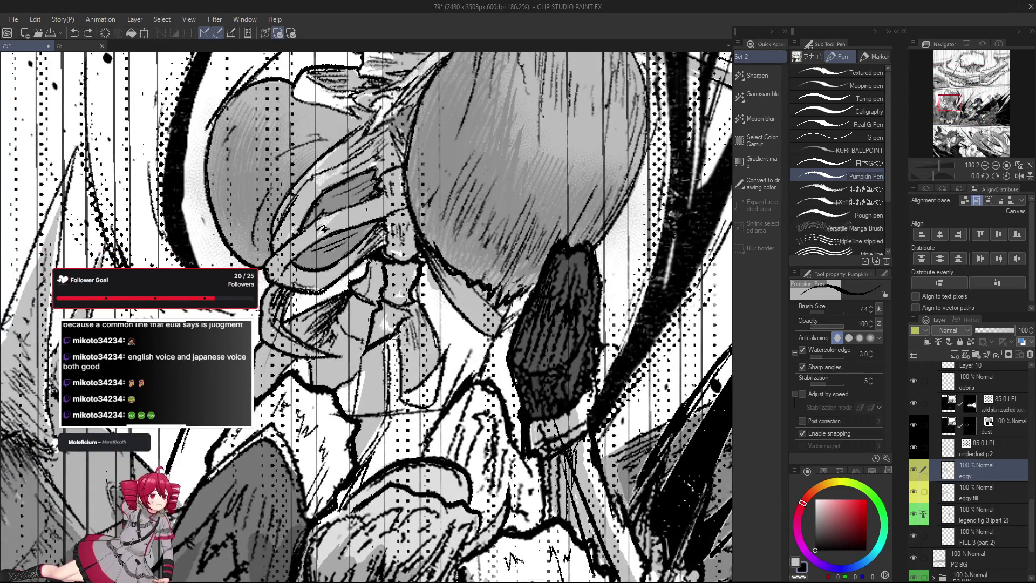
scroll(513, 558, "down", 3)
scroll(483, 503, "up", 3)
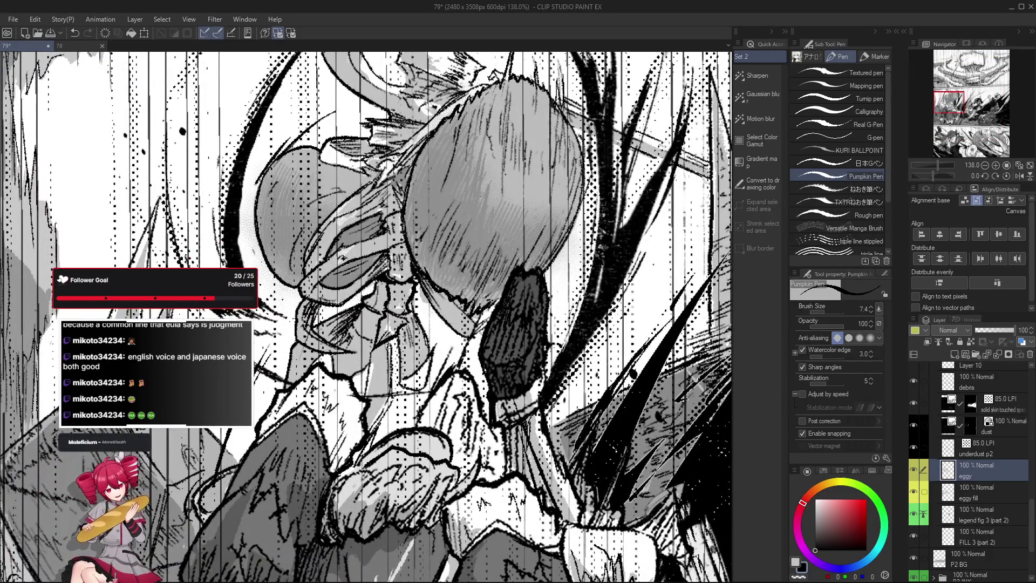
scroll(388, 340, "down", 3)
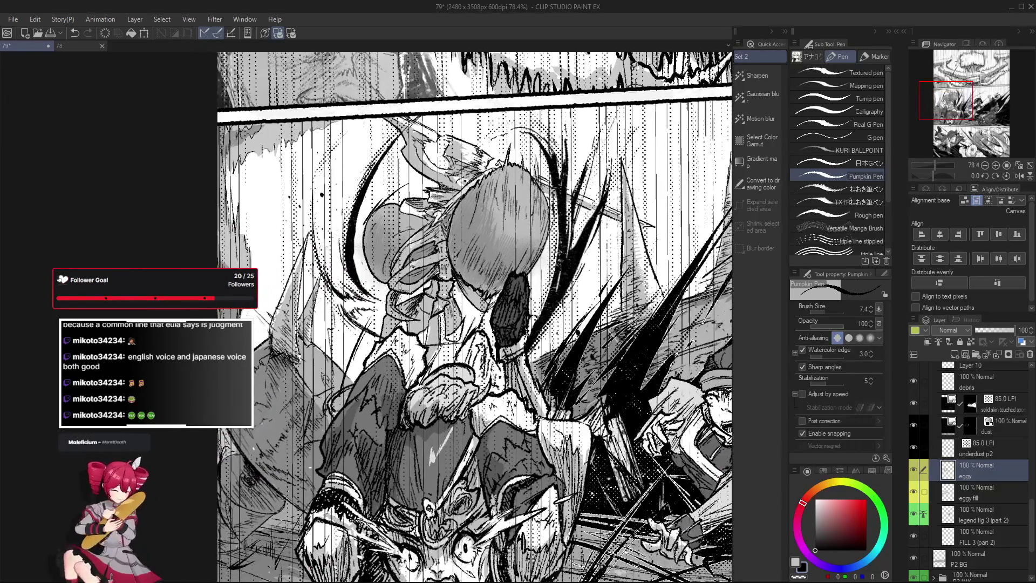
scroll(432, 334, "up", 5)
key("e")
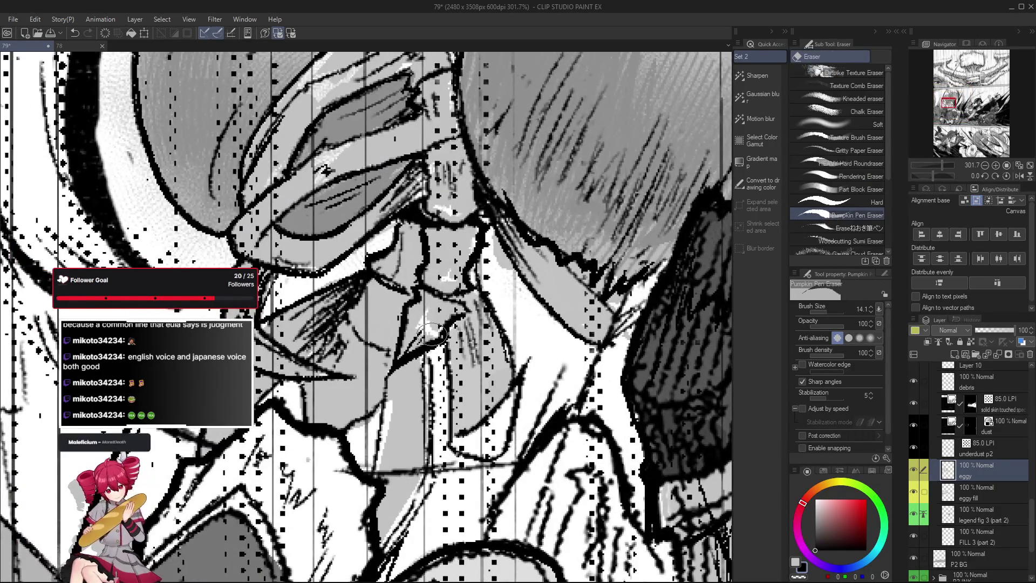
key("p")
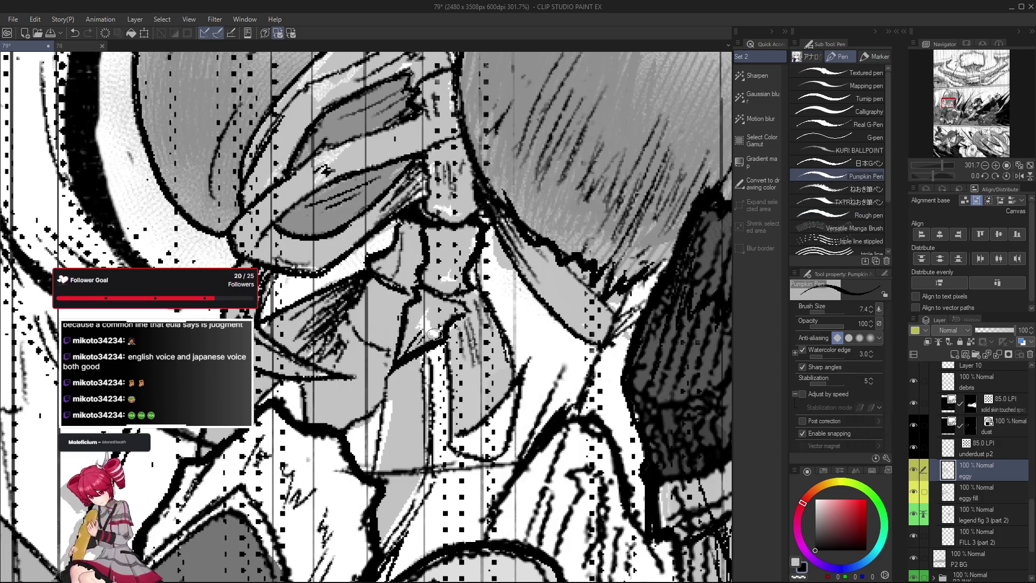
scroll(434, 334, "down", 5)
scroll(443, 384, "up", 2)
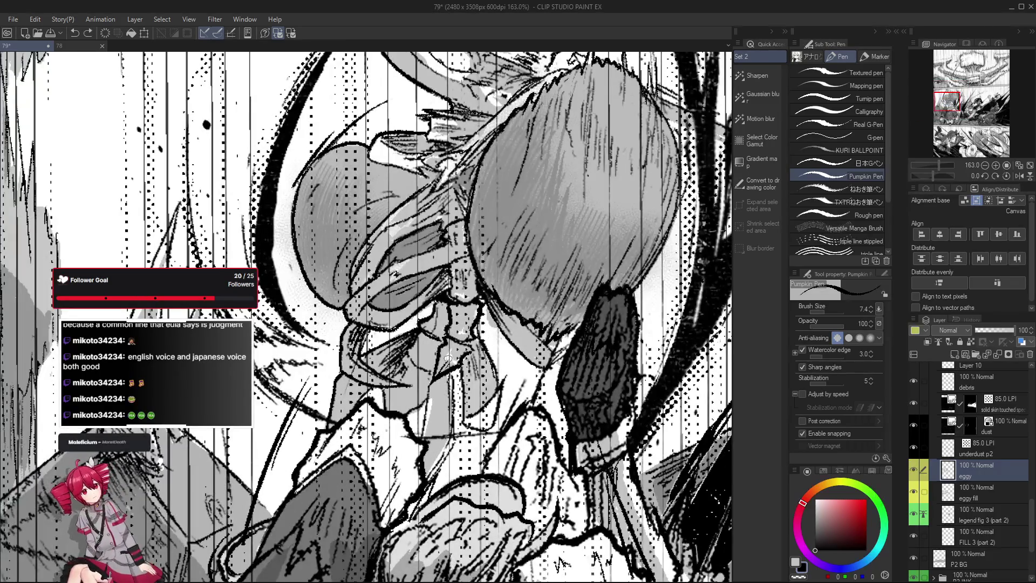
scroll(570, 442, "down", 1)
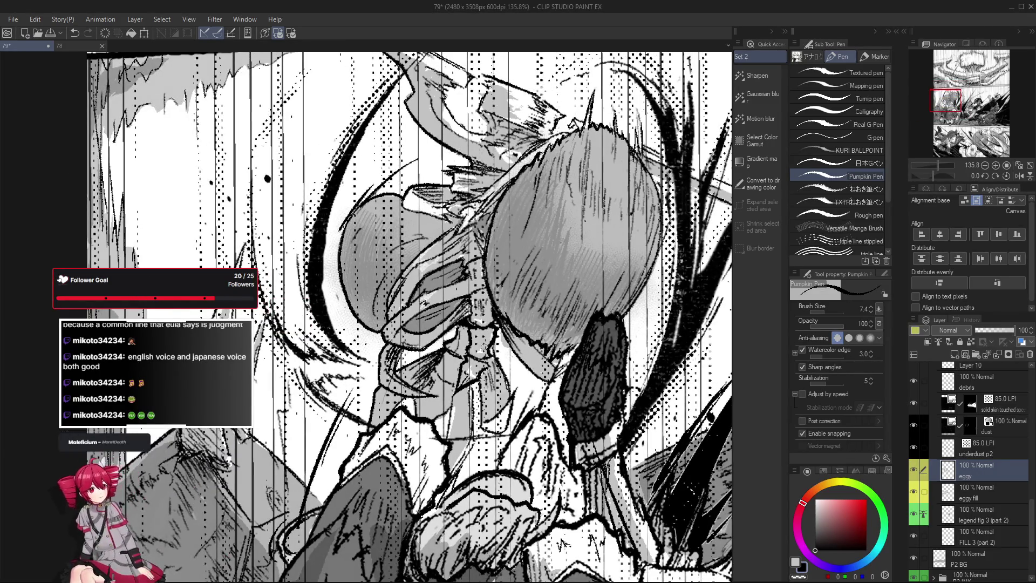
scroll(479, 350, "up", 1)
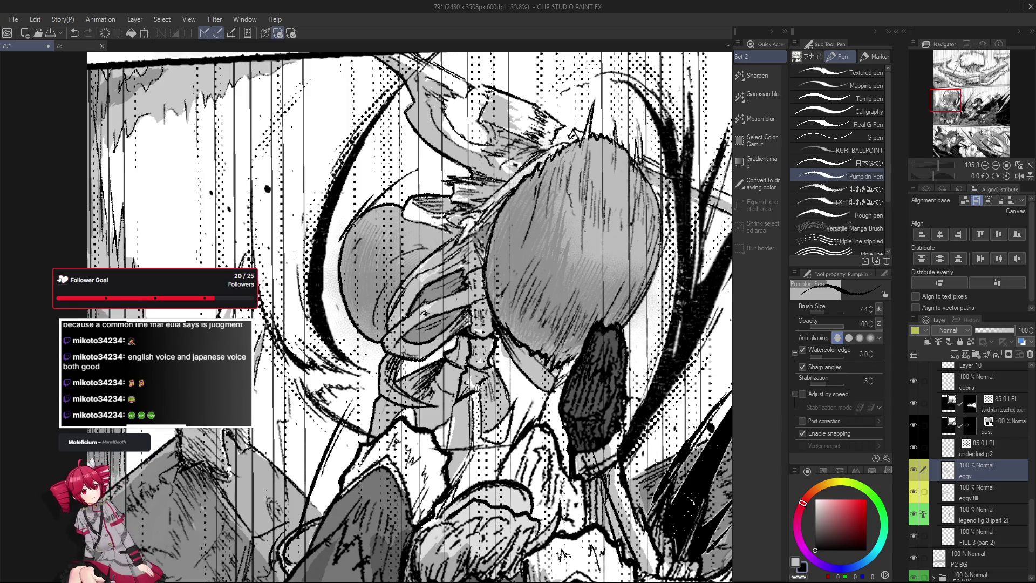
scroll(476, 387, "down", 3)
scroll(481, 410, "up", 5)
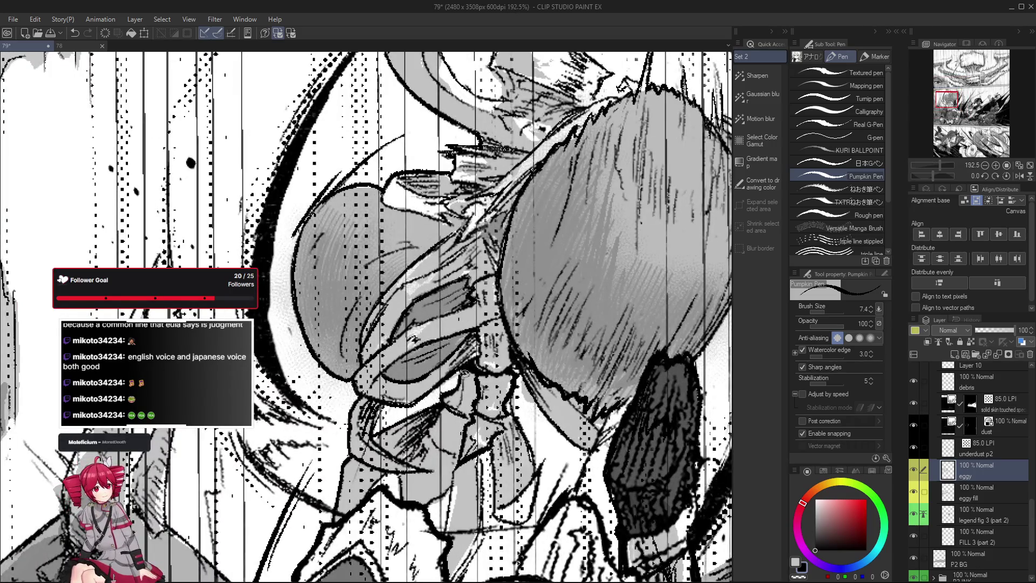
scroll(472, 382, "down", 2)
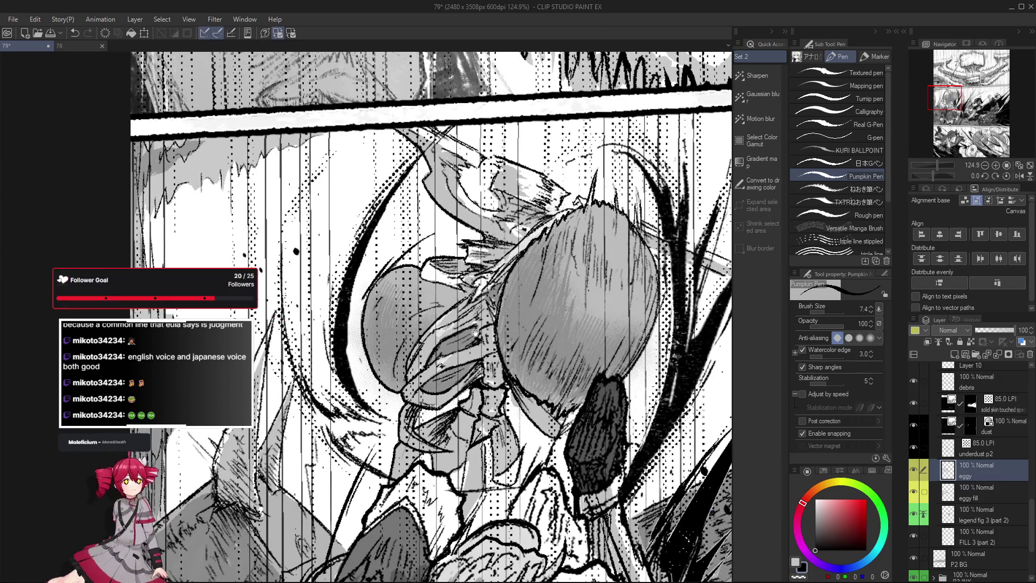
scroll(480, 343, "down", 1)
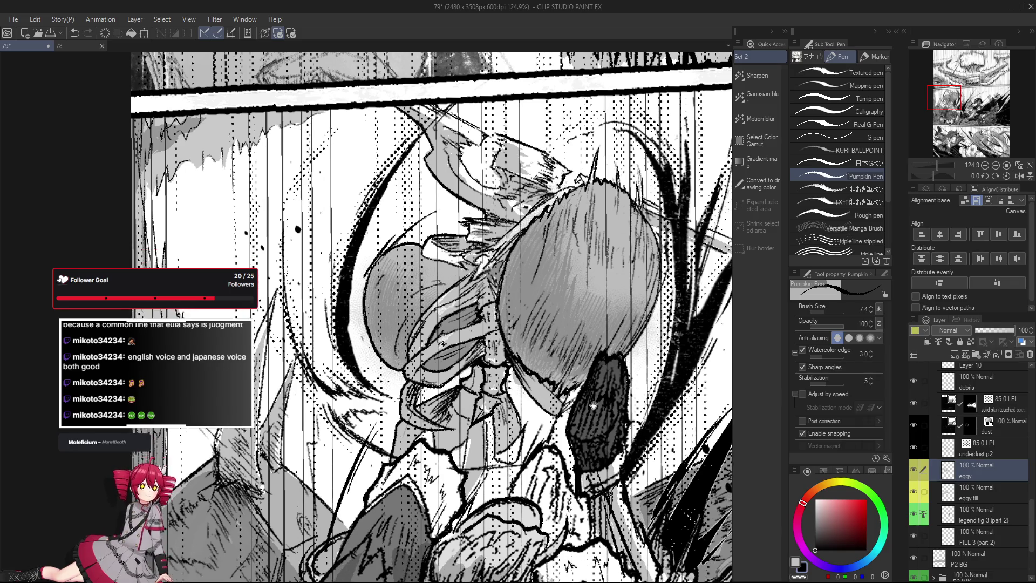
left_click_drag(581, 408, 534, 315)
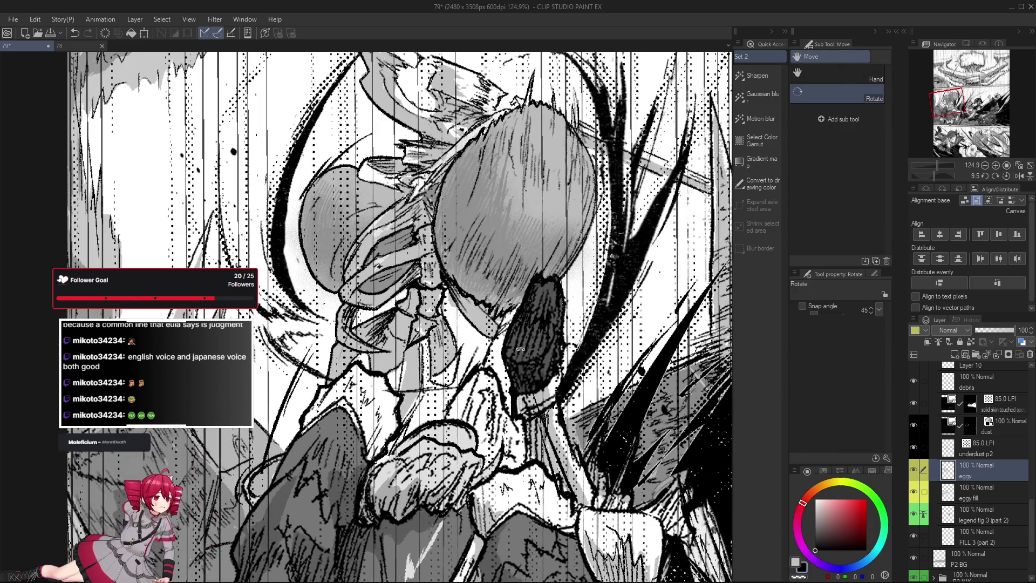
mouse_move(534, 345)
left_mouse_down()
mouse_move(509, 395)
mouse_move(468, 432)
left_mouse_up()
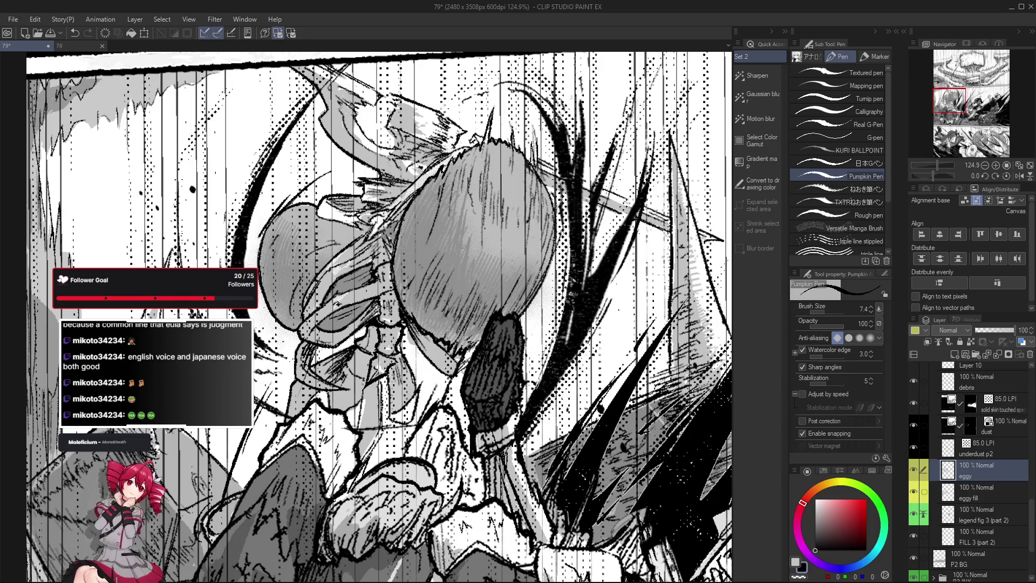
scroll(470, 346, "down", 1)
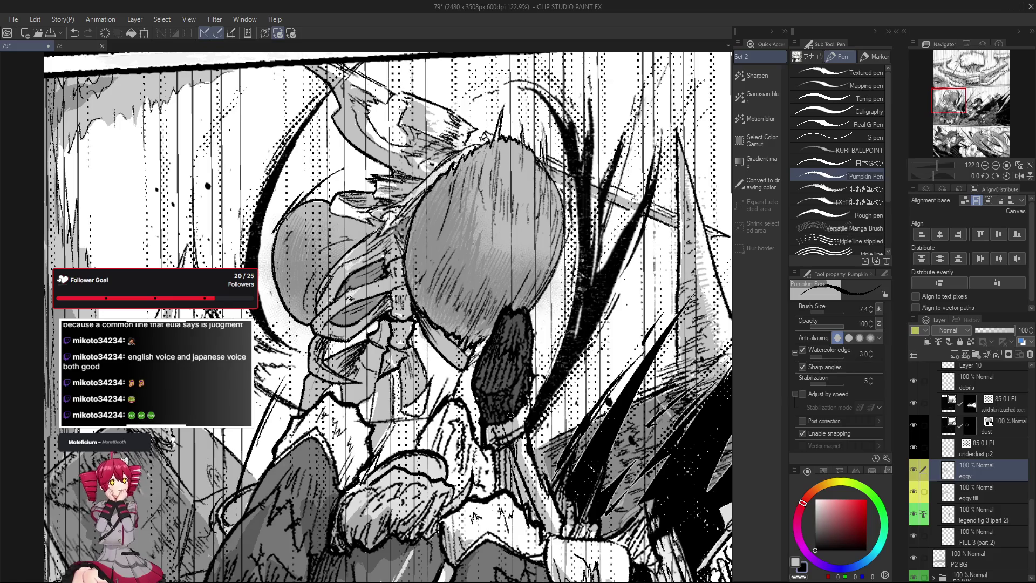
left_click_drag(510, 415, 454, 372)
key("o")
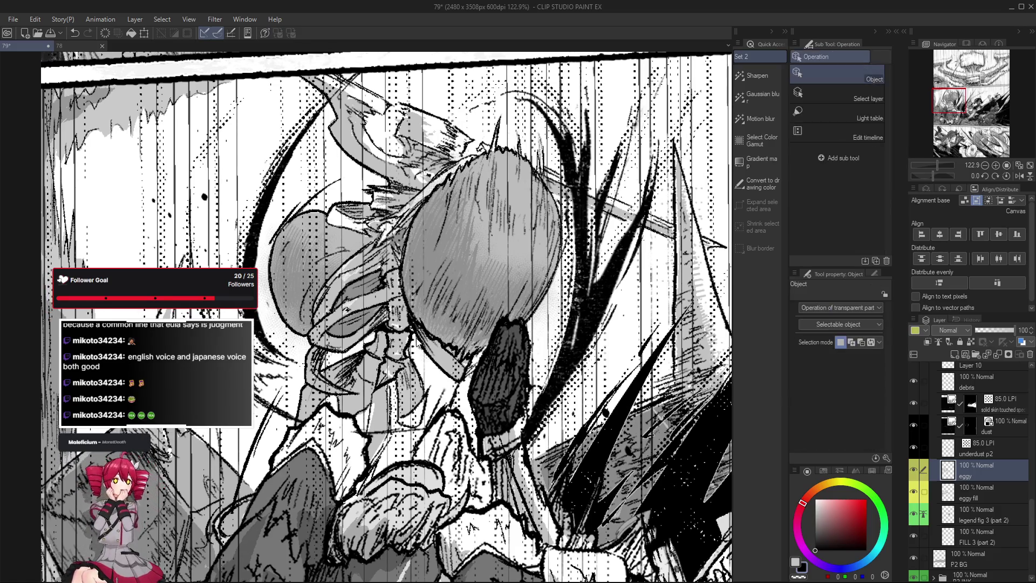
scroll(417, 347, "up", 4)
left_click(417, 347)
key("e")
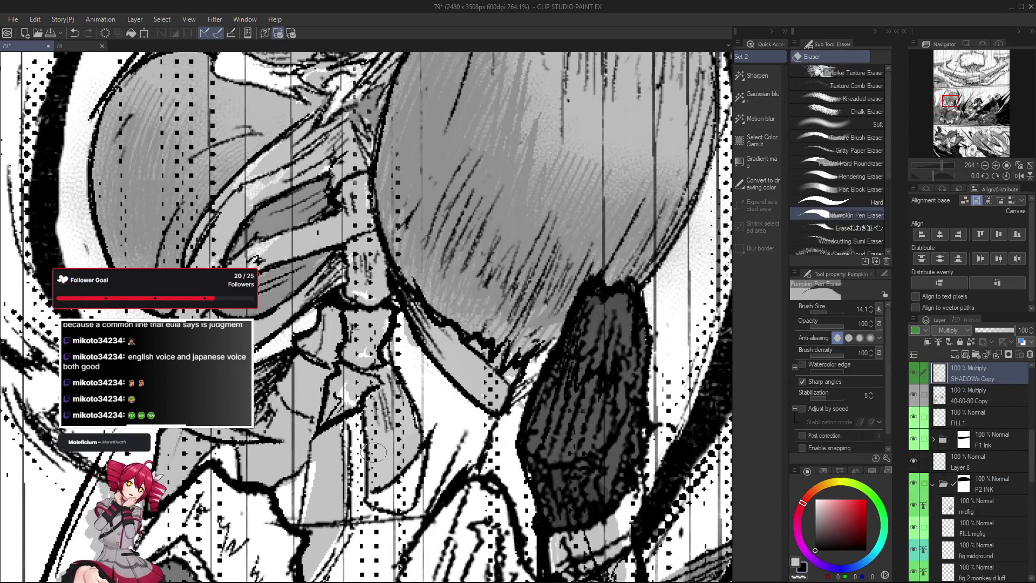
scroll(418, 358, "down", 4)
scroll(385, 338, "up", 3)
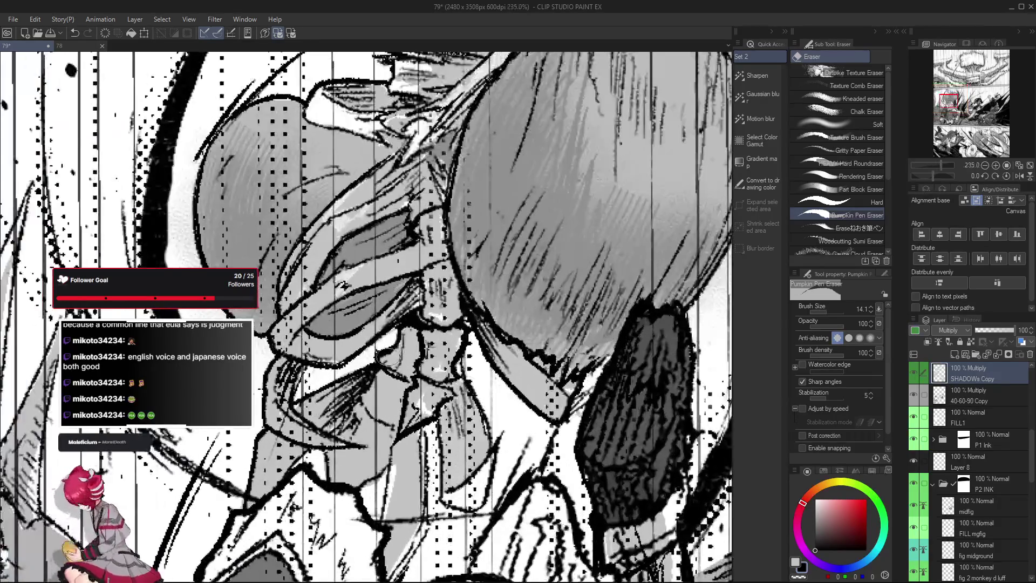
left_click_drag(374, 371, 413, 425)
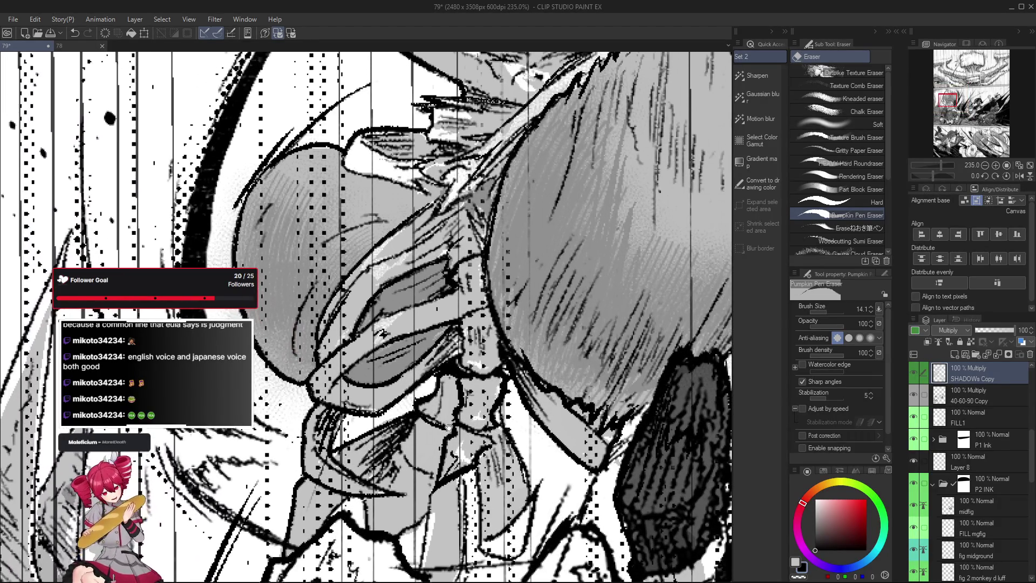
scroll(261, 390, "down", 2)
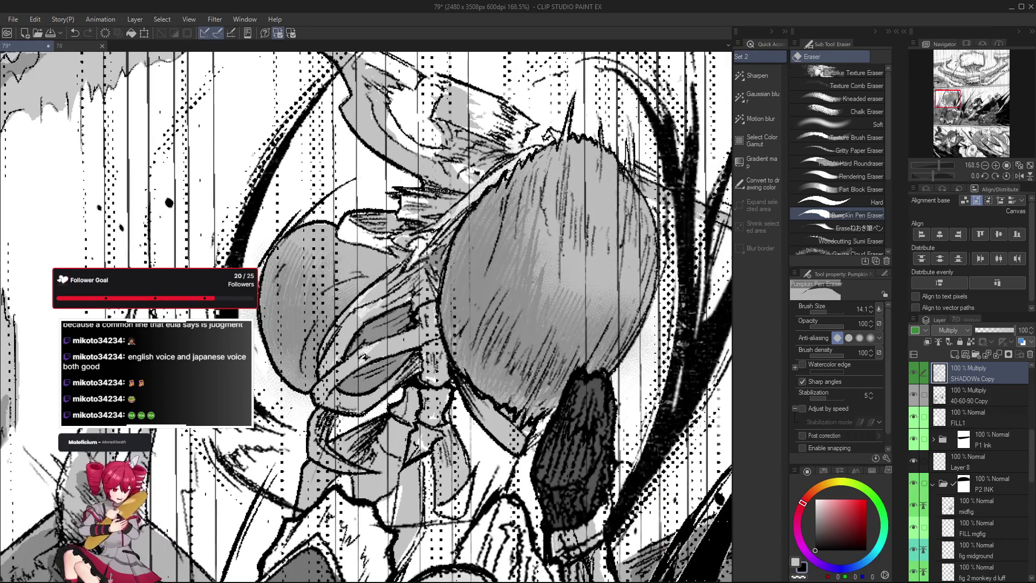
key("m")
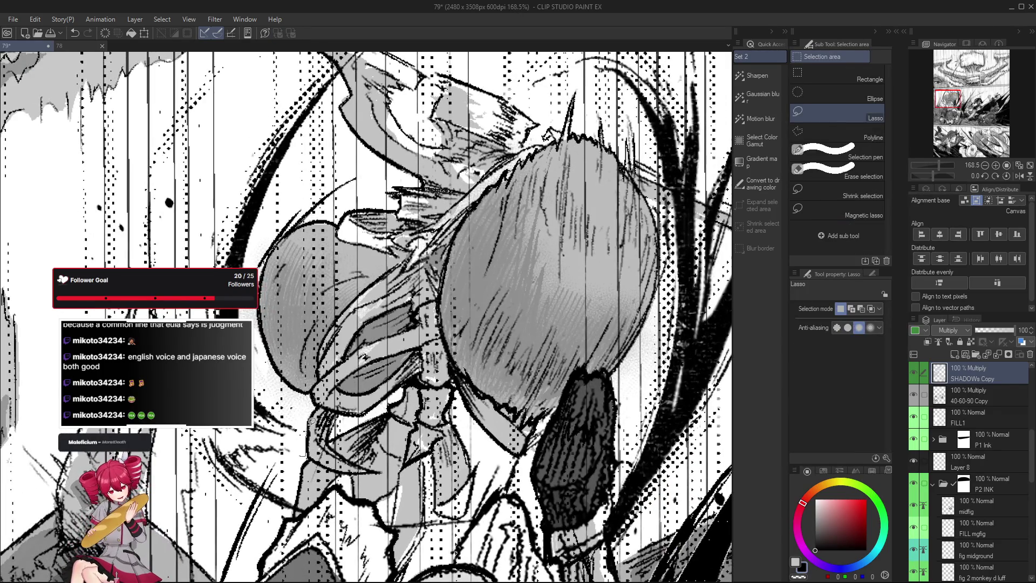
left_click_drag(302, 388, 270, 221)
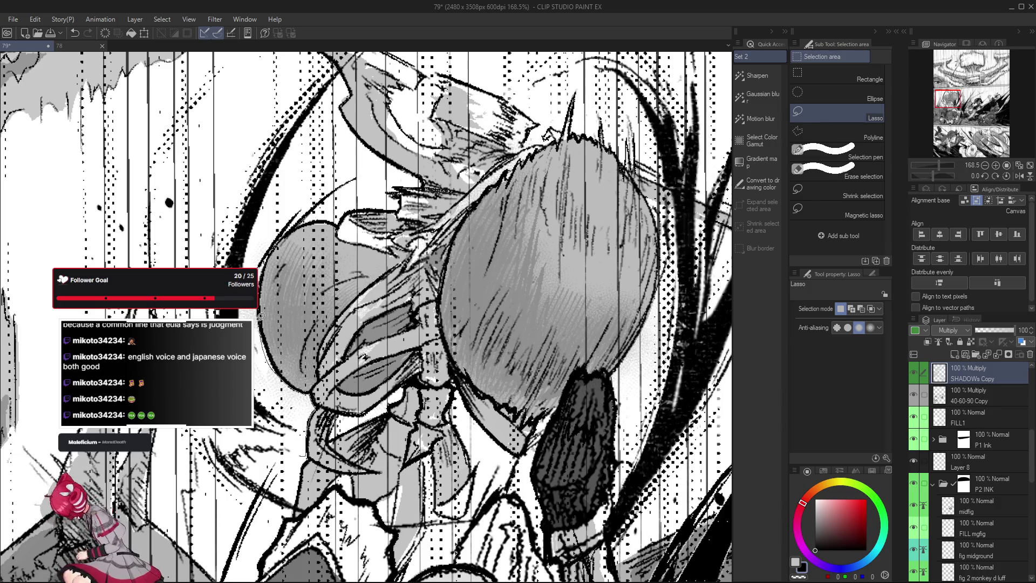
key("ctrl+d")
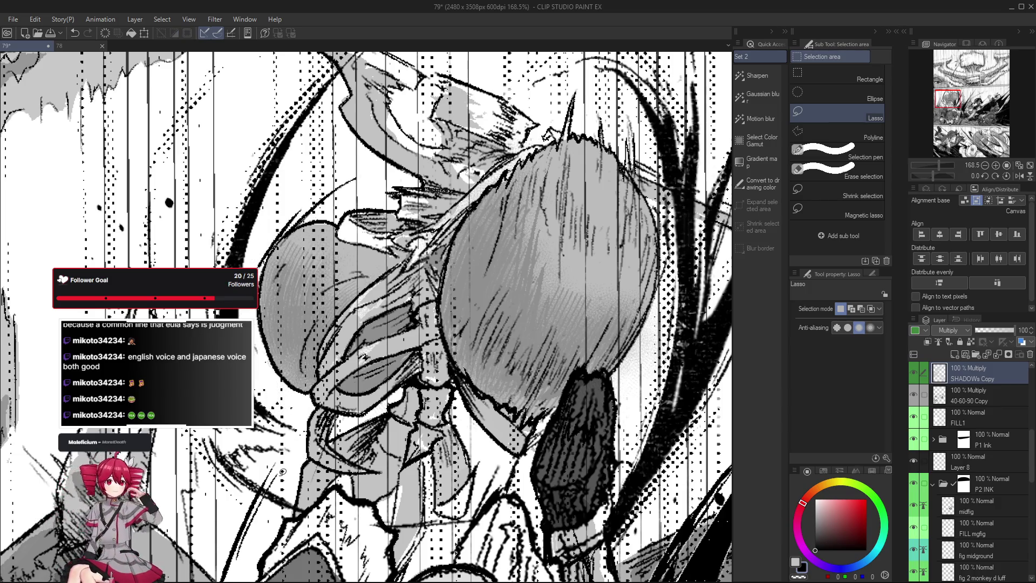
key("o")
left_click(265, 360)
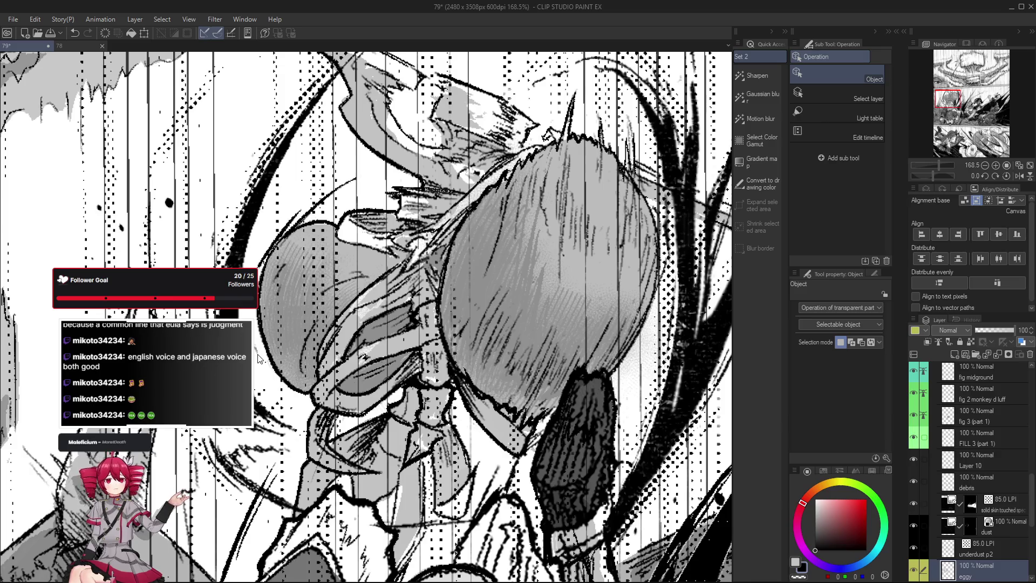
key("e")
key("ctrl+minus")
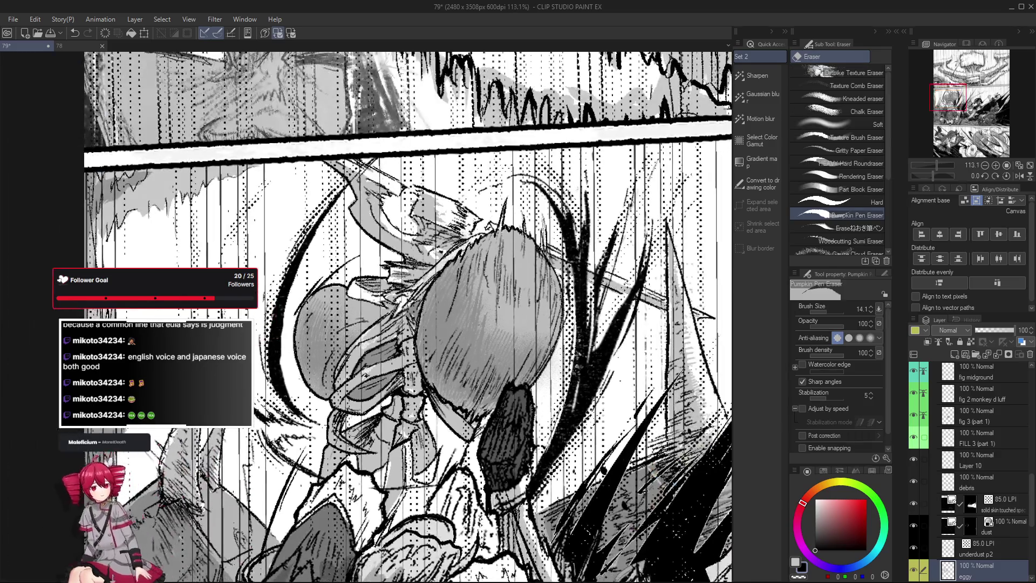
left_click_drag(405, 303, 418, 292)
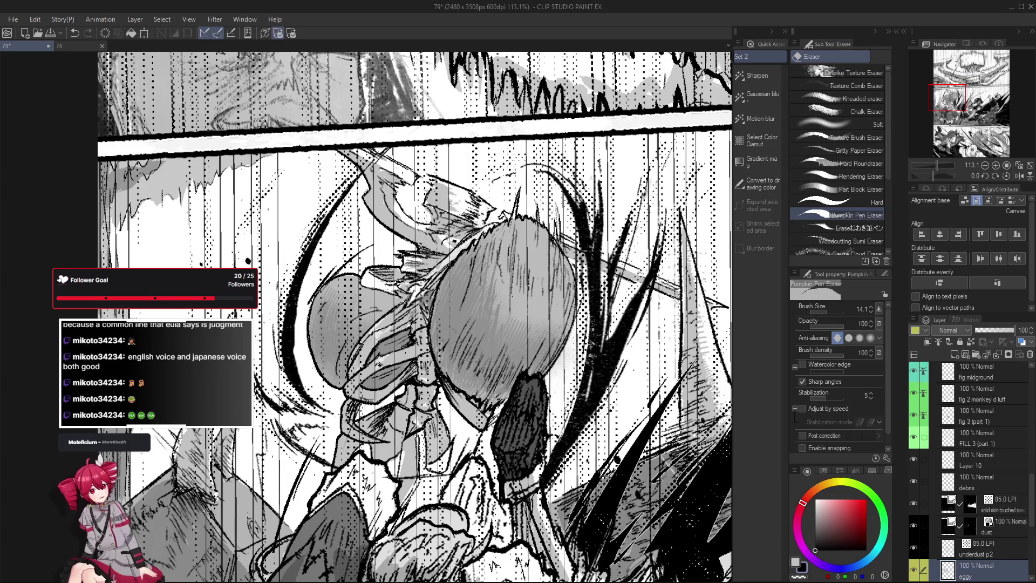
key("p")
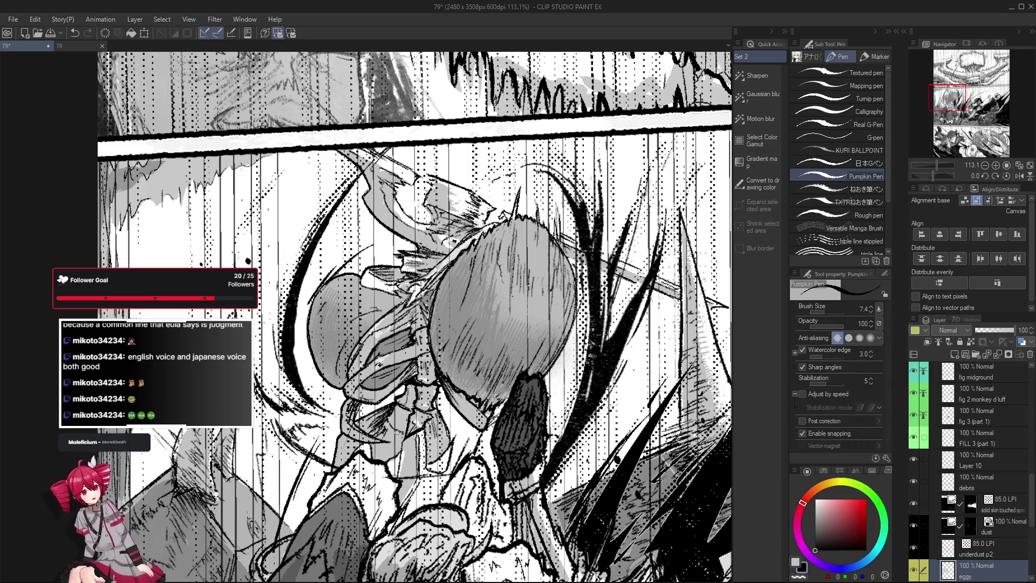
Zoom out slightly and undo the stray thin stroke.
key("ctrl+minus")
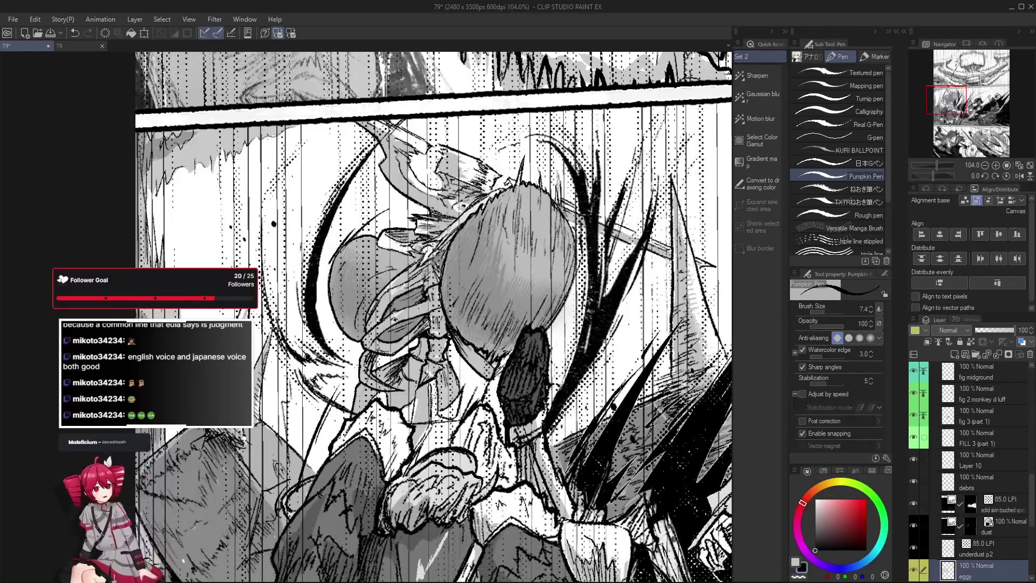
key("ctrl+z")
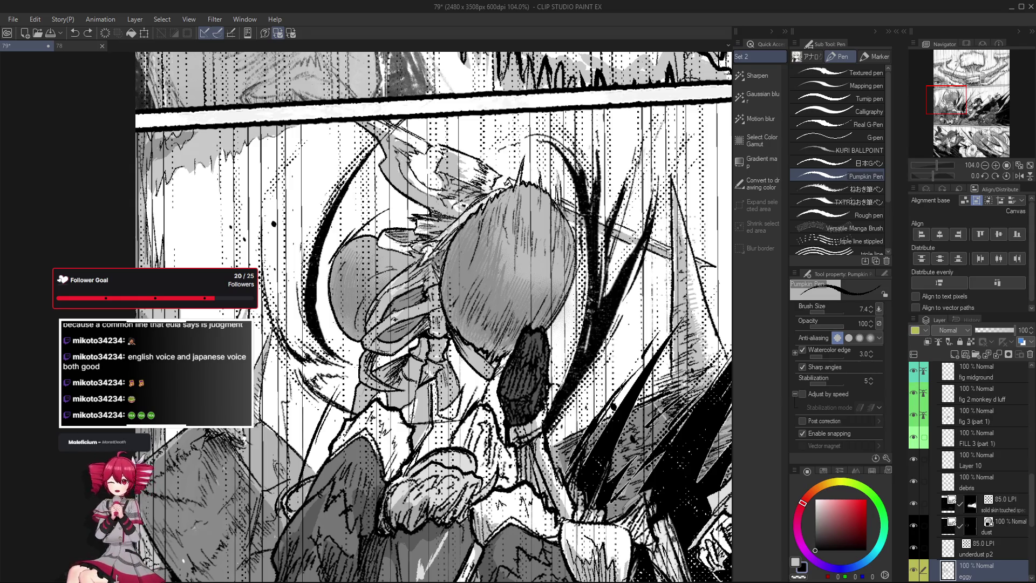
key("ctrl+minus")
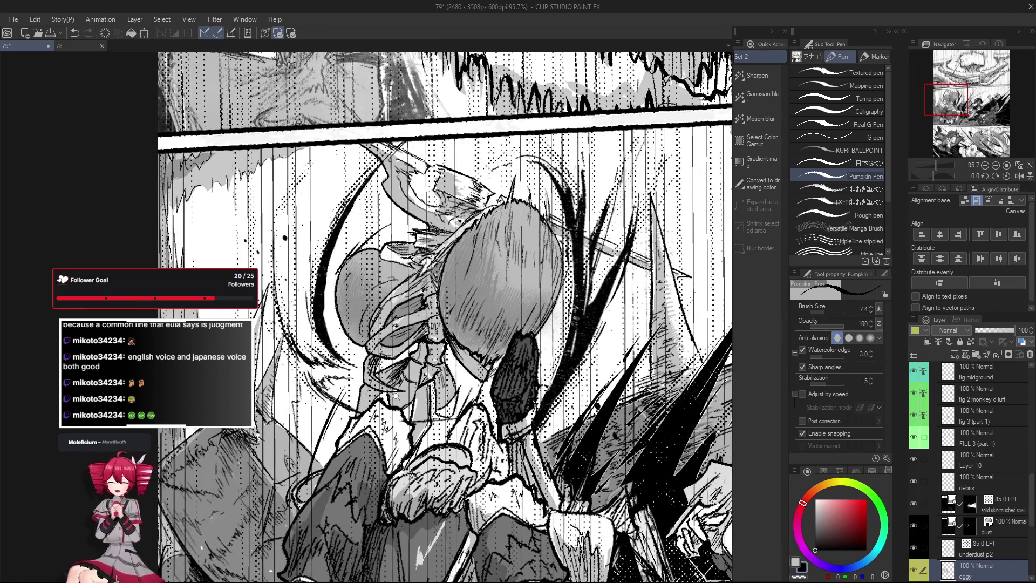
scroll(396, 396, "up", 5)
key("e")
scroll(376, 383, "down", 5)
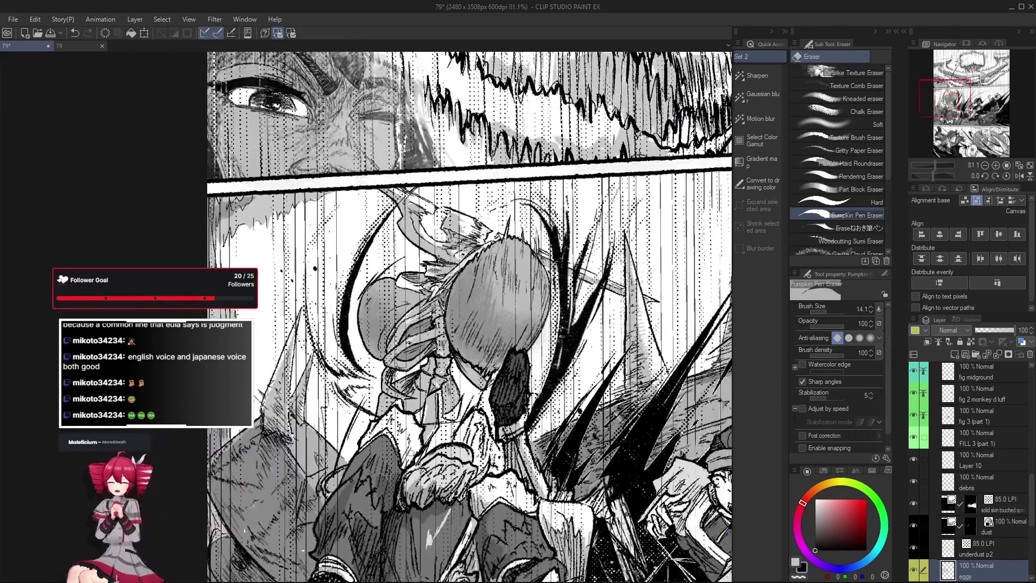
key("p")
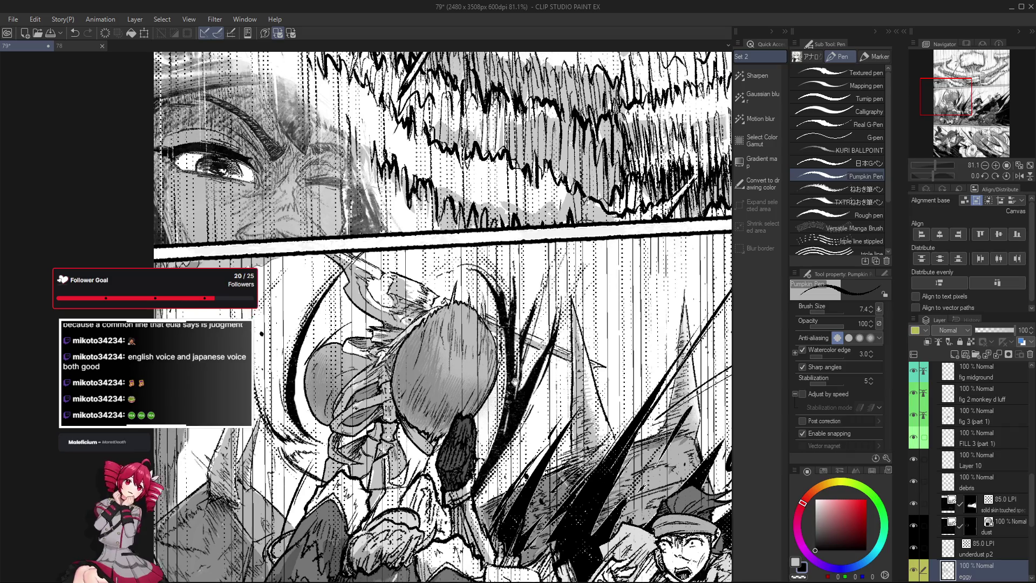
Pan toward the figure, undo the last stroke, and tilt and zoom onto the face.
mouse_move(552, 319)
left_mouse_down()
mouse_move(498, 367)
mouse_move(324, 325)
left_mouse_up()
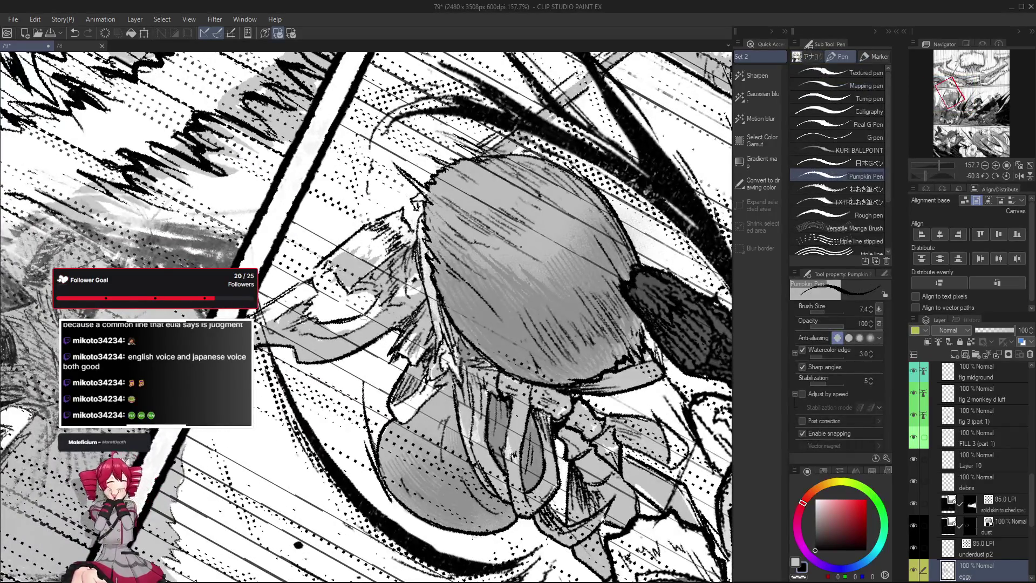
key("ctrl+z")
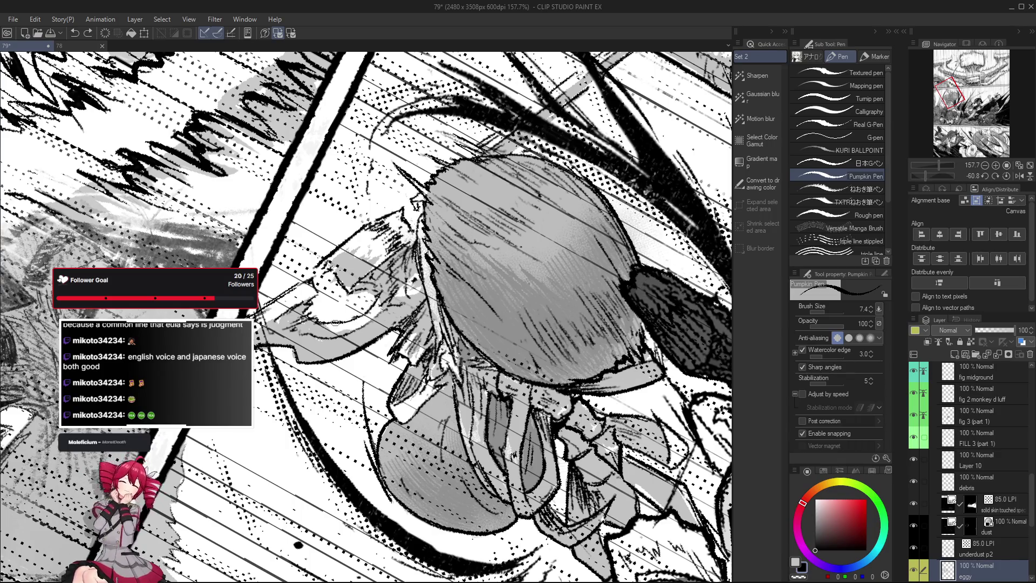
mouse_move(379, 294)
left_mouse_down()
mouse_move(389, 306)
mouse_move(386, 271)
mouse_move(314, 276)
left_mouse_up()
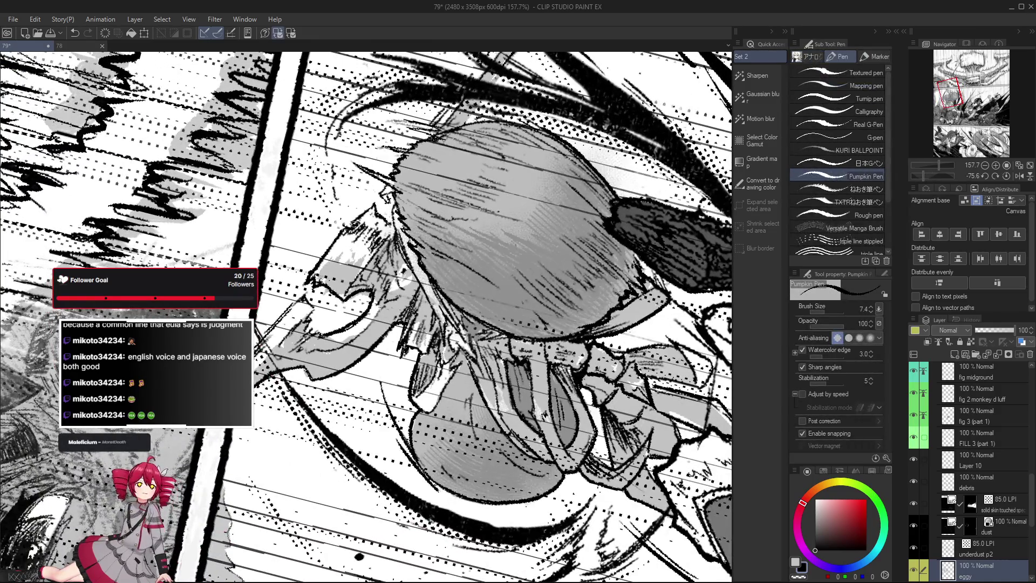
left_click_drag(357, 222, 486, 323)
scroll(566, 434, "down", 5)
left_click_drag(567, 435, 389, 228)
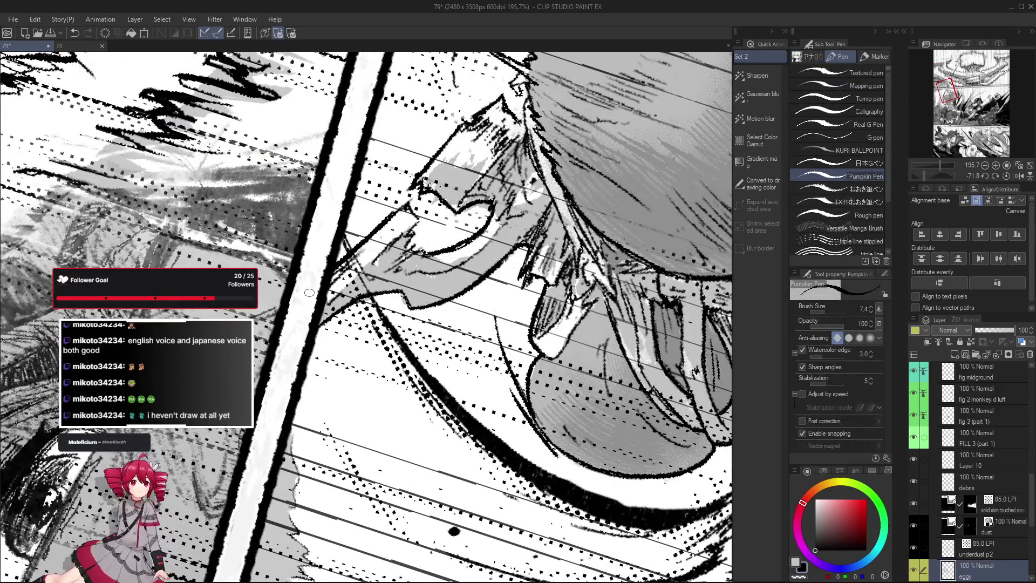
Draw a short Pumpkin Pen line beside the figure's face, retrying until it sits right.
left_click_drag(382, 228, 334, 272)
key("ctrl+z")
mouse_move(394, 214)
left_mouse_down()
mouse_move(337, 264)
mouse_move(385, 372)
left_mouse_up()
key("ctrl+z")
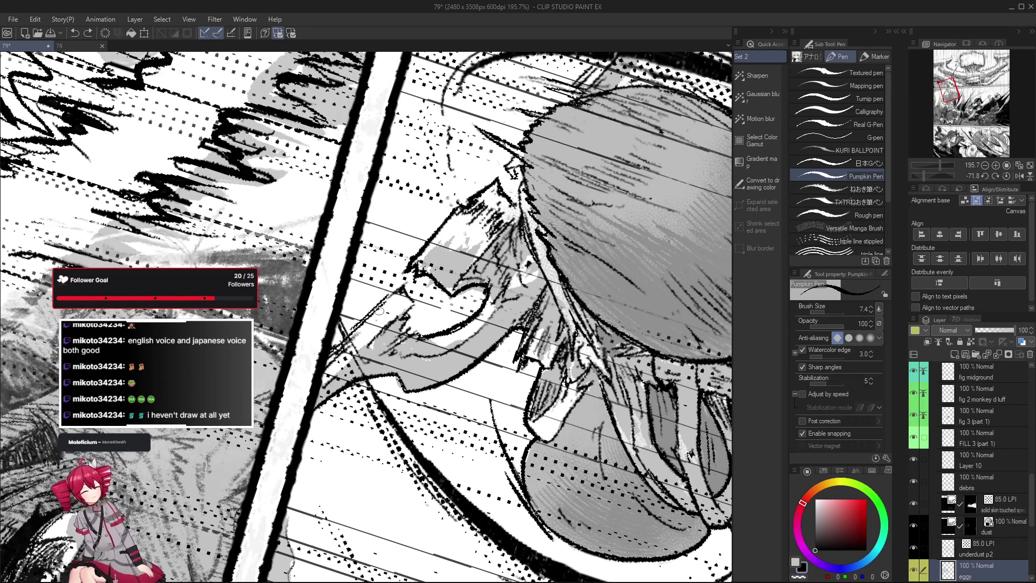
left_click_drag(400, 290, 332, 348)
key("ctrl+z")
mouse_move(401, 290)
left_mouse_down()
mouse_move(330, 348)
mouse_move(400, 351)
left_mouse_up()
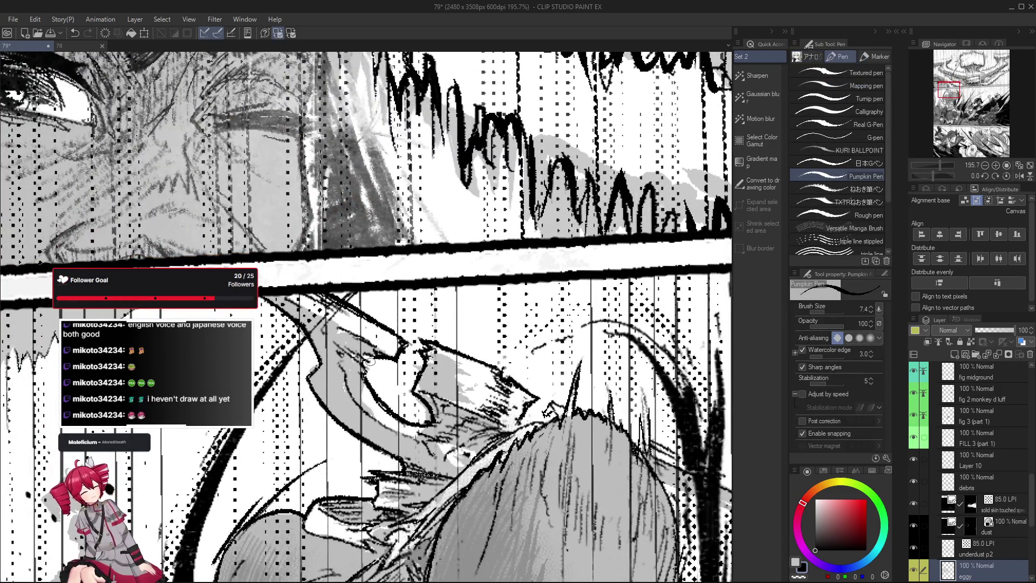
scroll(400, 351, "down", 3)
scroll(396, 356, "up", 2)
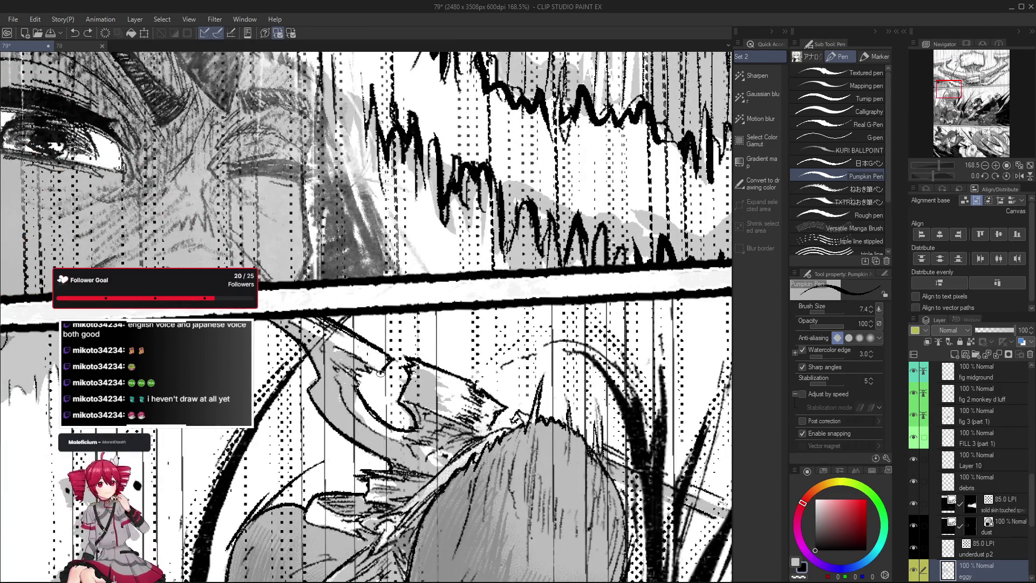
key("ctrl+z")
left_click_drag(391, 363, 358, 381)
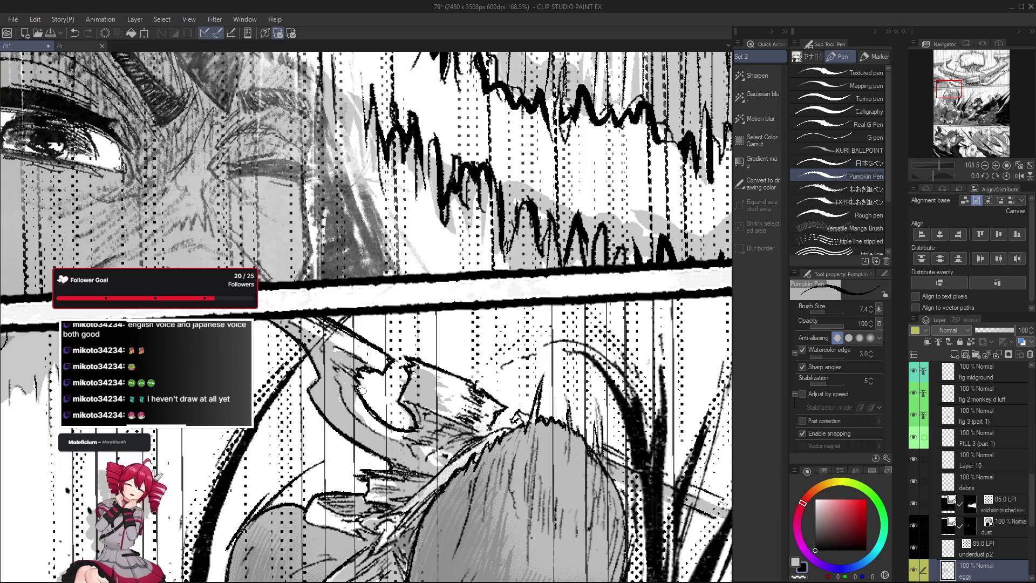
scroll(482, 438, "down", 5)
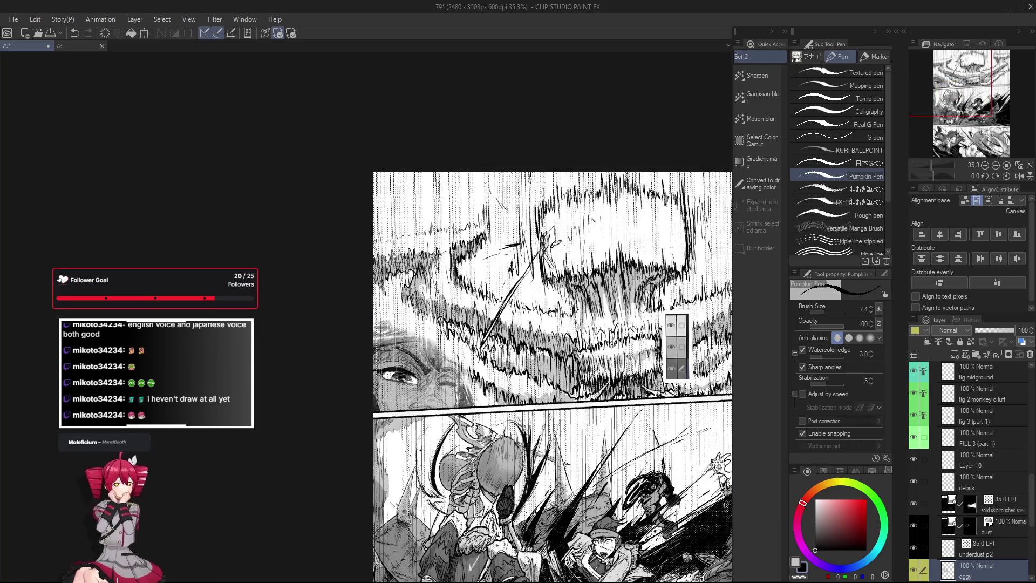
scroll(502, 431, "up", 2)
scroll(501, 432, "up", 2)
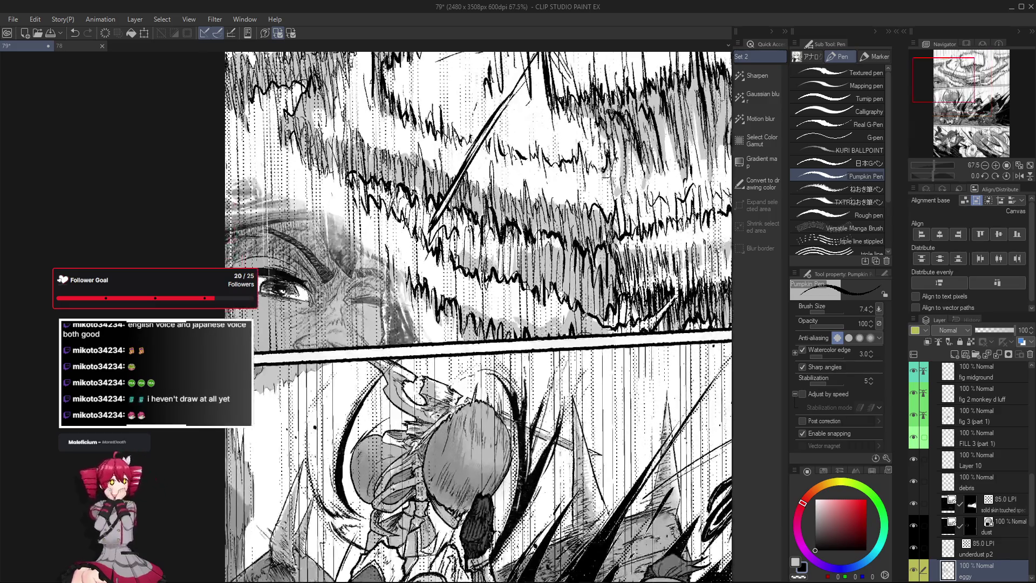
scroll(502, 432, "up", 1)
left_click_drag(380, 376, 422, 340)
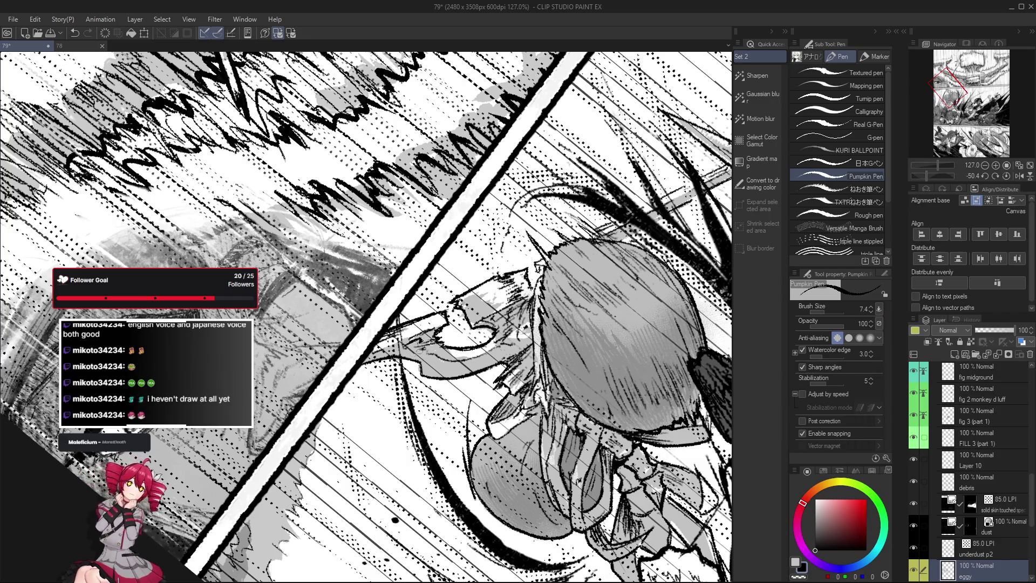
mouse_move(308, 386)
left_mouse_down()
mouse_move(536, 433)
mouse_move(485, 378)
mouse_move(539, 323)
mouse_move(550, 410)
left_mouse_up()
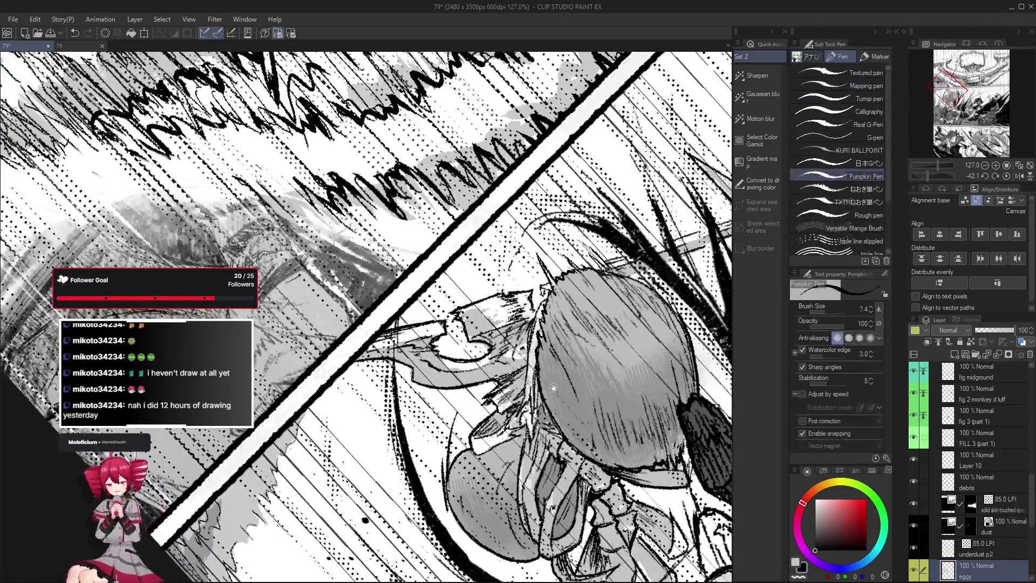
mouse_move(475, 512)
left_mouse_down()
mouse_move(517, 519)
mouse_move(477, 363)
mouse_move(405, 334)
left_mouse_up()
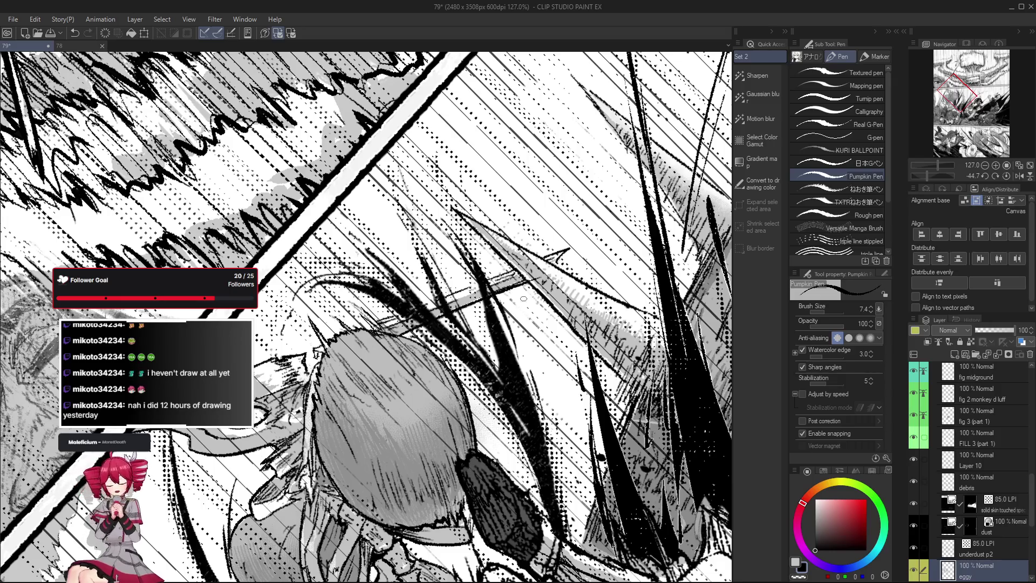
left_click_drag(502, 332, 448, 382)
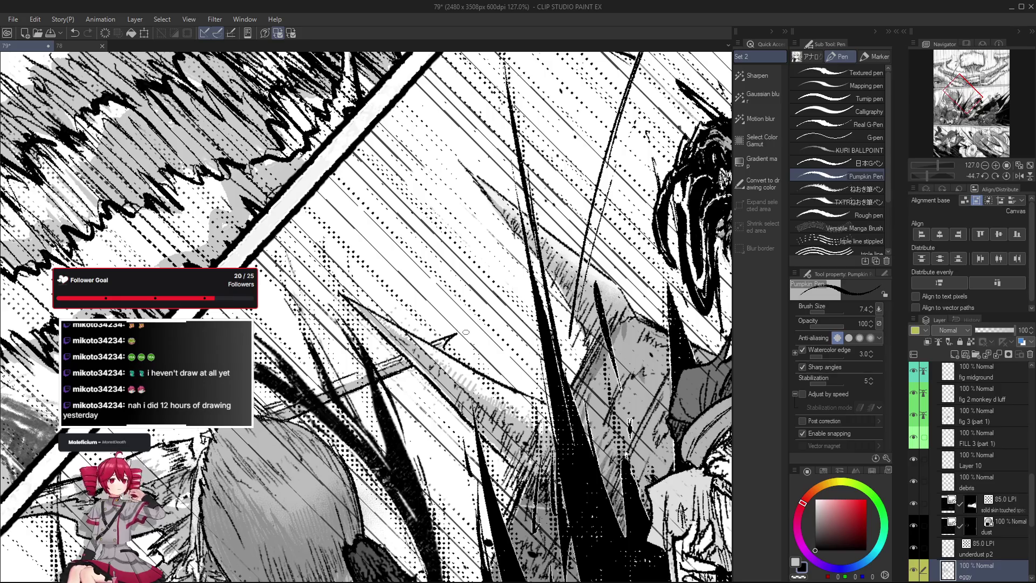
key("e")
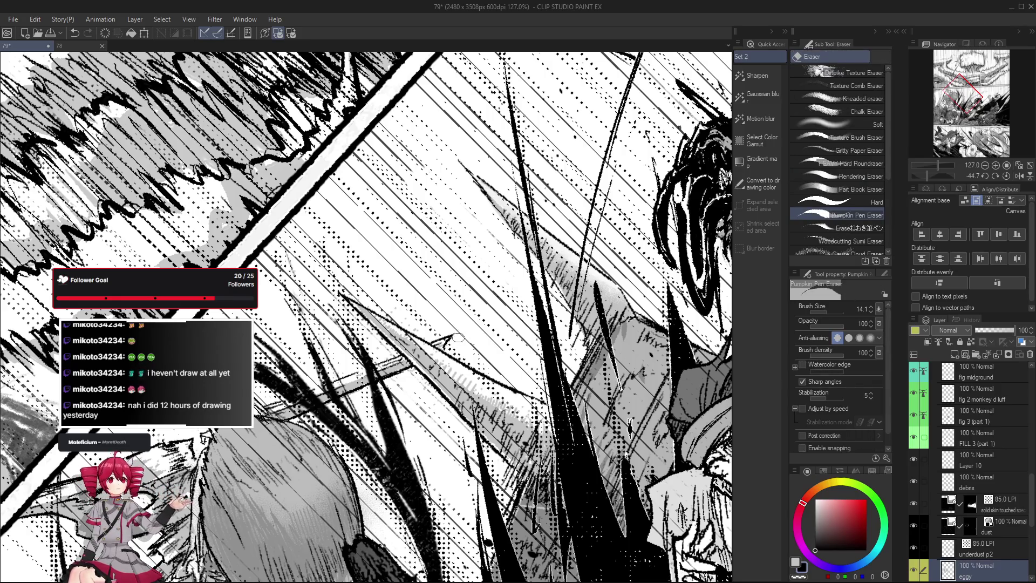
left_click_drag(458, 337, 382, 467)
key("p")
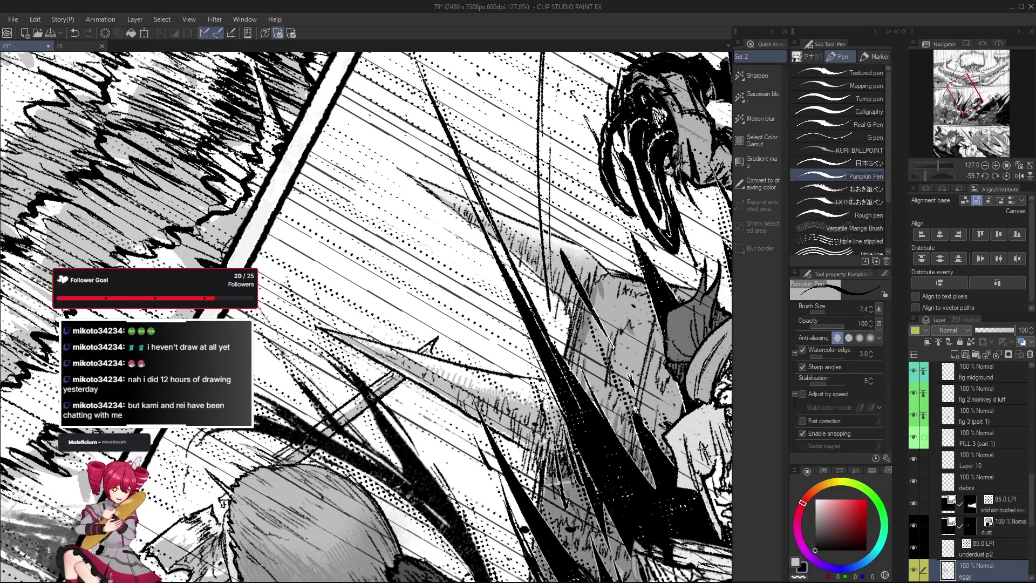
key("ctrl+@")
scroll(469, 410, "down", 3)
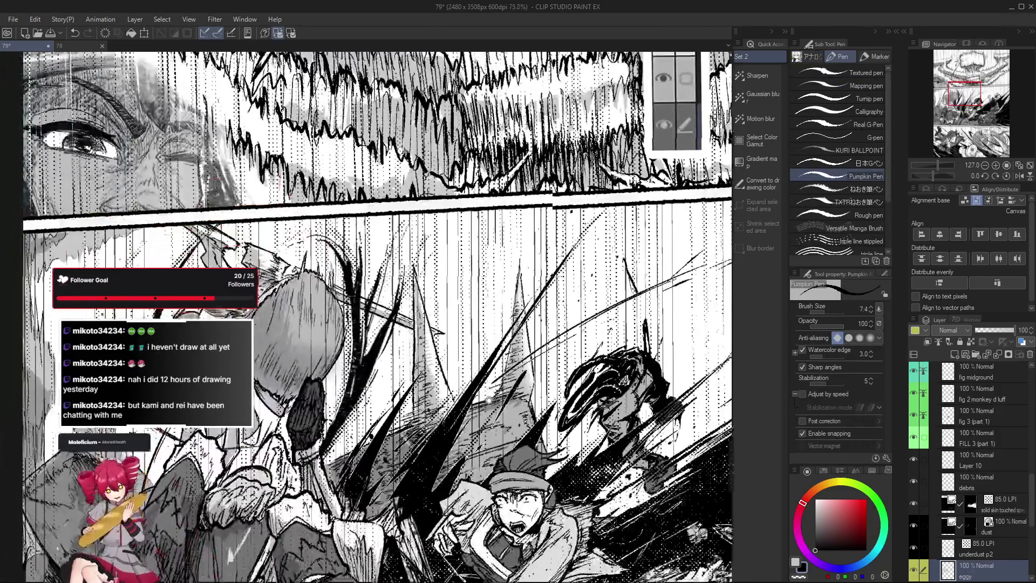
scroll(467, 429, "up", 2)
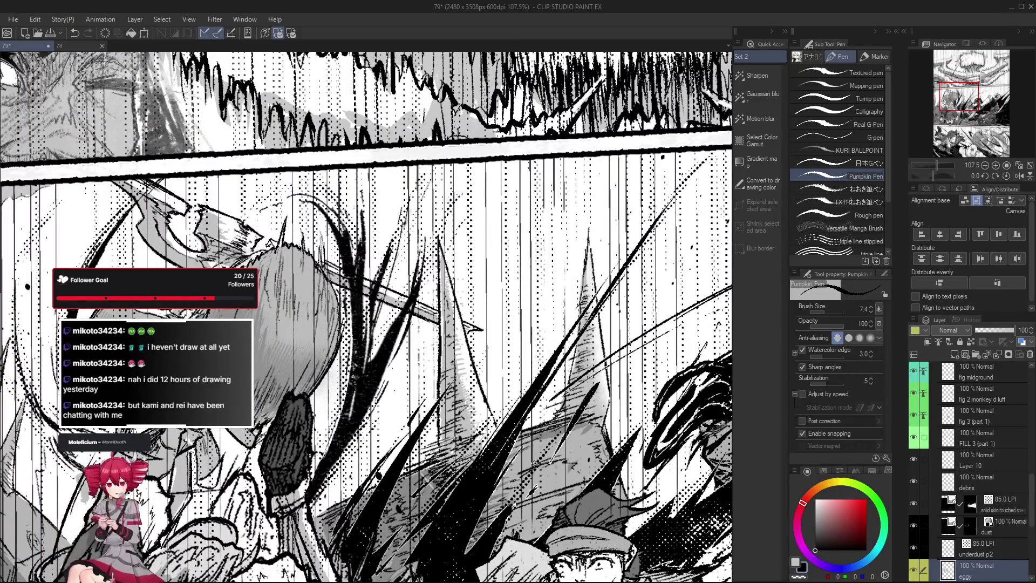
Centre the egg-shaped figure in view and undo the last stray stroke.
scroll(141, 321, "up", 2)
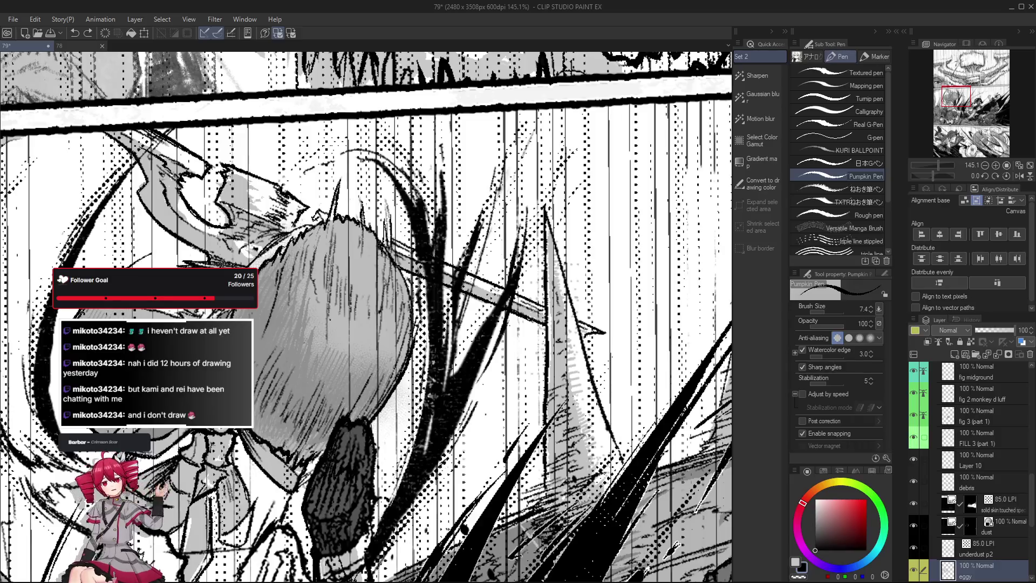
scroll(367, 317, "left", 2)
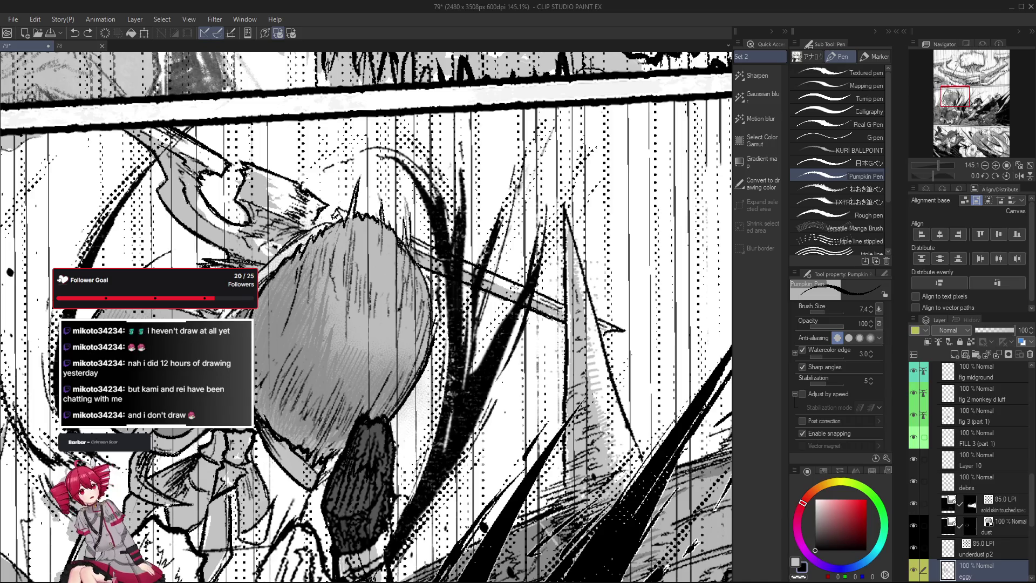
left_click_drag(304, 268, 403, 284)
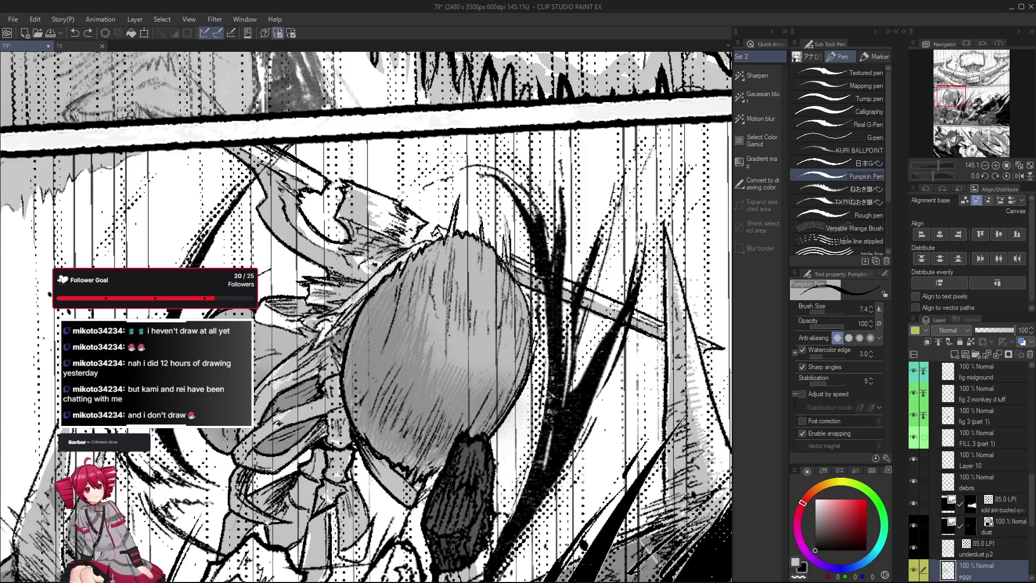
key("e")
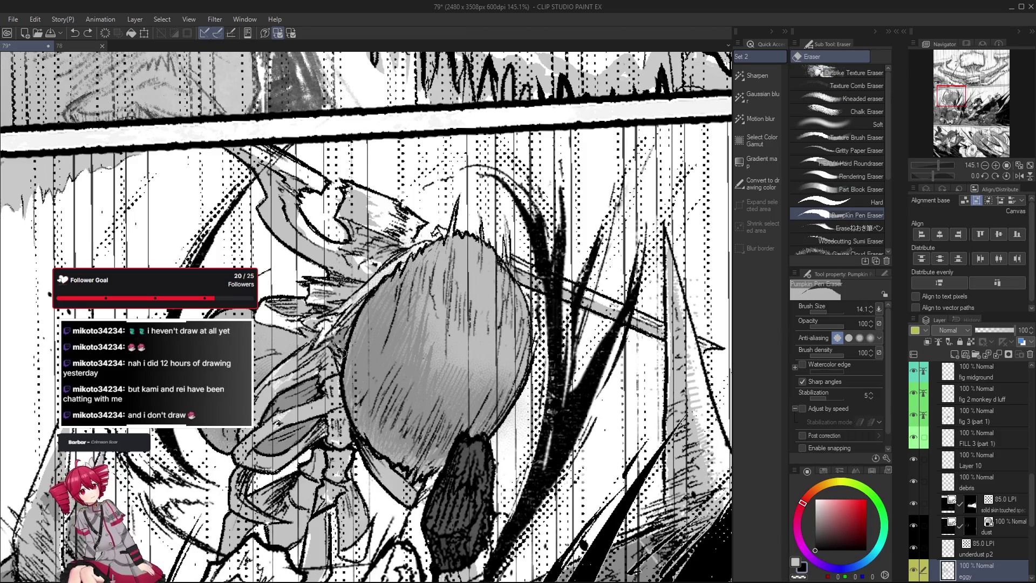
left_click_drag(336, 351, 345, 372)
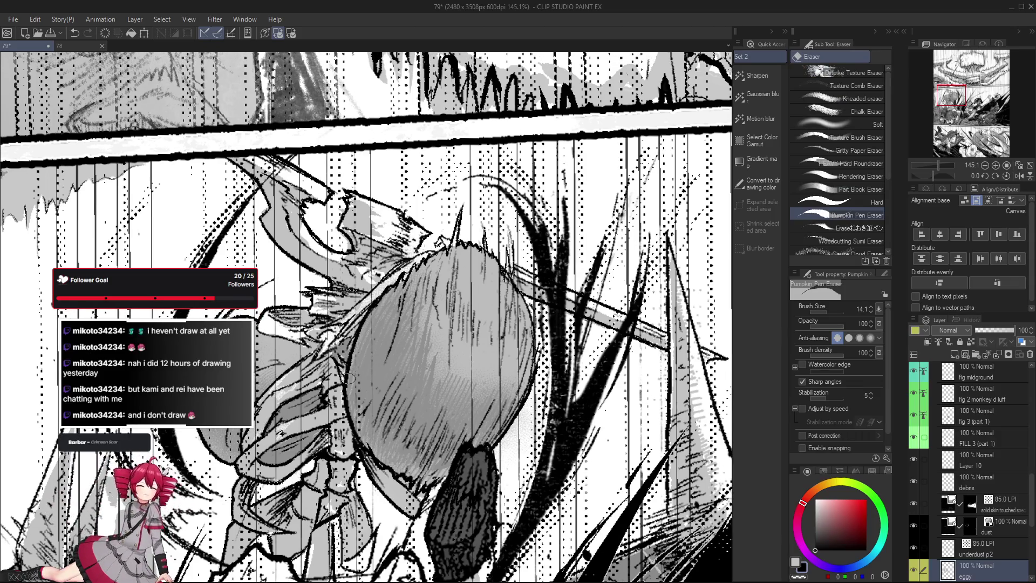
key("p")
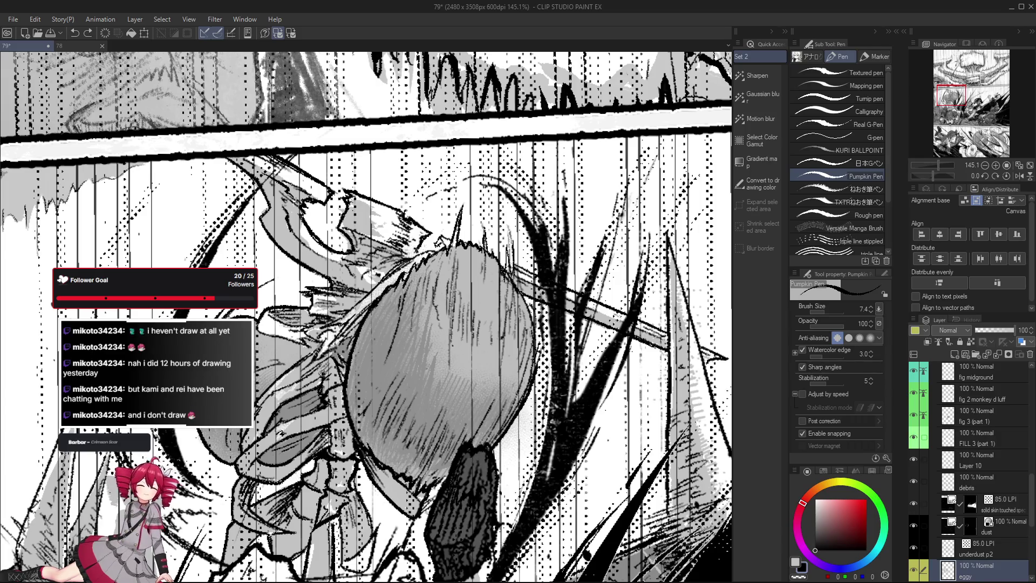
scroll(322, 374, "down", 2)
scroll(326, 369, "up", 1)
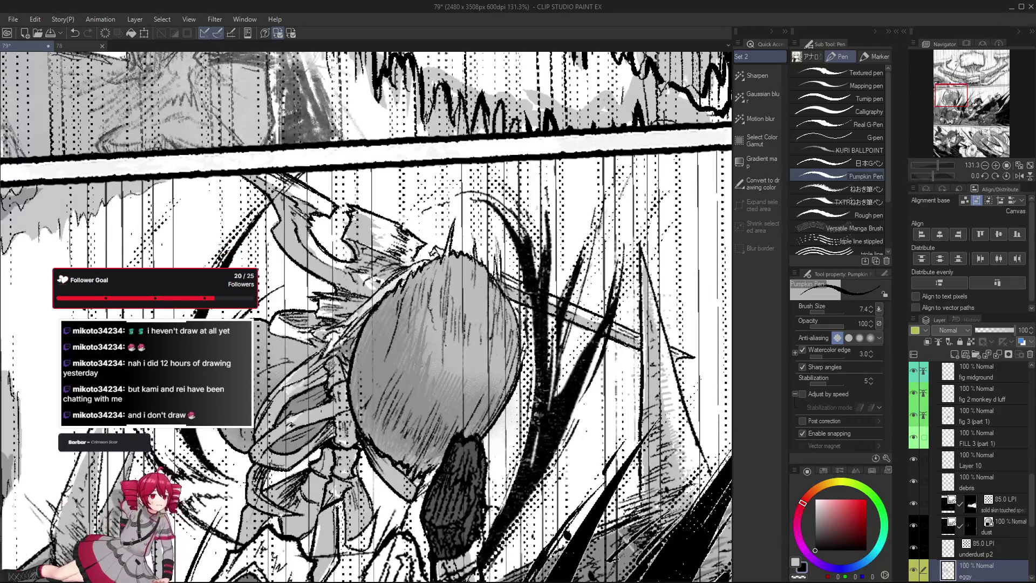
key("ctrl+z")
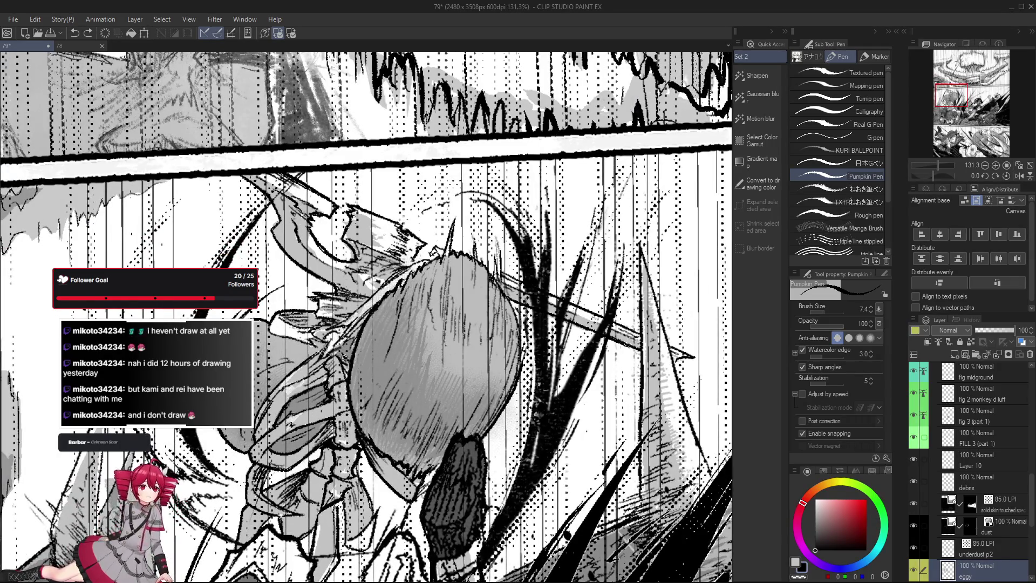
key("ctrl+y")
key("ctrl+z")
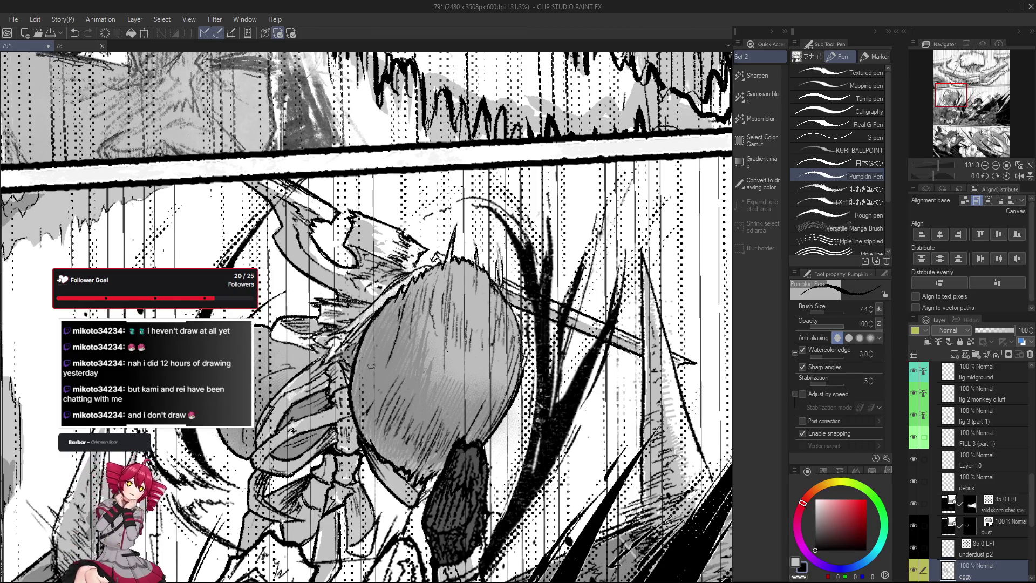
Tilt the view along the egg's hatching and undo another stray stroke.
scroll(350, 358, "up", 3)
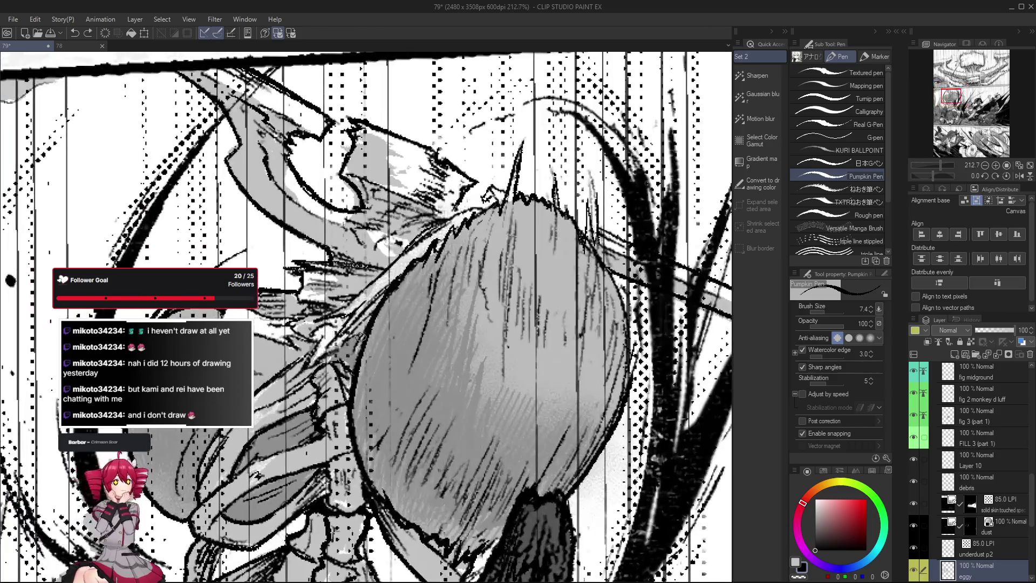
scroll(343, 344, "down", 2)
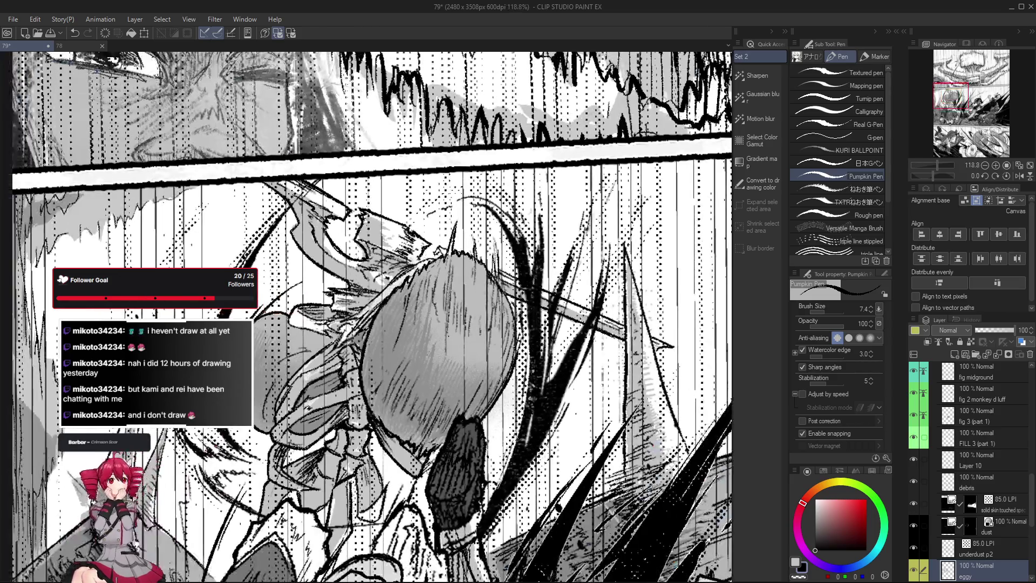
scroll(377, 305, "up", 2)
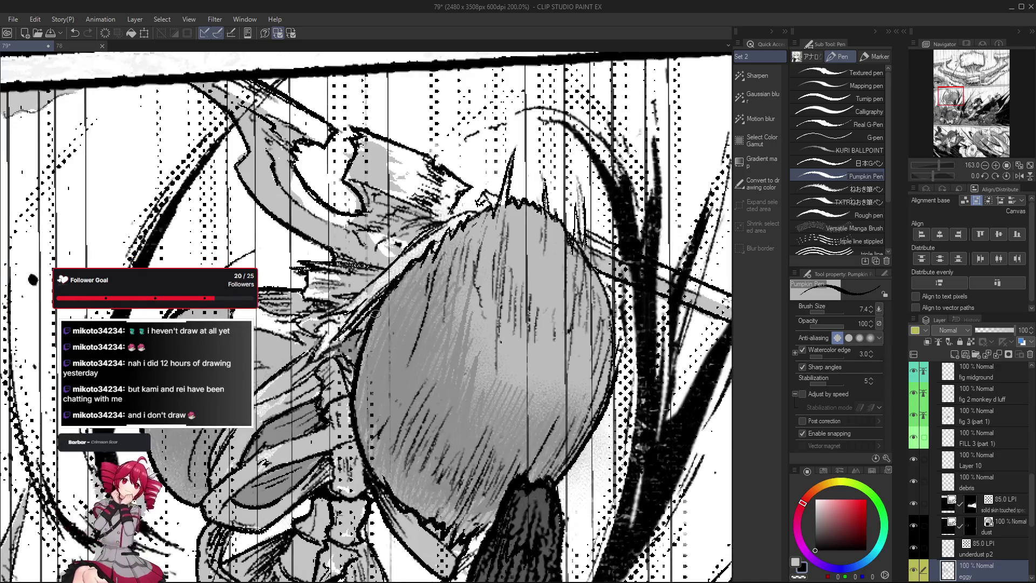
scroll(394, 281, "down", 2)
scroll(357, 312, "up", 2)
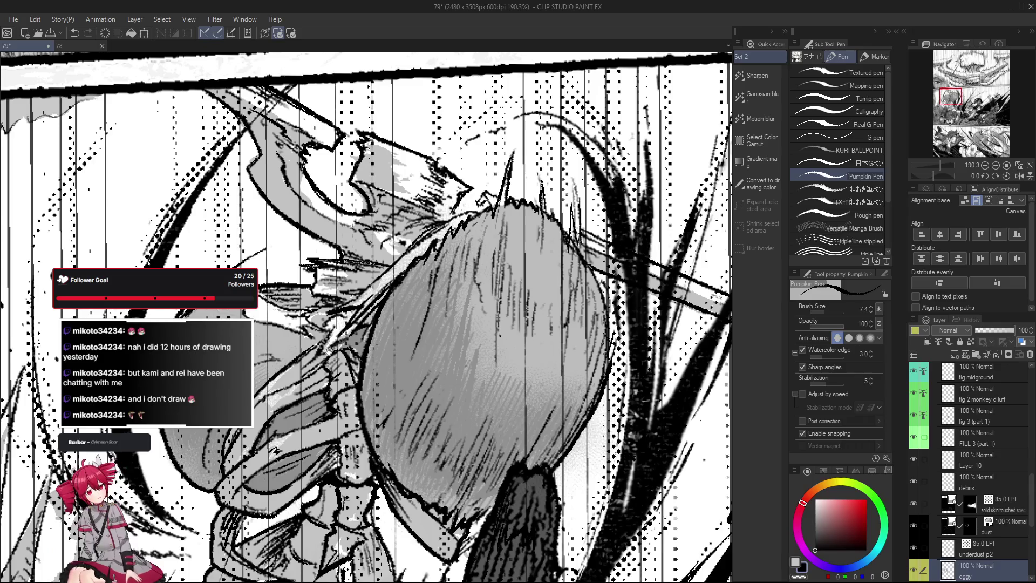
left_click_drag(358, 305, 360, 359)
key("e")
key("ctrl+z")
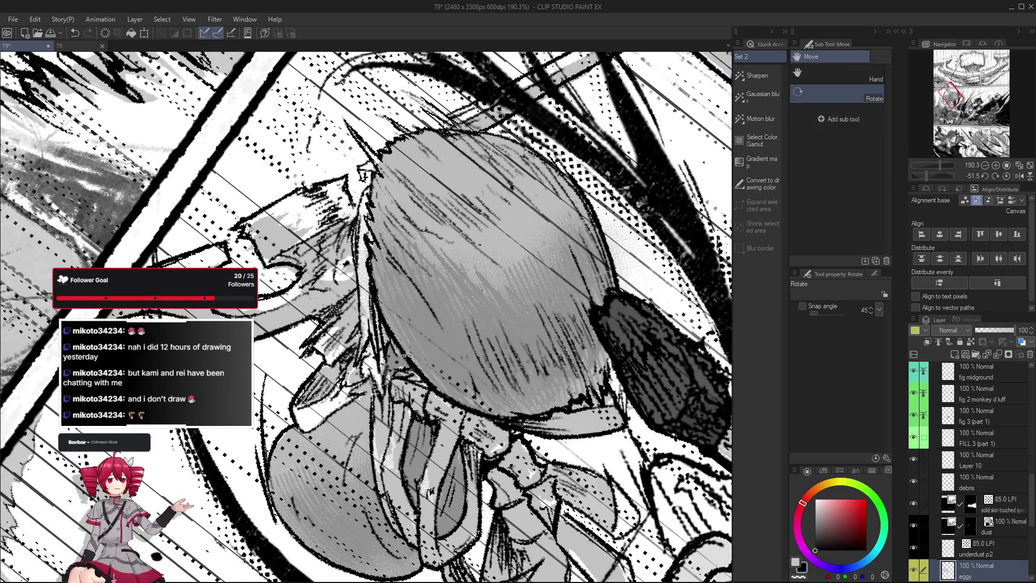
left_click_drag(360, 346, 372, 364)
key("p")
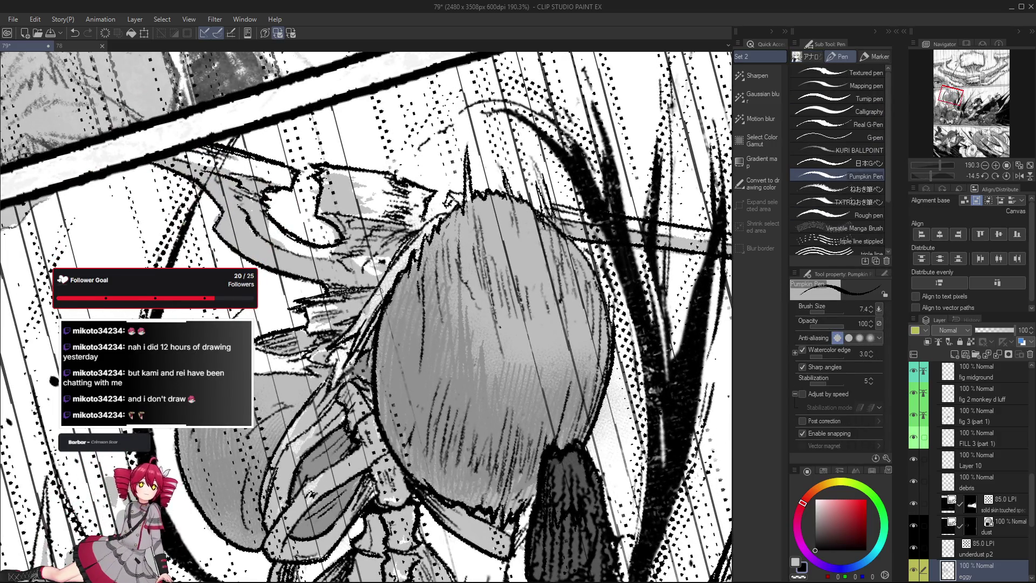
Zoom in and tilt the view onto the egg figure.
left_click_drag(376, 292, 367, 331)
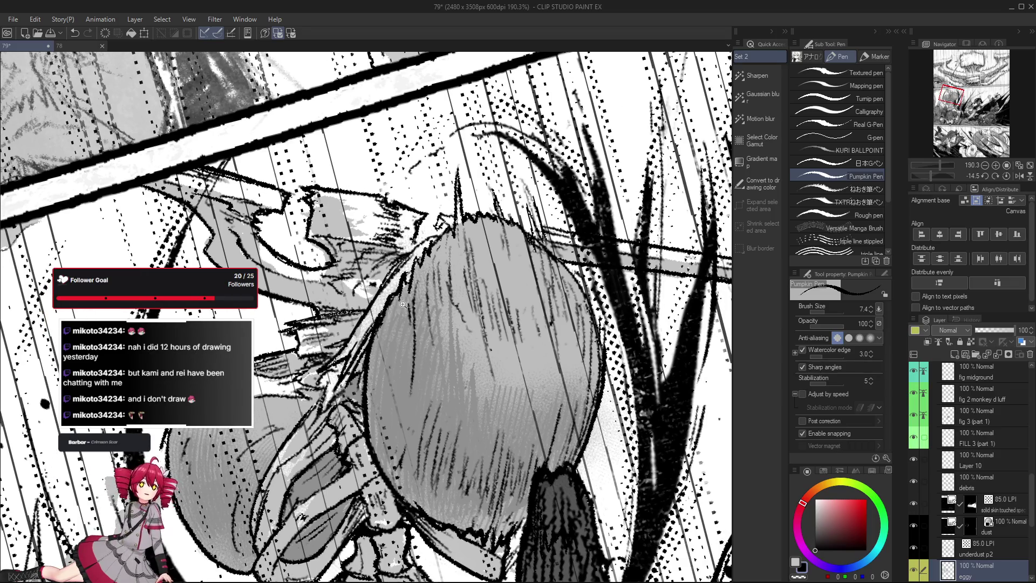
scroll(369, 307, "down", 2)
scroll(465, 431, "down", 1)
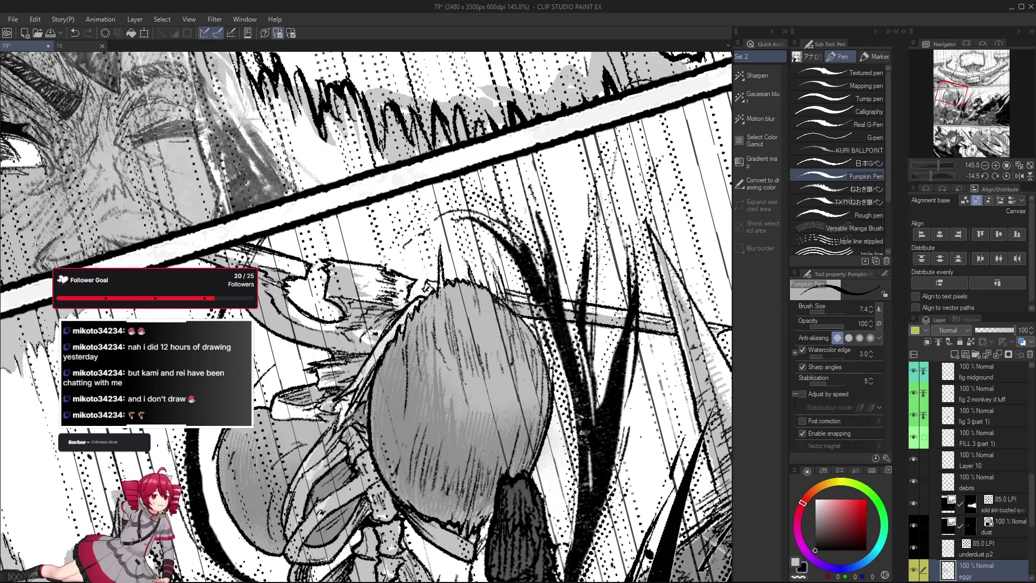
left_click_drag(431, 332, 420, 342)
scroll(420, 342, "down", 2)
scroll(420, 348, "down", 1)
scroll(421, 351, "up", 1)
scroll(386, 328, "up", 2)
mouse_move(386, 328)
left_mouse_down()
mouse_move(392, 295)
mouse_move(421, 346)
left_mouse_up()
scroll(421, 345, "down", 2)
Eyedrop grey 188, select the eggy fill layer, and paint grey shading on the egg.
left_click(428, 355, "alt")
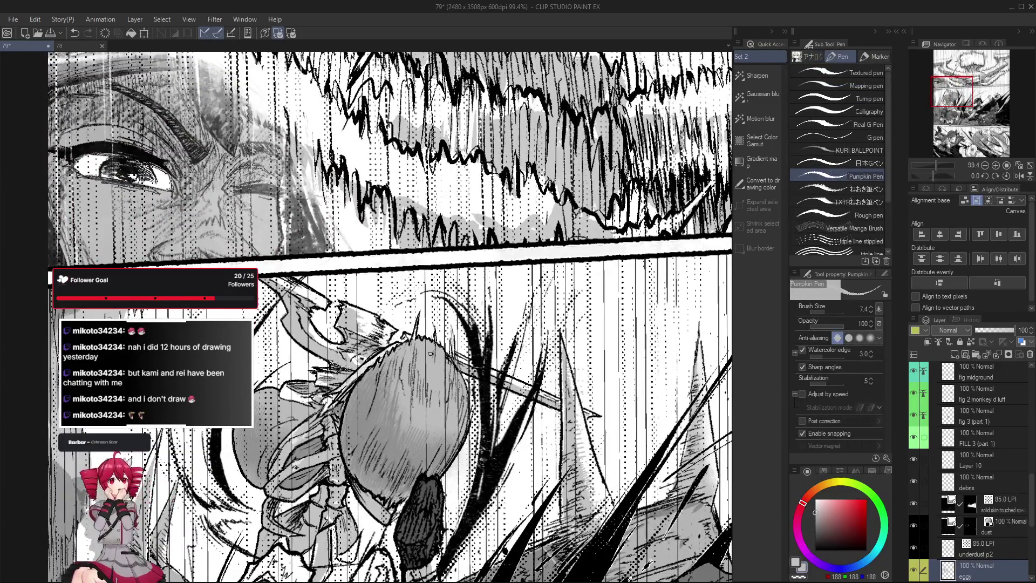
scroll(1004, 506, "down", 3)
left_click(997, 499)
scroll(424, 307, "up", 2)
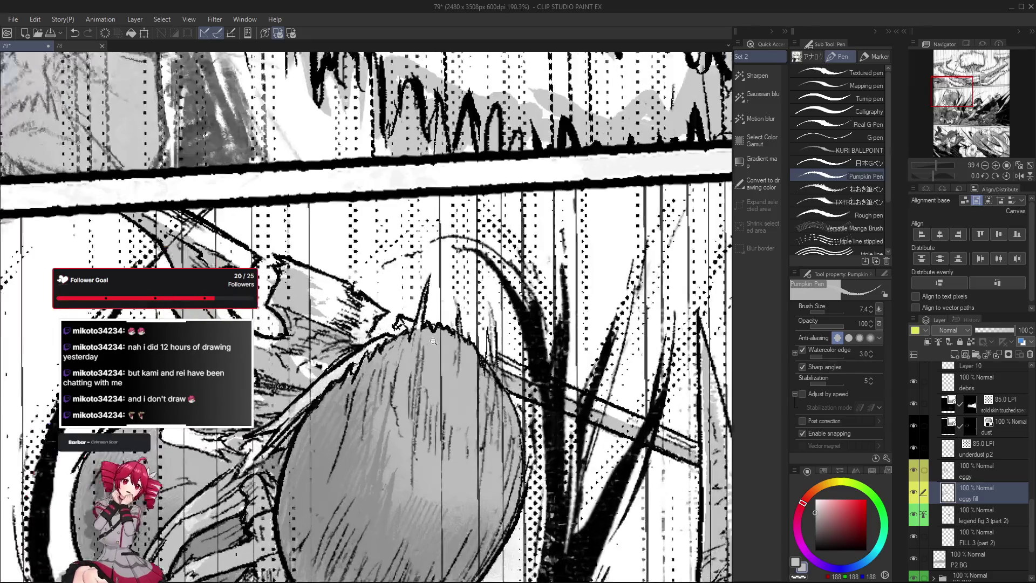
left_click_drag(426, 308, 416, 331)
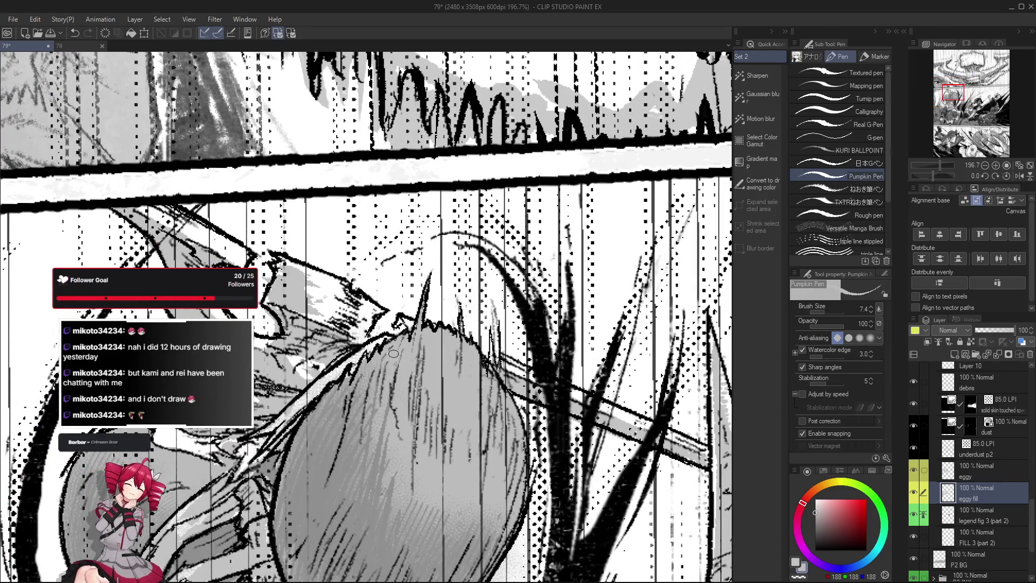
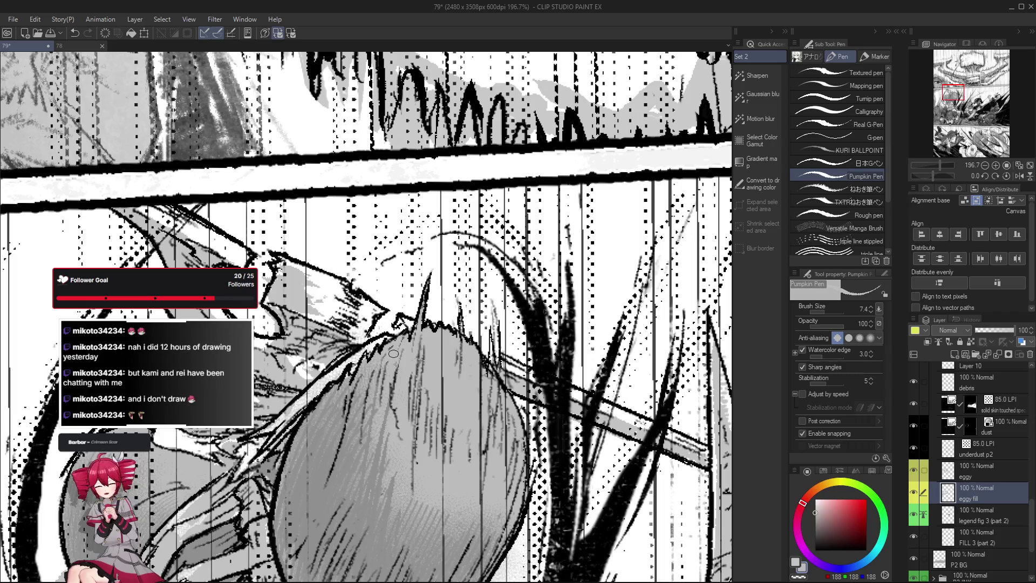
Select the eggy layer and rotate the canvas to an easier inking angle.
mouse_move(700, 430)
left_mouse_down()
mouse_move(344, 358)
mouse_move(502, 476)
left_mouse_up()
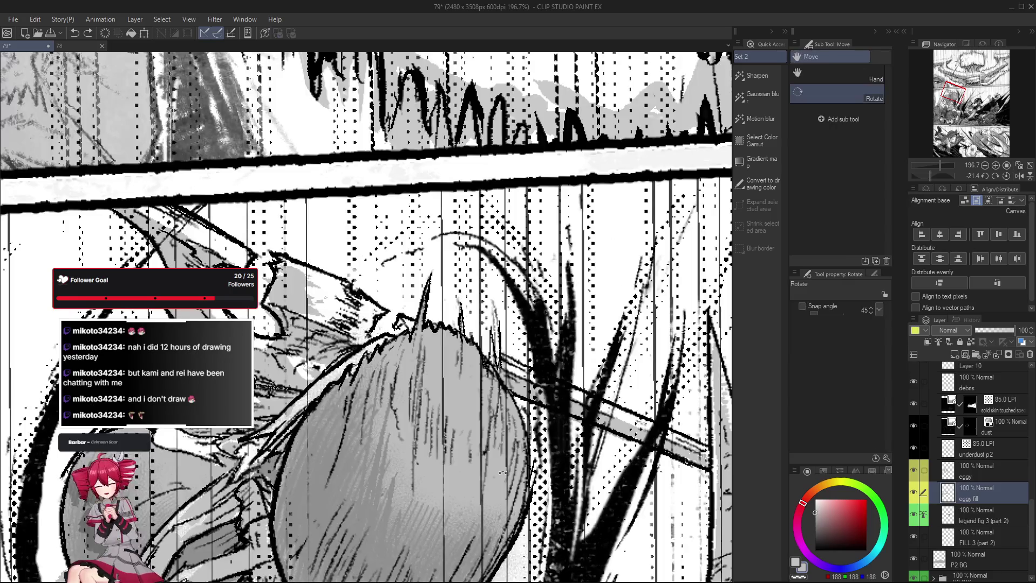
left_click(986, 473)
key("r")
left_click_drag(609, 381, 379, 348)
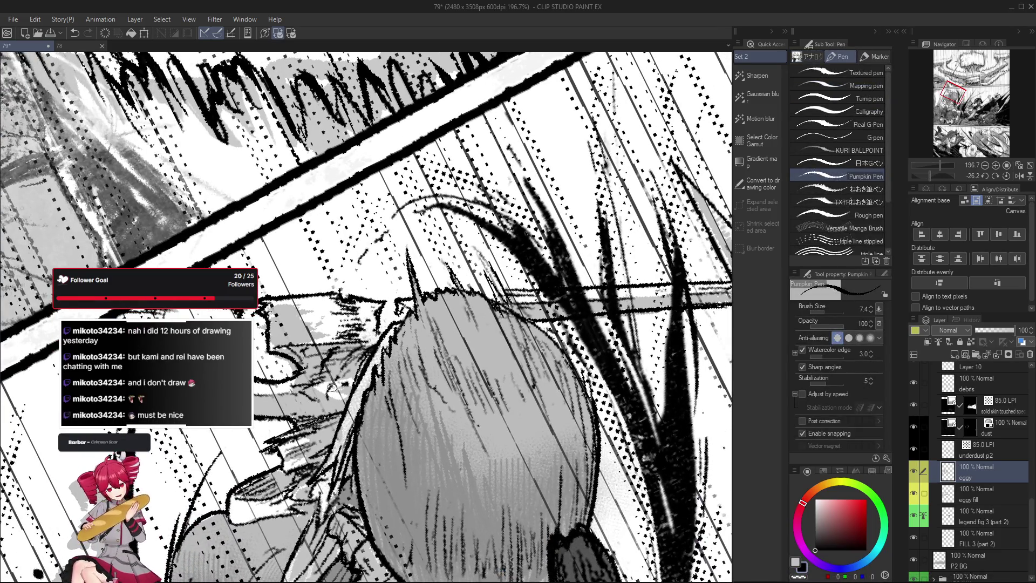
Ink short touch-up strokes on the creature's outline, undoing strays, then reset rotation and zoom out.
key("ctrl+z")
left_click_drag(330, 355, 312, 385)
key("ctrl+z")
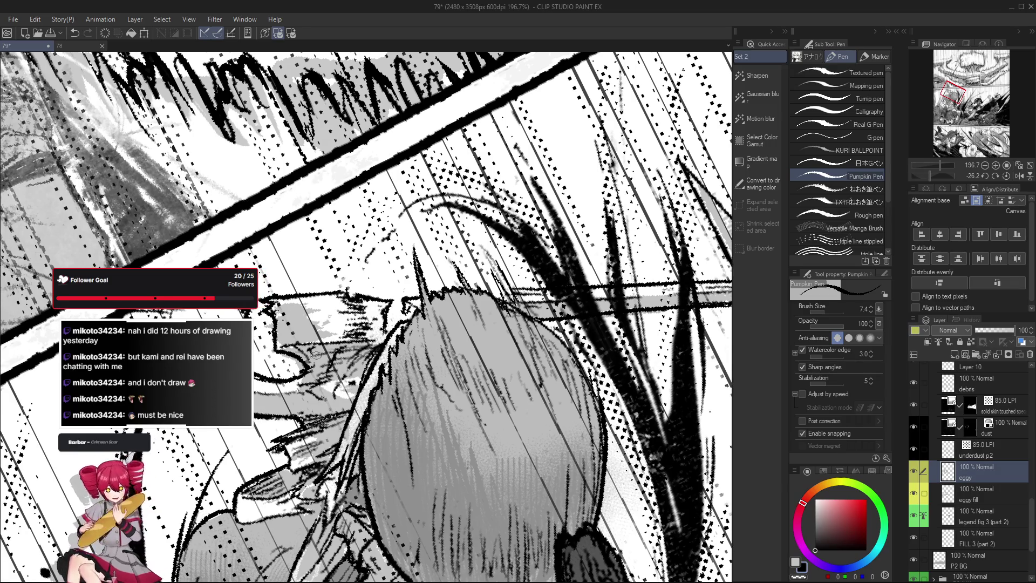
key("r")
double_click(415, 530)
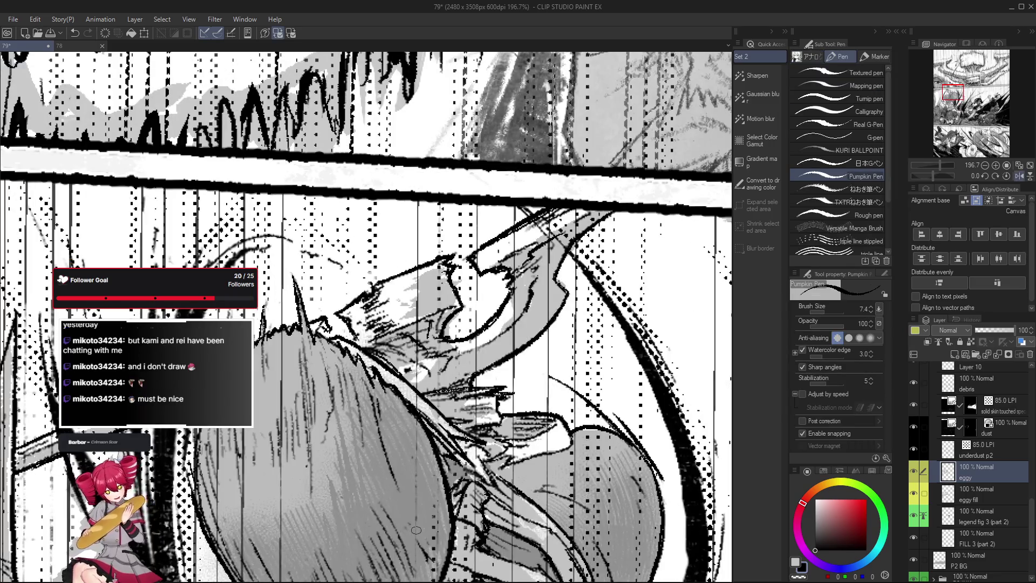
left_click_drag(426, 321, 429, 339)
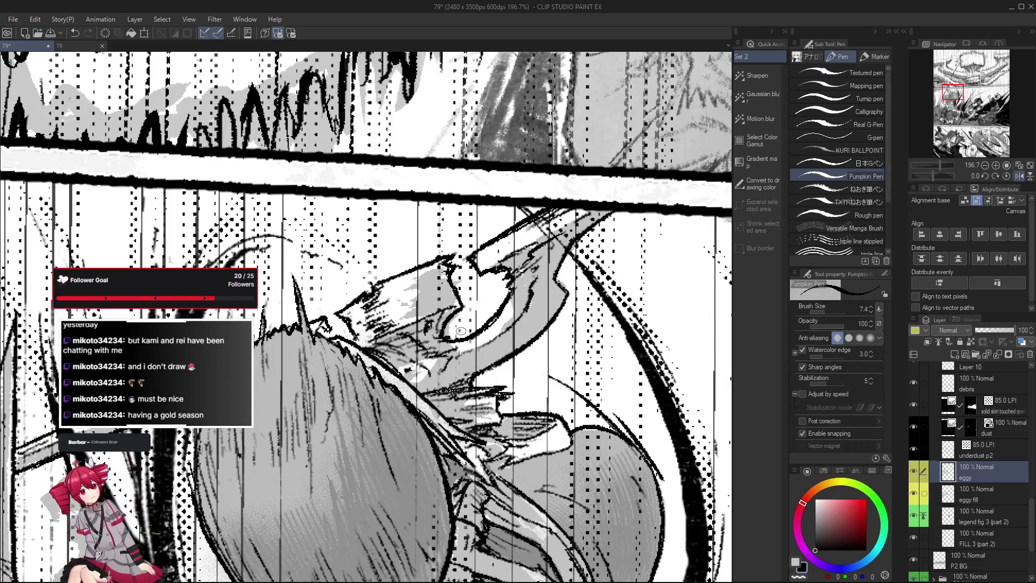
scroll(460, 329, "down", 3)
scroll(482, 450, "down", 2)
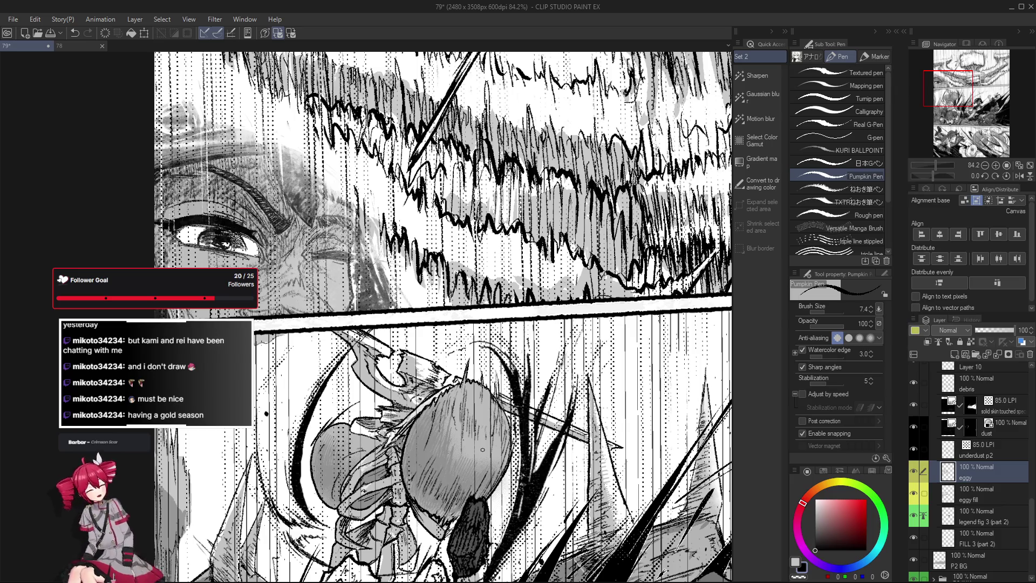
Bring the fighters below the creature into view, rotating the canvas and then resetting it upright.
left_click_drag(744, 435, 625, 311)
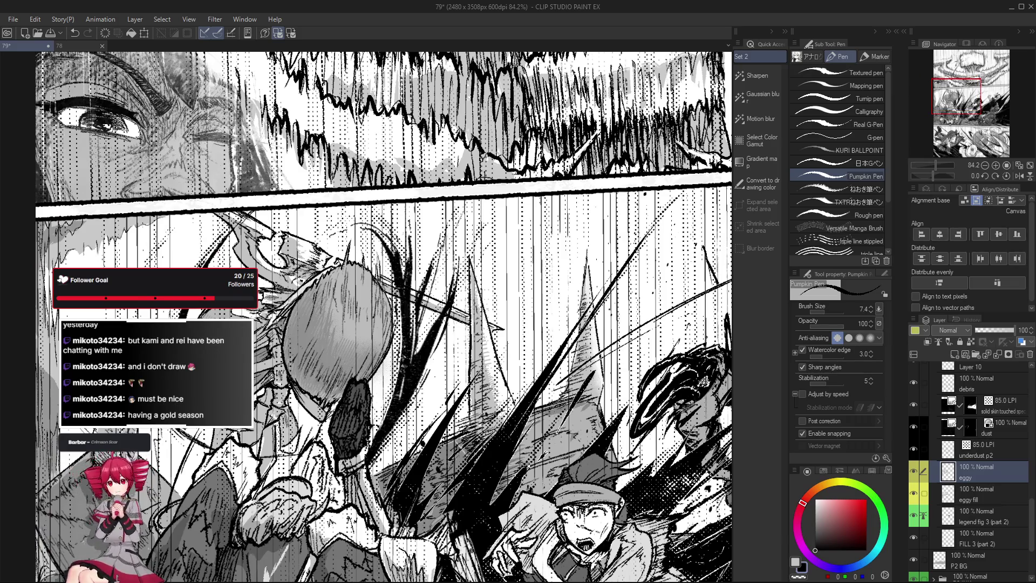
left_click_drag(603, 309, 593, 372)
key("e")
mouse_move(378, 324)
left_mouse_down()
mouse_move(318, 349)
mouse_move(374, 368)
left_mouse_up()
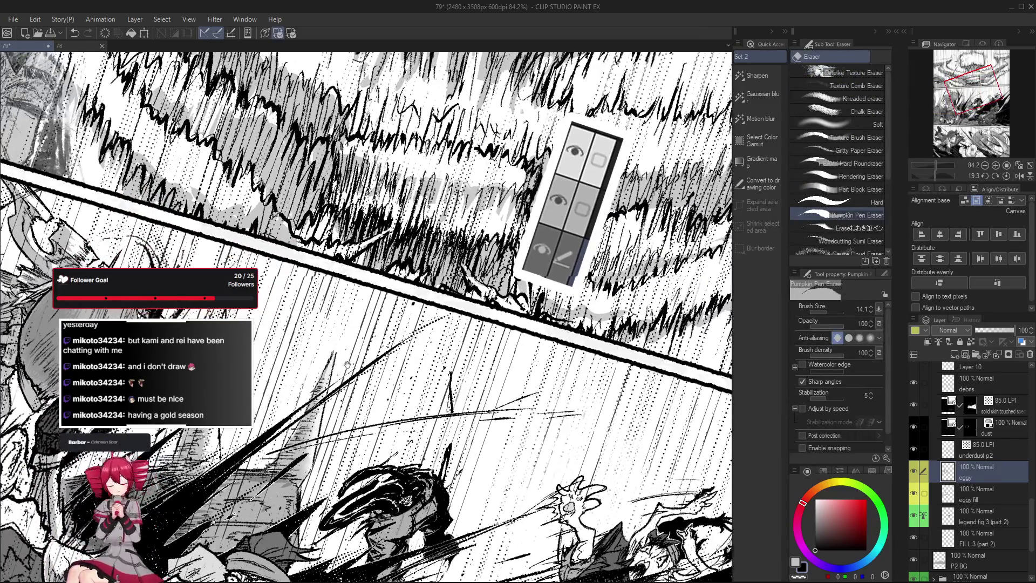
key("p")
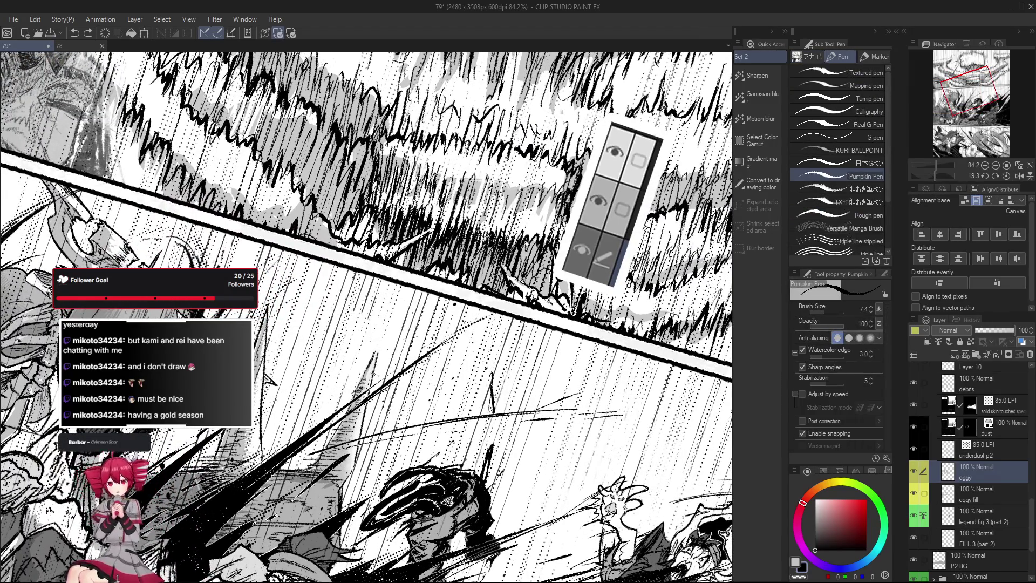
left_click_drag(378, 343, 378, 361)
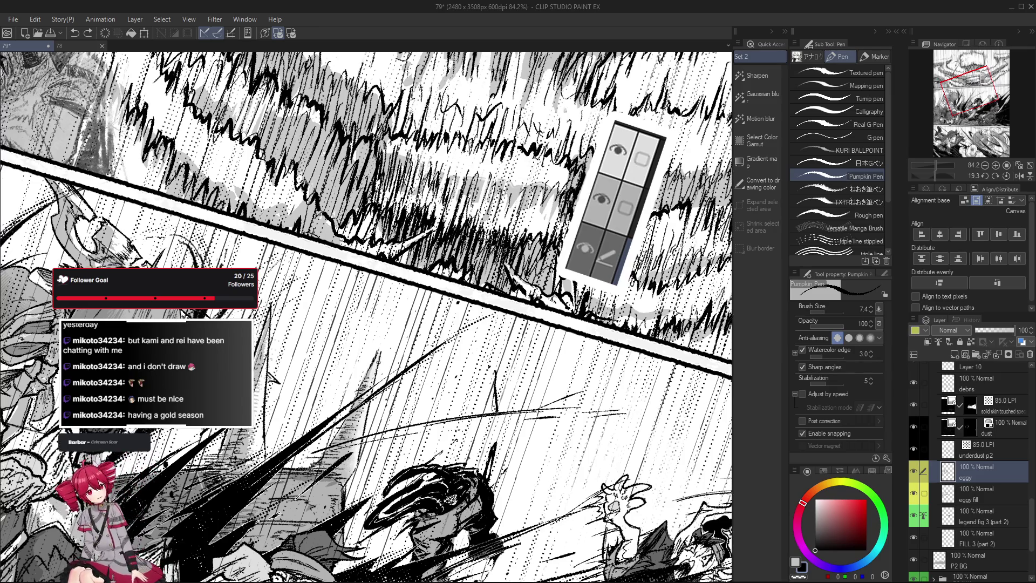
scroll(380, 351, "down", 5)
key("ctrl+shift+r")
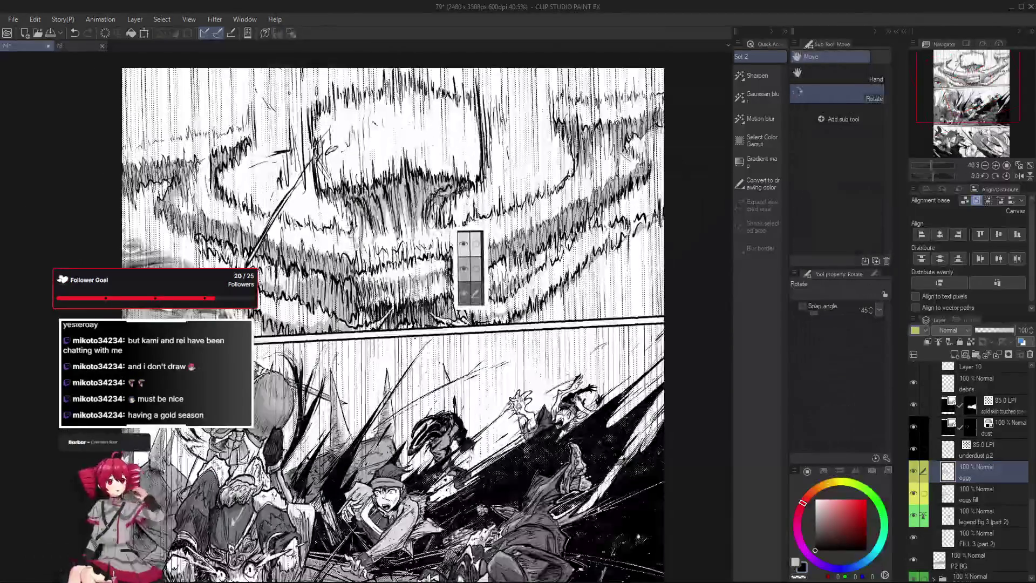
scroll(502, 348, "up", 1)
scroll(474, 338, "up", 4)
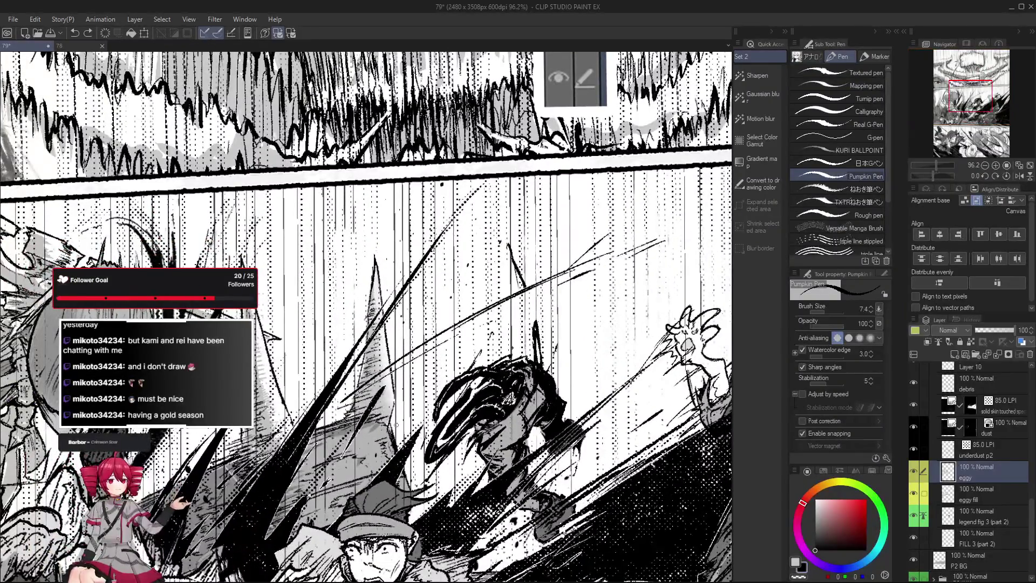
Draw a near-vertical ink stroke upward beside the dark-haired fighter, undoing and redrawing it.
left_click_drag(391, 429, 395, 374)
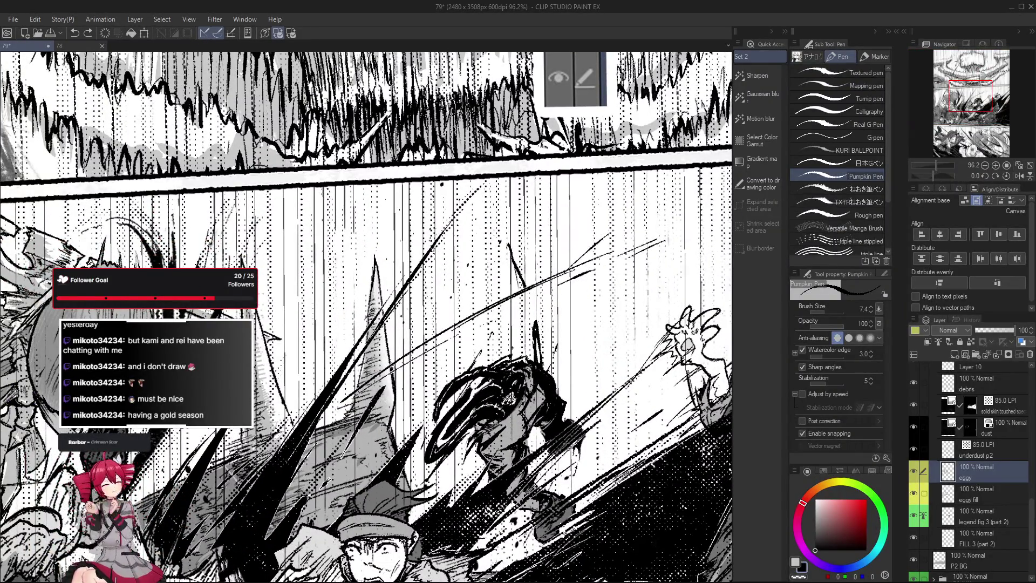
key("ctrl+z")
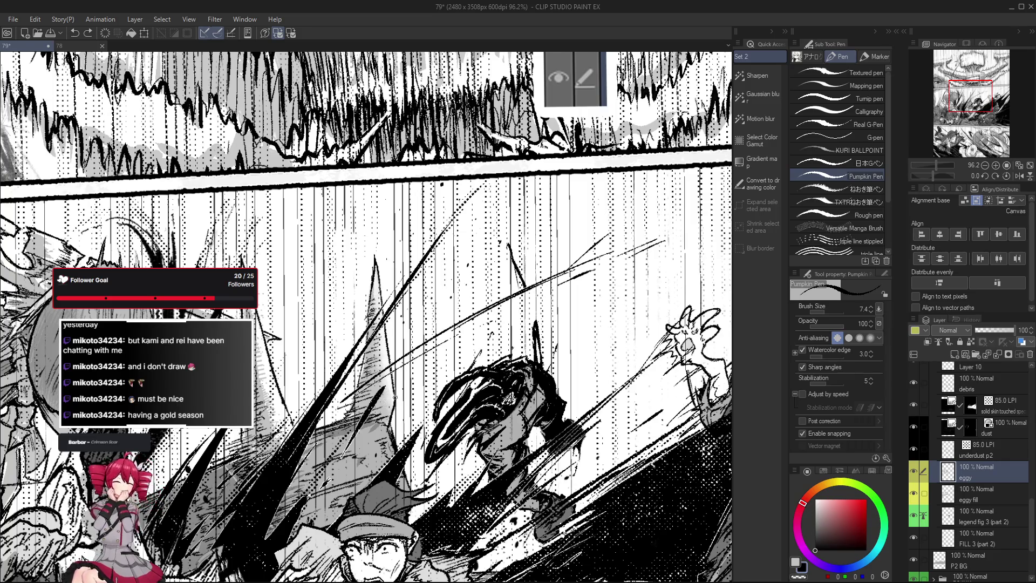
key("ctrl+z")
left_click_drag(391, 428, 393, 379)
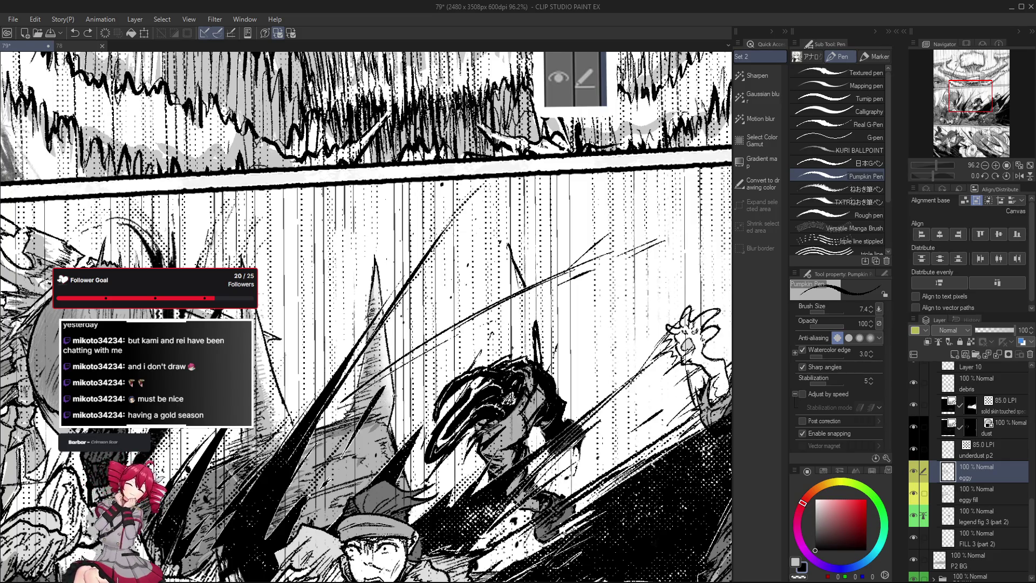
scroll(381, 282, "down", 2)
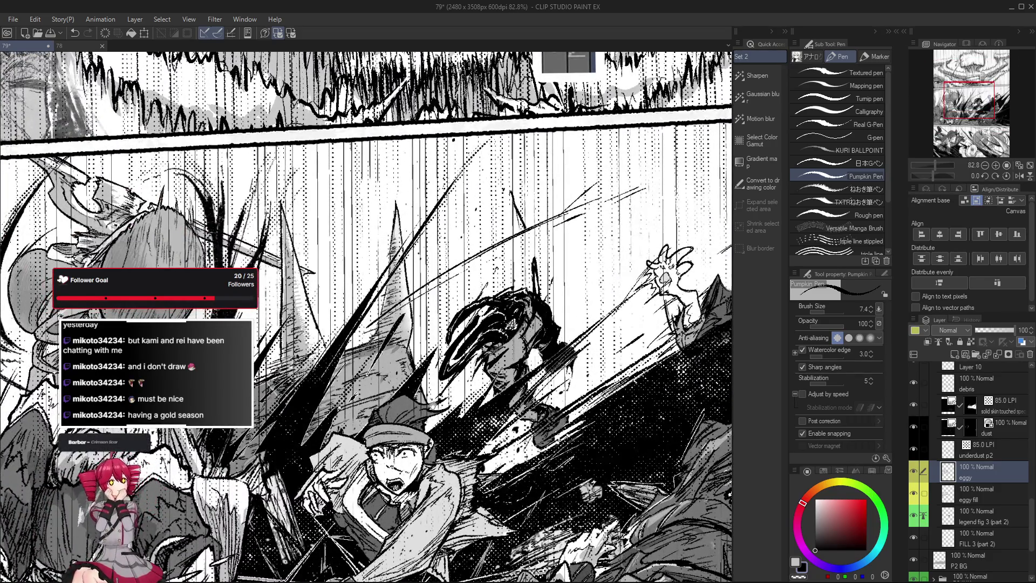
key("e")
scroll(431, 404, "down", 5)
scroll(330, 462, "up", 2)
scroll(331, 462, "up", 3)
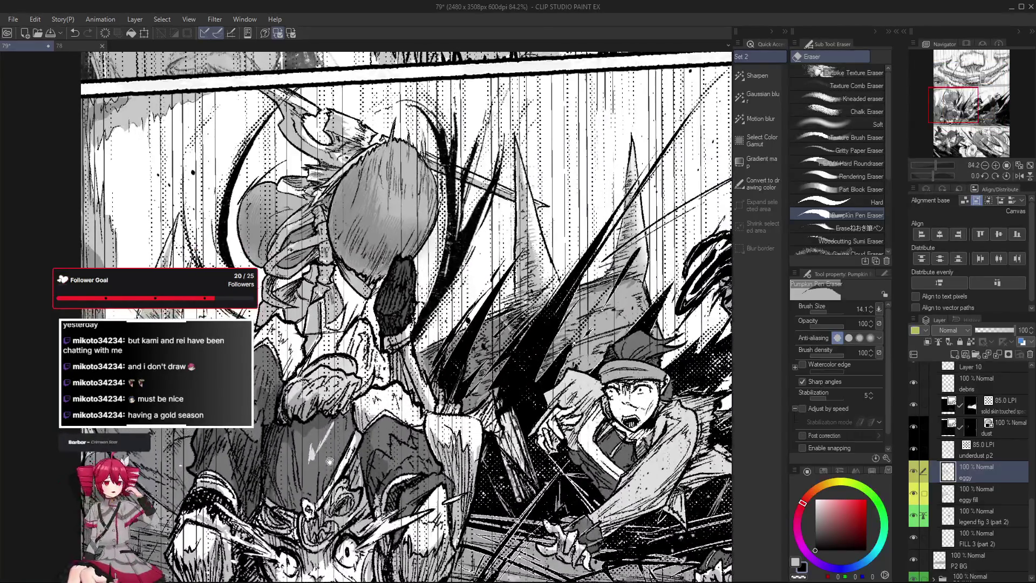
Ink a diagonal stroke beside the egg creature on a view rotated about 26 degrees.
left_click_drag(330, 461, 401, 473)
key("p")
left_click_drag(248, 276, 269, 283)
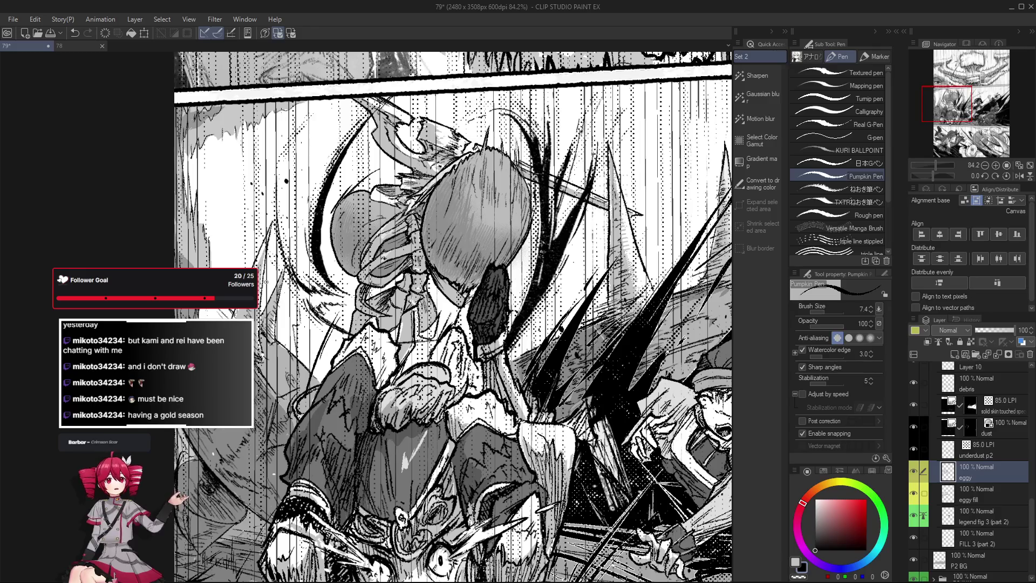
scroll(269, 283, "up", 1)
scroll(269, 283, "up", 2)
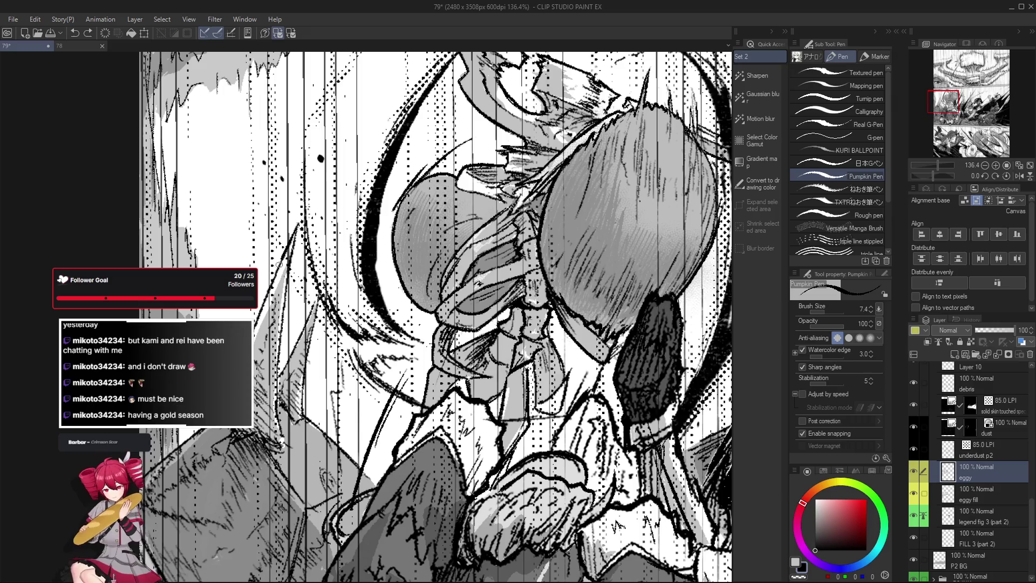
key("e")
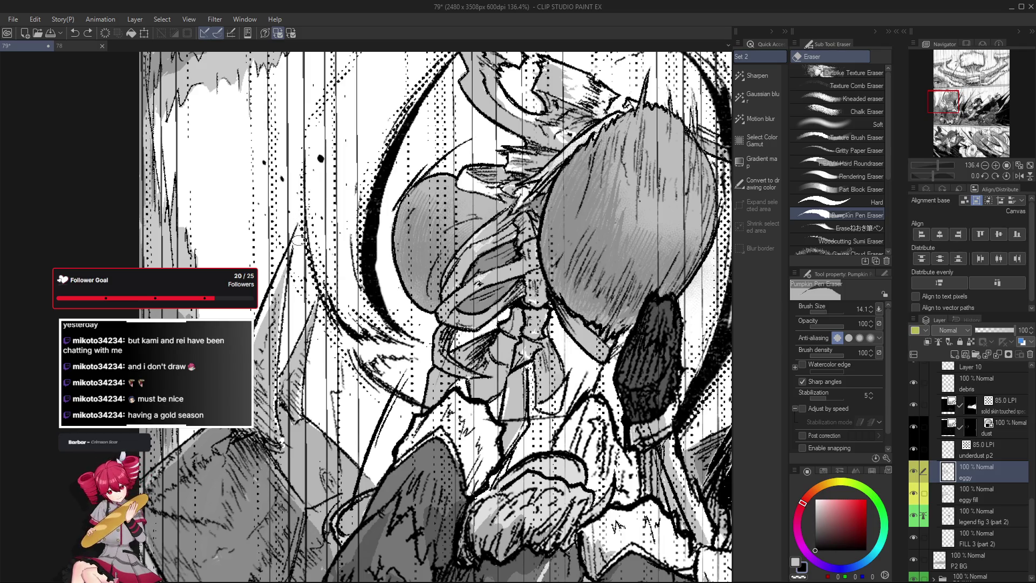
mouse_move(306, 221)
left_mouse_down()
mouse_move(330, 234)
mouse_move(319, 282)
left_mouse_up()
key("p")
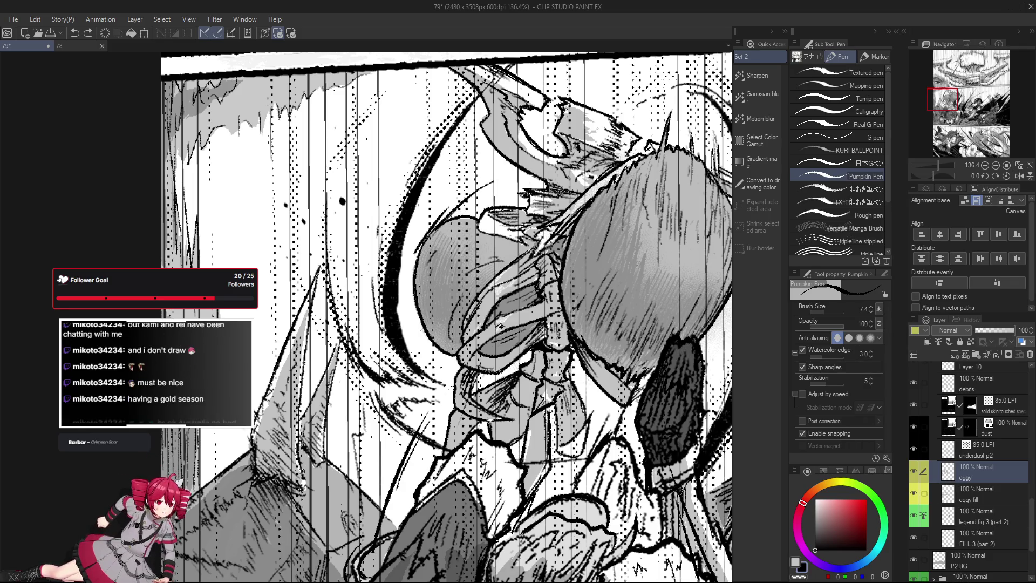
left_click_drag(375, 401, 389, 469)
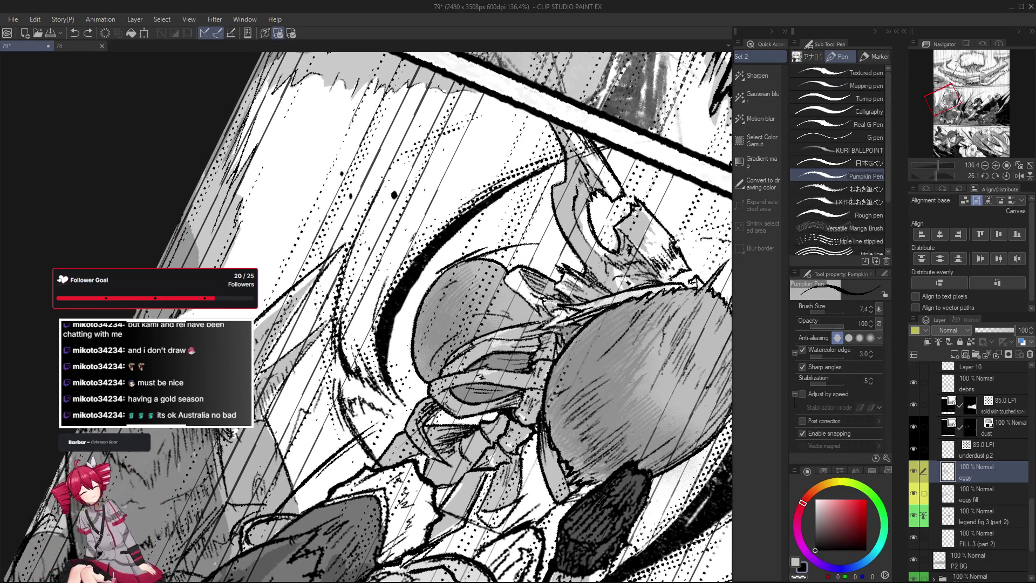
mouse_move(253, 381)
left_mouse_down()
mouse_move(292, 319)
mouse_move(441, 438)
mouse_move(435, 419)
left_mouse_up()
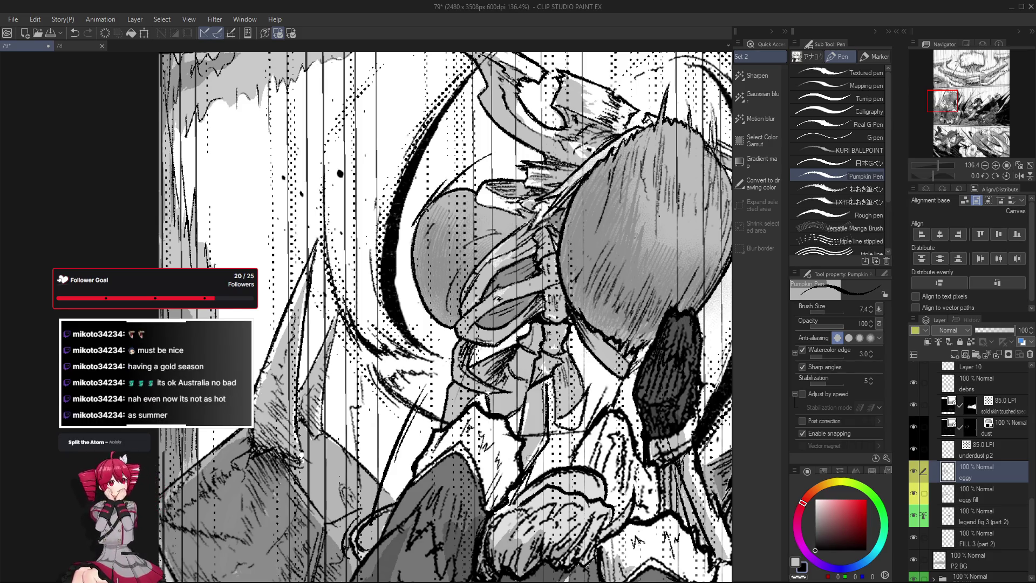
scroll(584, 455, "down", 5)
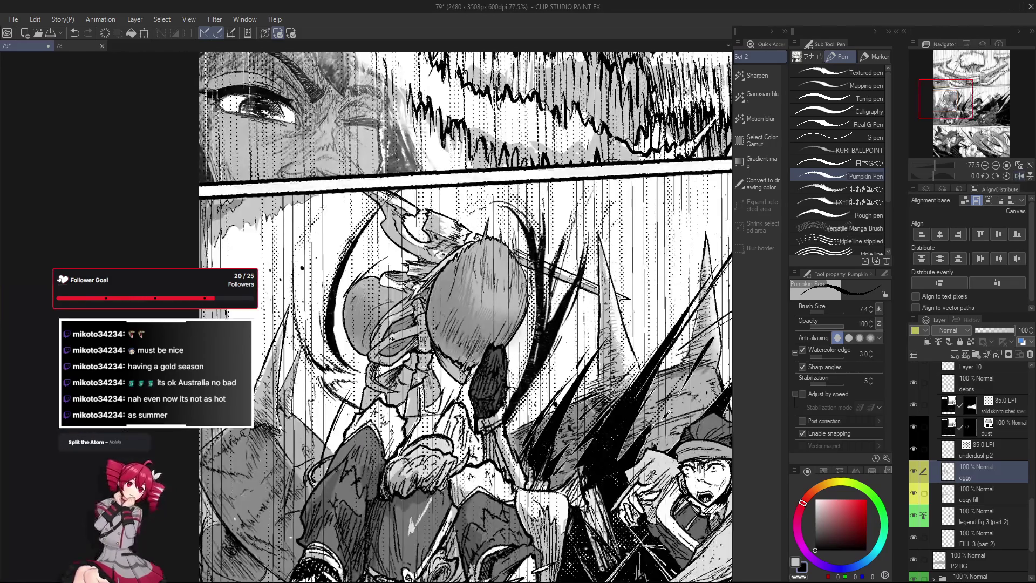
Rotate the view through steeper angles, then straighten it nearly upright and zoom out to the whole panel.
left_click_drag(585, 456, 401, 425)
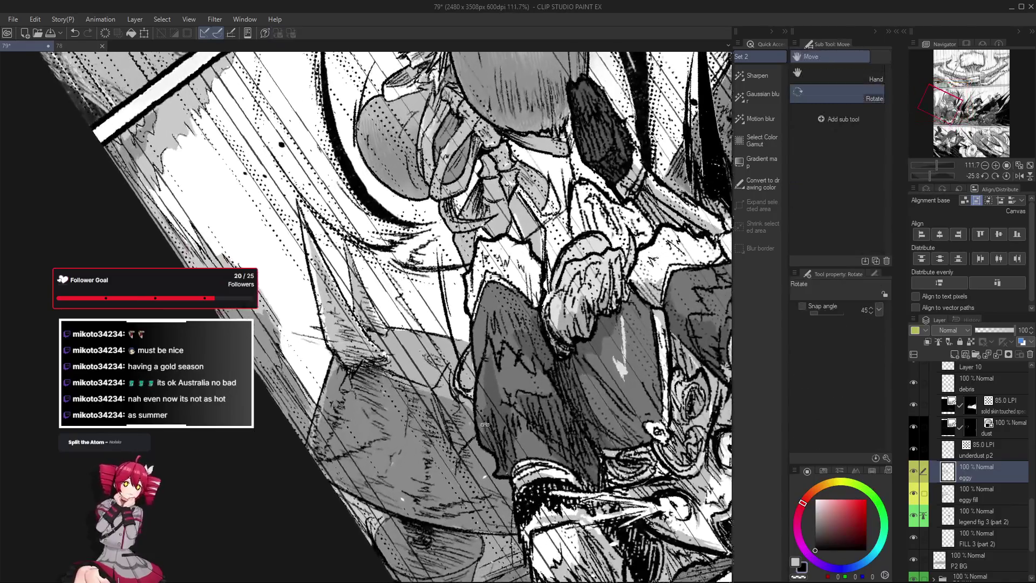
left_click_drag(485, 425, 499, 402)
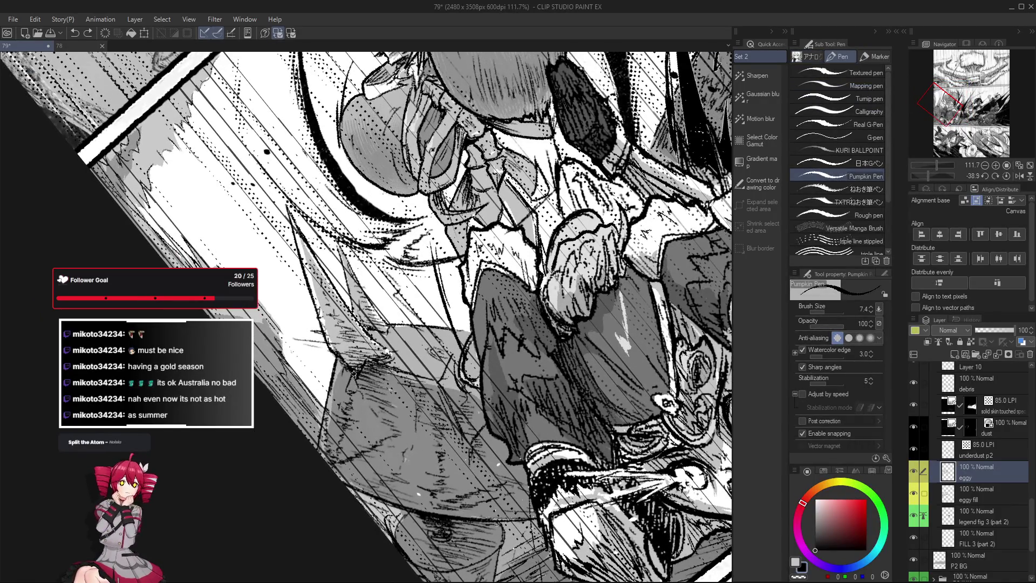
left_click_drag(473, 378, 395, 348)
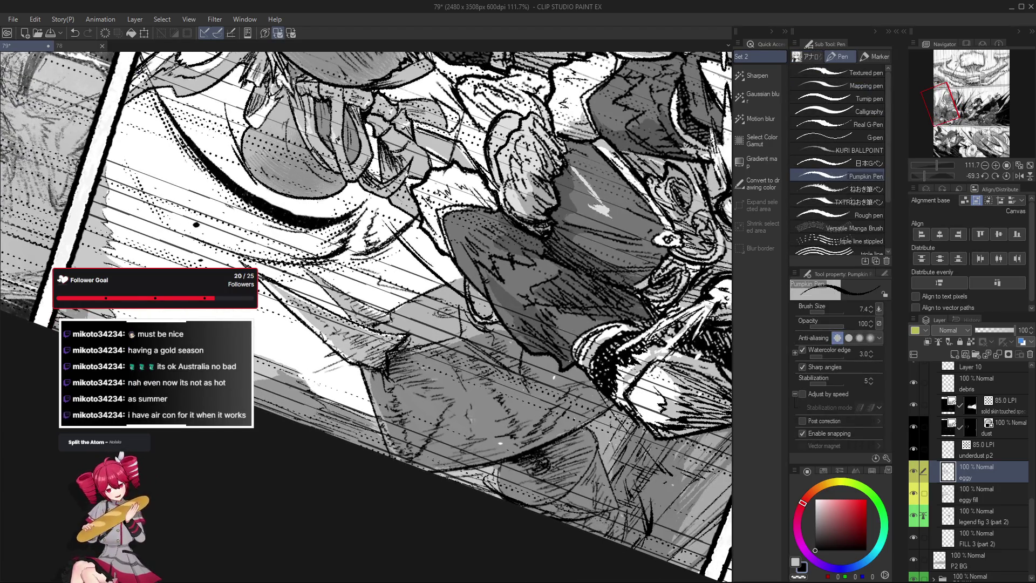
mouse_move(395, 348)
left_mouse_down()
mouse_move(386, 398)
mouse_move(361, 404)
left_mouse_up()
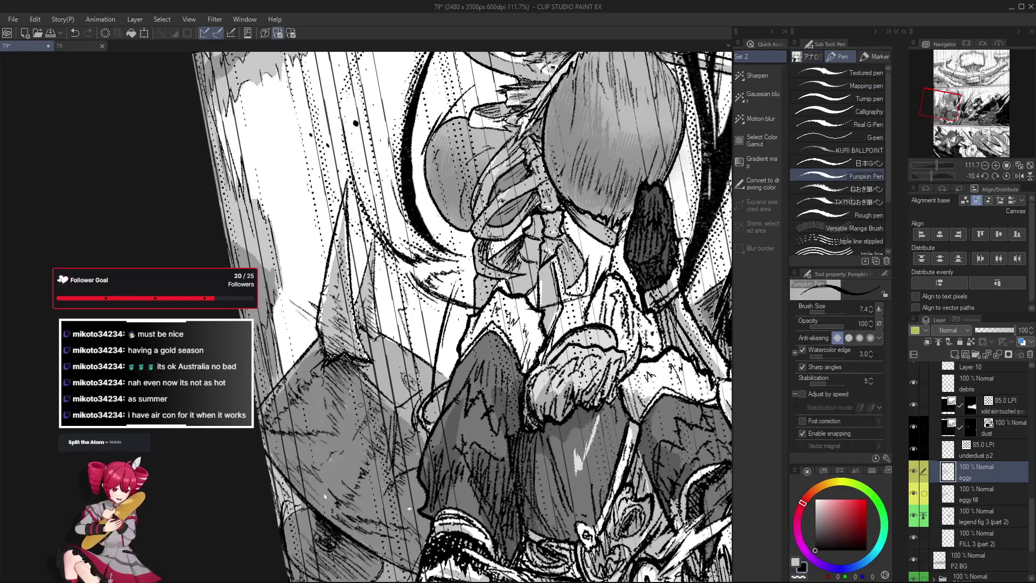
scroll(381, 396, "up", 6)
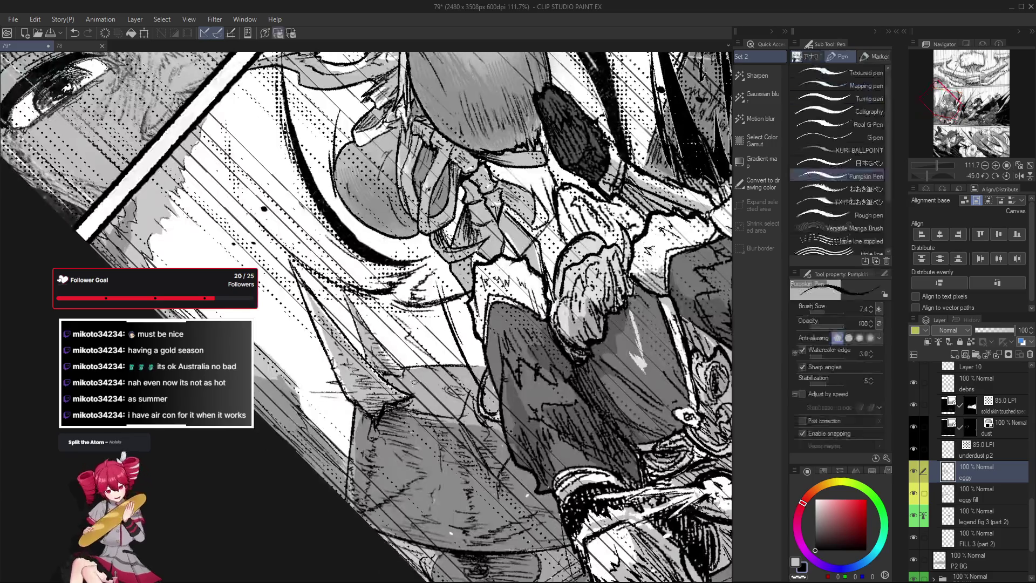
scroll(387, 404, "down", 2)
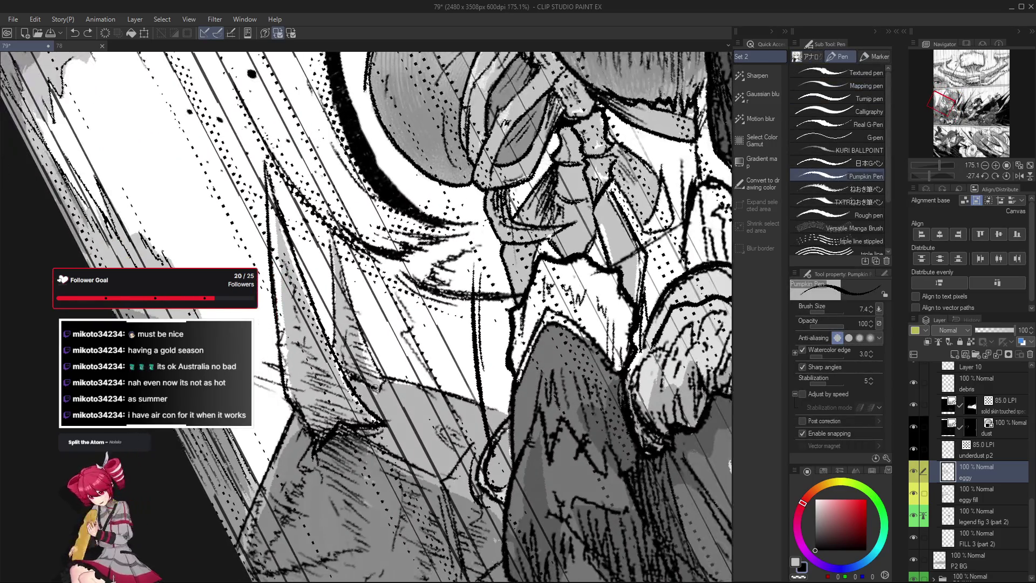
scroll(485, 398, "down", 2)
key("shift+space")
left_click_drag(485, 399, 442, 391)
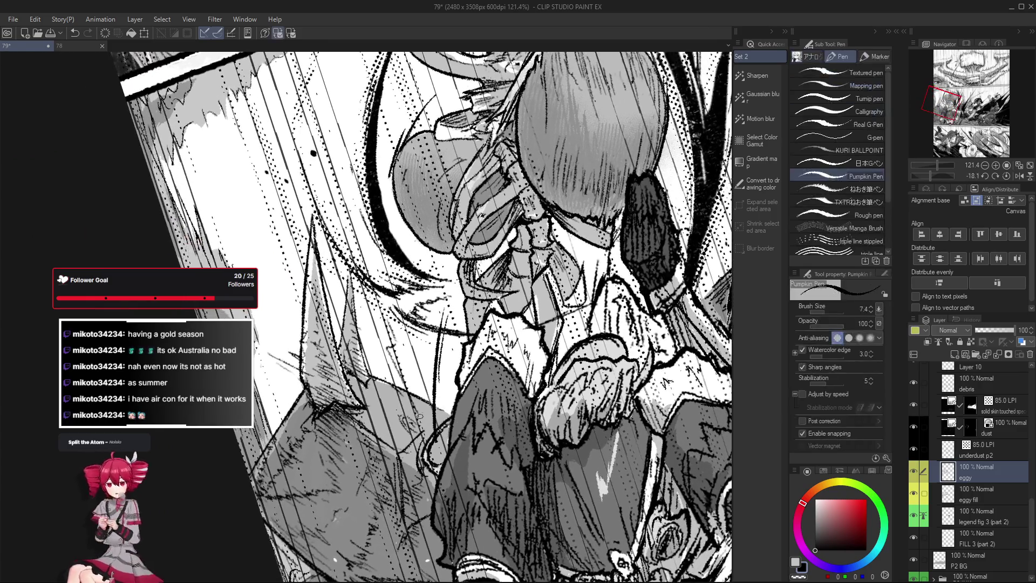
scroll(408, 380, "up", 2)
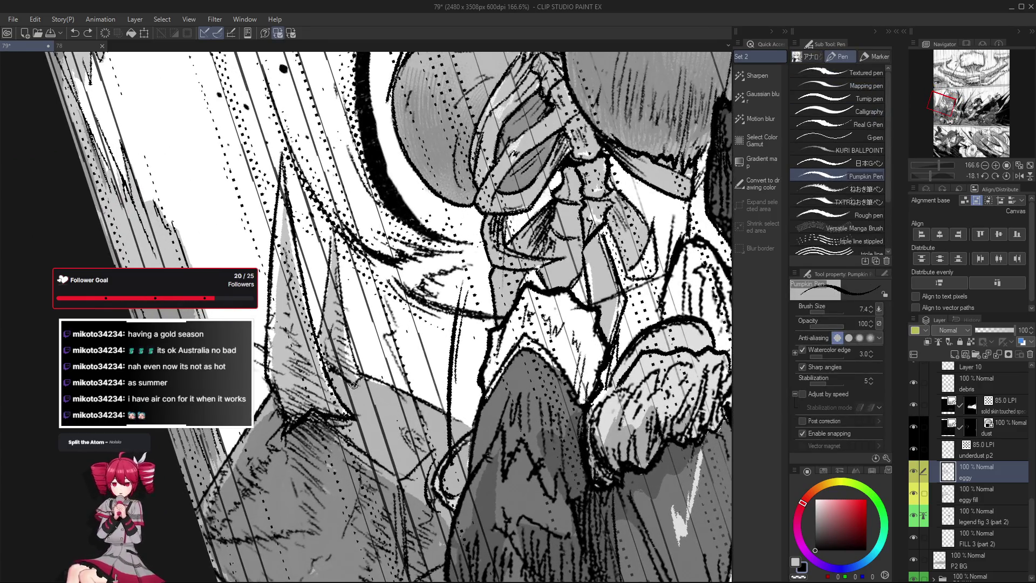
left_click_drag(353, 328, 367, 370)
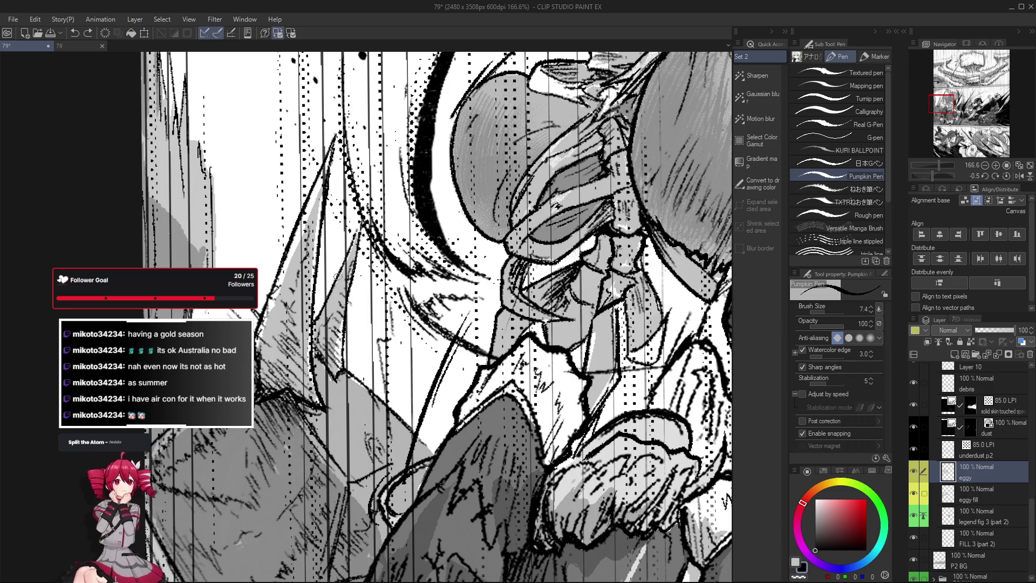
scroll(355, 231, "down", 5)
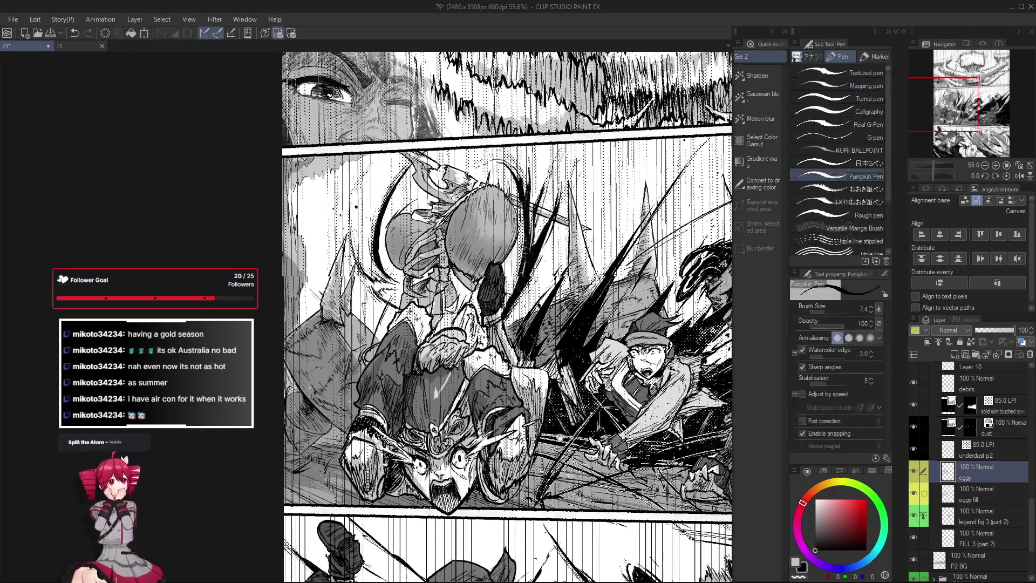
scroll(486, 319, "up", 5)
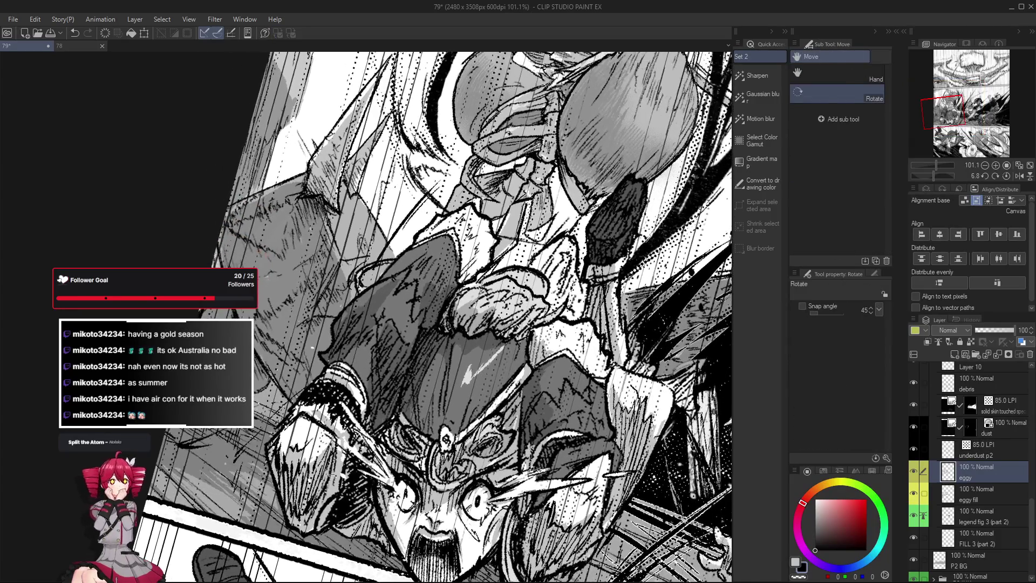
mouse_move(296, 407)
left_mouse_down()
mouse_move(283, 395)
mouse_move(289, 415)
left_mouse_up()
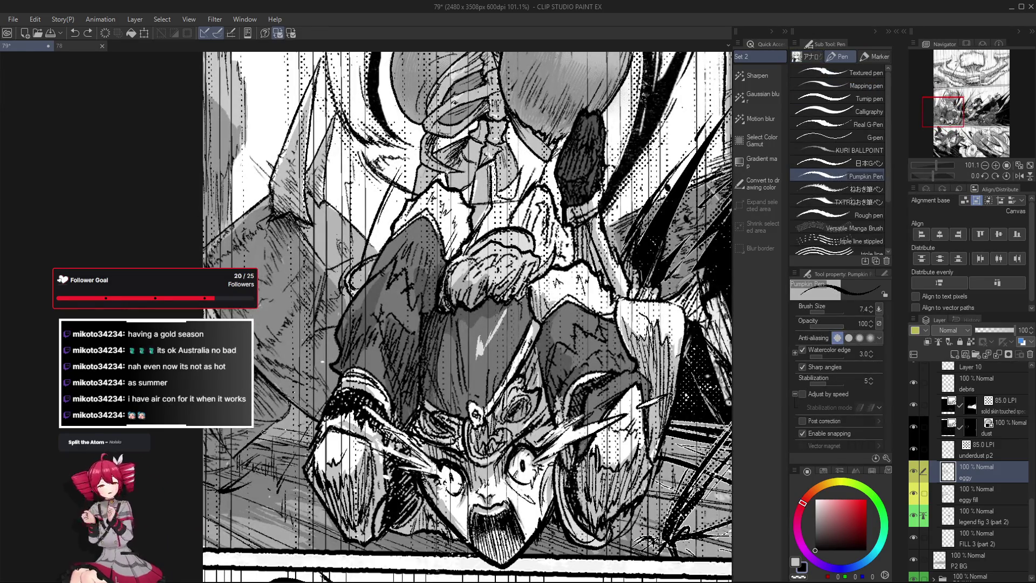
scroll(260, 447, "down", 4)
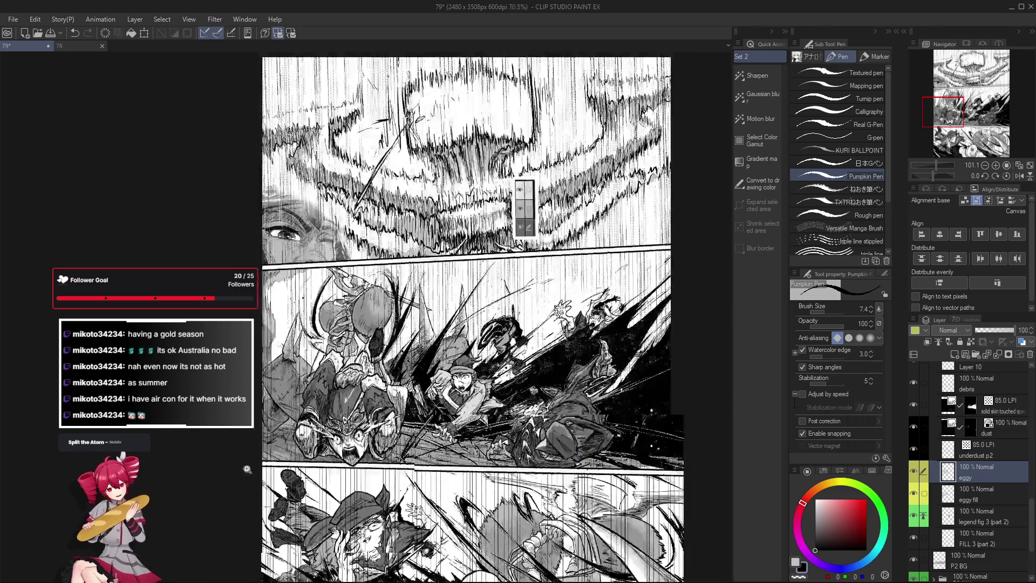
scroll(259, 447, "down", 2)
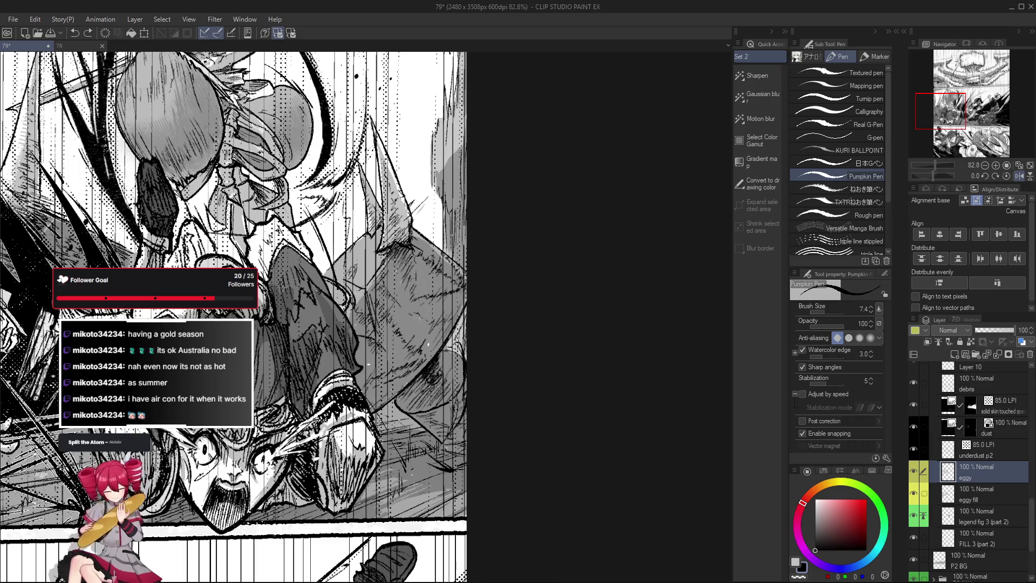
key("h")
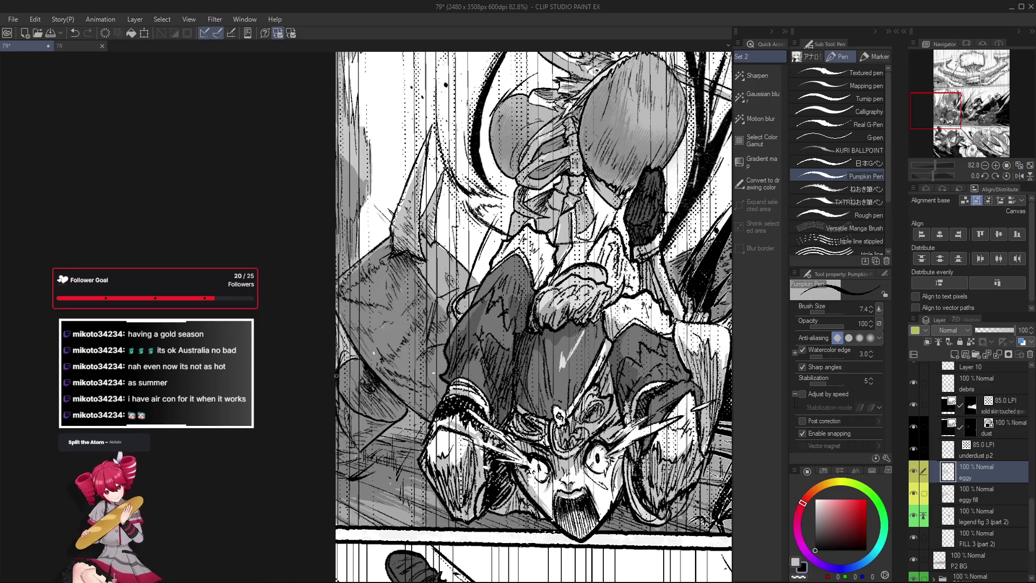
scroll(336, 376, "down", 3)
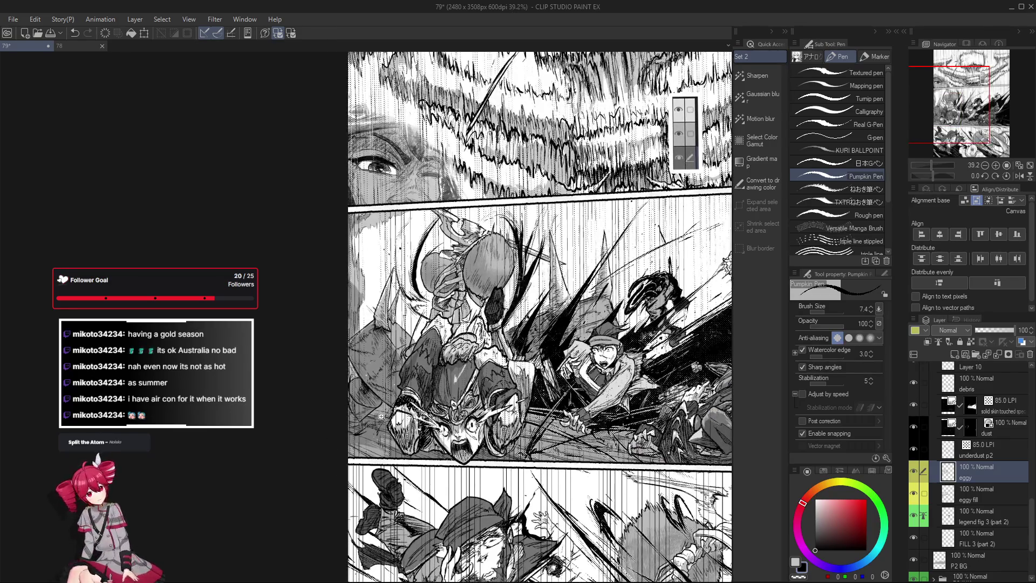
scroll(378, 418, "up", 2)
scroll(378, 418, "up", 1)
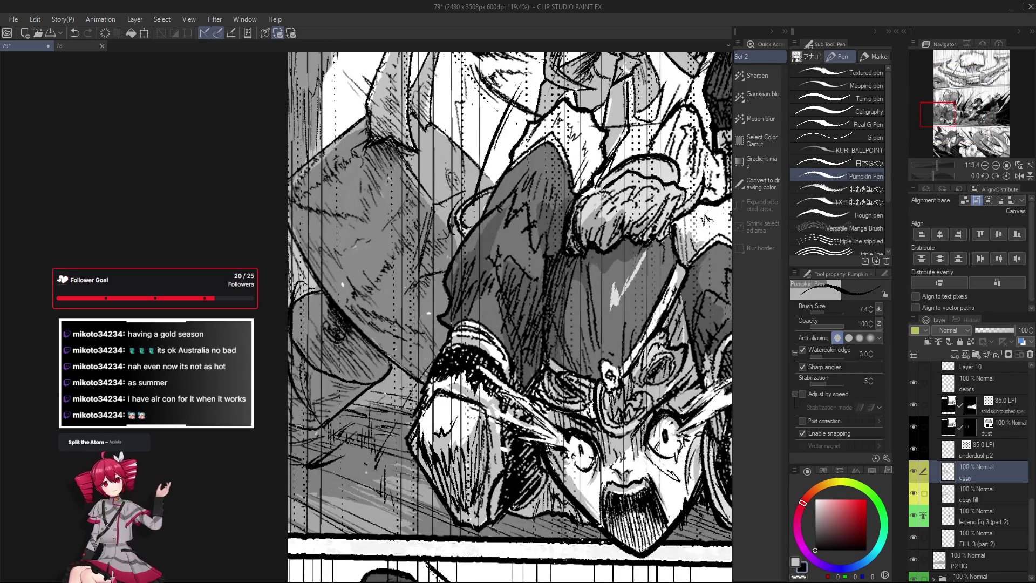
scroll(326, 423, "down", 1)
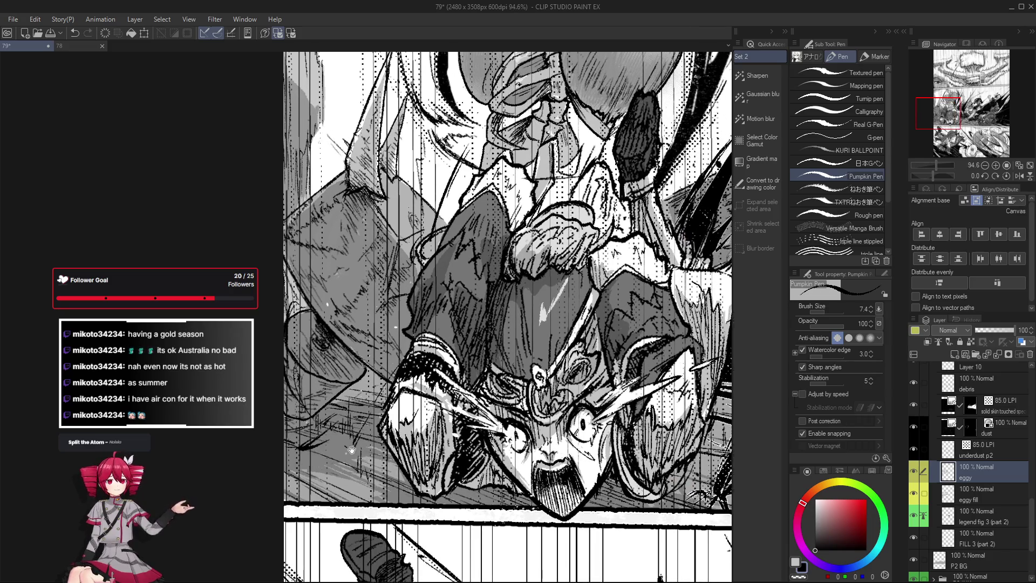
scroll(625, 438, "down", 1)
scroll(625, 438, "down", 1)
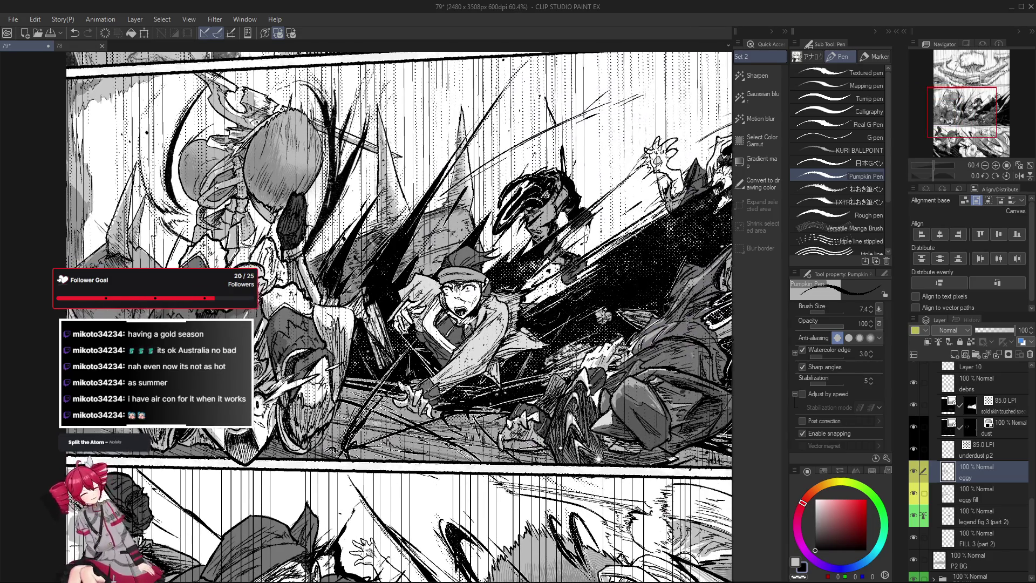
left_click_drag(625, 438, 475, 399)
scroll(475, 399, "down", 1)
mouse_move(526, 524)
left_mouse_down()
mouse_move(522, 507)
mouse_move(538, 494)
left_mouse_up()
left_click_drag(337, 456, 361, 473)
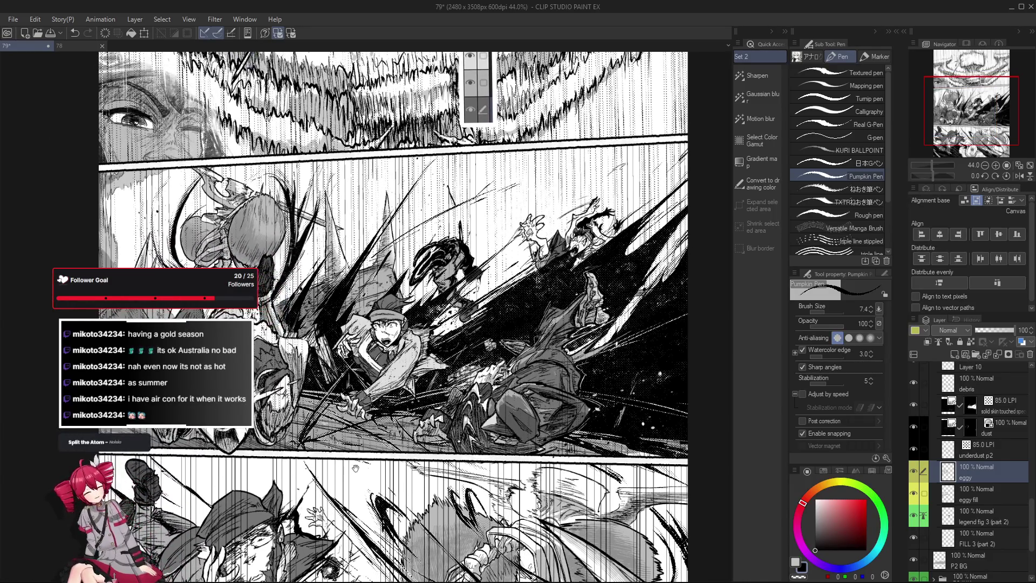
mouse_move(562, 523)
left_mouse_down()
mouse_move(573, 510)
mouse_move(464, 495)
mouse_move(521, 406)
left_mouse_up()
scroll(574, 518, "down", 2)
scroll(578, 525, "down", 1)
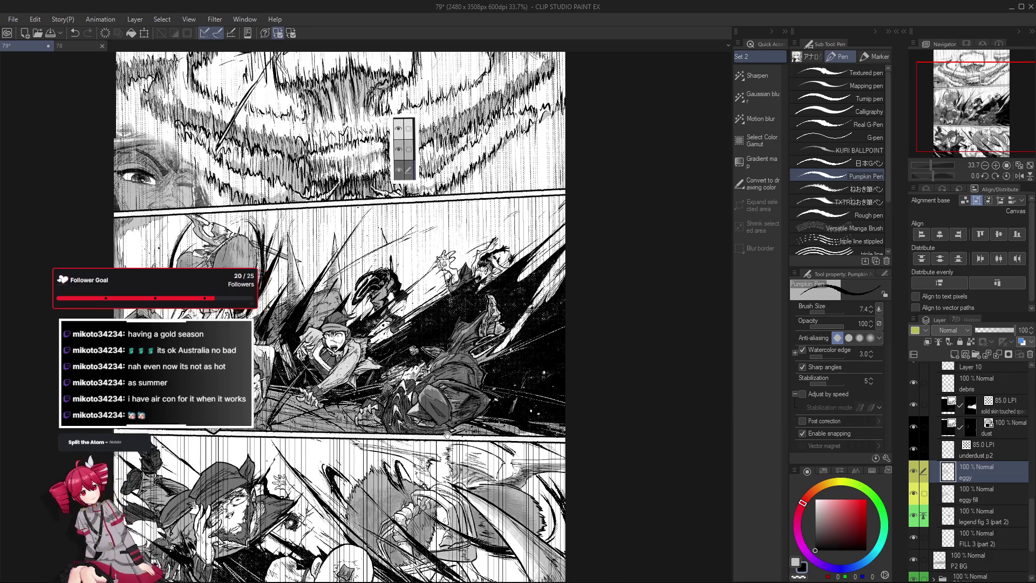
scroll(561, 503, "up", 2)
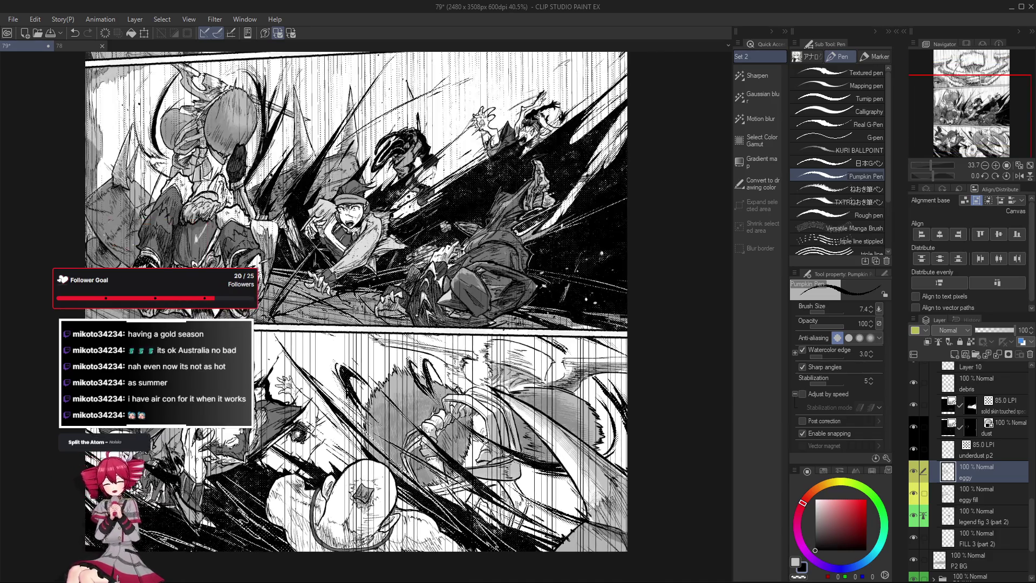
key("o")
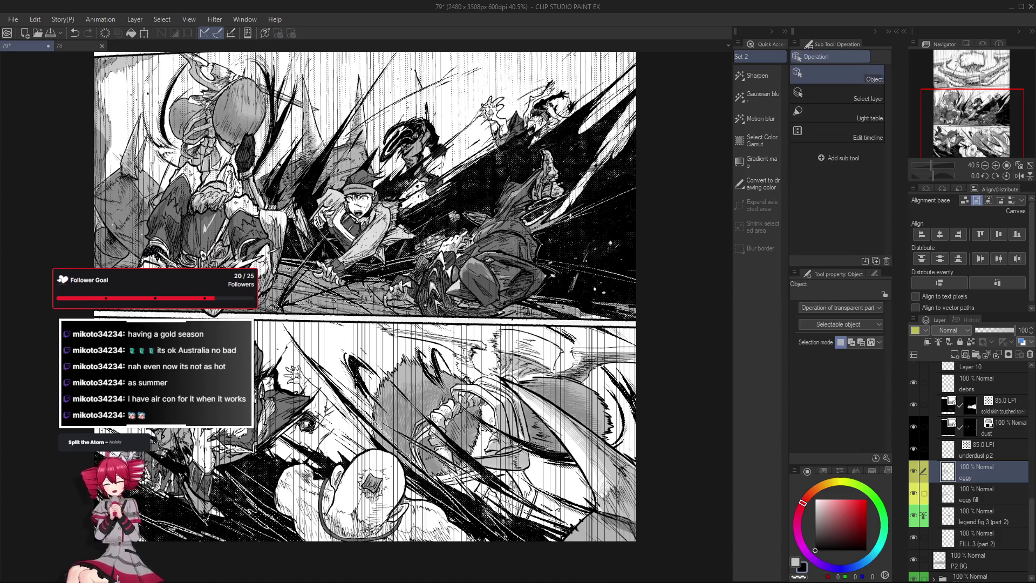
Select the Scattered speed lines layer in the lower panel with the Object tool.
left_click(370, 355)
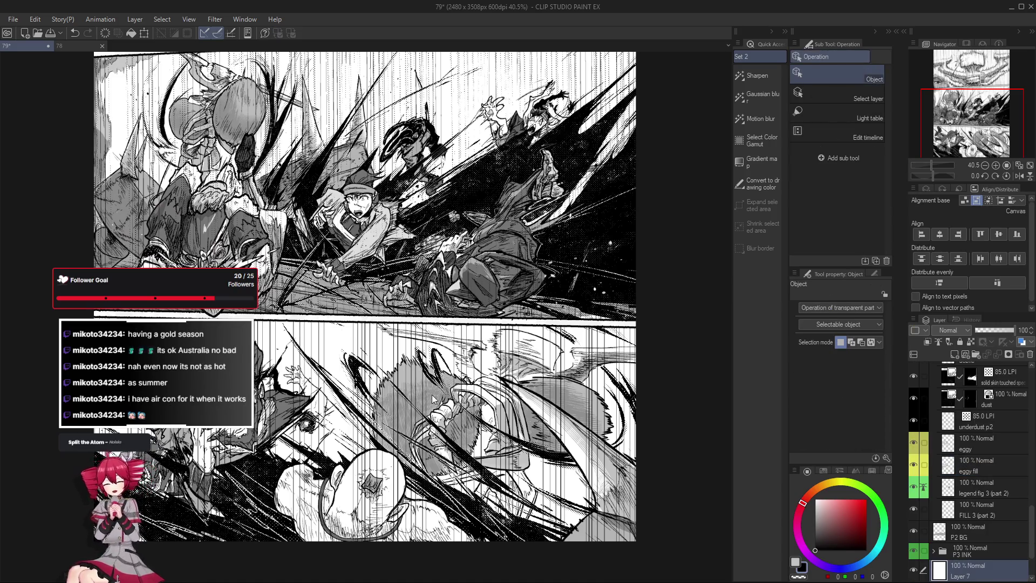
scroll(368, 356, "up", 3)
left_click(349, 337)
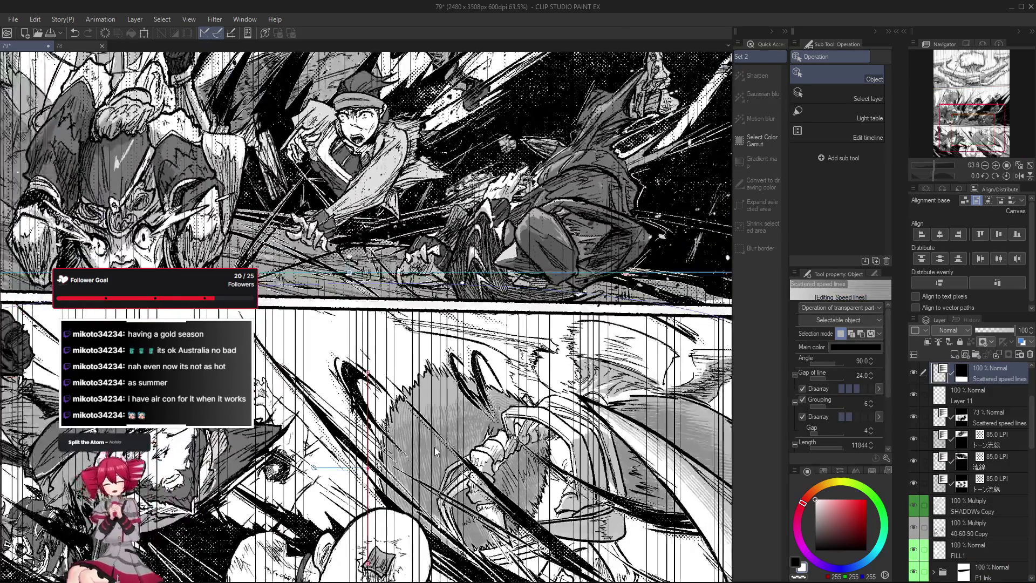
scroll(502, 226, "down", 3)
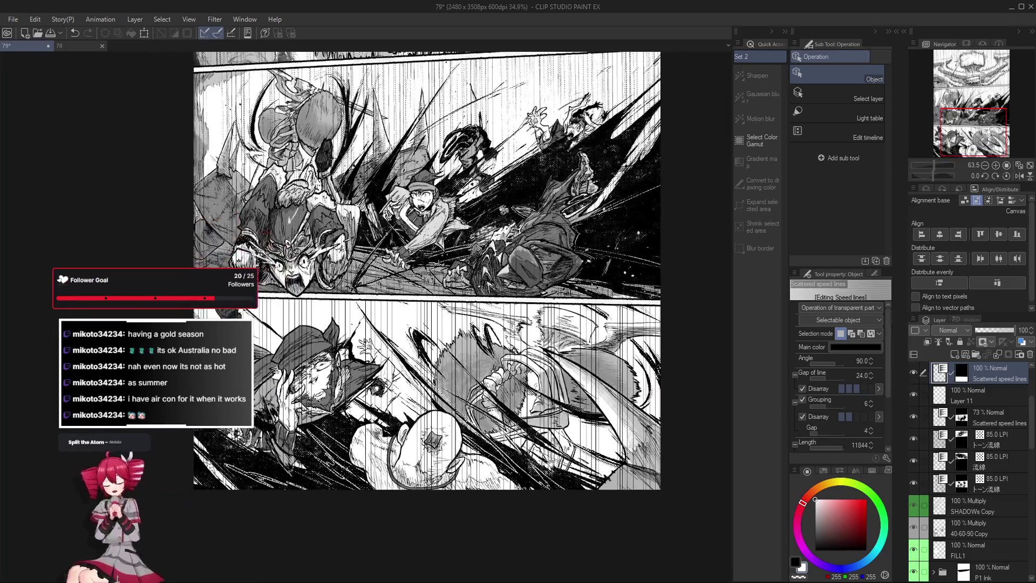
Erase parts of the speed lines across the lower panel with the Texture Brush Eraser.
key("e")
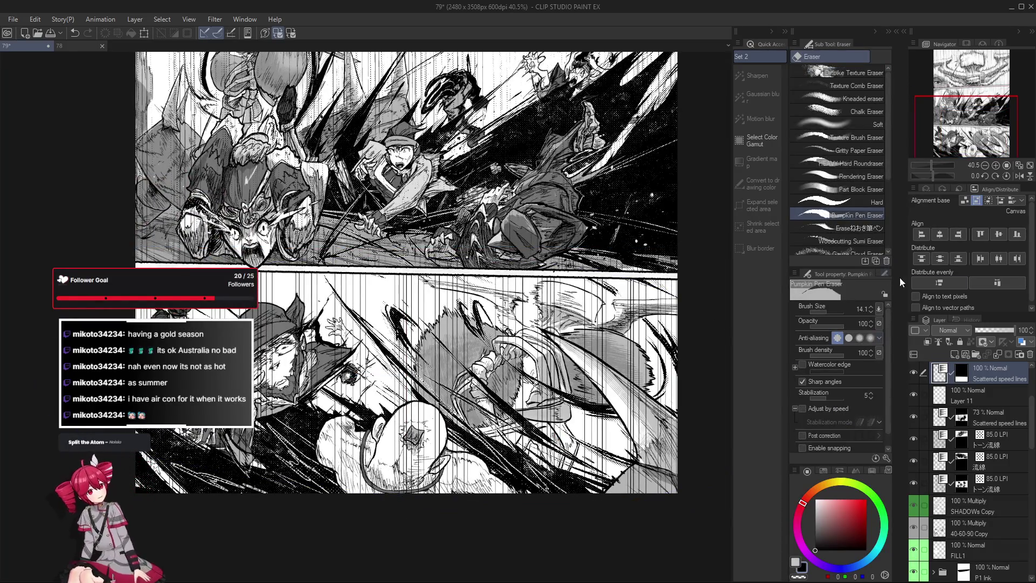
left_click(864, 137)
left_click_drag(486, 432, 512, 346)
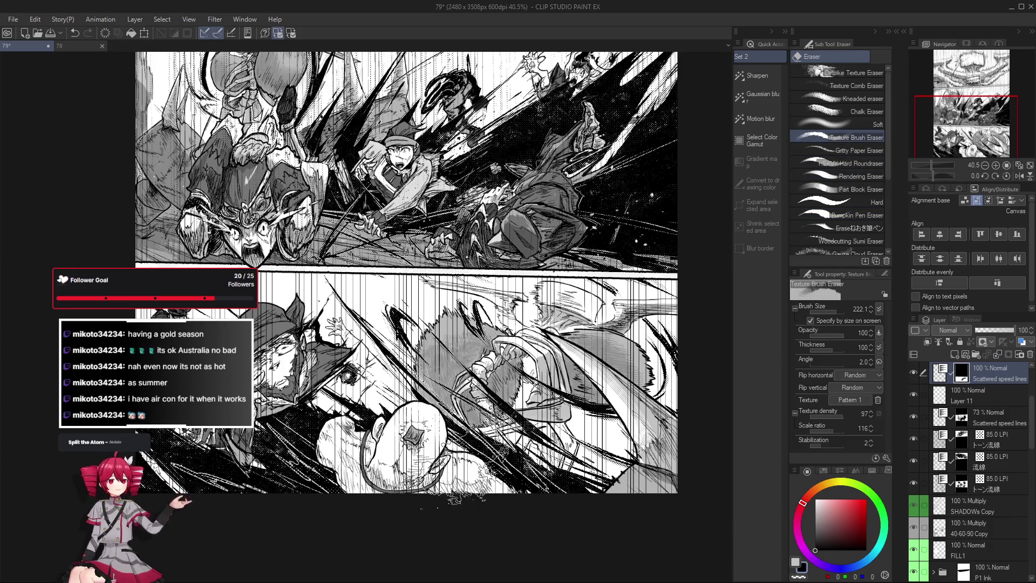
left_click_drag(426, 399, 324, 372)
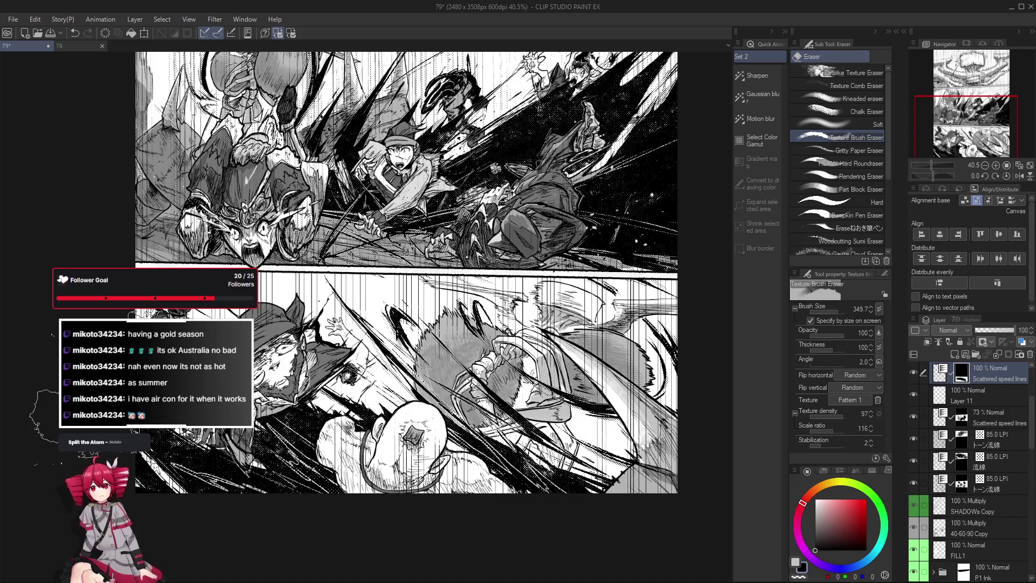
left_click_drag(602, 438, 593, 445)
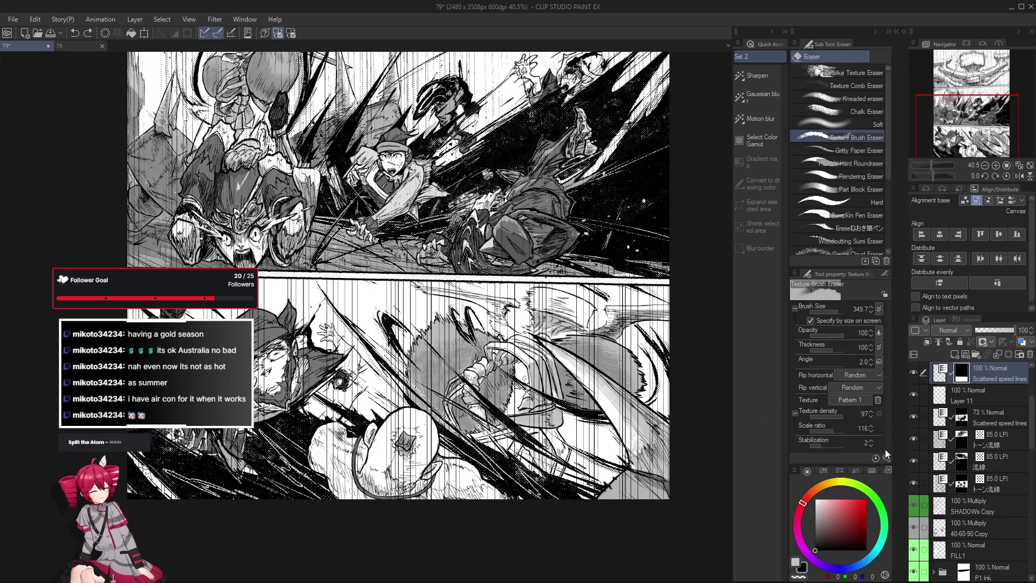
Try speed-line Brush Sizes between 1.0 and 2.0, then enter a width of 1.5.
key("o")
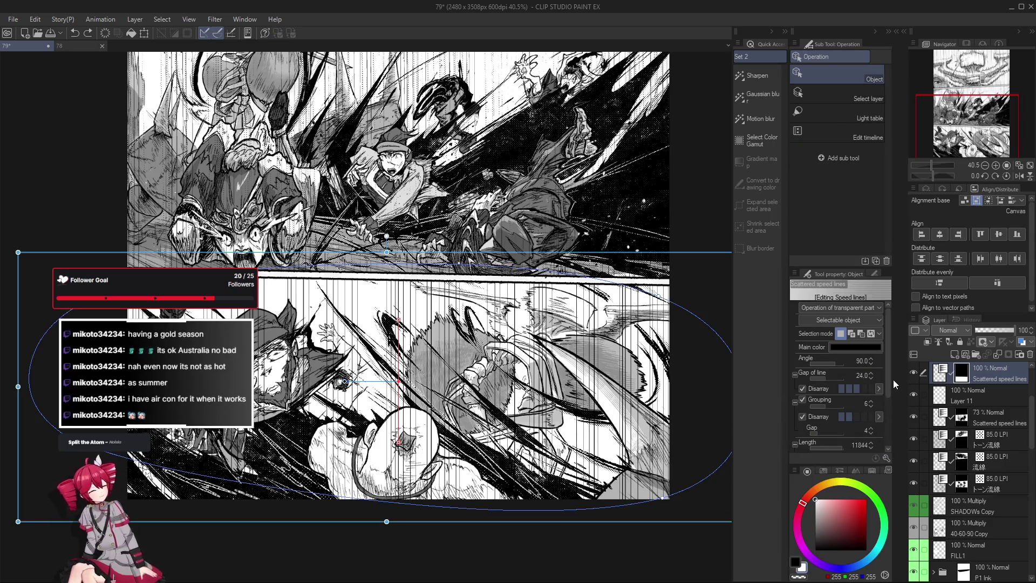
scroll(889, 446, "down", 3)
left_click(873, 411)
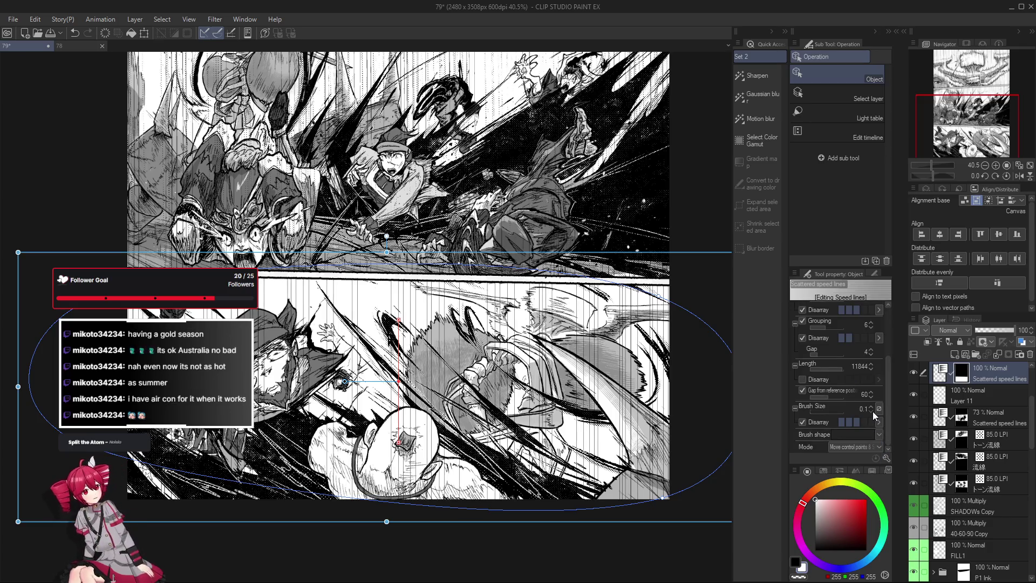
left_click(871, 406)
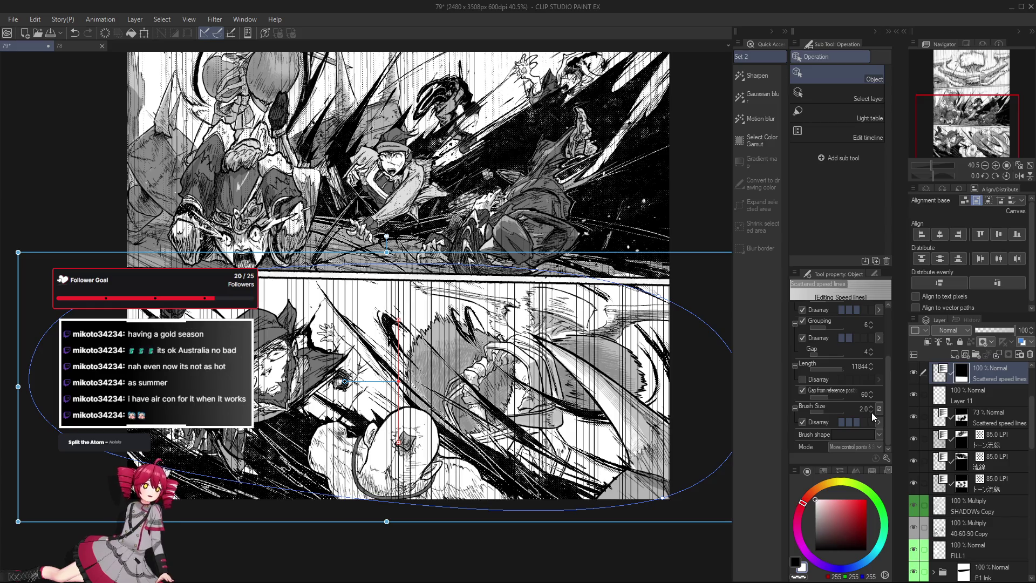
left_click(872, 413)
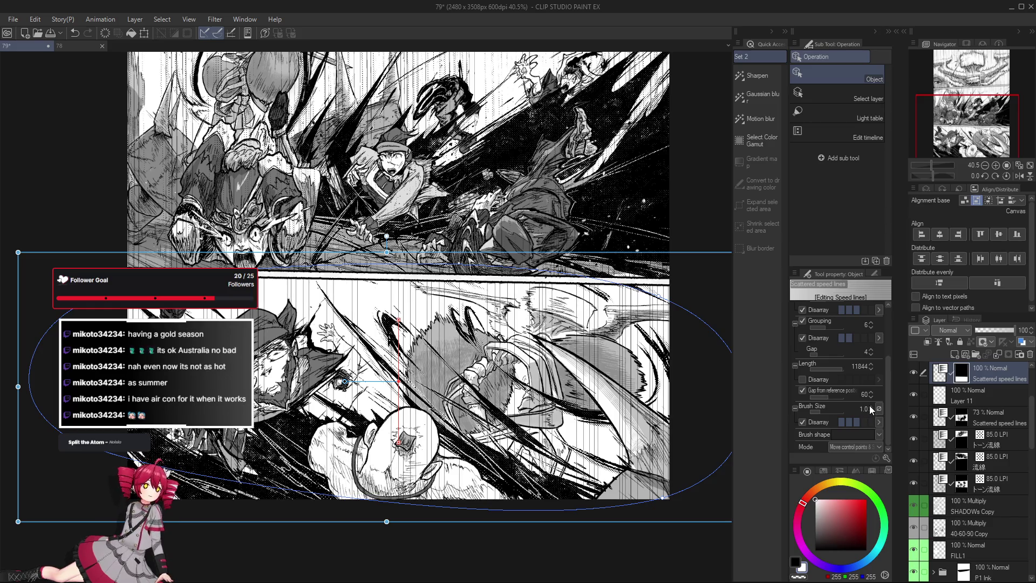
left_click(871, 405)
scroll(385, 378, "up", 4)
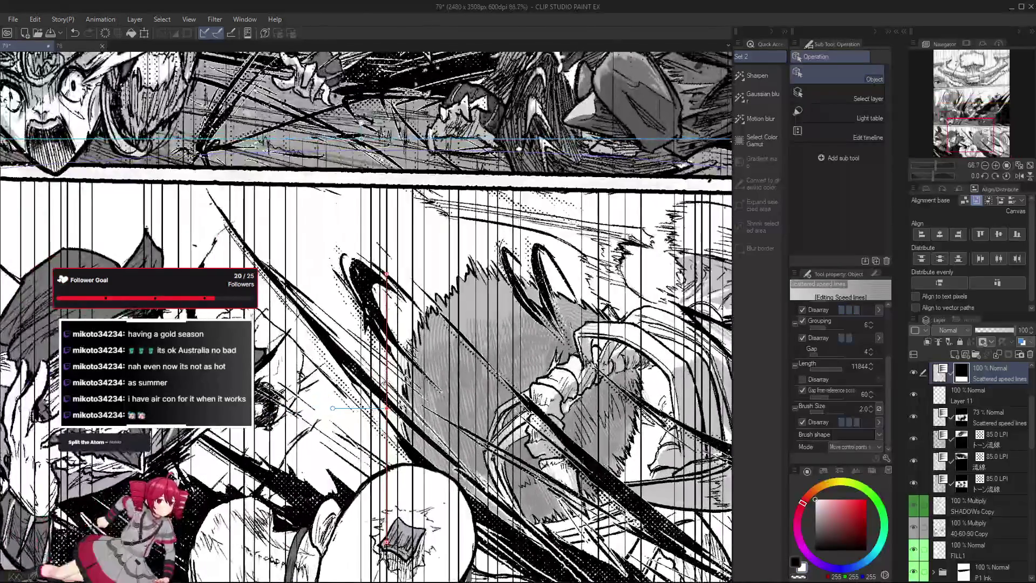
left_click(839, 423)
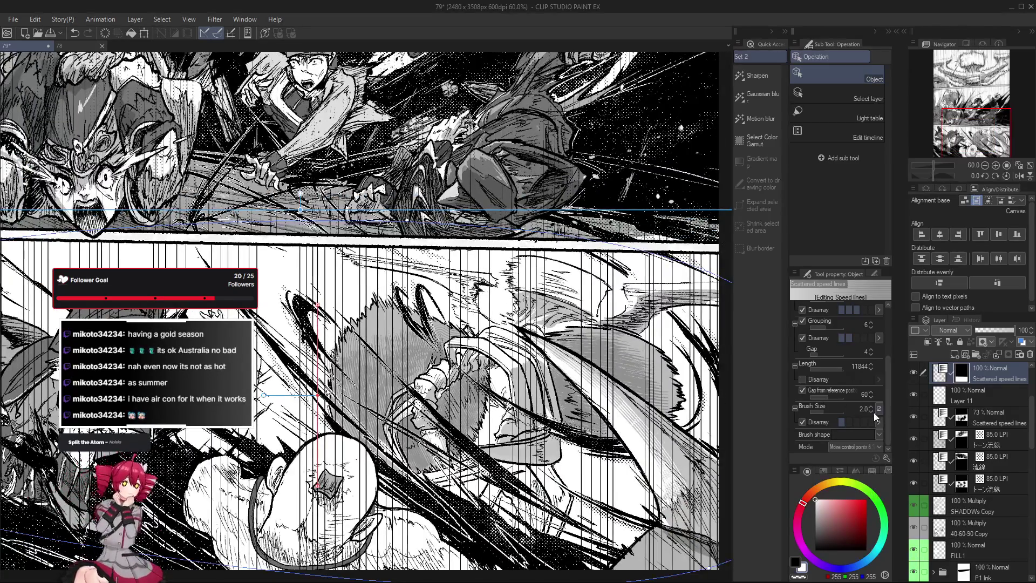
left_click(870, 412)
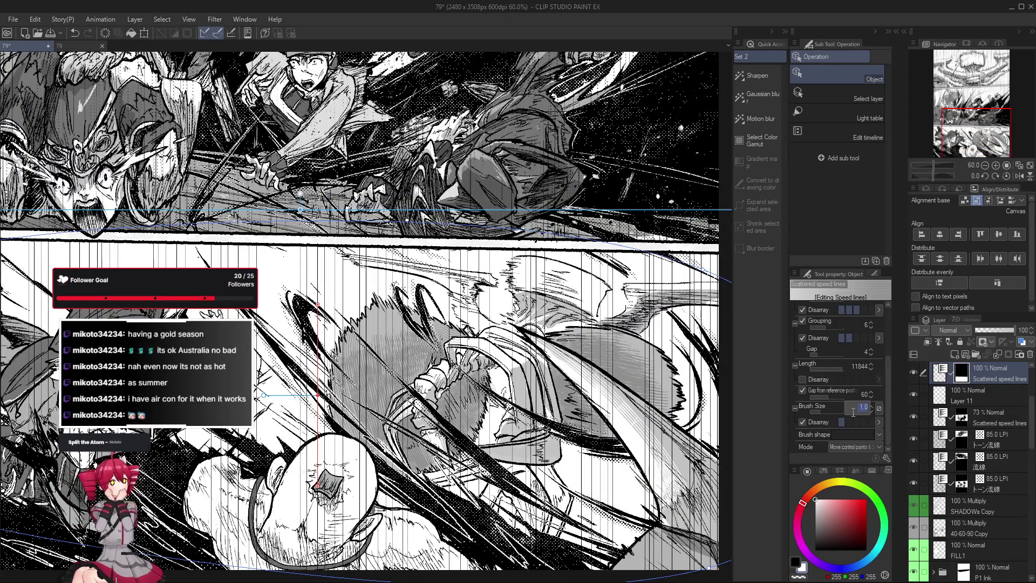
type("1.5")
key("Return")
Uncheck Brush Size Disarray and set the speed-line width to 1.2.
scroll(388, 369, "down", 2)
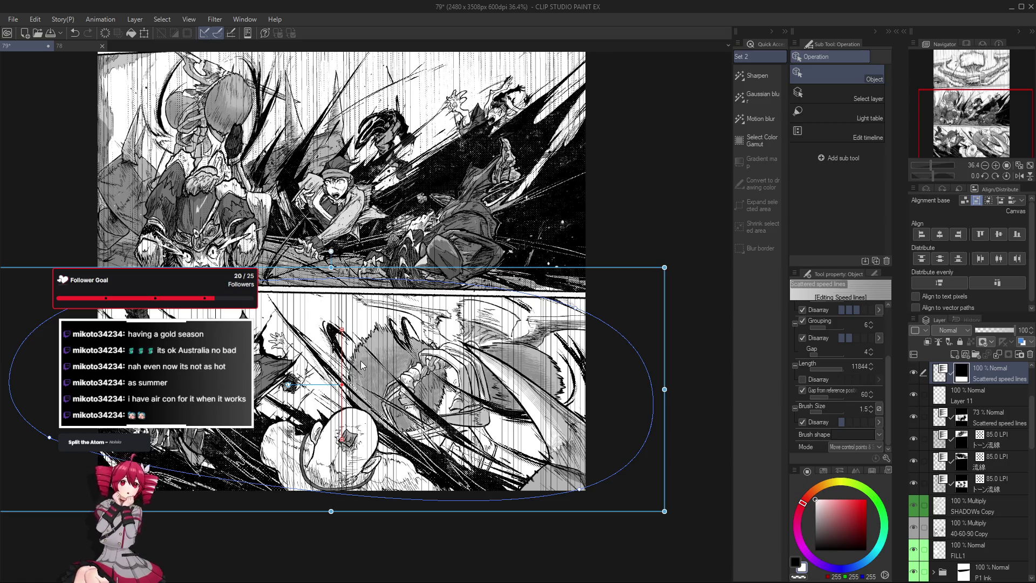
left_click(801, 421)
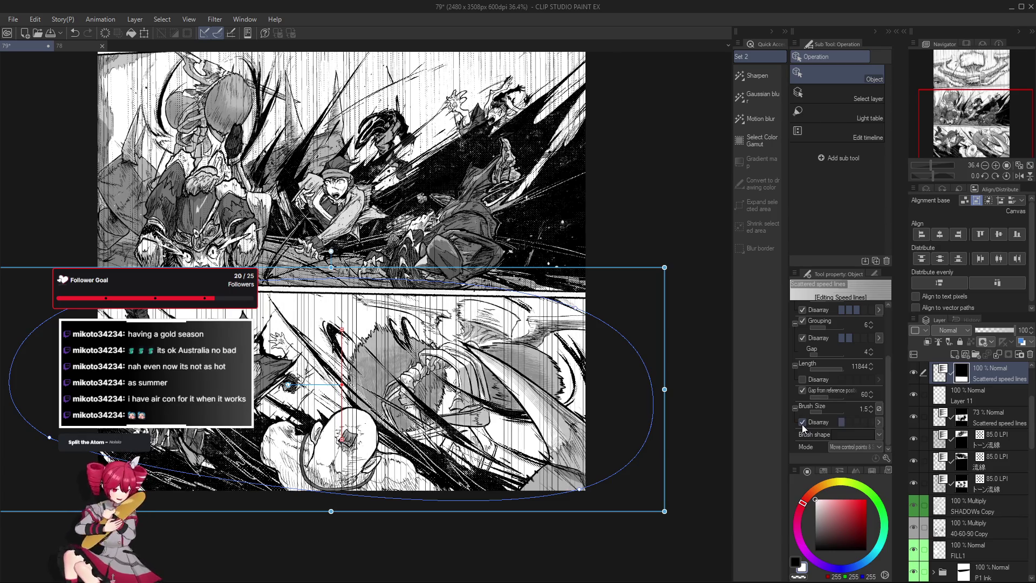
left_click(863, 410)
type(".2")
key("Return")
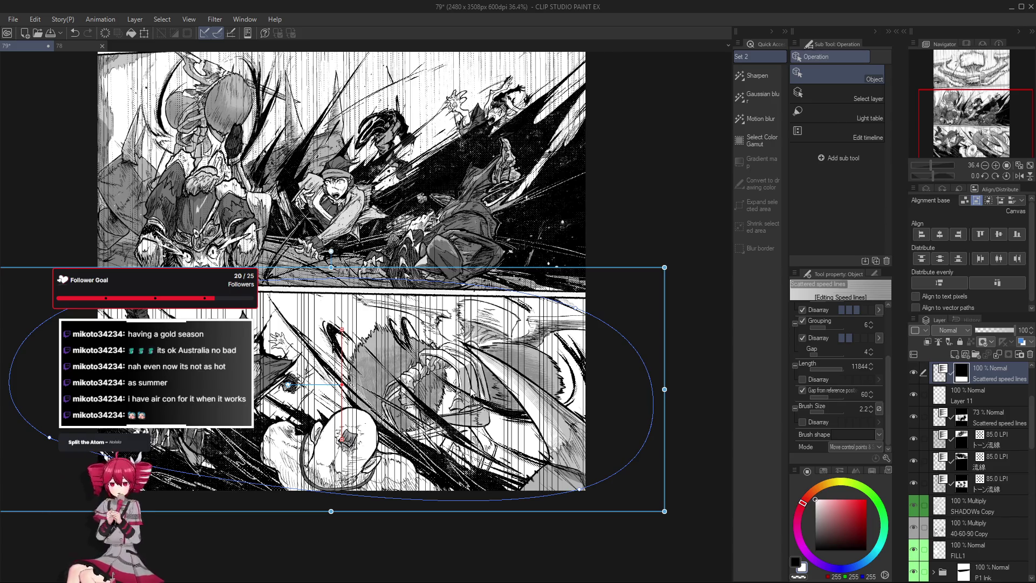
left_click(855, 410)
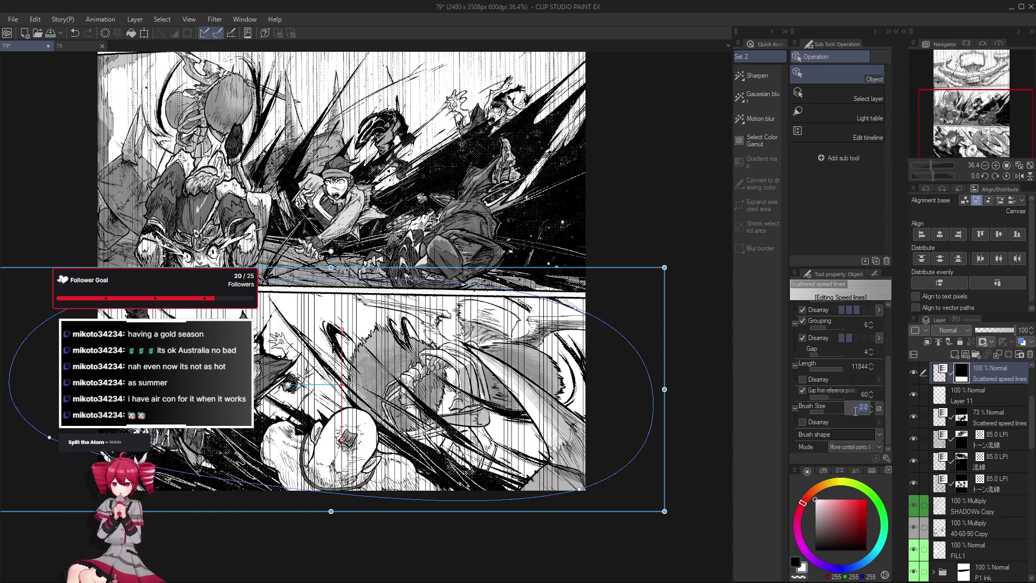
type("1")
key("Return")
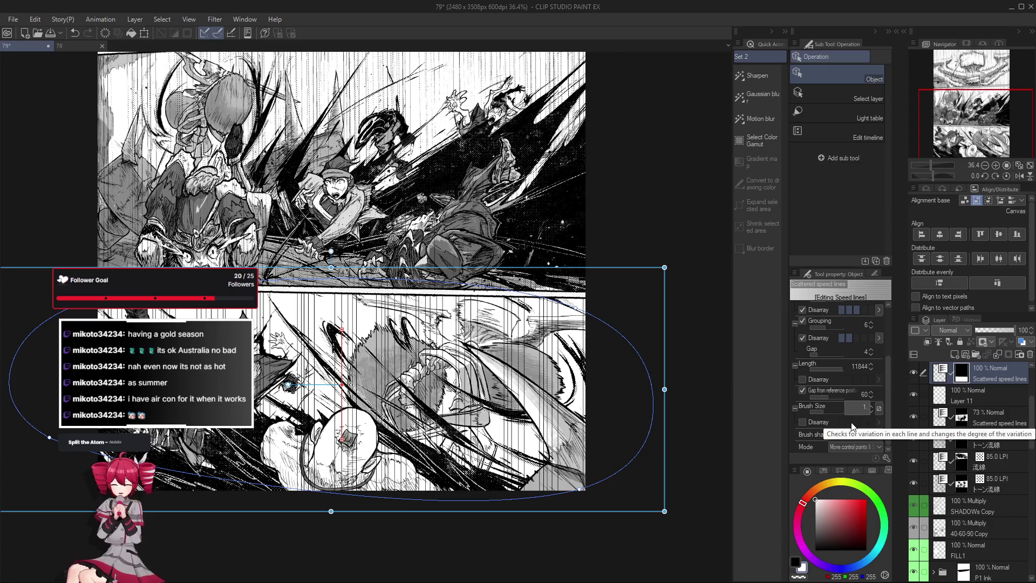
key("Return")
scroll(707, 447, "up", 2)
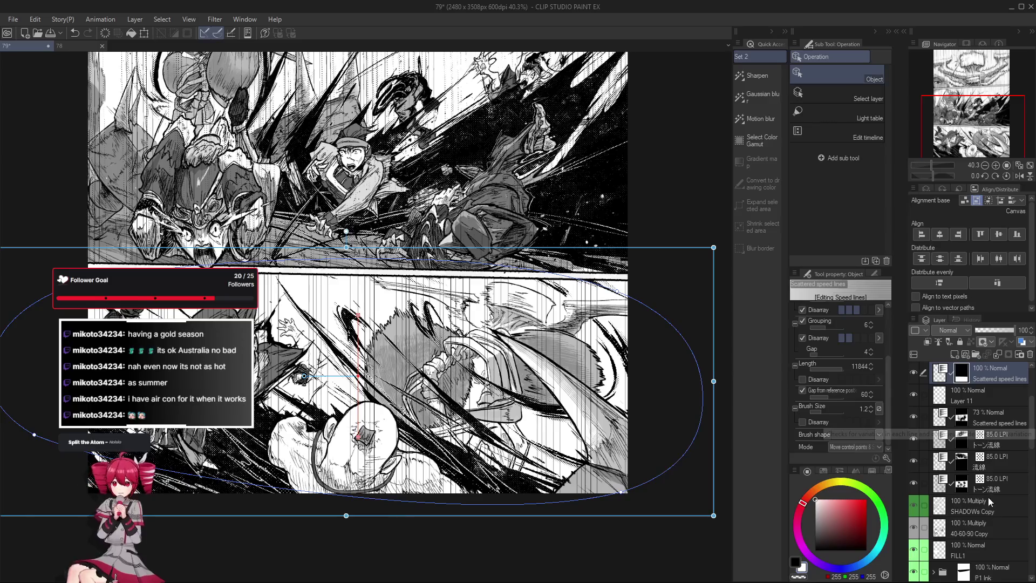
left_click(913, 376)
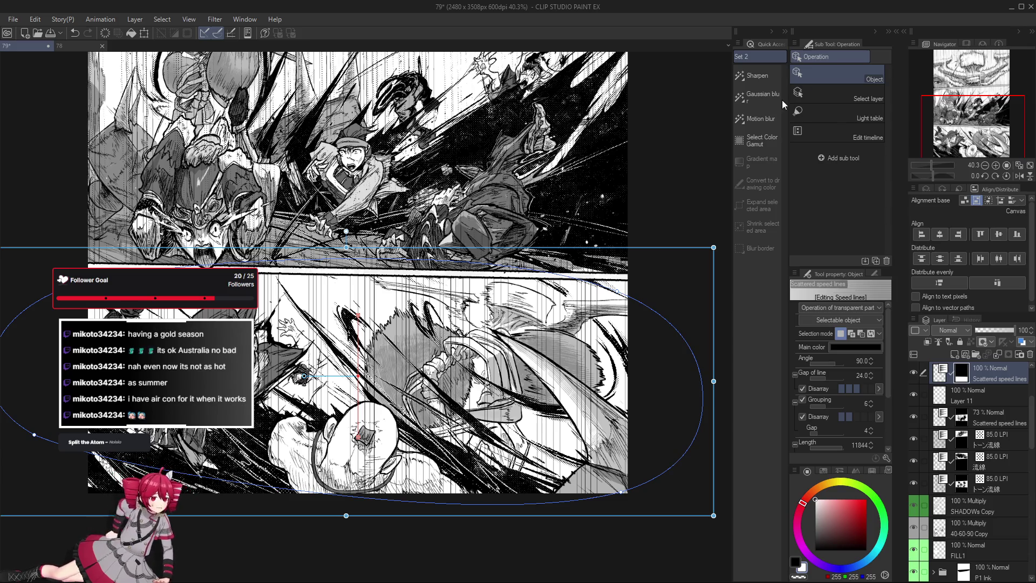
left_click_drag(352, 450, 406, 418)
Show the top Scattered speed lines layer, enable Tone at 85 LPI, and set opacity to 66.
scroll(708, 253, "up", 1)
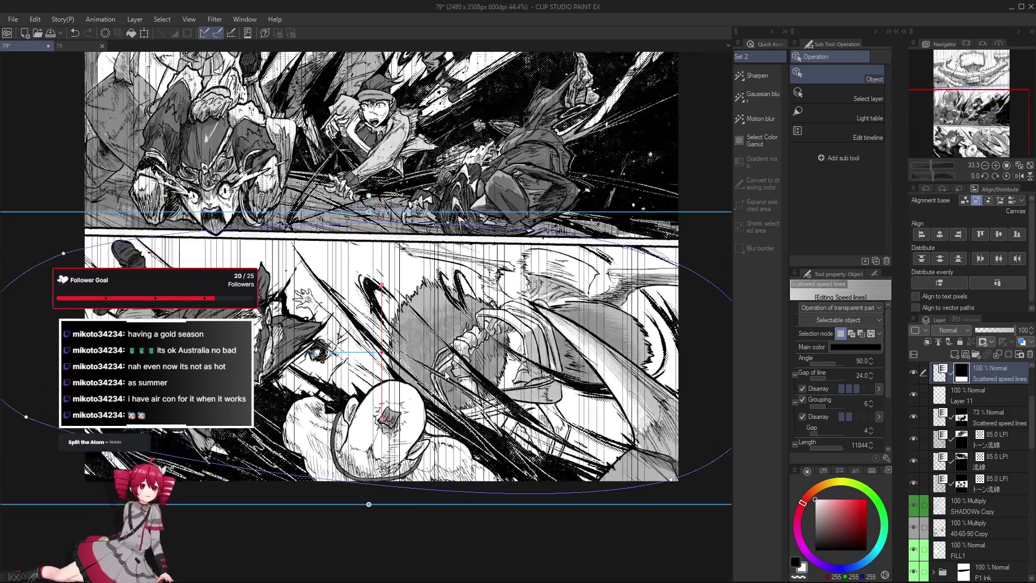
left_click(914, 372)
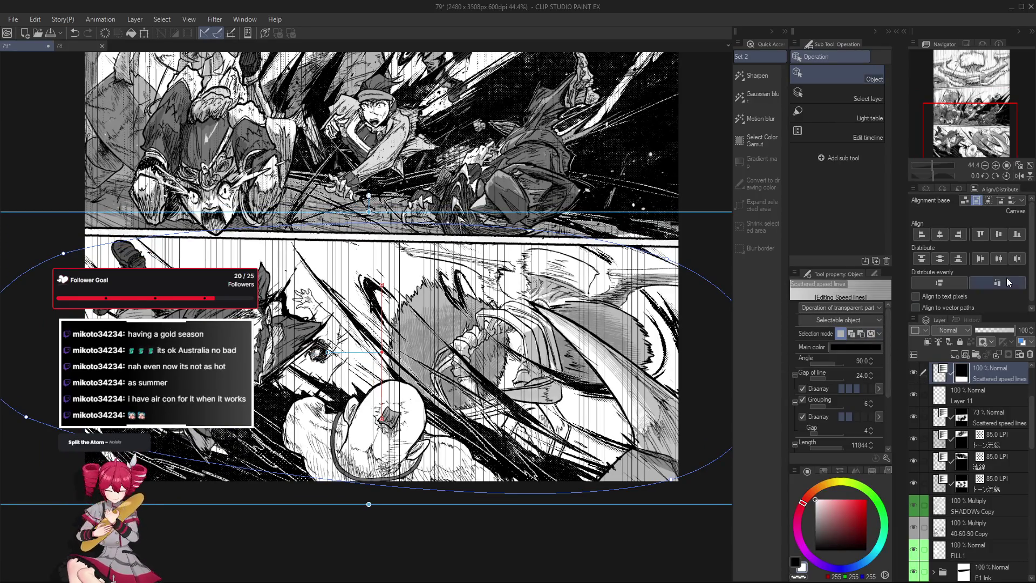
left_click(930, 189)
left_click(1002, 209)
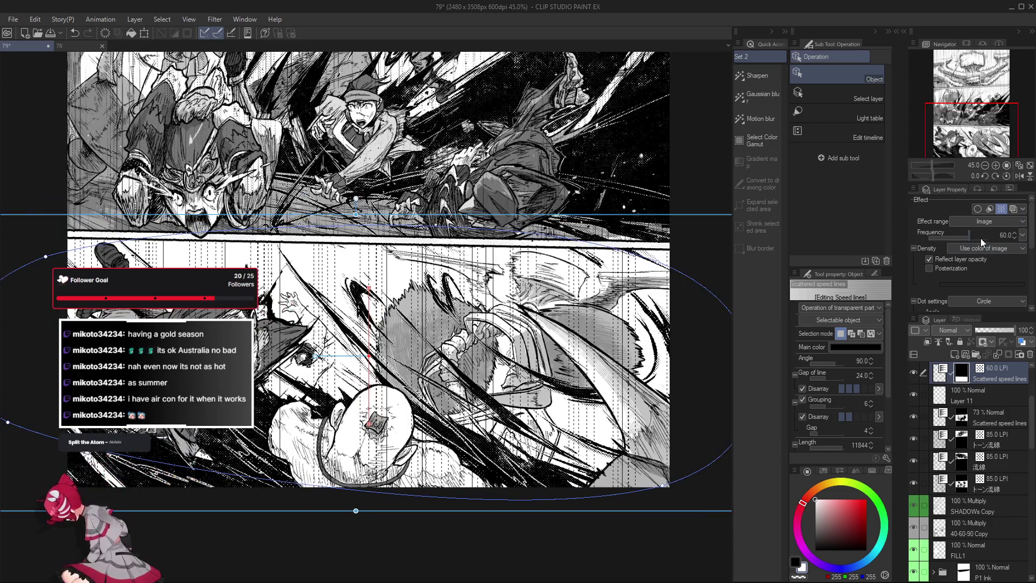
left_click_drag(980, 238, 990, 238)
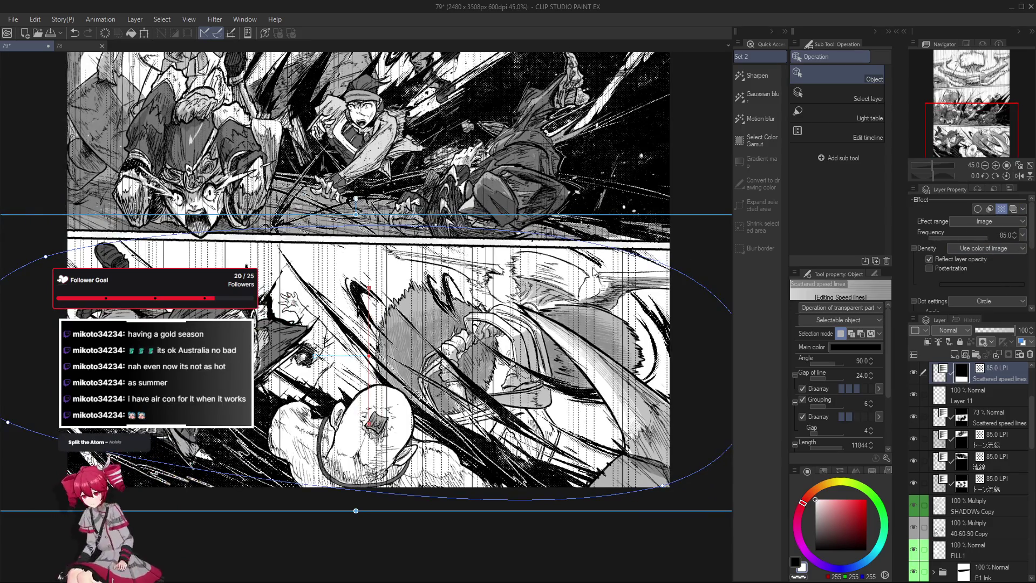
scroll(418, 360, "up", 2)
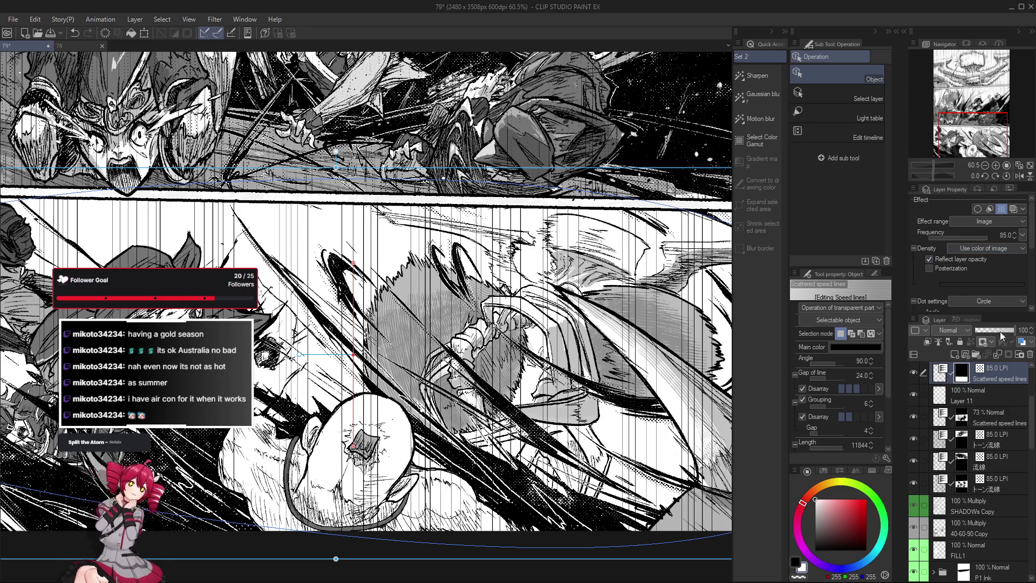
left_click_drag(1006, 325, 996, 328)
scroll(588, 362, "down", 2)
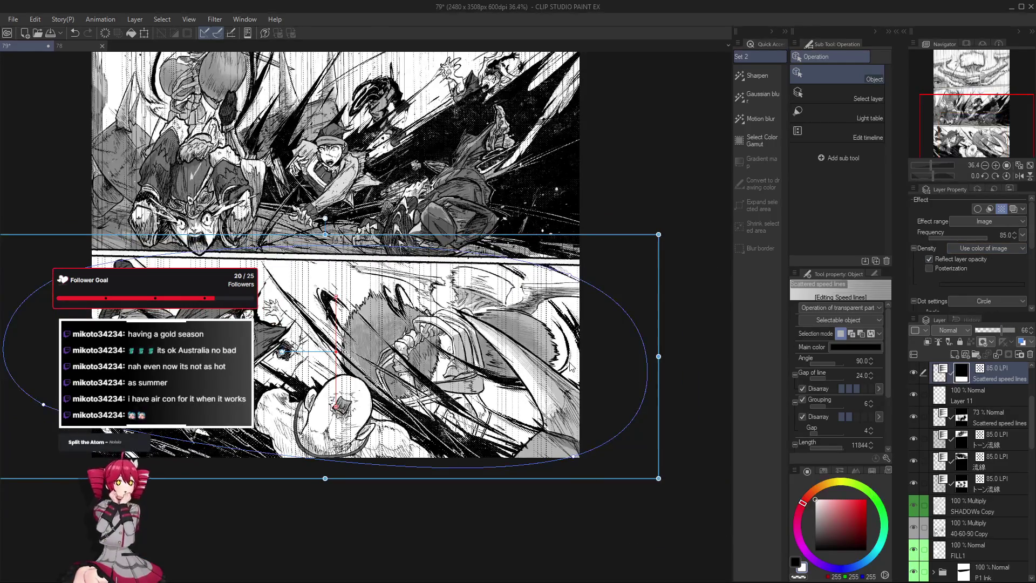
scroll(380, 393, "down", 1)
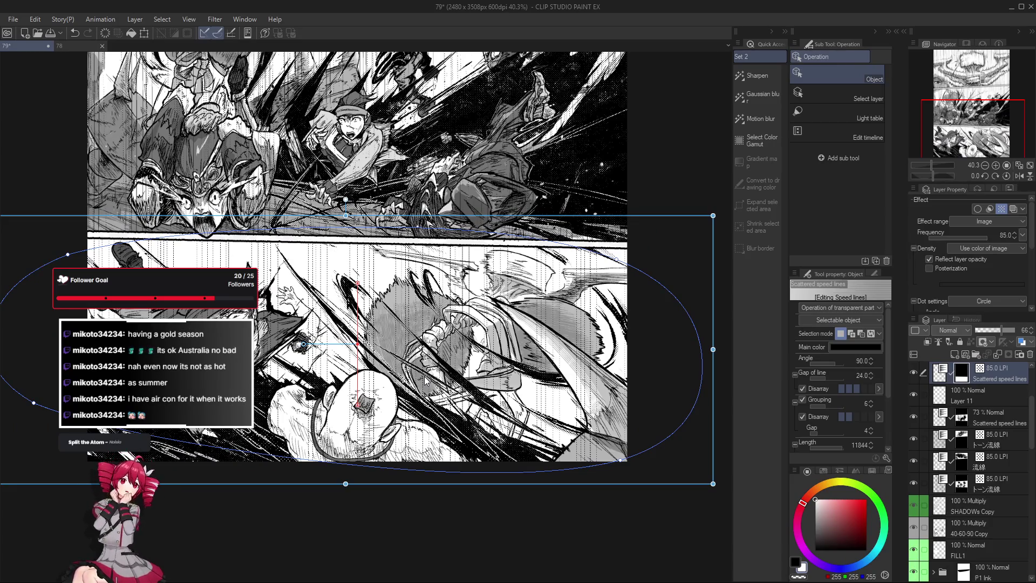
Erase speed lines over the upper panel with the Texture Brush Eraser, shrinking it from about 309 to 219.
key("e")
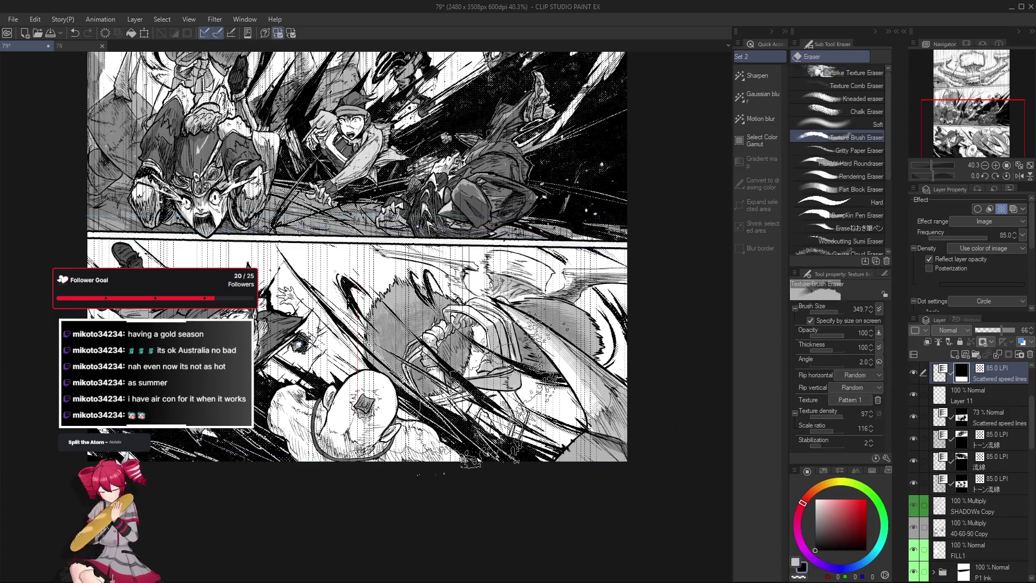
mouse_move(448, 345)
left_mouse_down()
mouse_move(505, 319)
mouse_move(227, 388)
mouse_move(250, 402)
left_mouse_up()
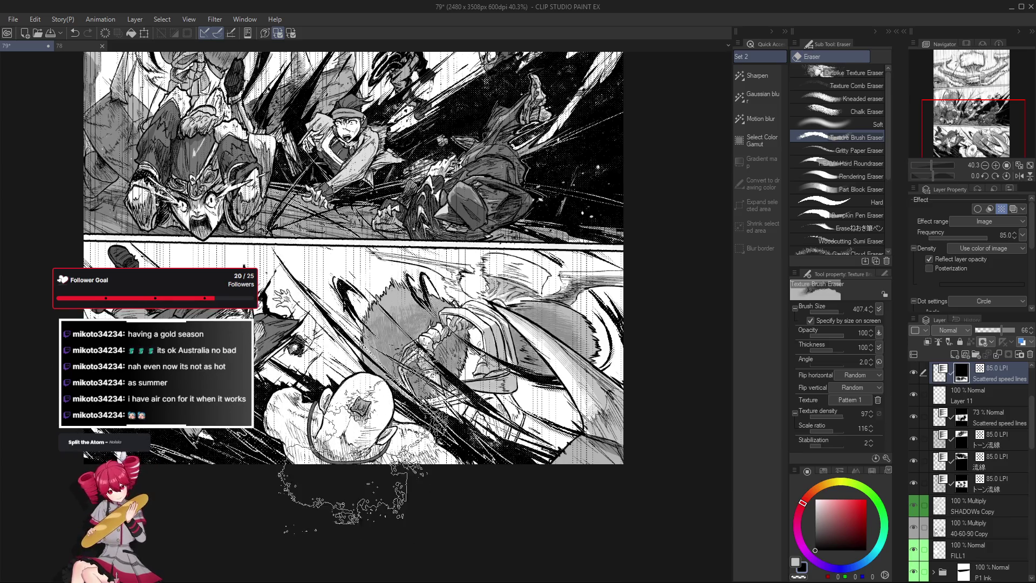
left_click_drag(410, 394, 414, 387)
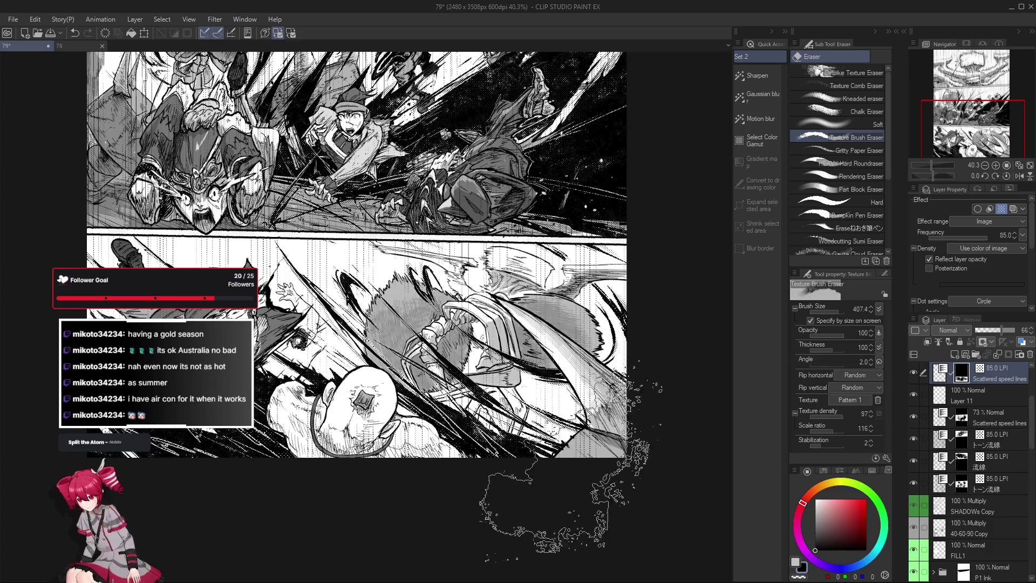
left_click_drag(558, 377, 556, 381)
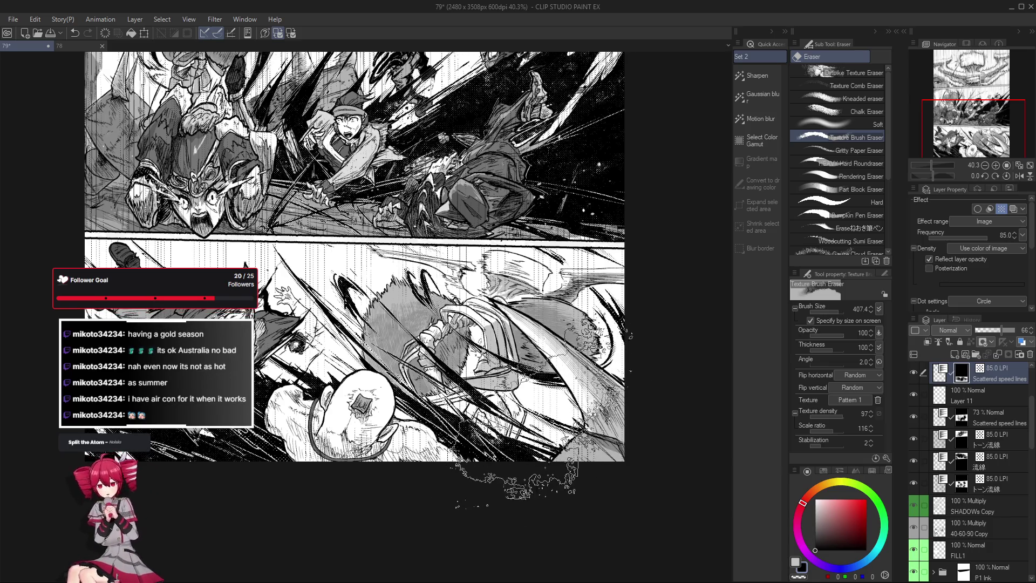
scroll(561, 254, "up", 2)
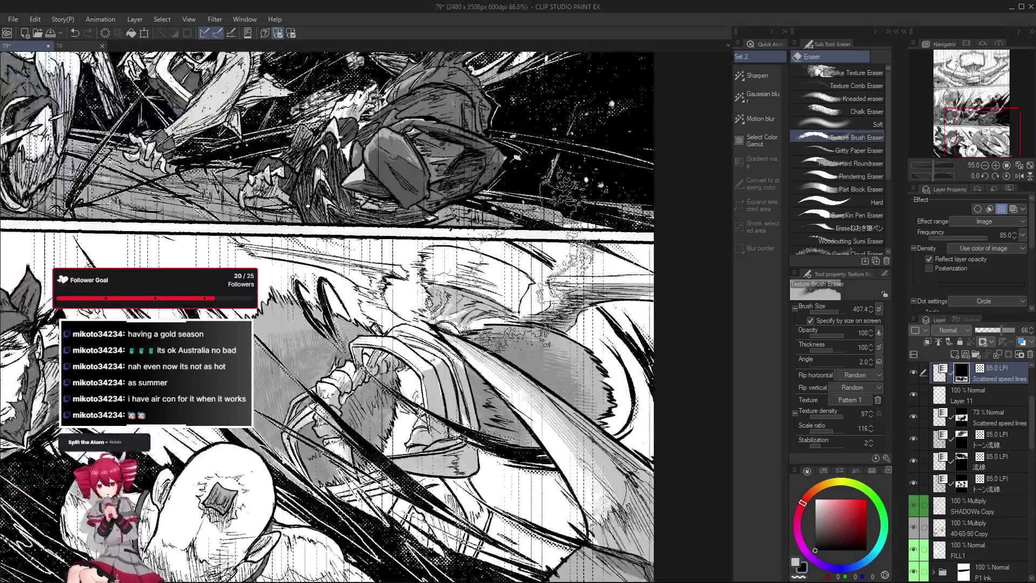
scroll(512, 259, "down", 1)
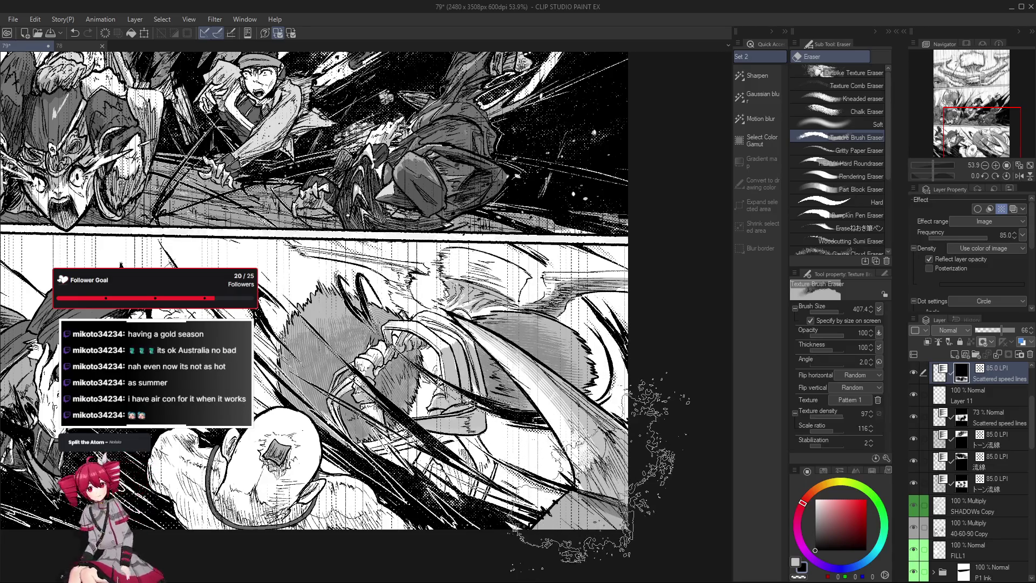
key("bracketleft")
key("bracketleft")
key("bracketleft")
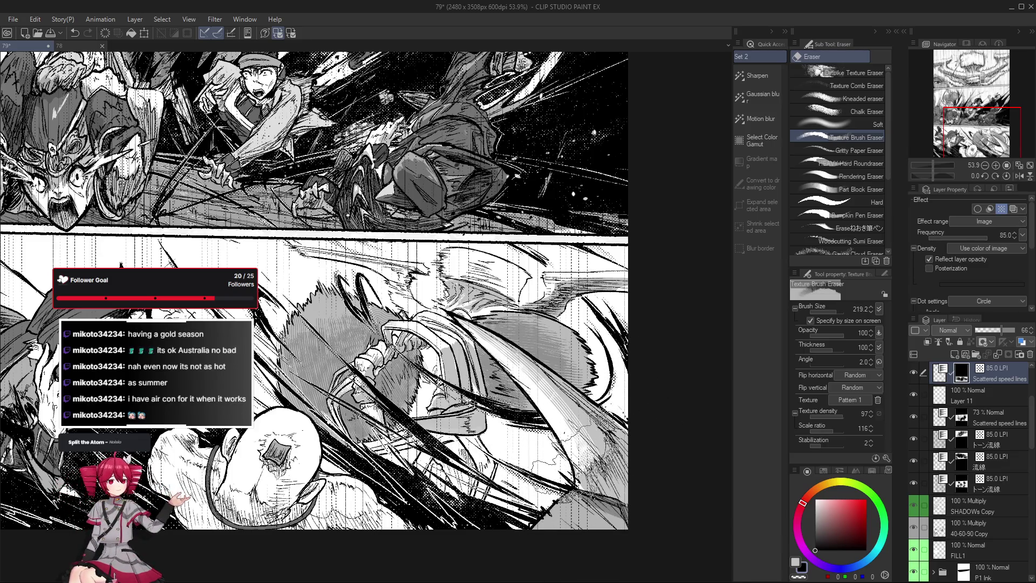
key("o")
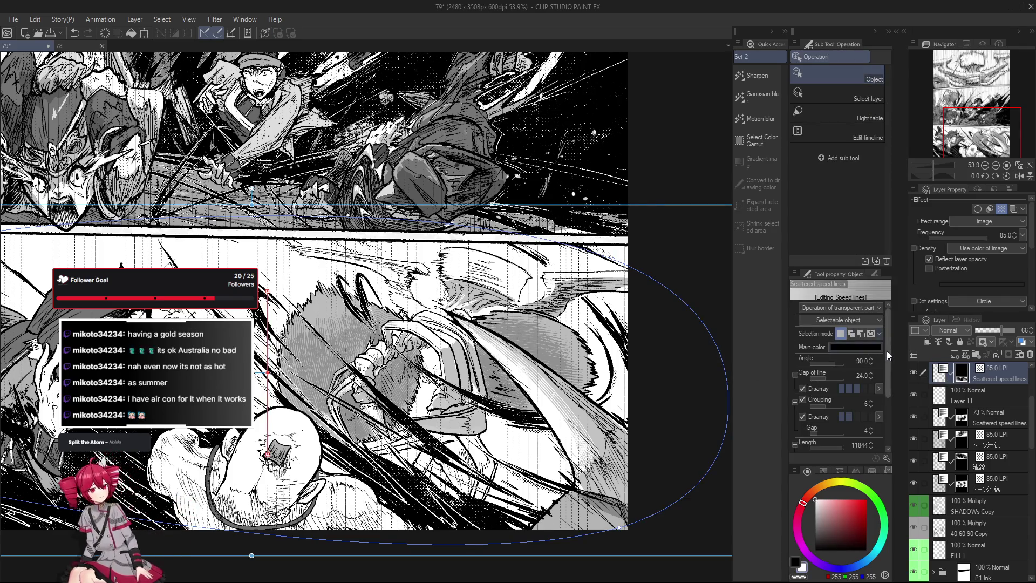
Reduce the speed-line gap to 15 and increase the grouping randomness.
left_click(868, 378)
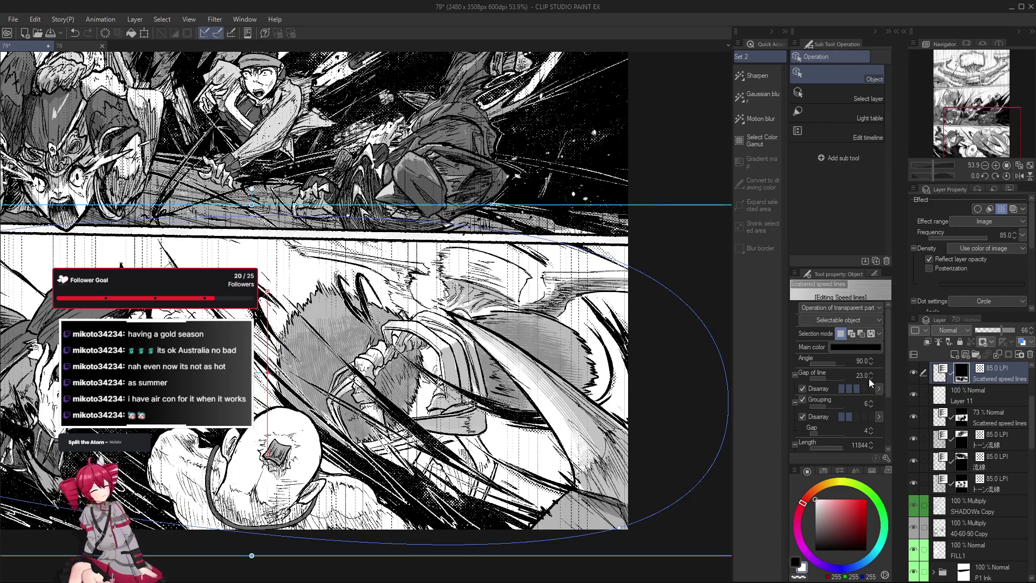
left_click(868, 378)
left_click(868, 377)
left_click(868, 378)
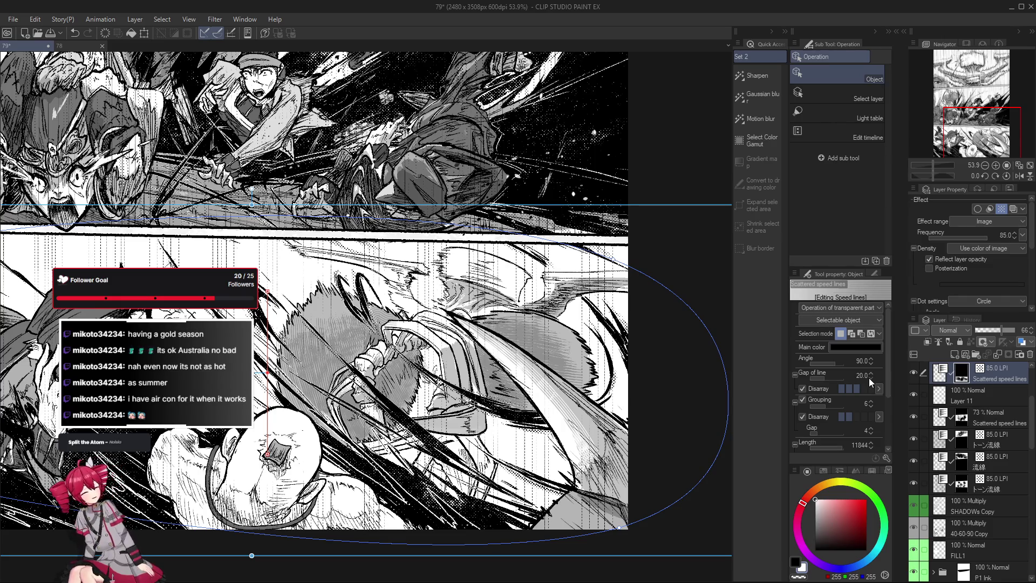
left_click(869, 378)
left_click(868, 378)
left_click(869, 377)
left_click(869, 377)
left_click(869, 378)
scroll(495, 378, "down", 2)
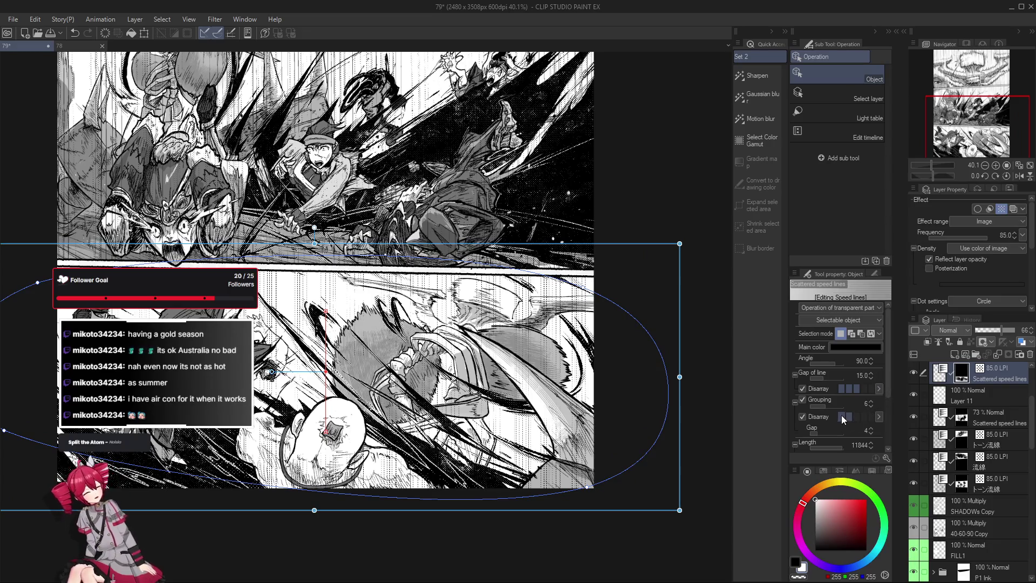
left_click_drag(842, 416, 858, 418)
left_click(867, 417)
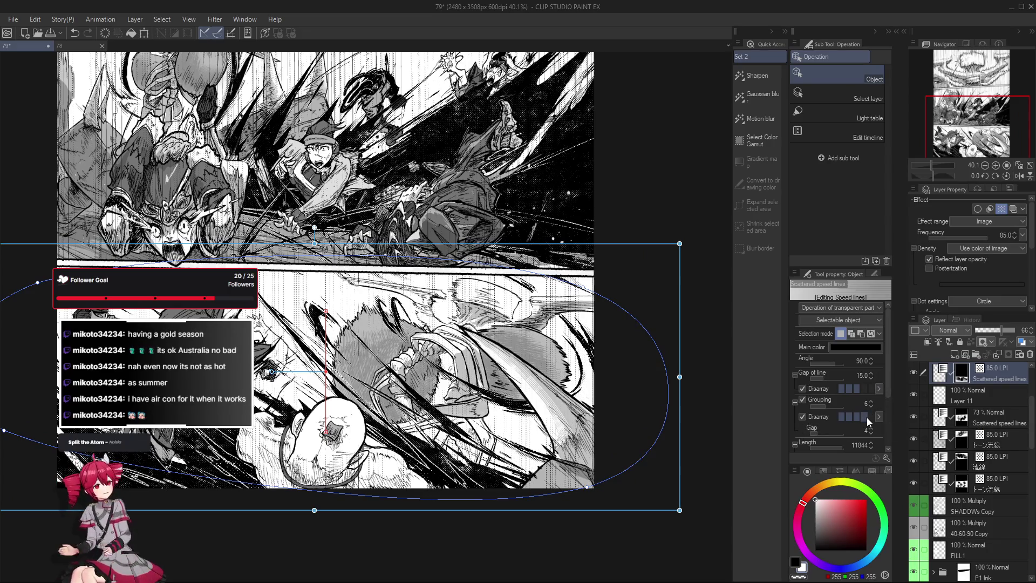
Toggle Grouping, reduce the gap randomness and lower the grouping amount to 1.
left_click(802, 400)
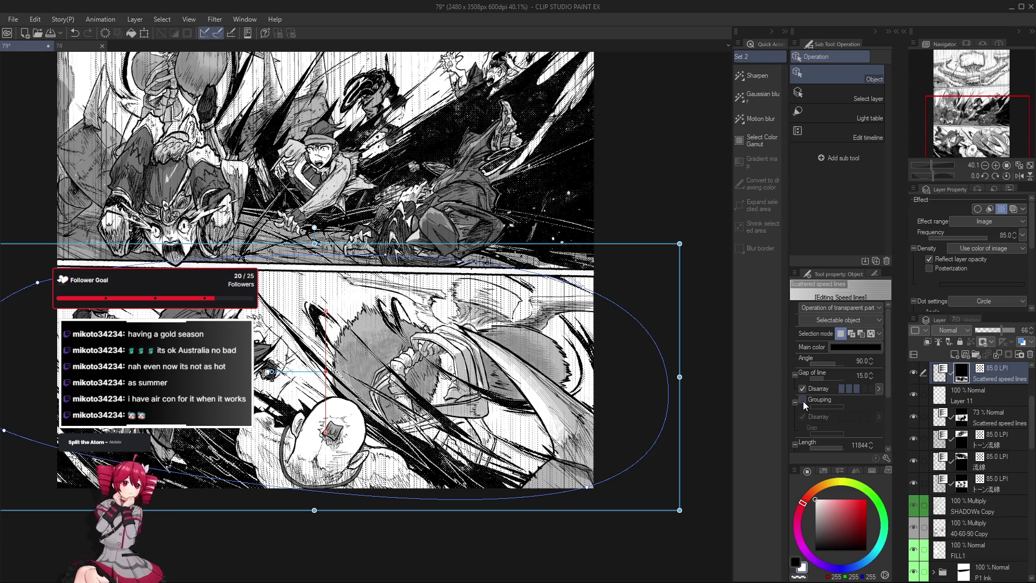
left_click(802, 399)
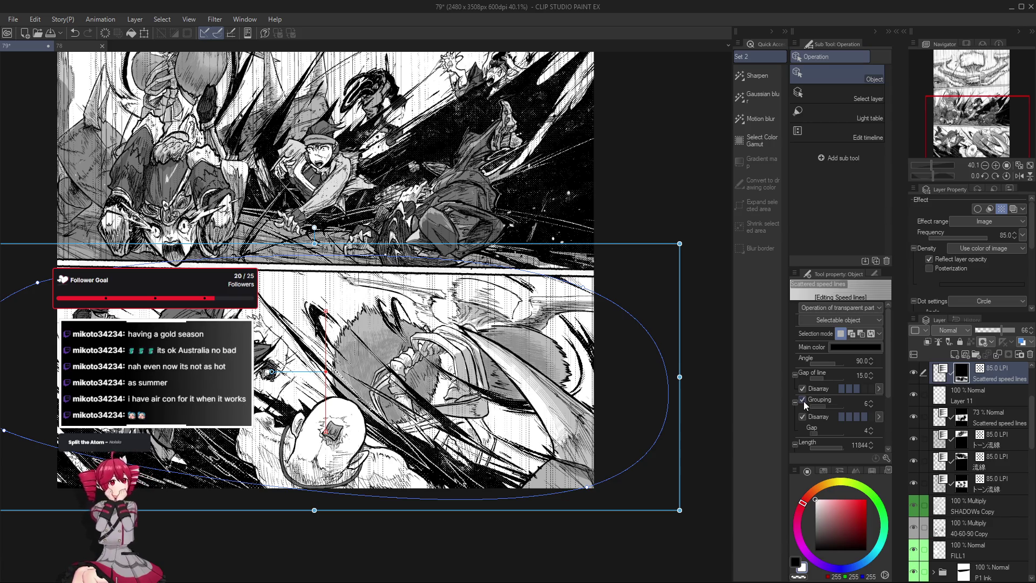
left_click(842, 416)
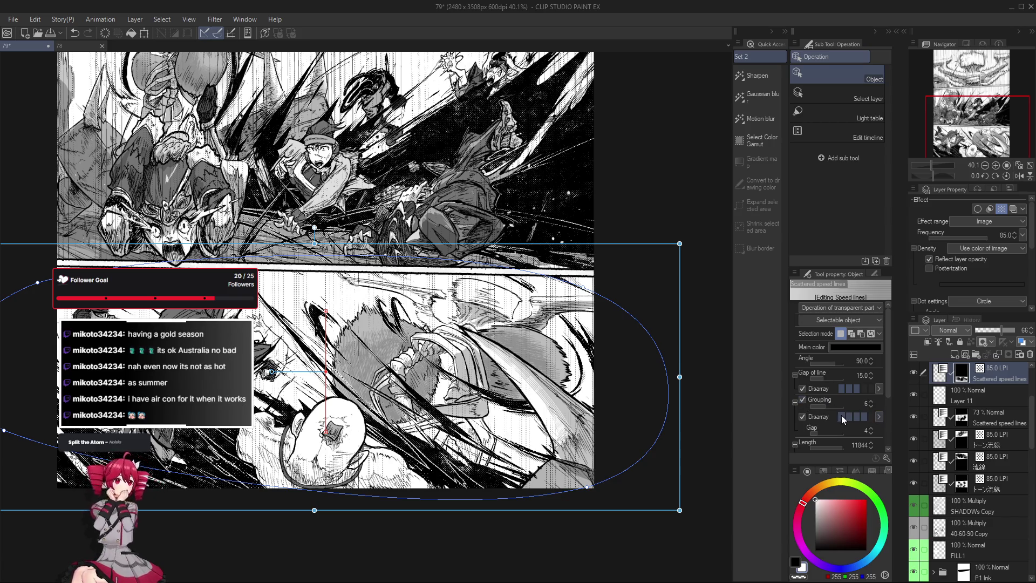
left_click(870, 408)
left_click(870, 407)
left_click(870, 408)
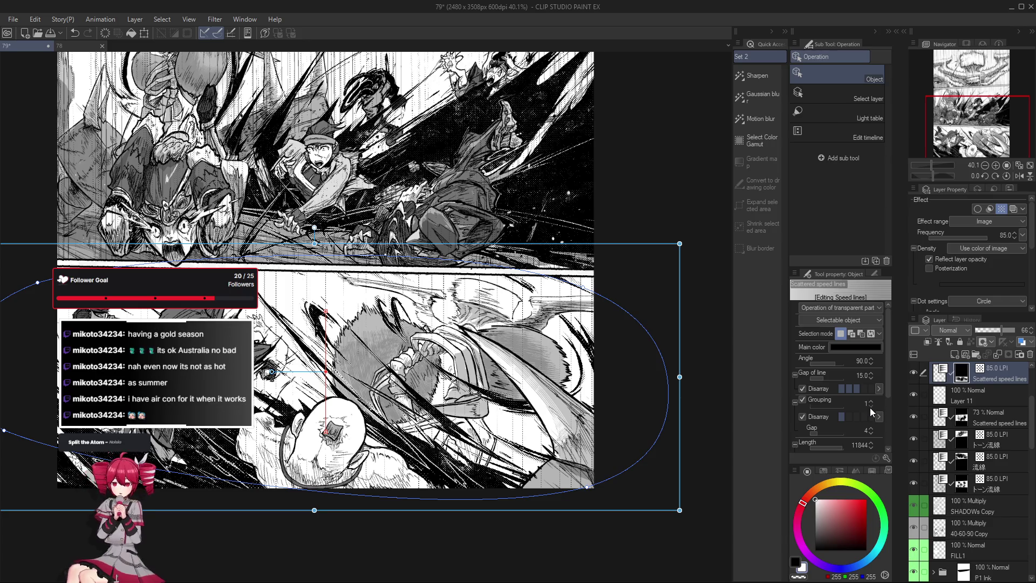
left_click(802, 400)
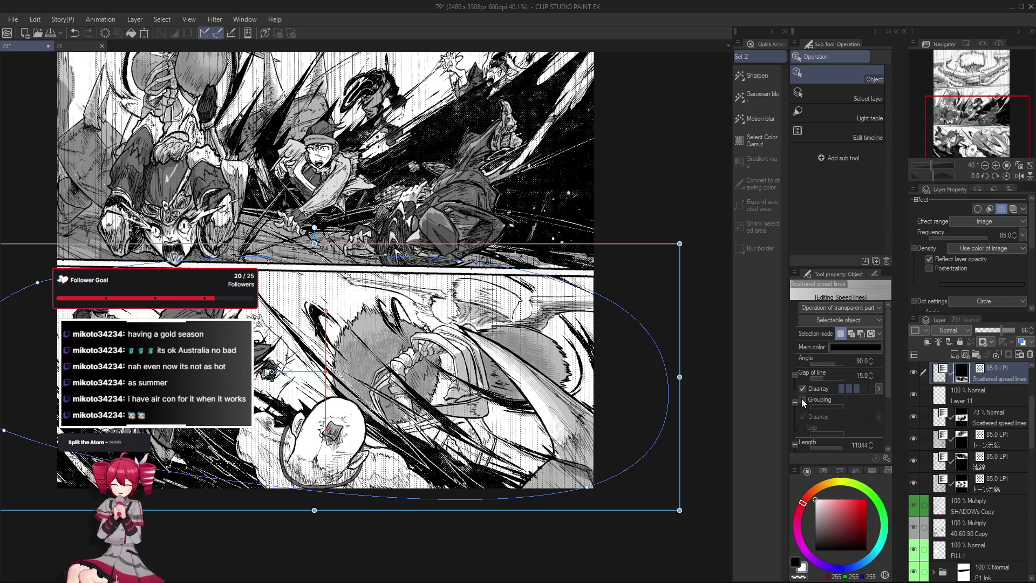
scroll(354, 383, "down", 1)
scroll(353, 383, "down", 1)
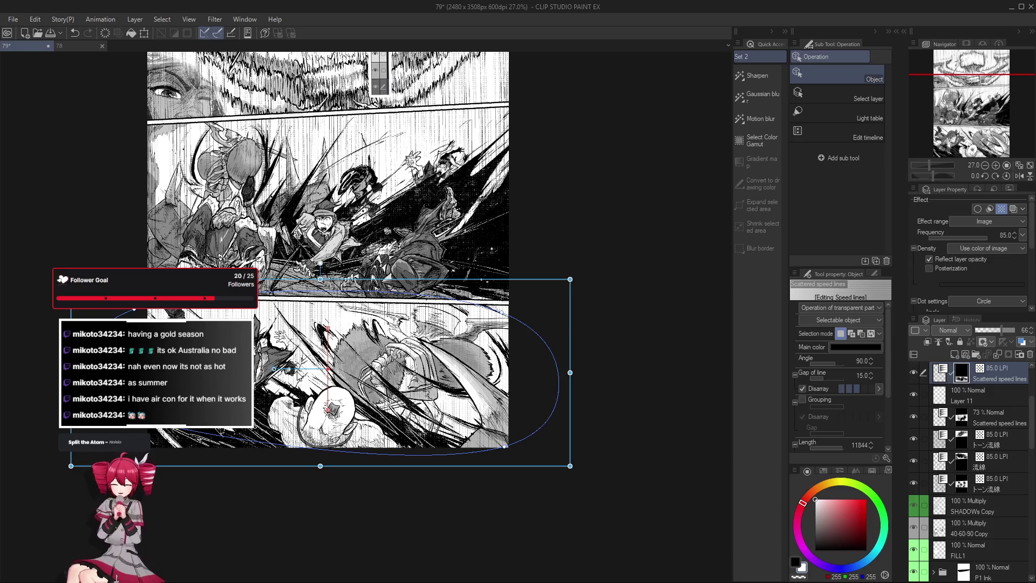
scroll(296, 368, "up", 1)
Re-enable Grouping and raise the amount as high as 9, then bring it back down to 6.
left_click(803, 400)
left_click(871, 401)
left_click(872, 401)
left_click(871, 402)
left_click(872, 401)
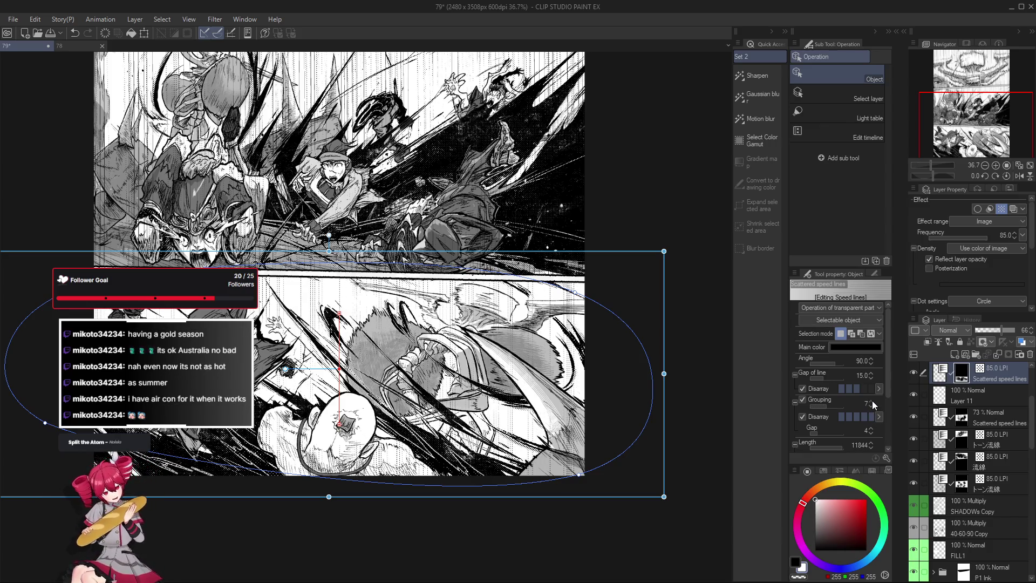
left_click(872, 401)
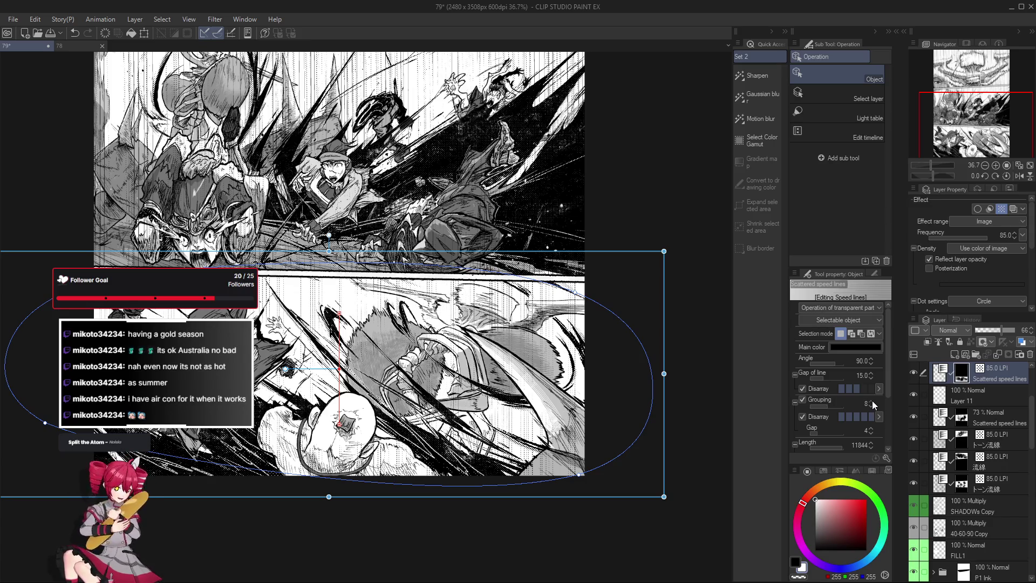
scroll(435, 367, "down", 2)
scroll(429, 377, "down", 1)
scroll(426, 382, "up", 1)
scroll(426, 382, "up", 2)
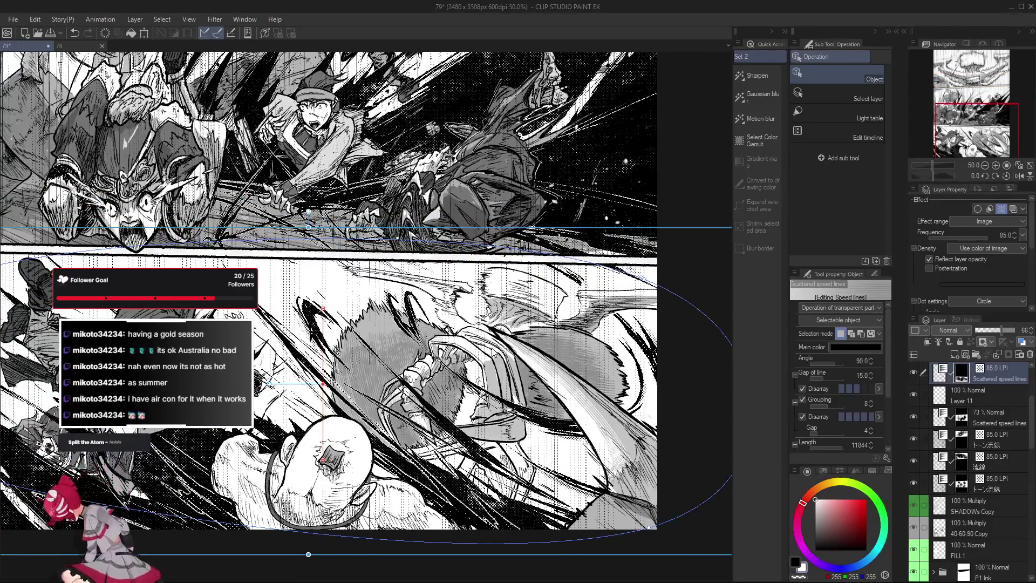
left_click(872, 402)
scroll(533, 386, "down", 2)
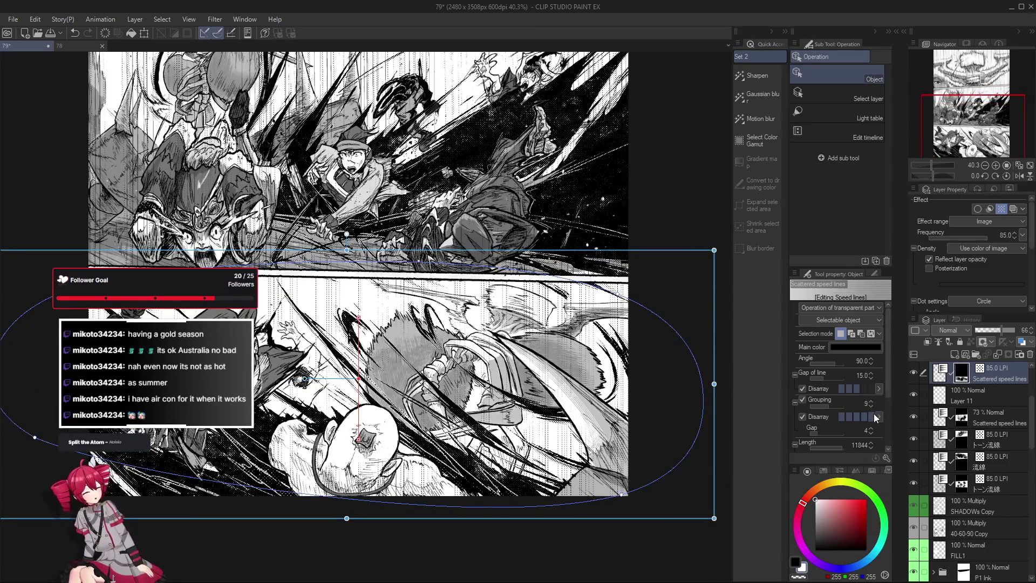
left_click(872, 406)
left_click(872, 407)
left_click(872, 406)
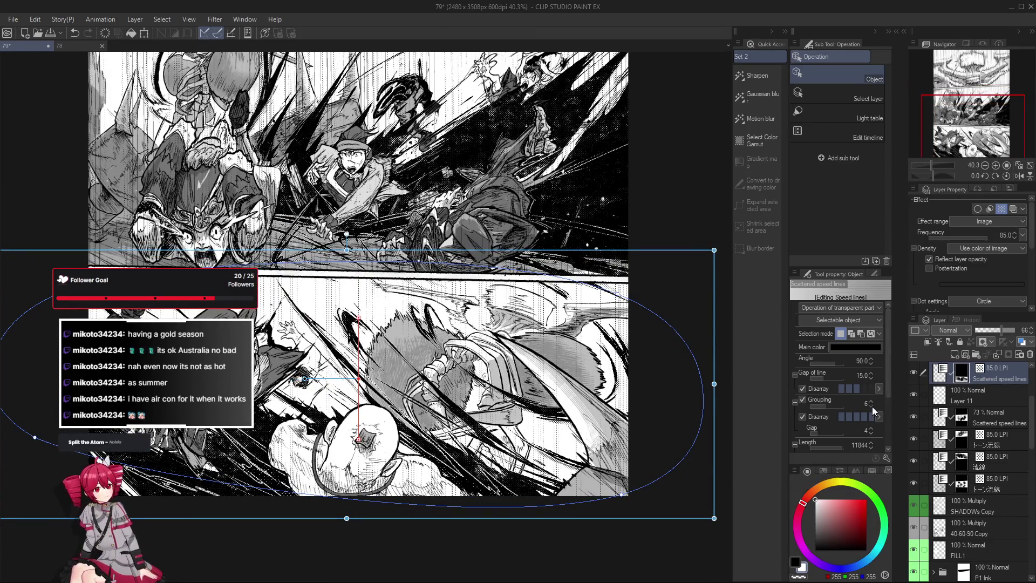
scroll(510, 369, "down", 1)
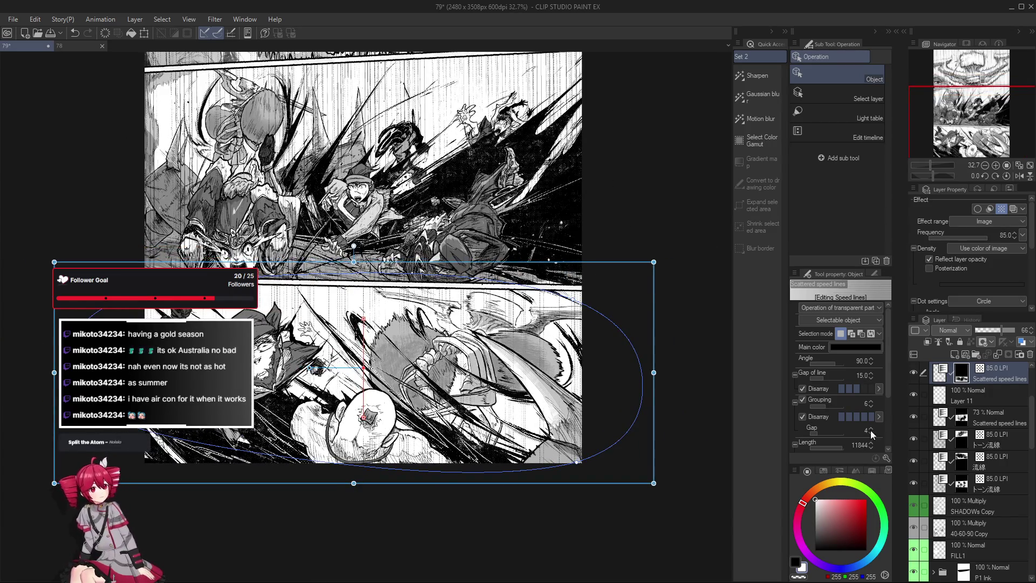
scroll(982, 508, "down", 5)
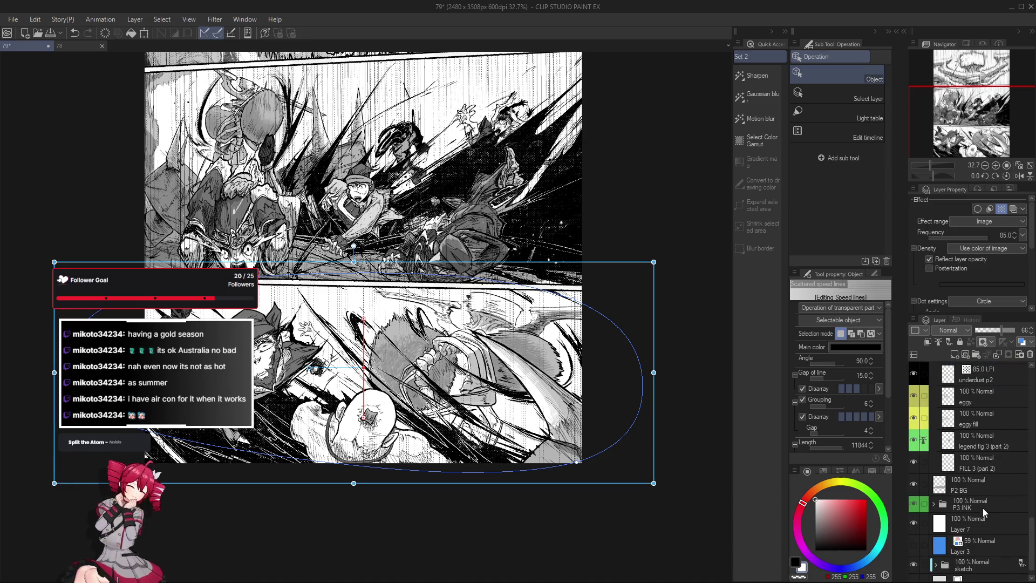
Select Layer 7 and add a new raster layer, Layer 12, directly above it.
left_click(991, 504)
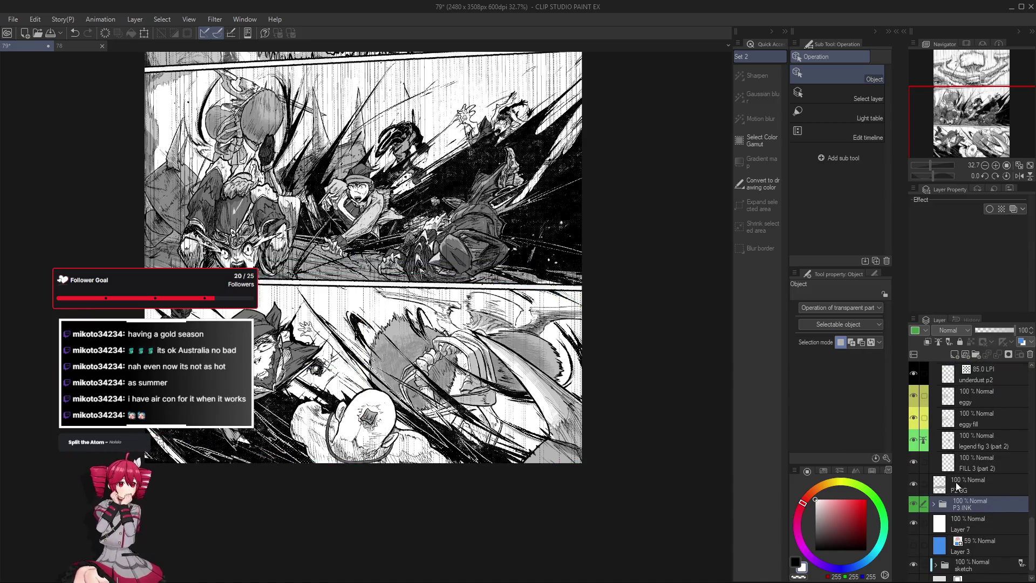
left_click(980, 526)
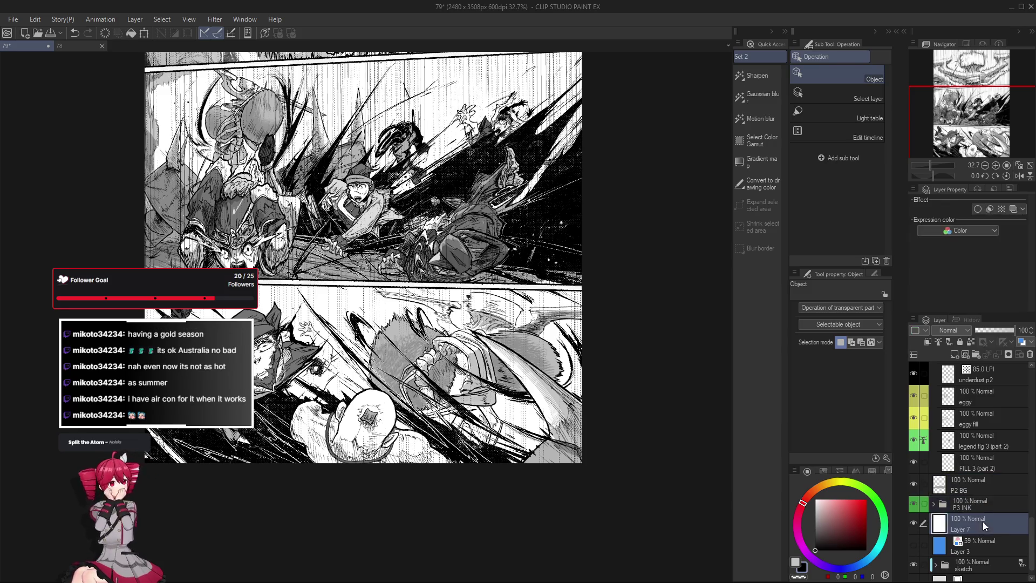
left_click(955, 354)
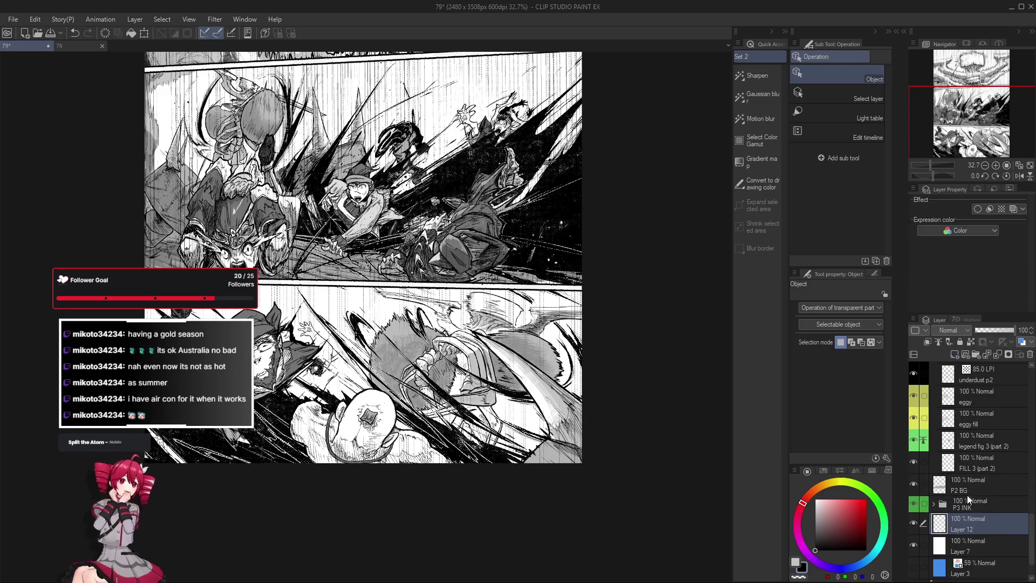
scroll(607, 374, "up", 1)
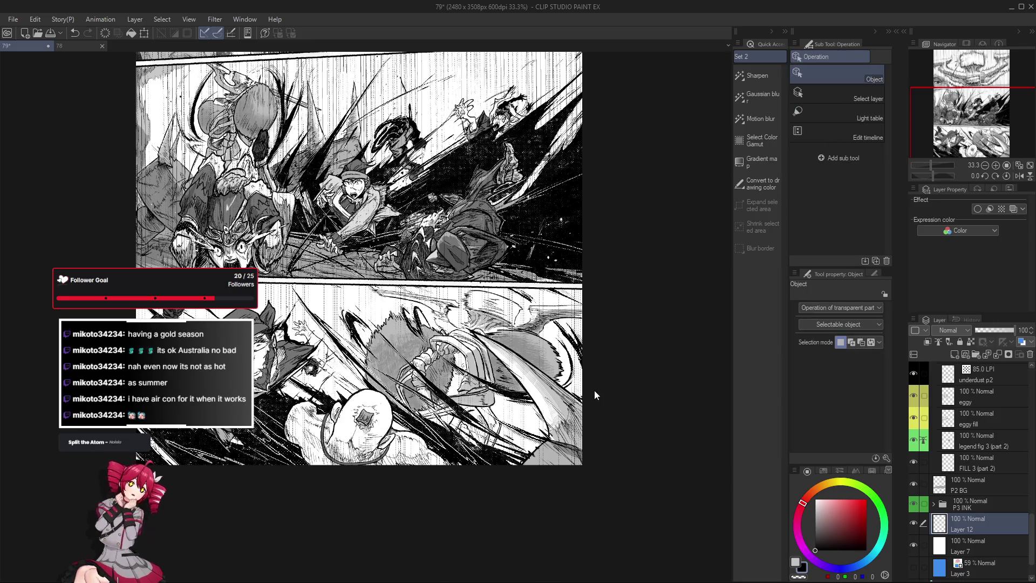
key("m")
left_click_drag(587, 281, 142, 479)
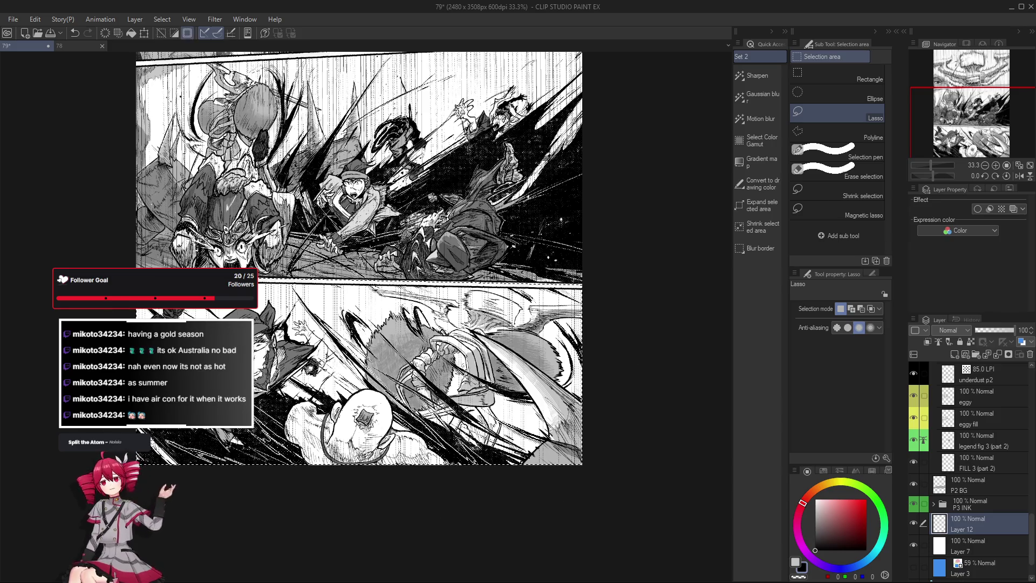
Draw a curved stroke of 85 LPI tone speed lines across the lasso-selected lower panel.
key("u")
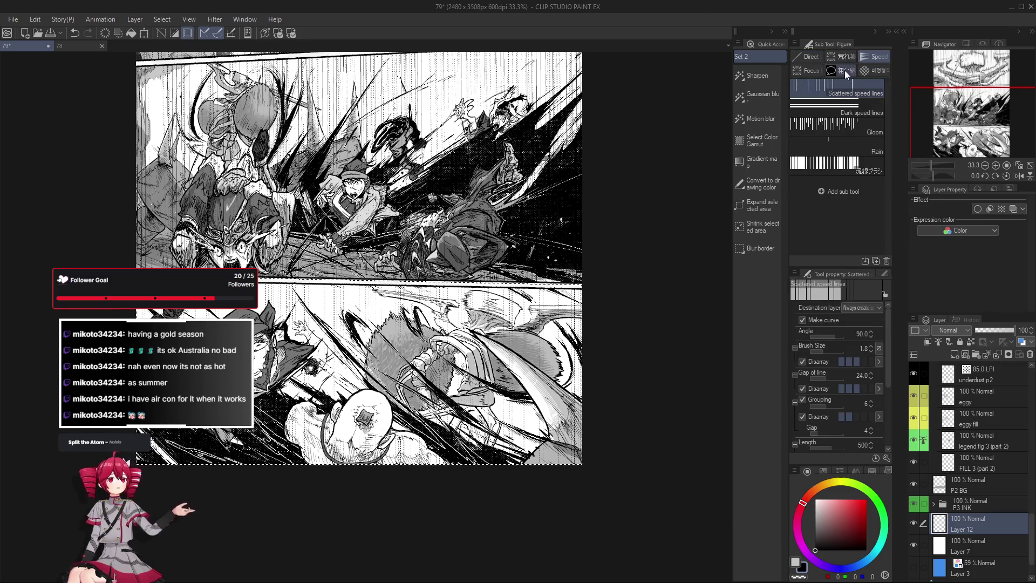
left_click(845, 60)
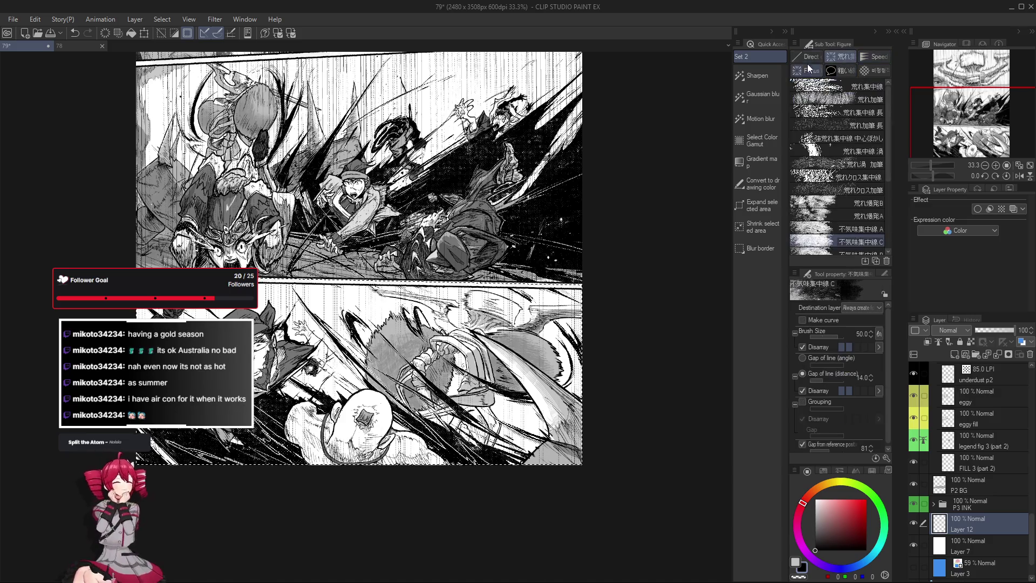
left_click(844, 72)
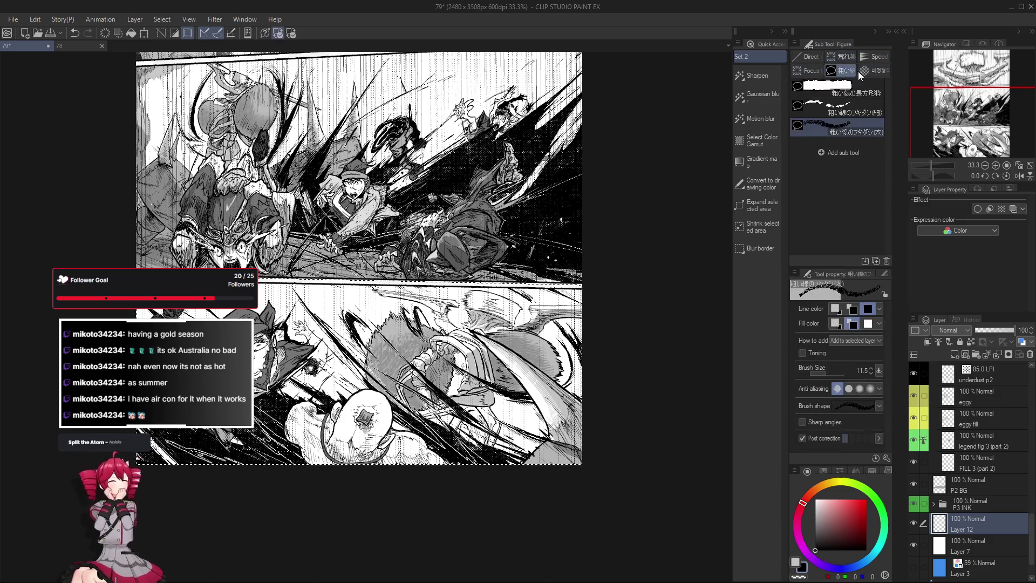
left_click(817, 70)
left_click_drag(885, 138, 885, 173)
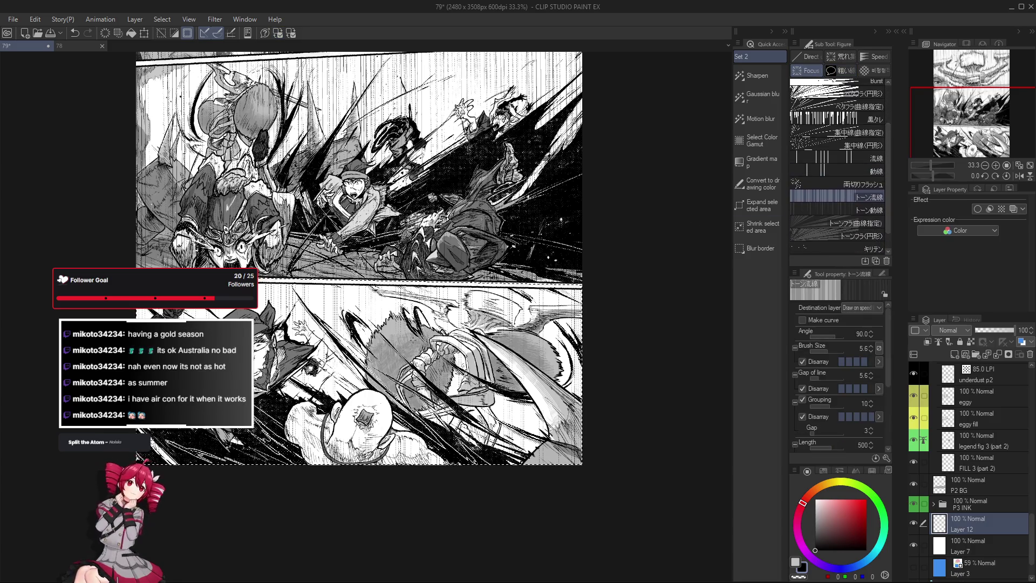
mouse_move(270, 311)
left_mouse_down()
mouse_move(588, 480)
mouse_move(95, 455)
left_mouse_up()
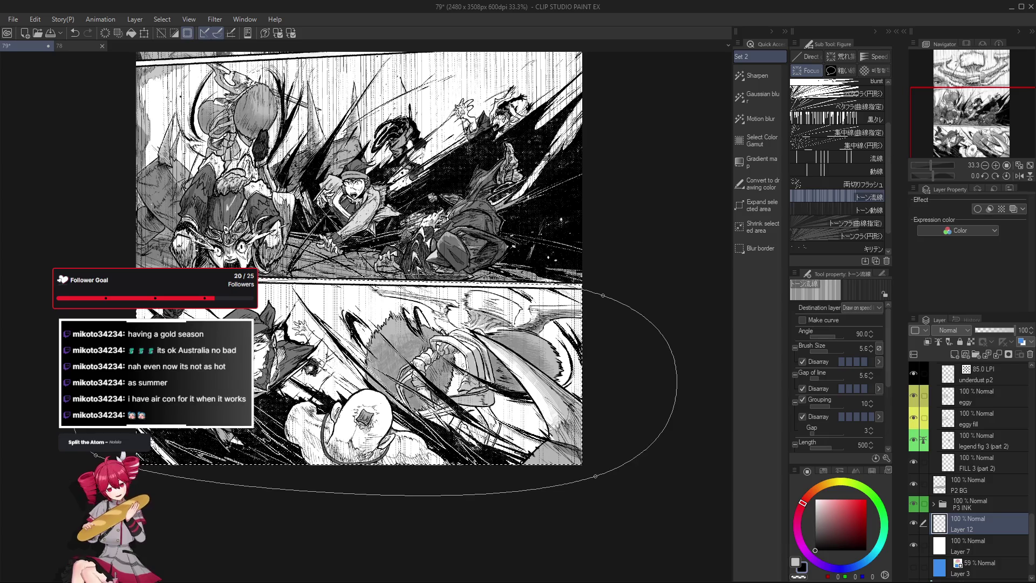
left_click_drag(94, 454, 76, 486)
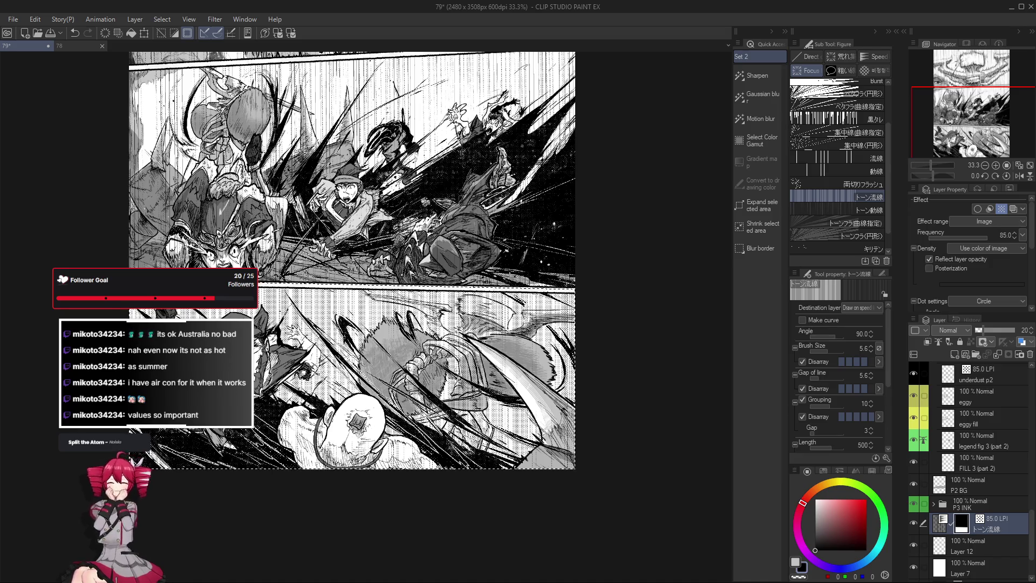
Zoom and pan around the page to inspect the new lower-panel speed lines.
scroll(491, 487, "down", 1)
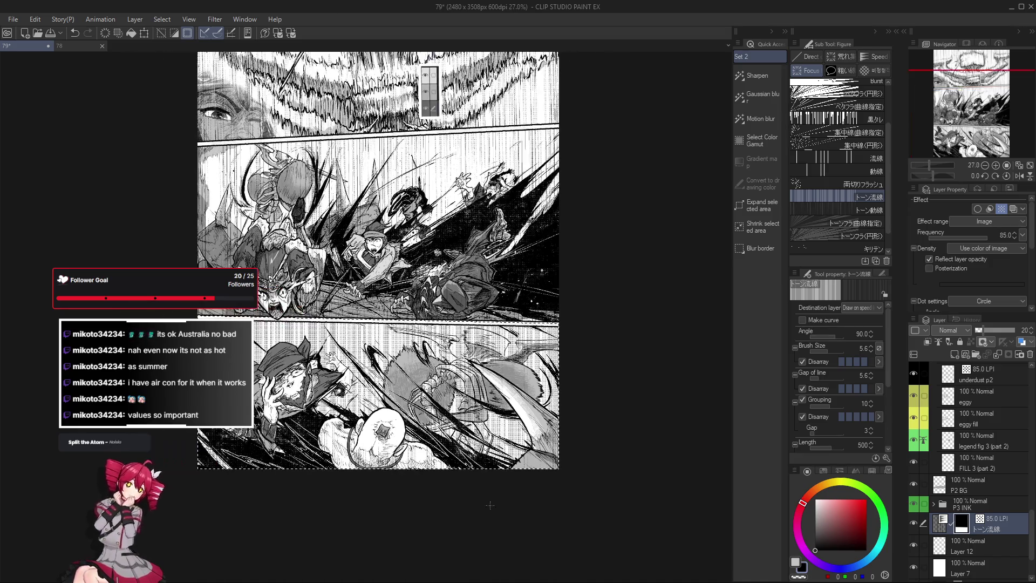
scroll(501, 545, "up", 2)
scroll(501, 546, "down", 1)
scroll(501, 546, "up", 1)
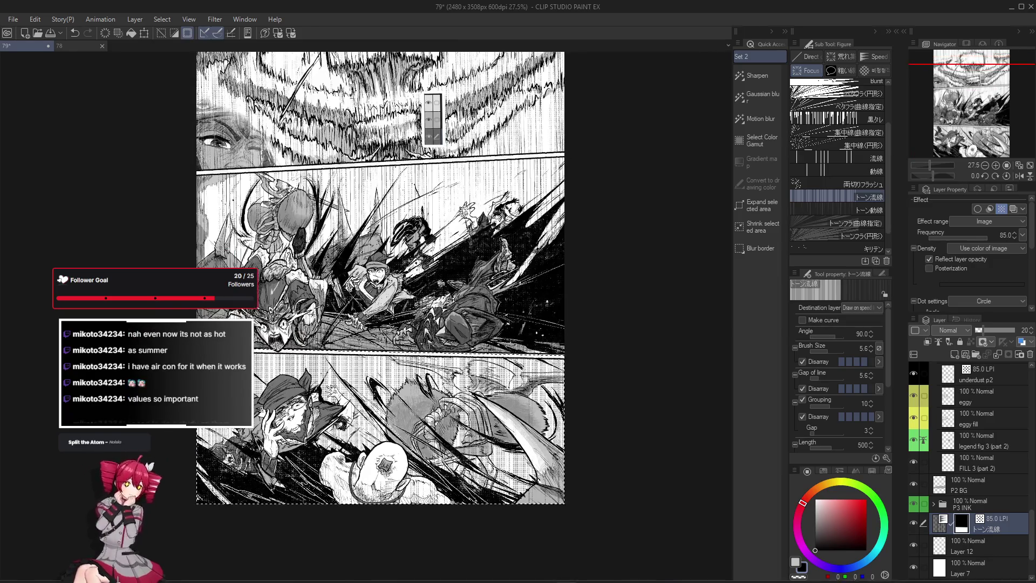
scroll(501, 545, "down", 2)
mouse_move(638, 571)
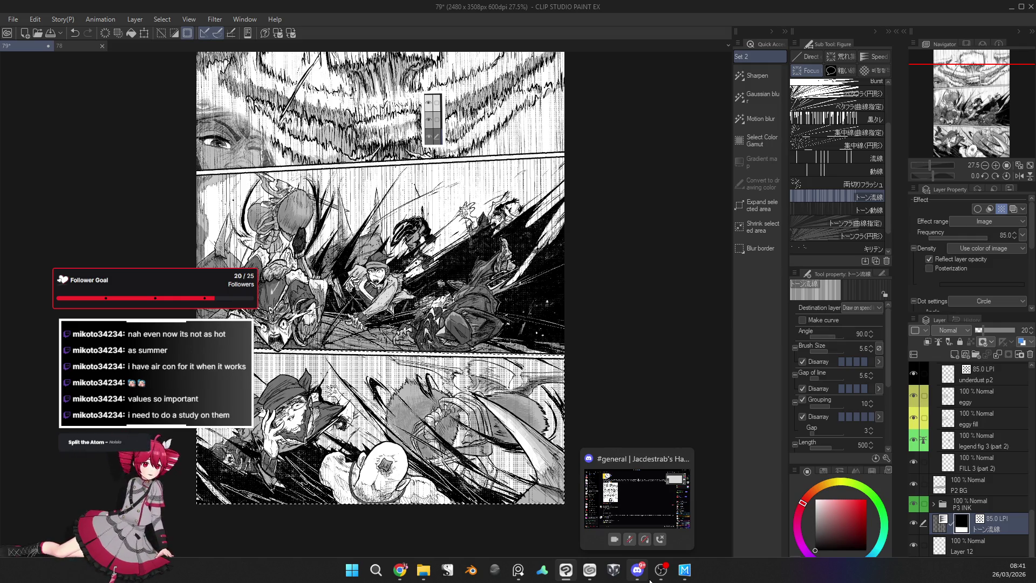
scroll(369, 403, "up", 3)
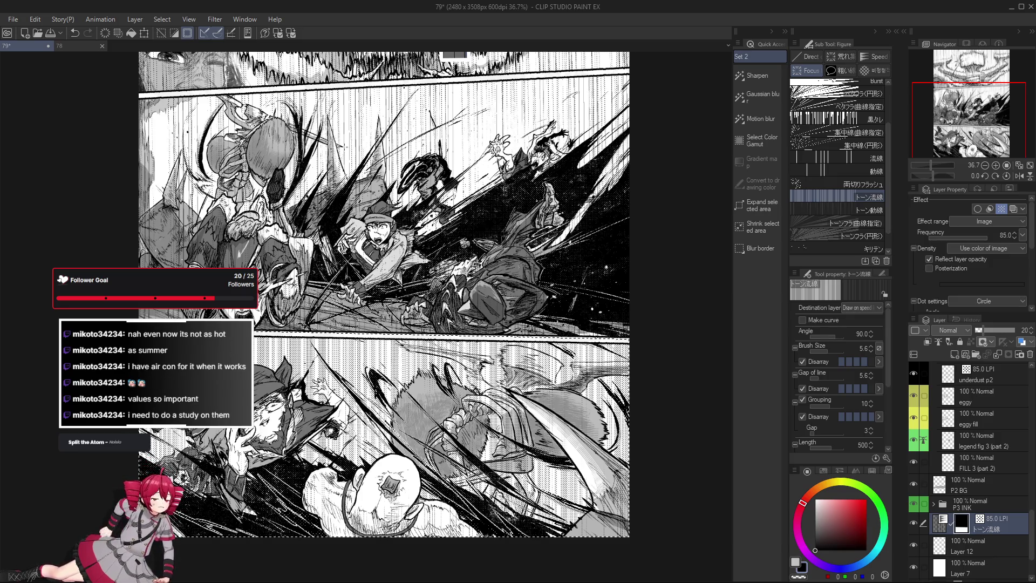
scroll(631, 305, "up", 3)
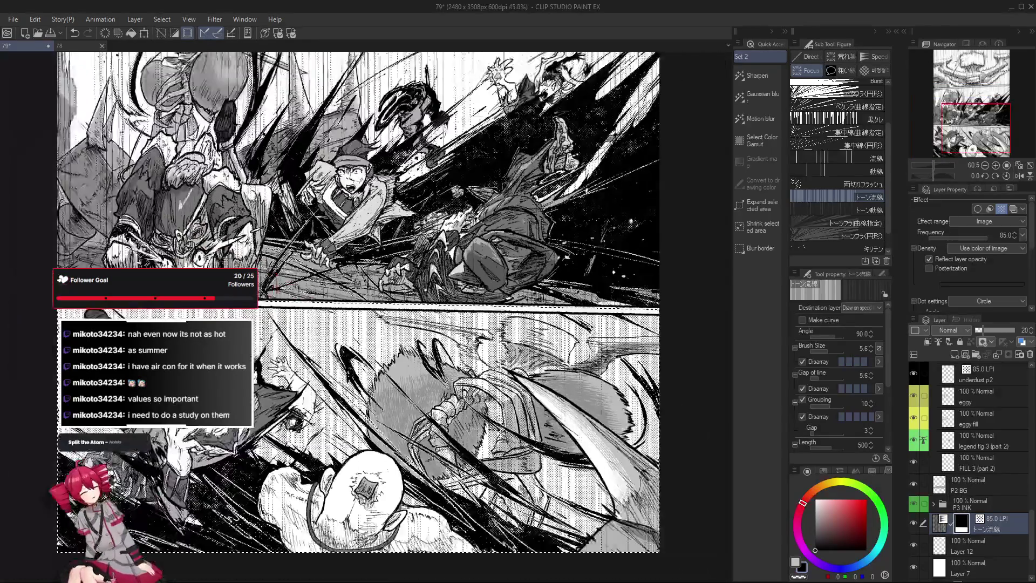
scroll(380, 465, "down", 2)
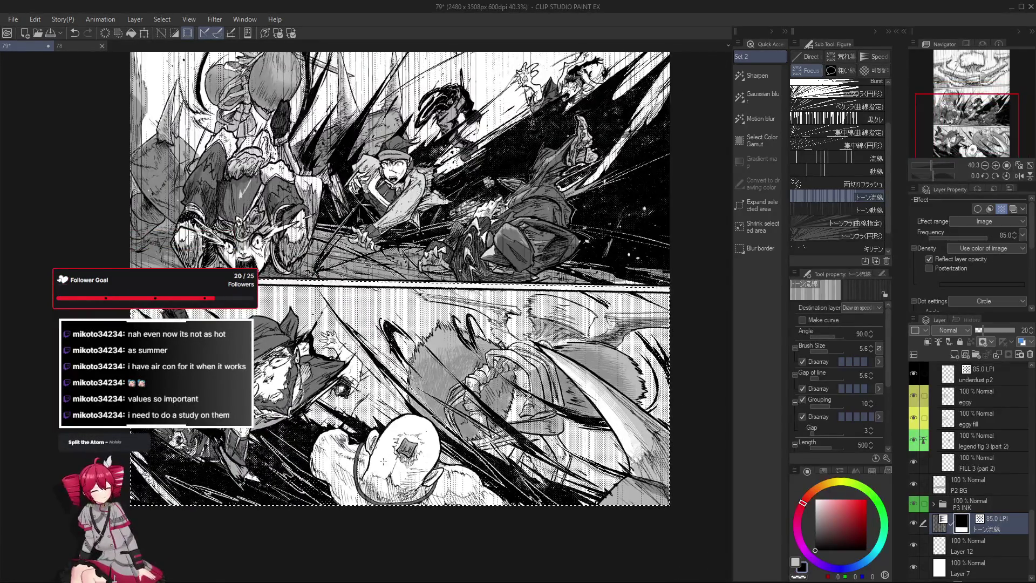
scroll(379, 465, "down", 1)
scroll(380, 465, "up", 1)
scroll(379, 465, "up", 1)
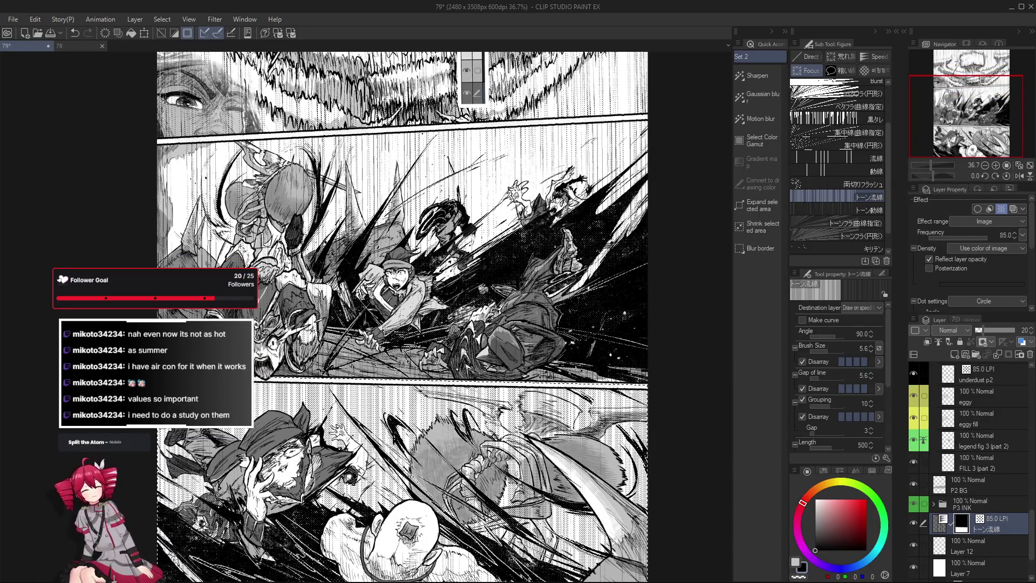
left_click_drag(402, 324, 368, 286)
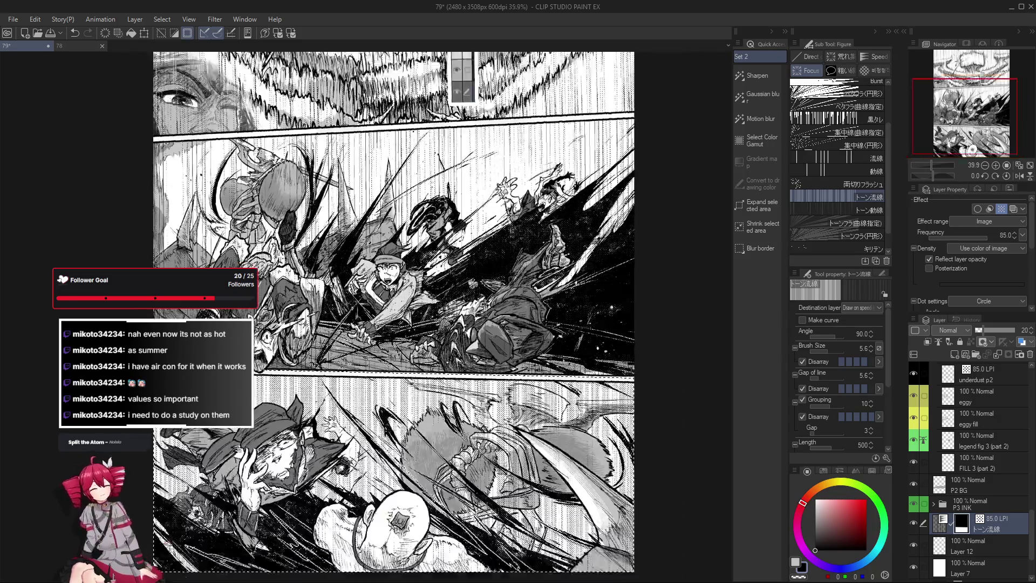
Select the speed-line object with the Object tool so its handles appear.
key("o")
left_click_drag(283, 381, 286, 340)
scroll(286, 340, "up", 1)
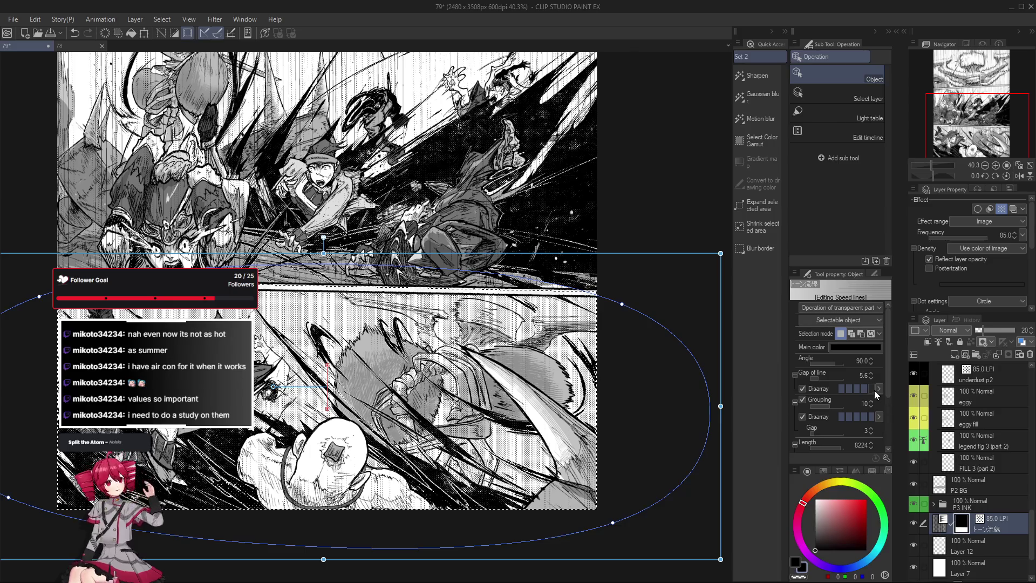
Set the speed lines' brush size to 2.0 in Tool property.
left_click_drag(888, 404, 893, 458)
scroll(873, 413, "down", 5)
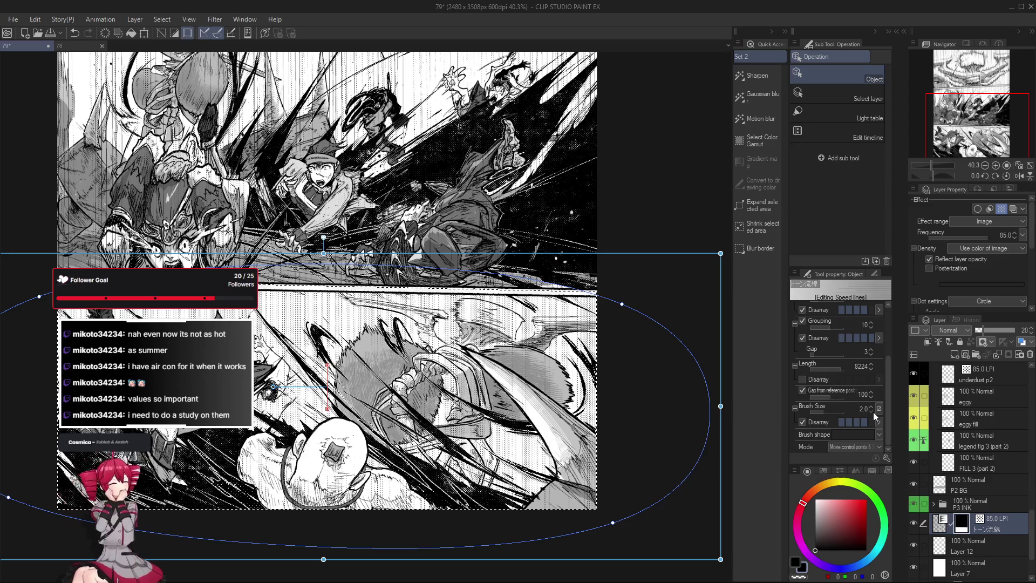
scroll(374, 374, "up", 4)
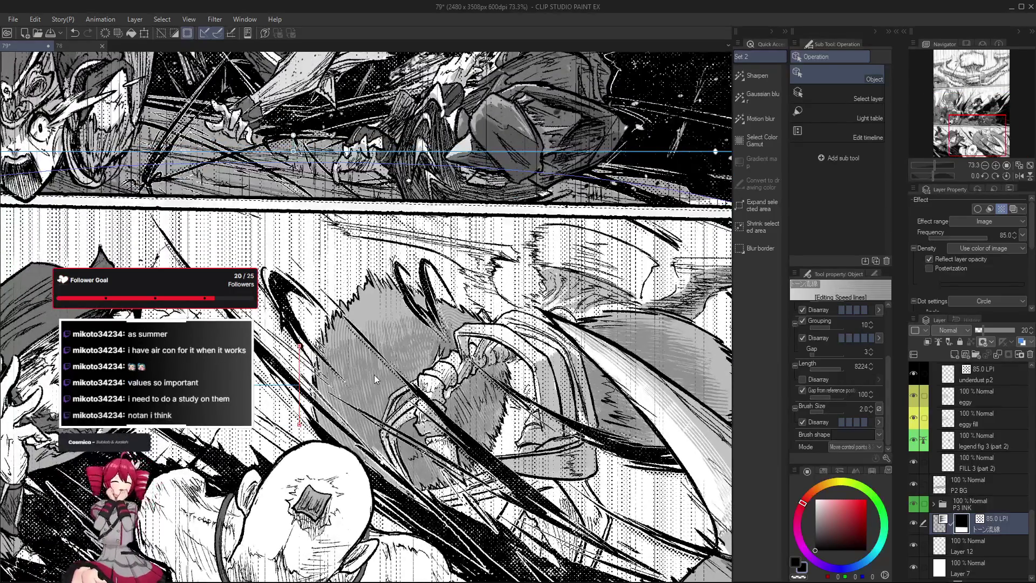
scroll(373, 374, "down", 2)
scroll(401, 417, "down", 2)
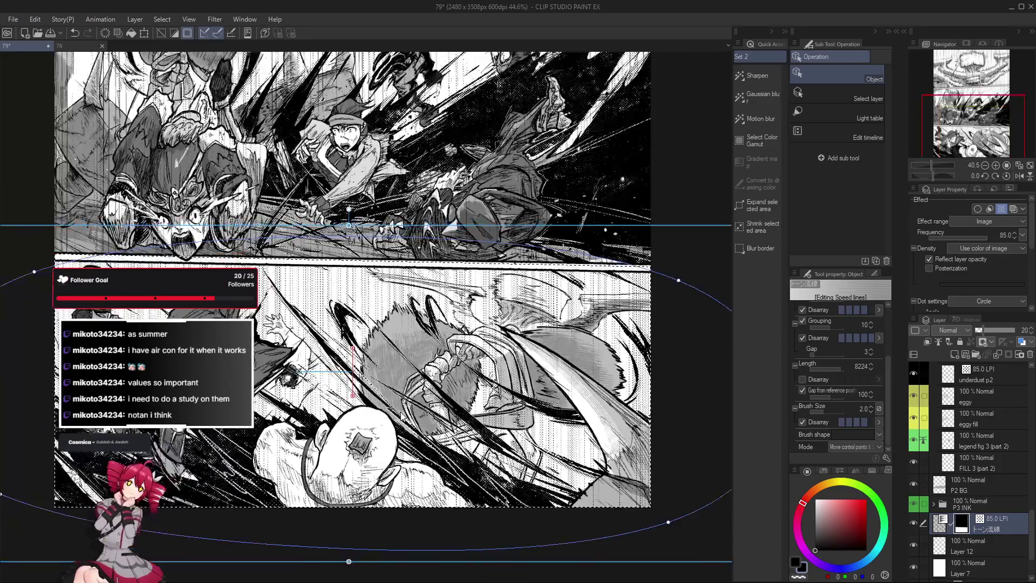
scroll(459, 410, "down", 1)
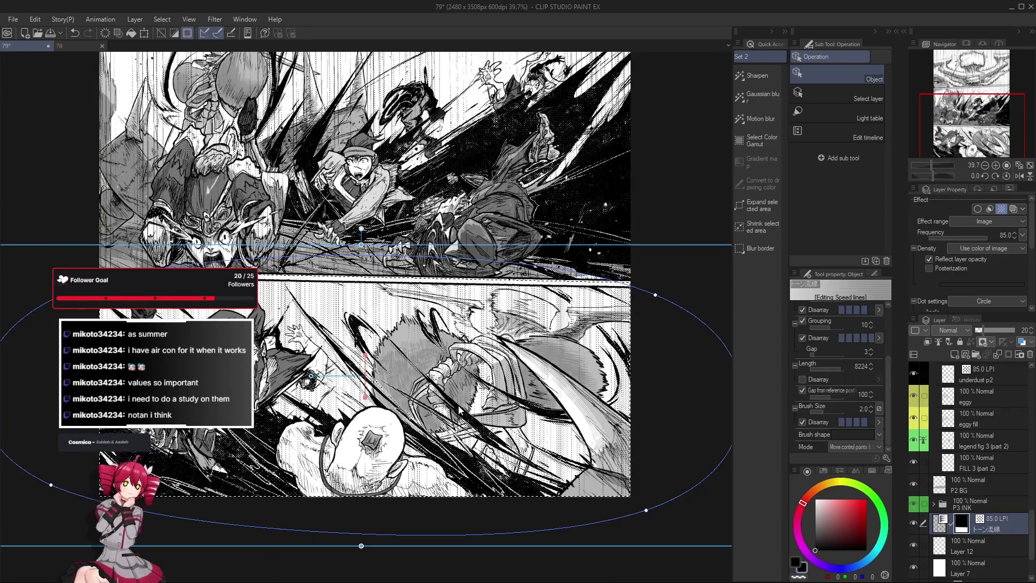
scroll(885, 386, "up", 2)
scroll(885, 386, "up", 3)
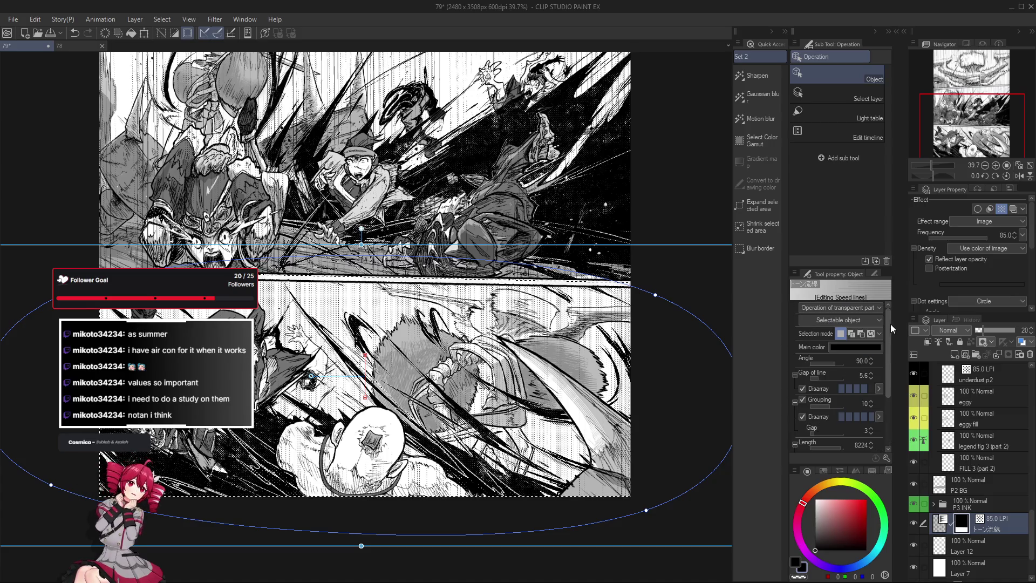
Set the speed-line angle to 88, then back to 89°.
left_click(871, 364)
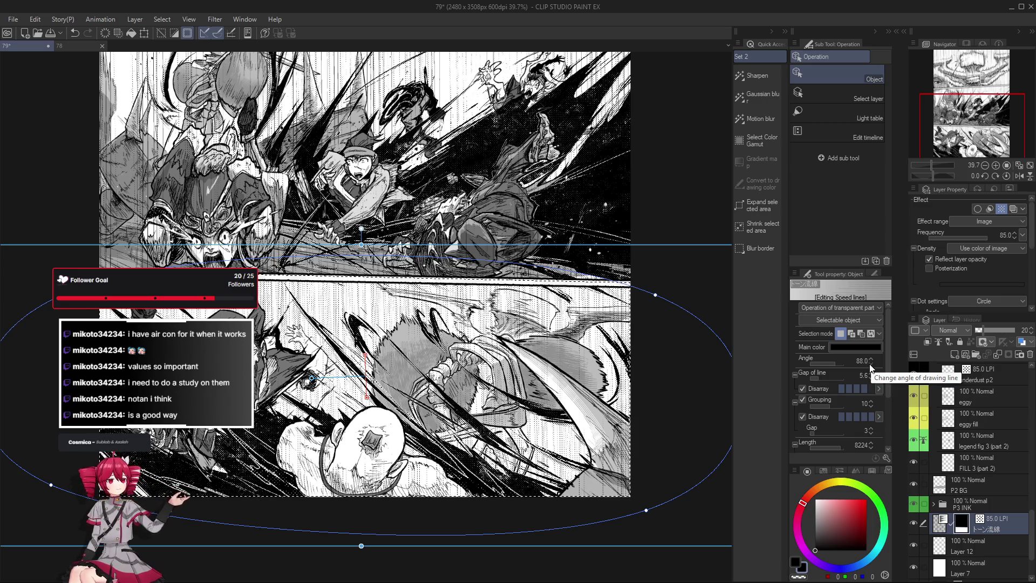
left_click(869, 358)
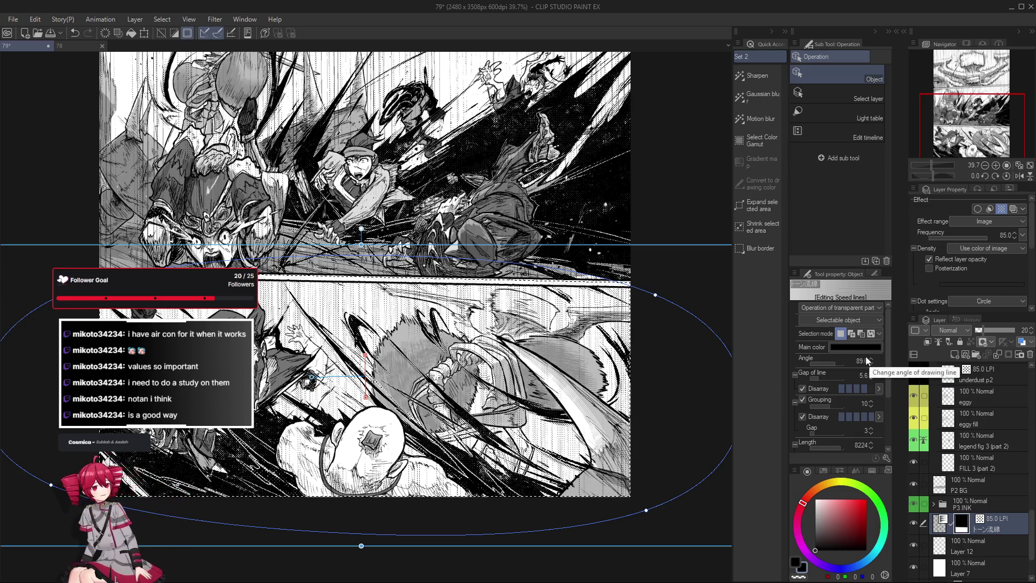
scroll(1002, 507, "up", 3)
scroll(1004, 514, "up", 3)
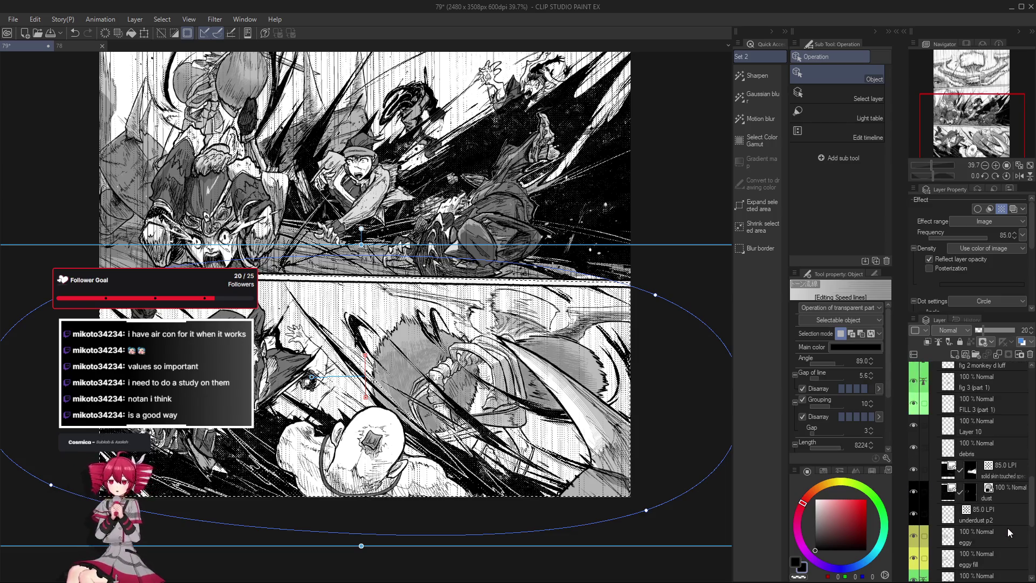
scroll(419, 383, "up", 2)
key("e")
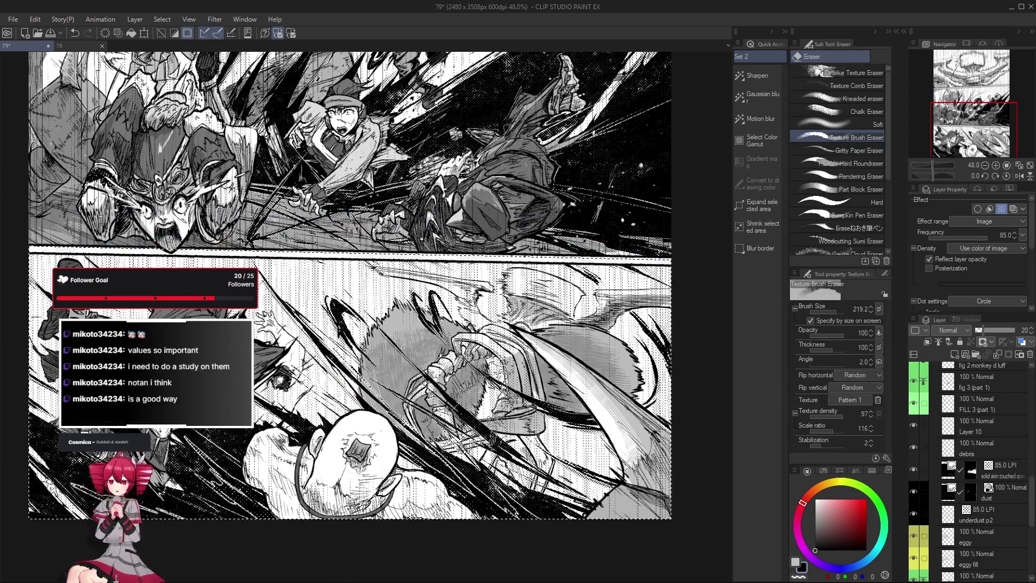
Erase stray speed-line tone around the fighters, resizing the eraser from tiny to about 32.
mouse_move(475, 351)
left_mouse_down()
mouse_move(366, 399)
mouse_move(392, 389)
mouse_move(367, 293)
mouse_move(447, 372)
mouse_move(410, 372)
left_mouse_up()
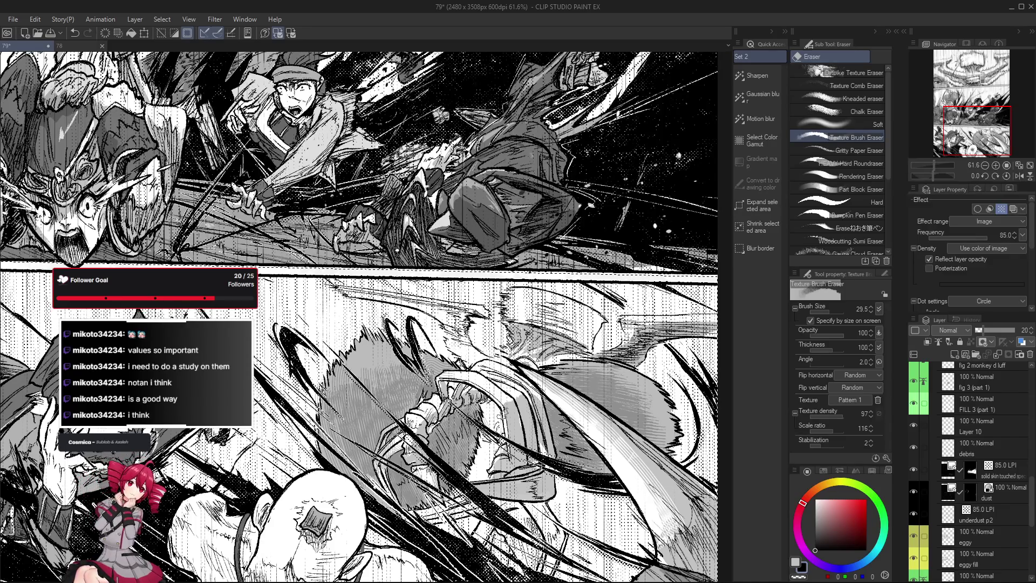
mouse_move(500, 416)
left_mouse_down()
mouse_move(261, 363)
mouse_move(372, 410)
left_mouse_up()
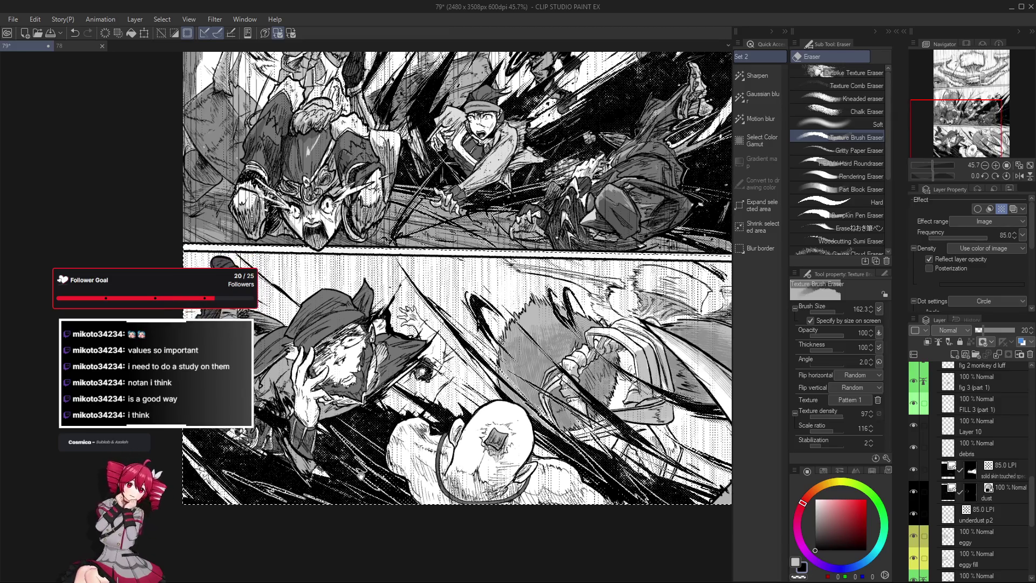
left_click_drag(372, 486, 517, 488)
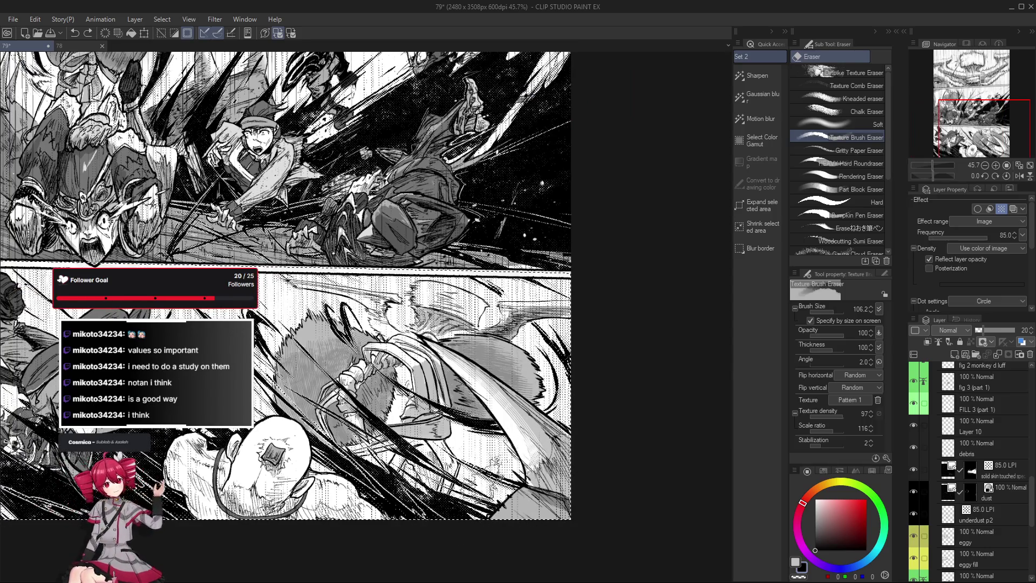
left_click_drag(517, 489, 473, 556)
left_click_drag(173, 526, 496, 463)
mouse_move(329, 521)
left_mouse_down()
mouse_move(389, 512)
mouse_move(374, 532)
left_mouse_up()
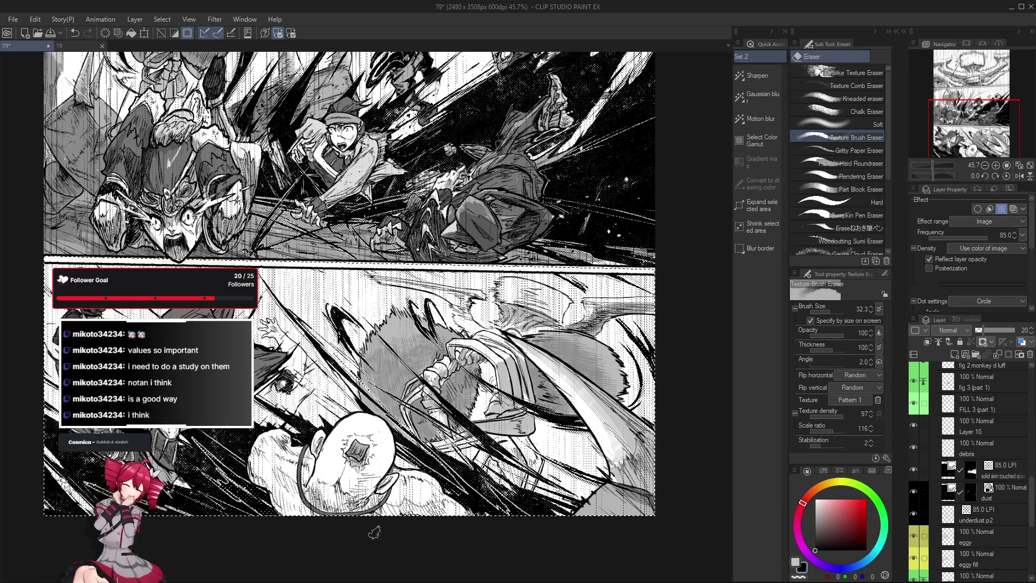
scroll(276, 551, "down", 2)
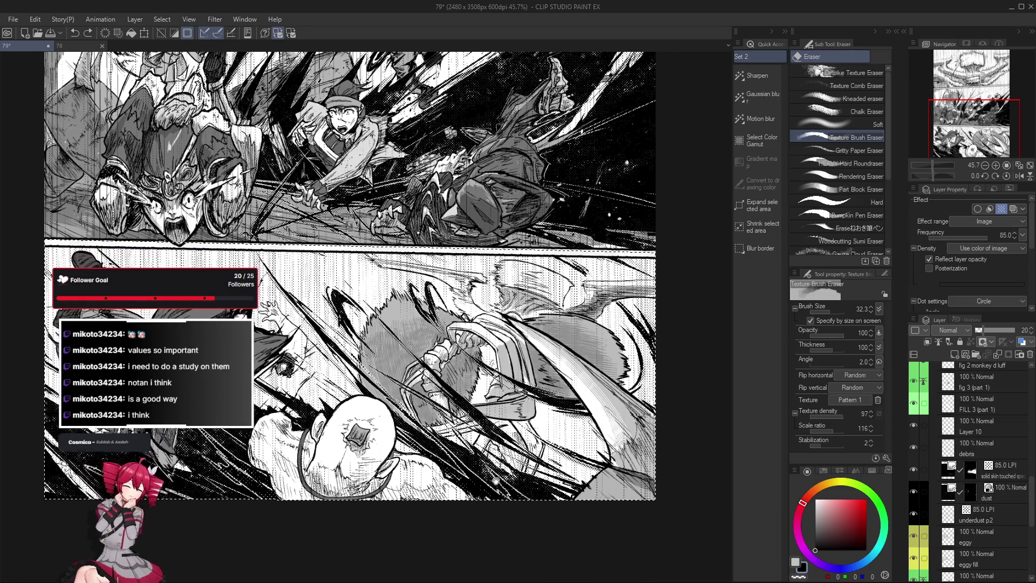
scroll(950, 477, "up", 1)
scroll(965, 464, "down", 3)
scroll(993, 440, "down", 3)
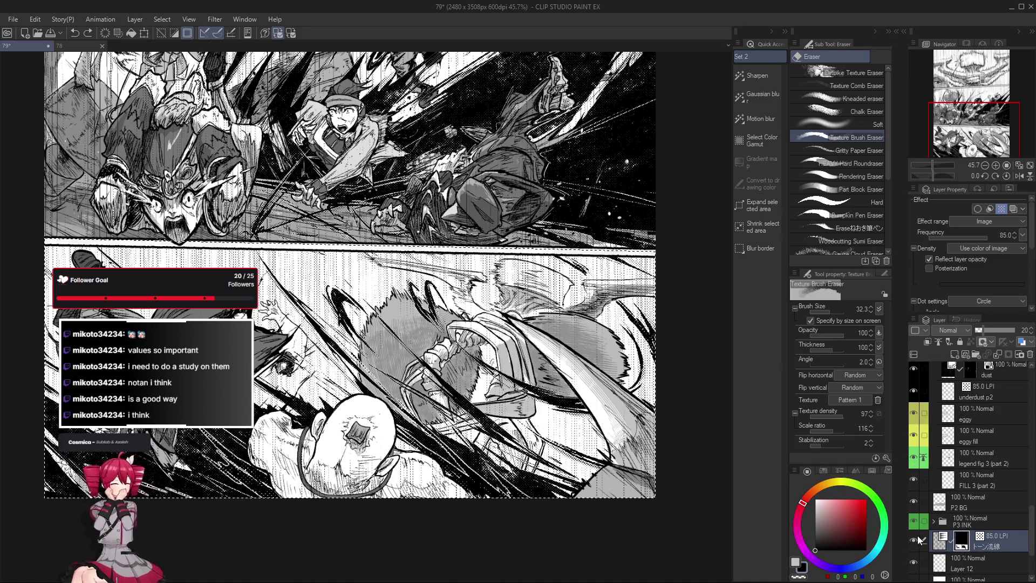
Re-ink around the fighters with the pen, touching up the lower-panel tone.
key("p")
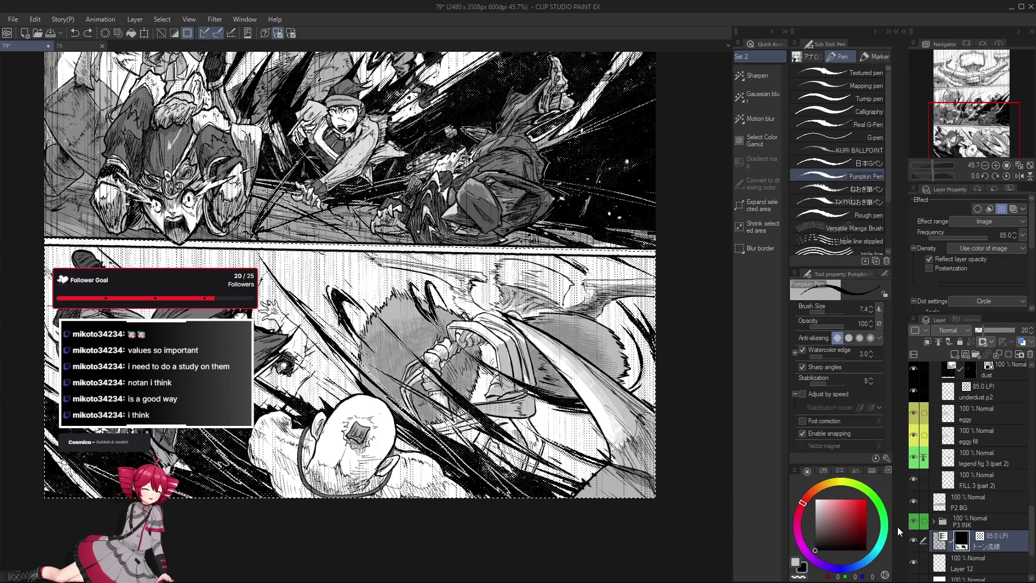
scroll(488, 310, "up", 2)
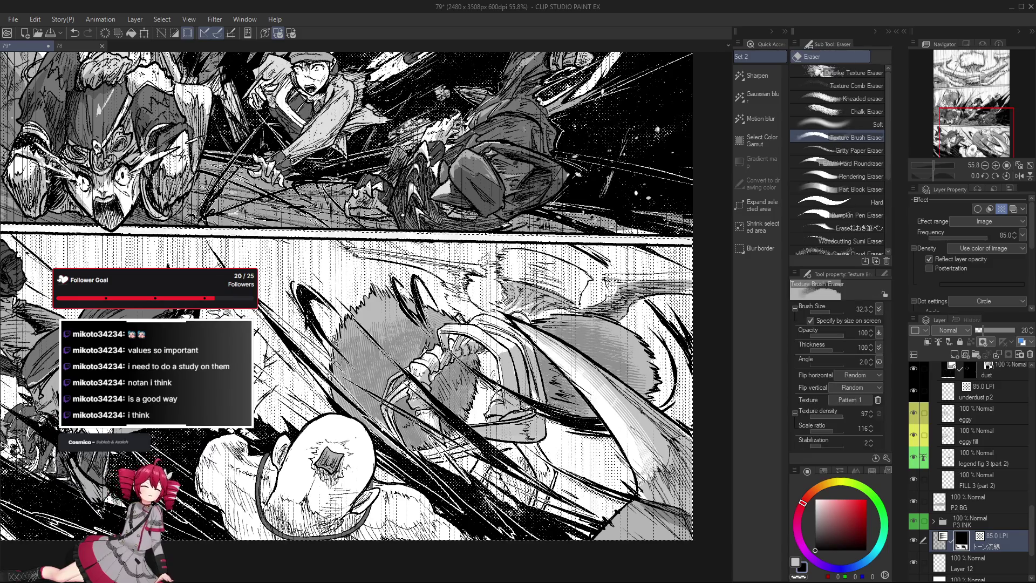
scroll(349, 298, "up", 1)
key("bracketleft")
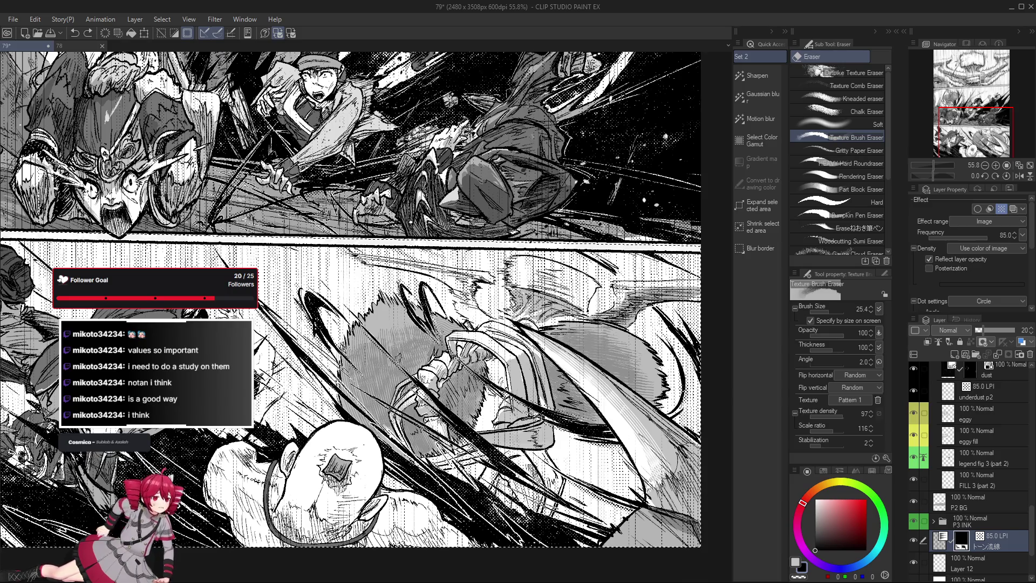
key("p")
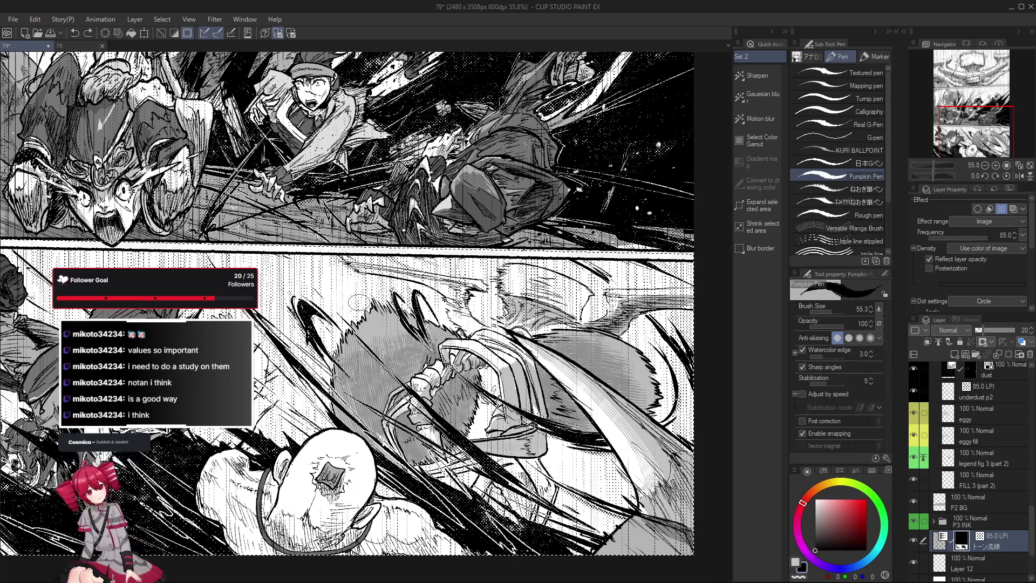
scroll(338, 431, "down", 2)
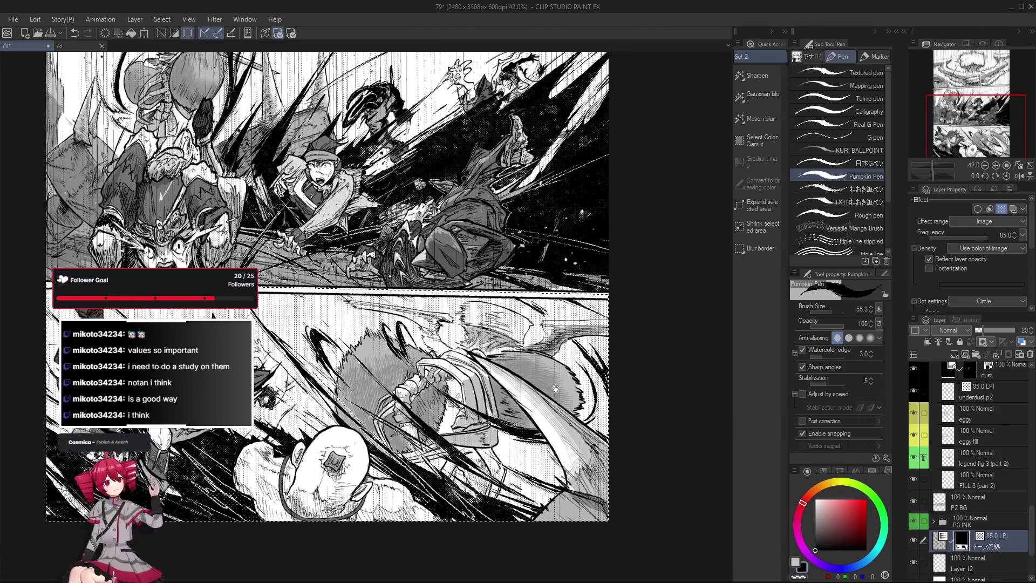
left_click_drag(576, 370, 572, 367)
scroll(573, 367, "up", 2)
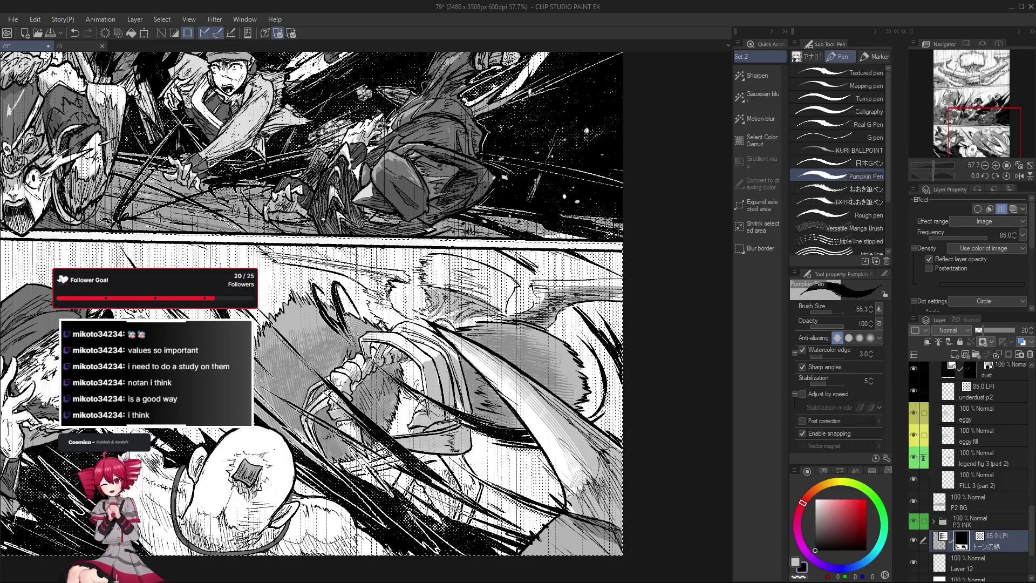
scroll(386, 483, "down", 1)
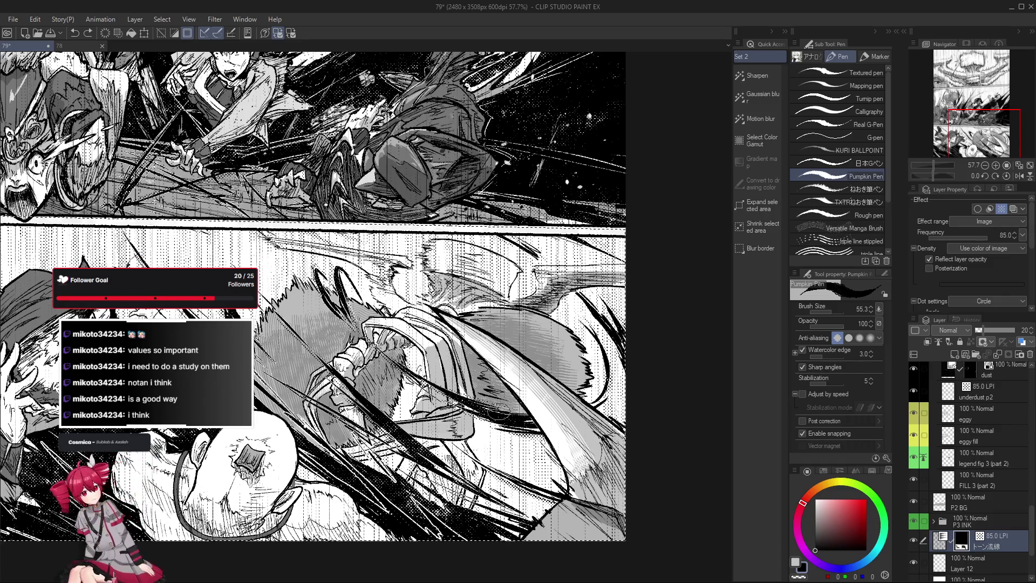
scroll(508, 503, "down", 1)
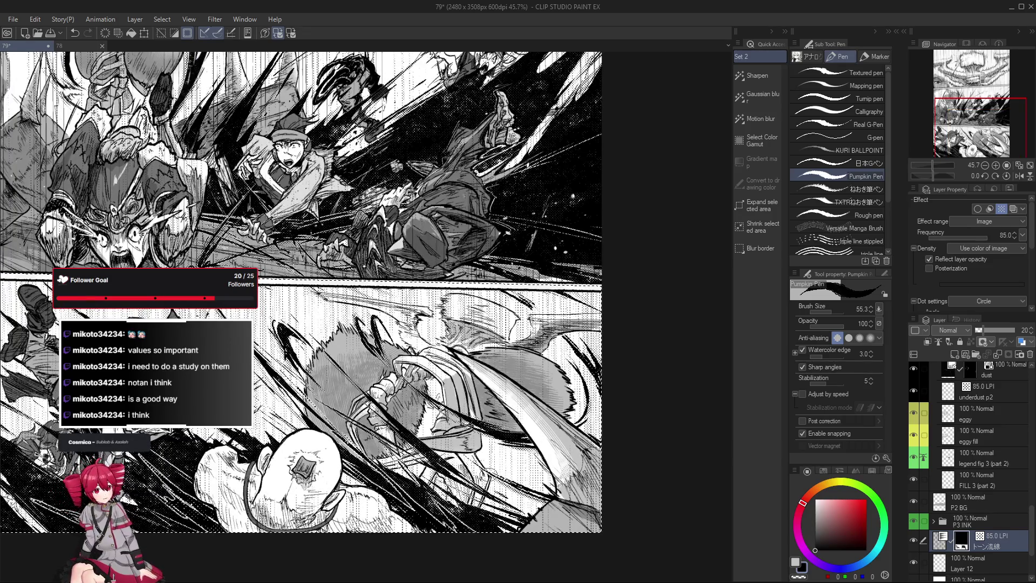
scroll(486, 458, "up", 1)
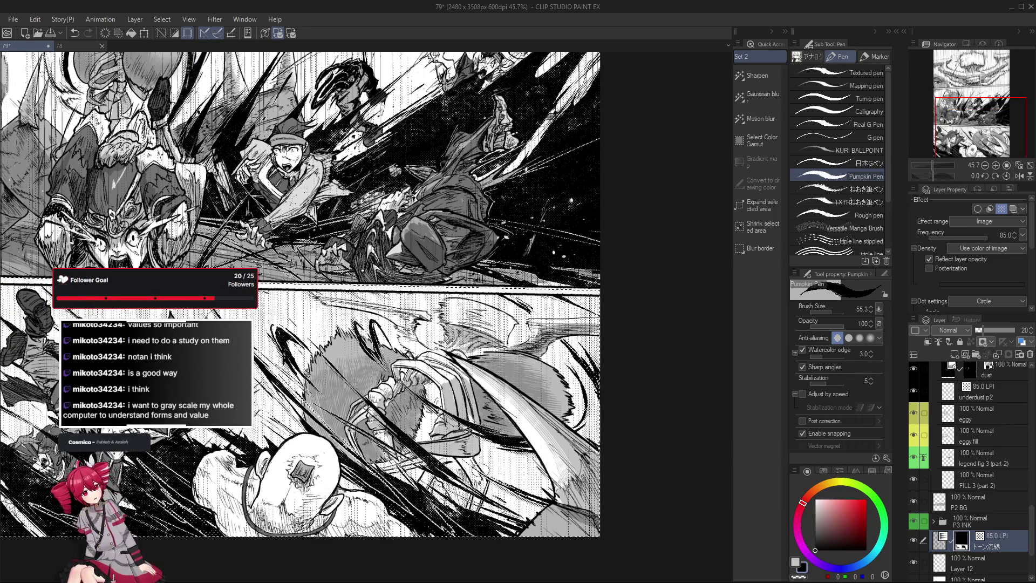
scroll(481, 458, "down", 1)
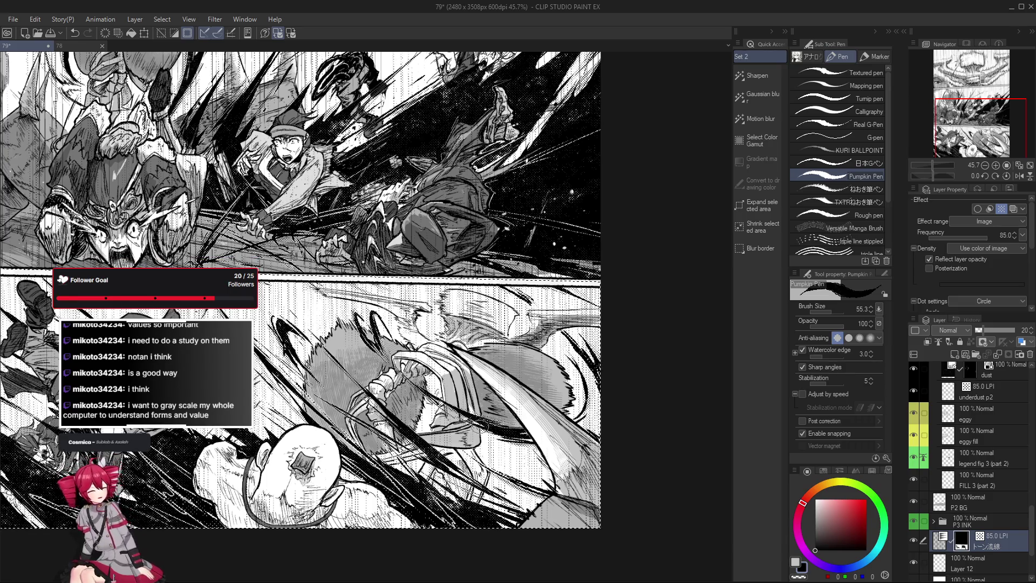
scroll(478, 522, "down", 2)
Mirror the view to check the composition, shrink the eraser to 9.4, and undo the last edit.
key("h")
key("h")
key("e")
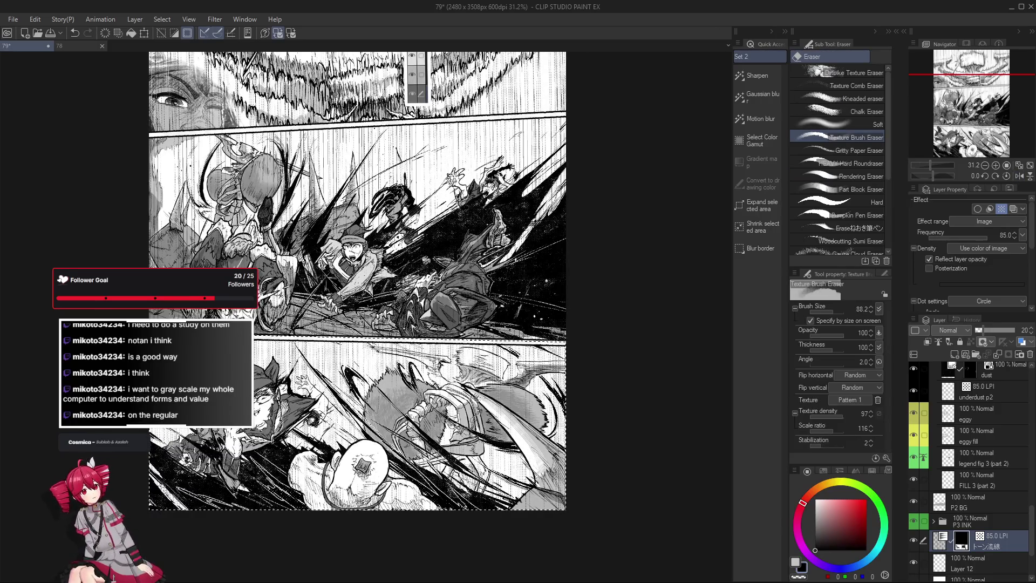
scroll(471, 424, "up", 1)
scroll(473, 426, "up", 1)
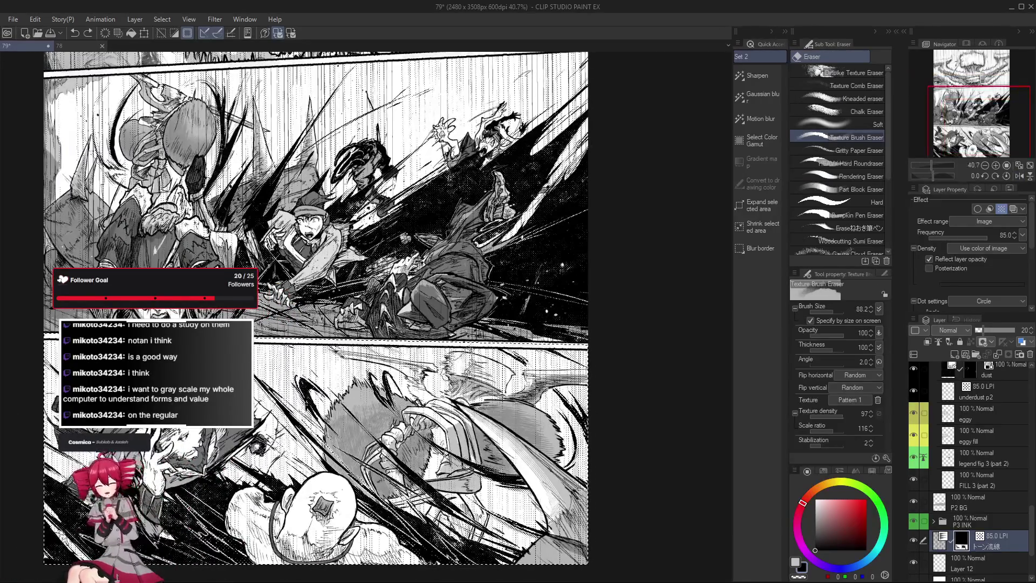
scroll(497, 447, "down", 1)
left_click_drag(491, 427, 484, 382)
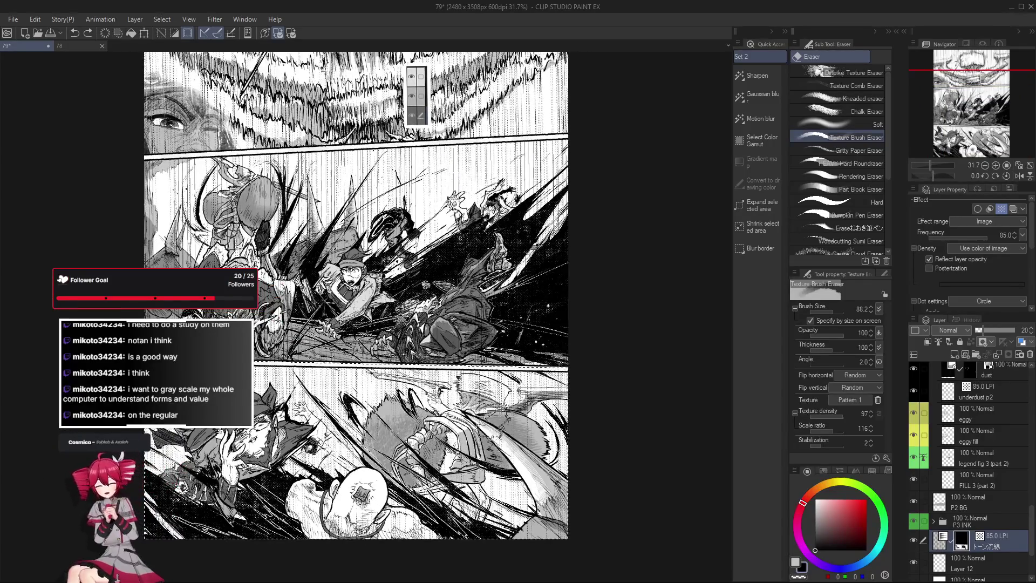
scroll(488, 373, "up", 1)
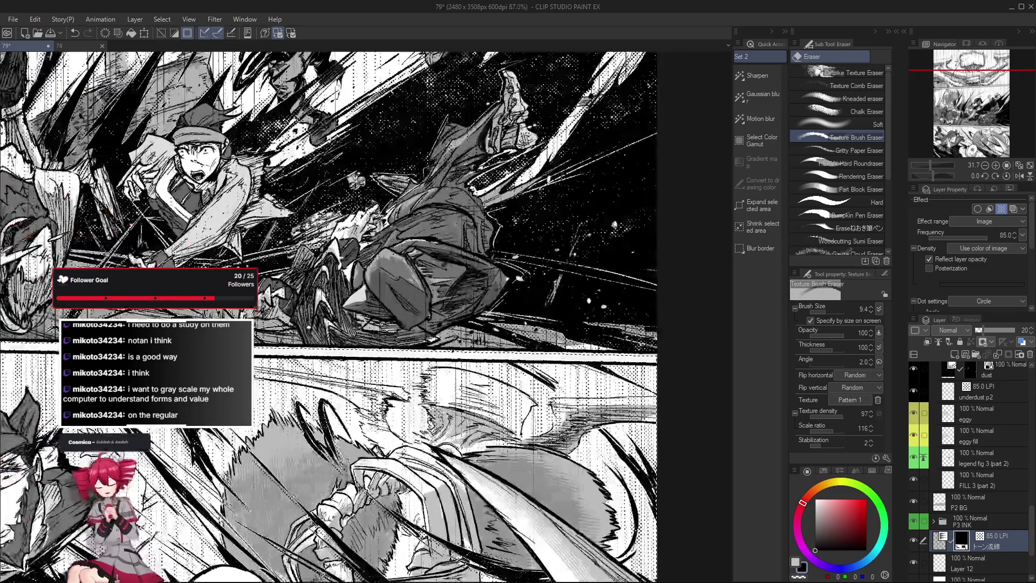
scroll(502, 340, "up", 1)
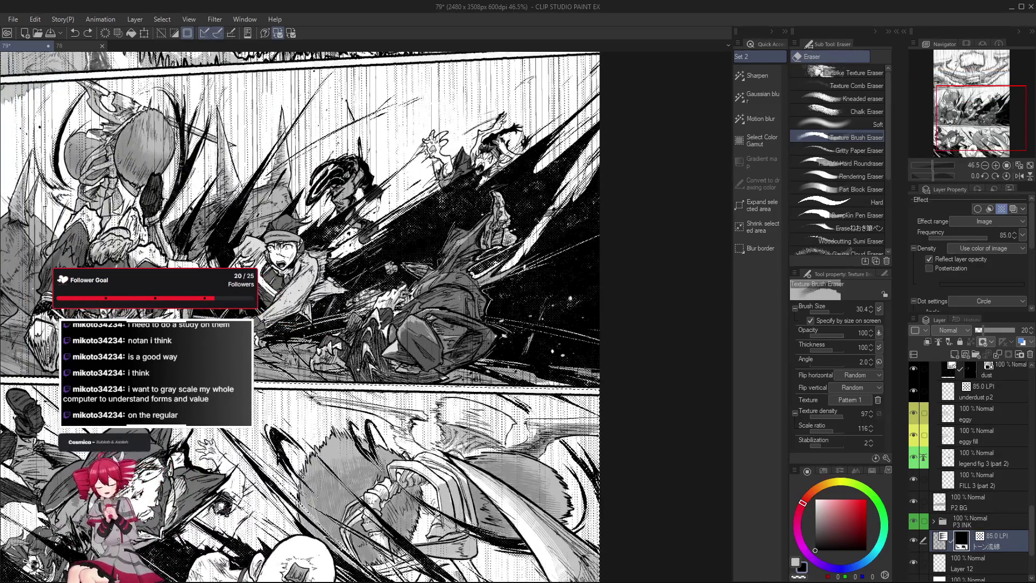
scroll(469, 386, "down", 1)
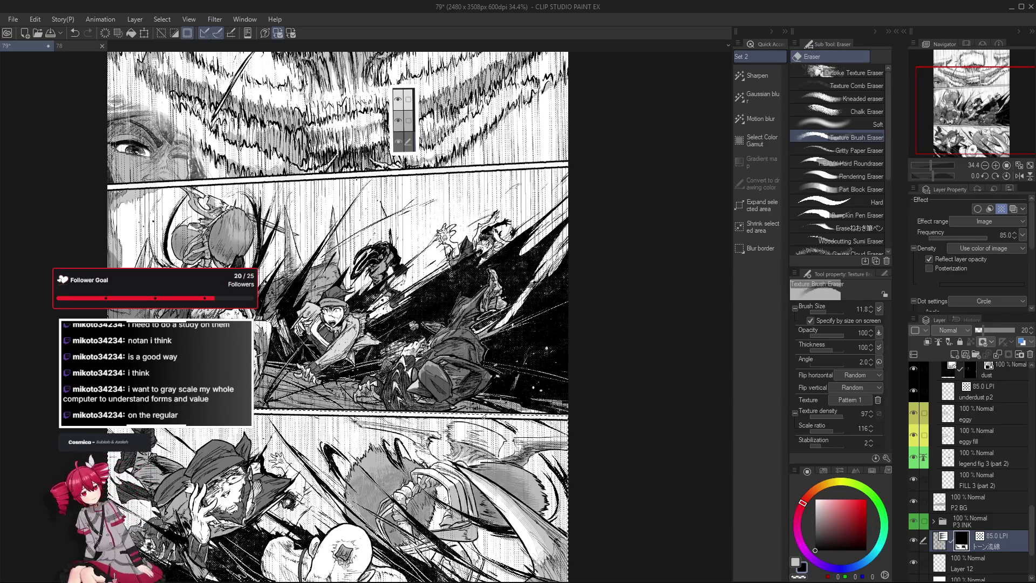
scroll(340, 291, "down", 2)
scroll(340, 291, "up", 1)
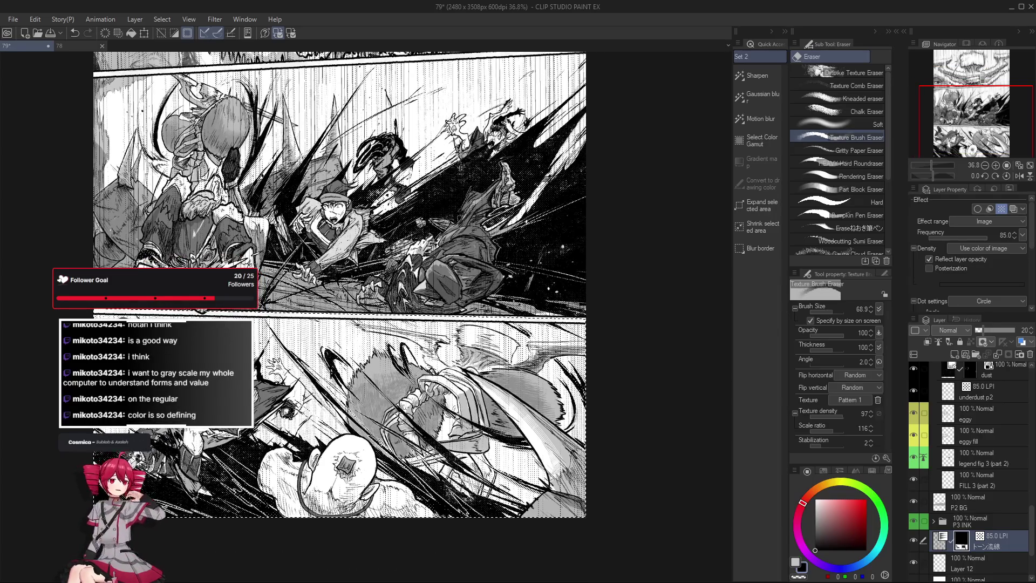
key("ctrl+z")
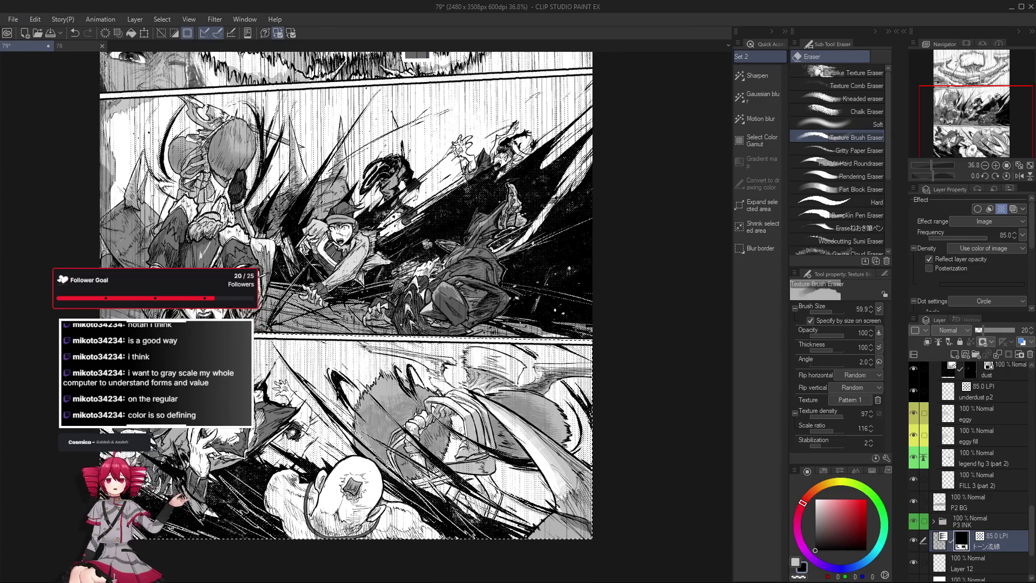
Set the eraser size to 13.4 while framing the lower panels.
mouse_move(340, 292)
left_mouse_down()
mouse_move(410, 330)
mouse_move(415, 309)
left_mouse_up()
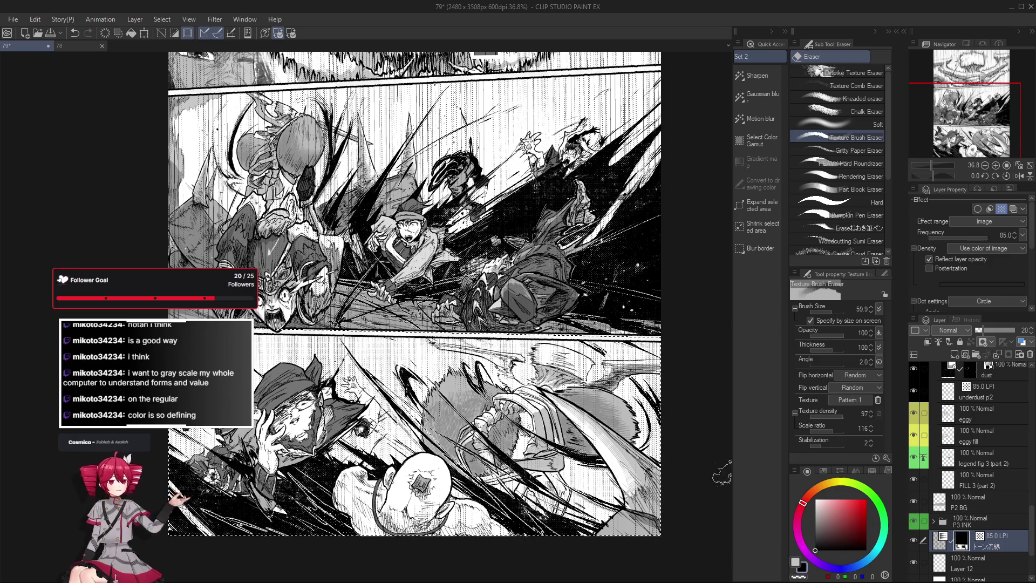
left_click_drag(670, 479, 441, 509)
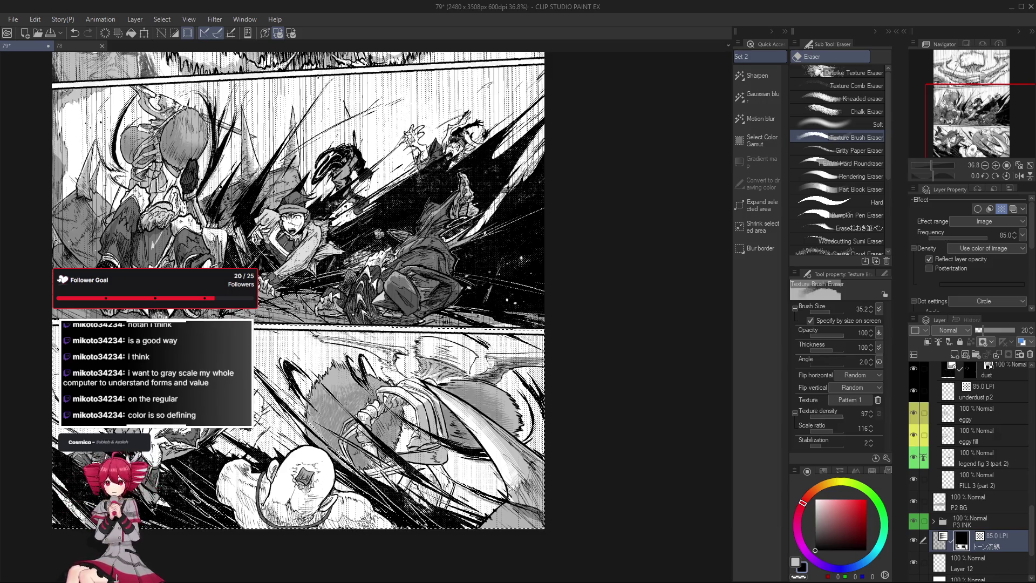
mouse_move(215, 378)
left_mouse_down()
mouse_move(304, 387)
mouse_move(291, 384)
left_mouse_up()
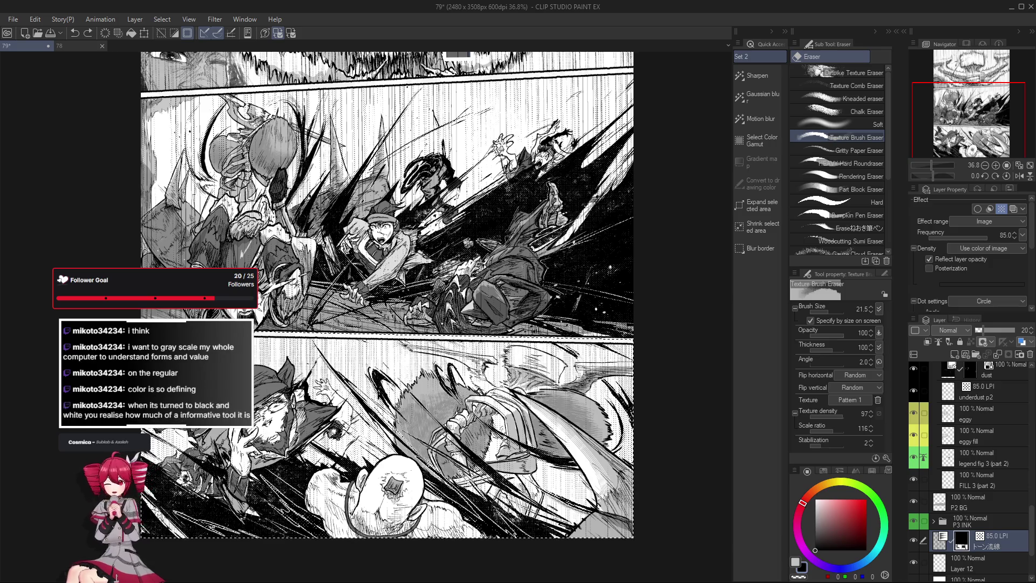
mouse_move(303, 399)
left_mouse_down()
mouse_move(298, 392)
mouse_move(321, 402)
left_mouse_up()
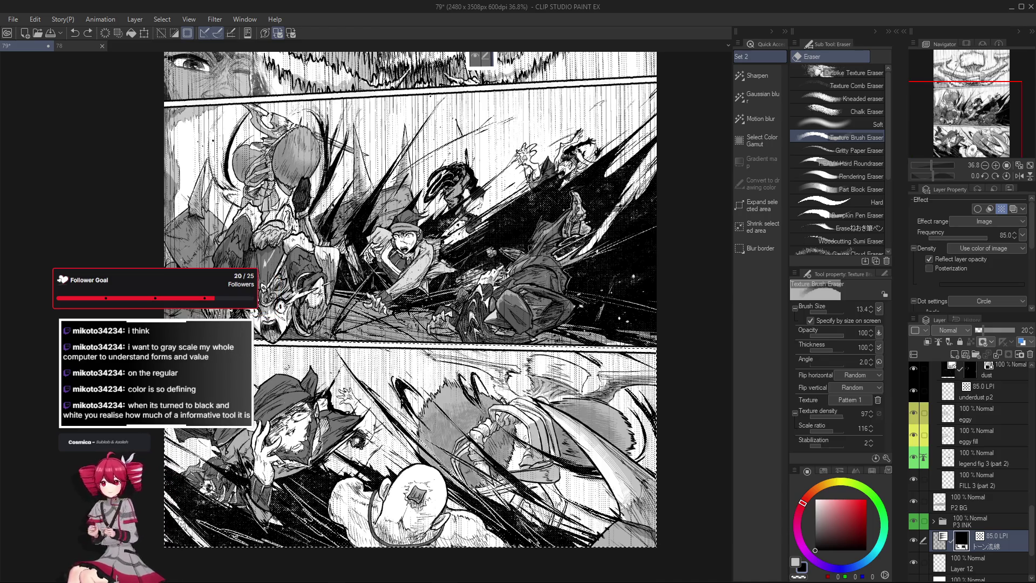
left_click_drag(295, 345, 306, 353)
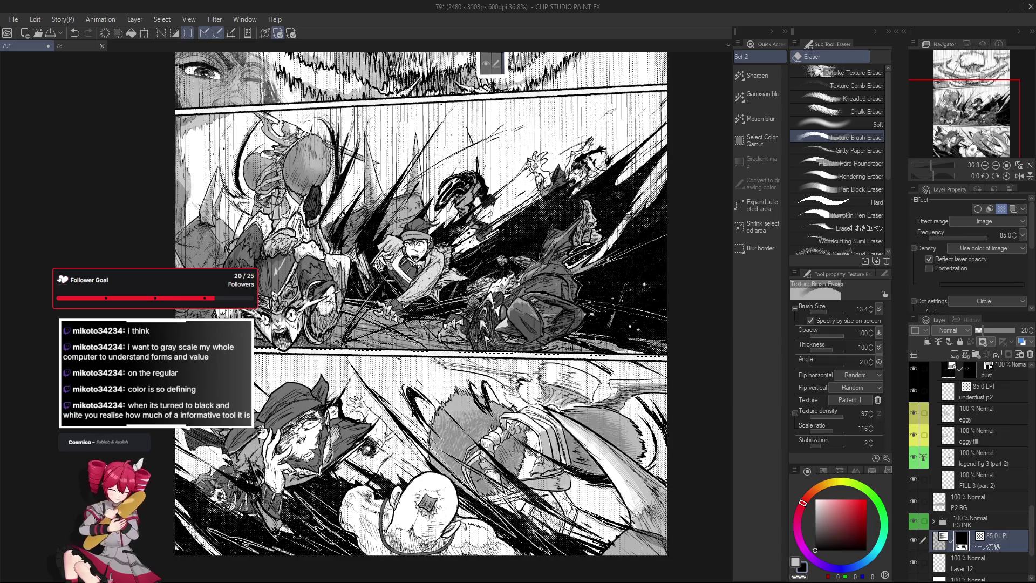
scroll(424, 313, "up", 1)
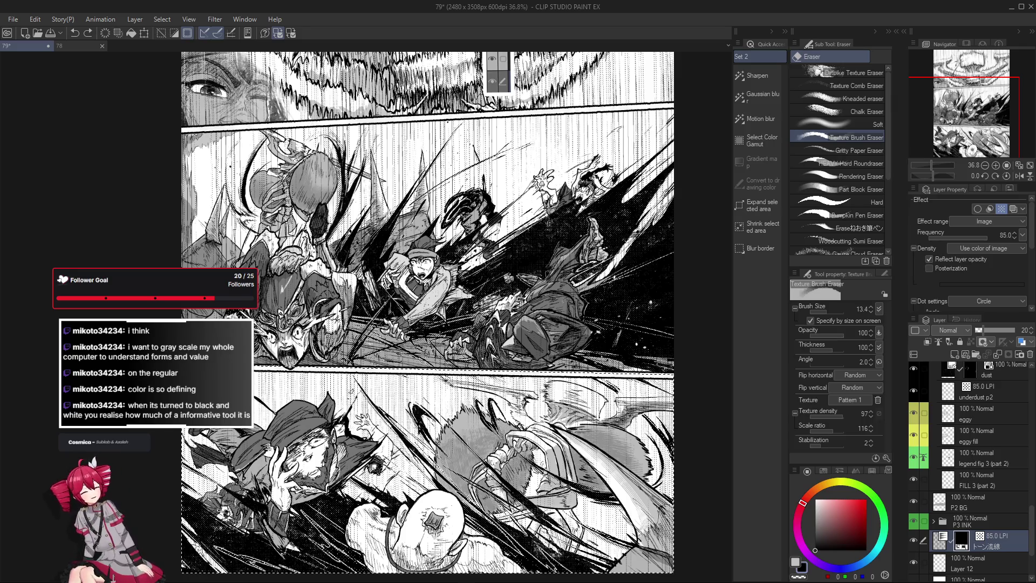
left_click_drag(426, 313, 459, 286)
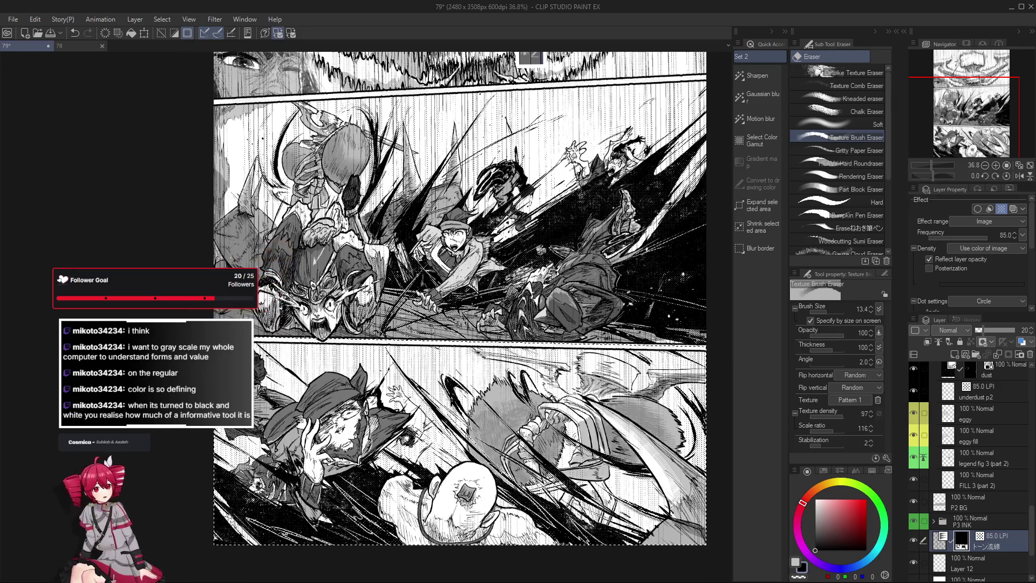
Undo two recent changes in the lower panel.
key("ctrl+z")
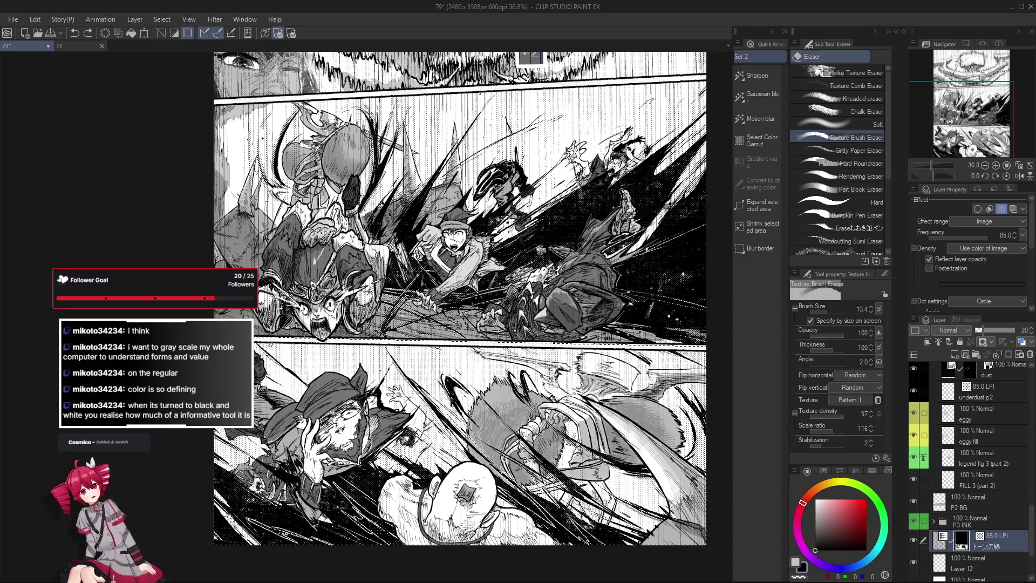
left_click_drag(462, 296, 464, 279)
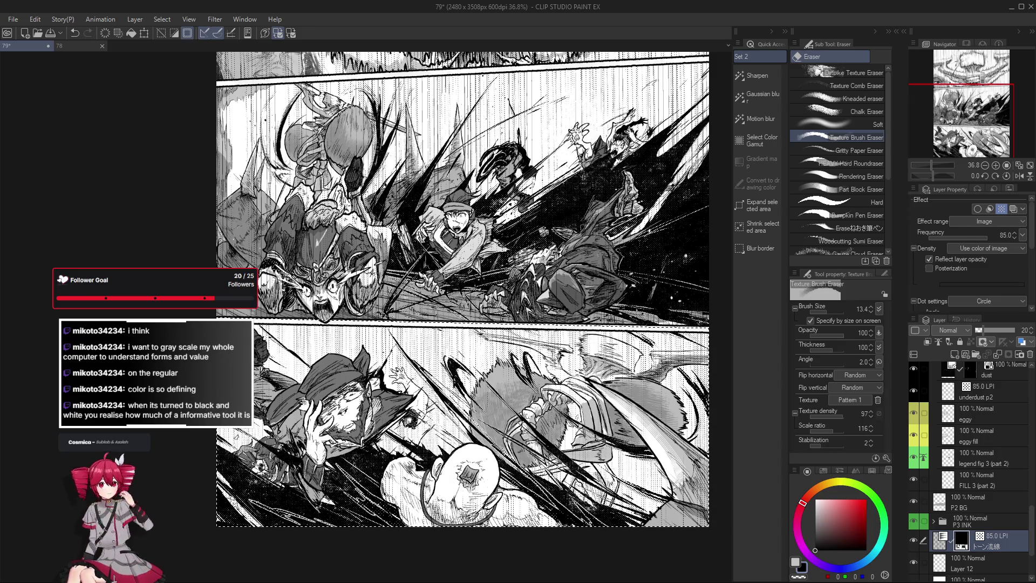
left_click_drag(464, 297, 387, 265)
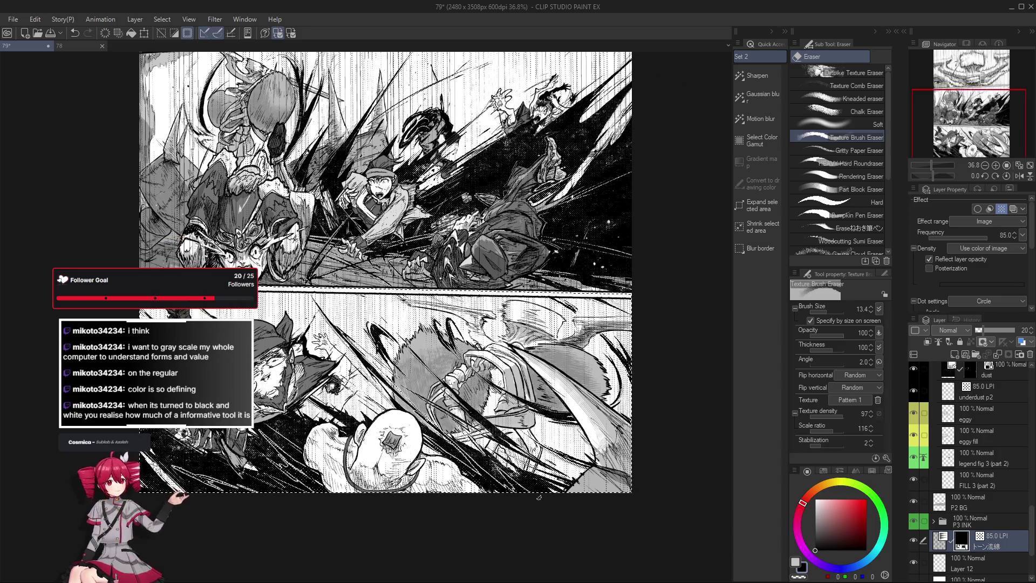
left_click_drag(464, 269, 451, 291)
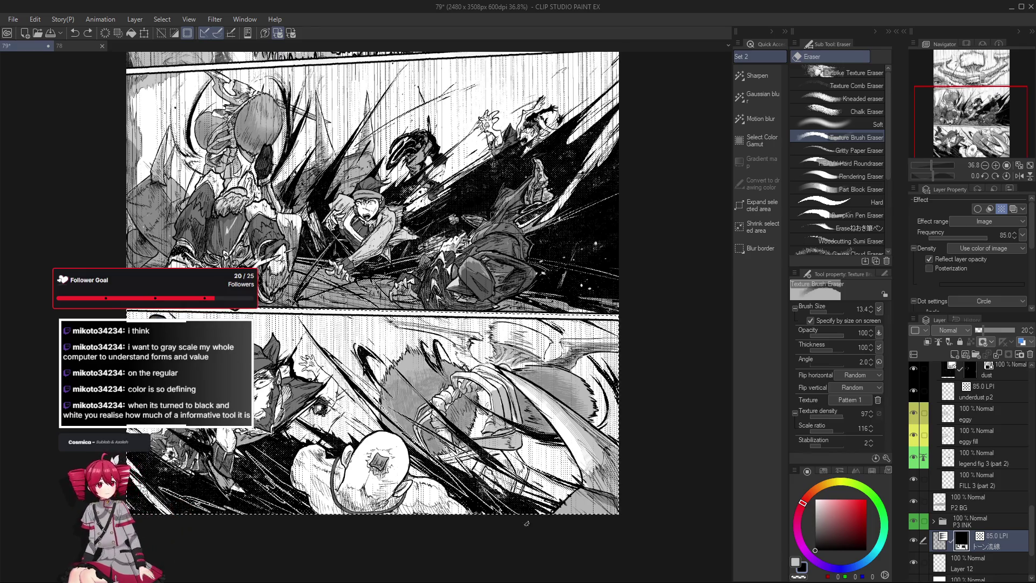
key("ctrl+z")
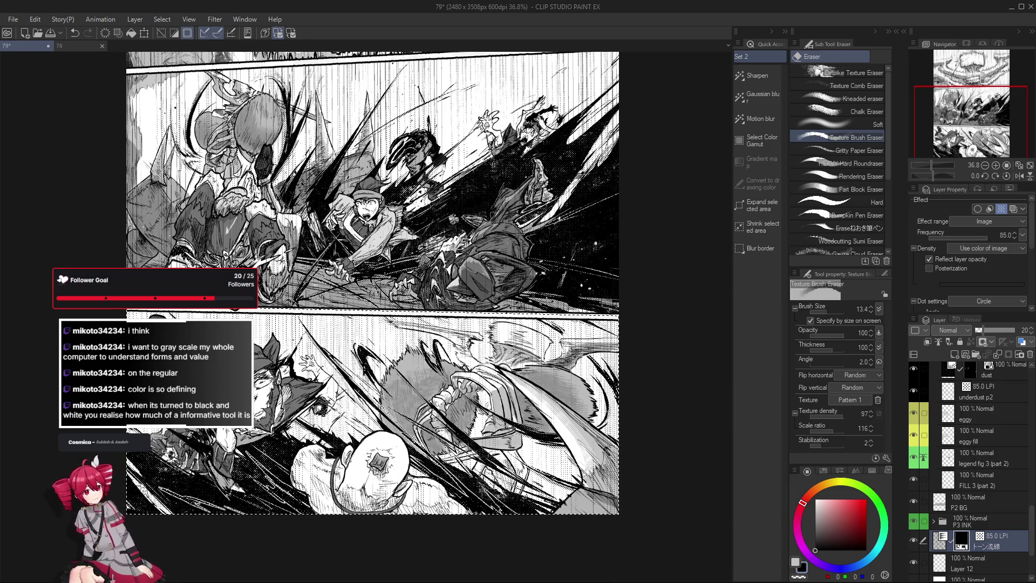
Switch to the Pumpkin Pen and set its size to 31.5.
left_click_drag(528, 466, 523, 466)
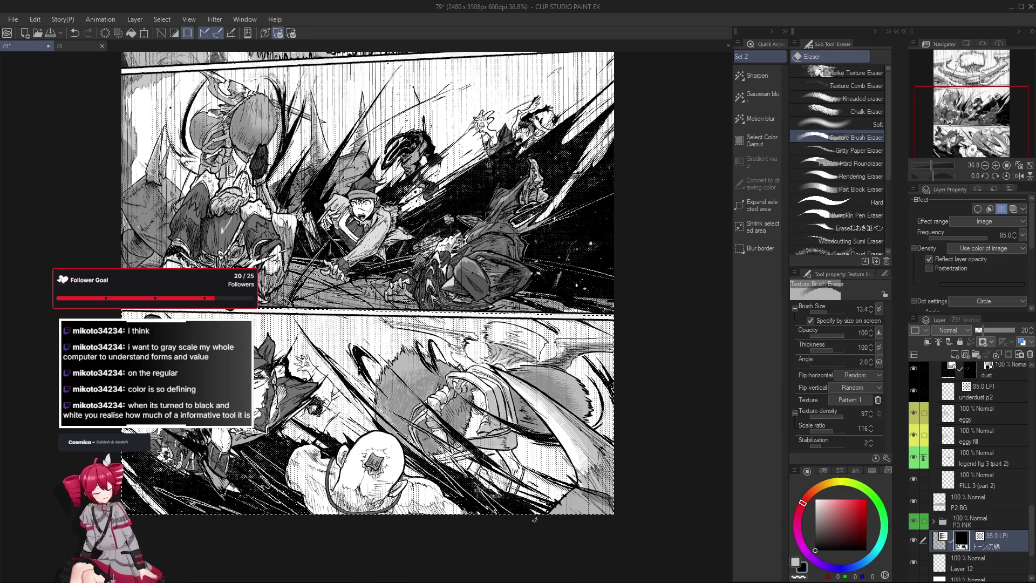
scroll(559, 496, "right", 5)
scroll(521, 429, "down", 1)
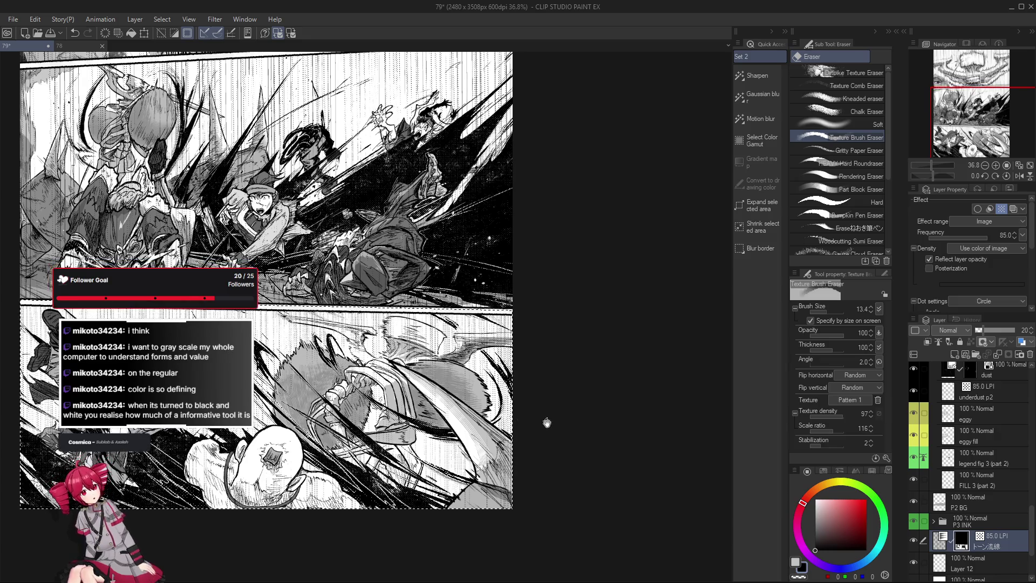
scroll(545, 418, "up", 2)
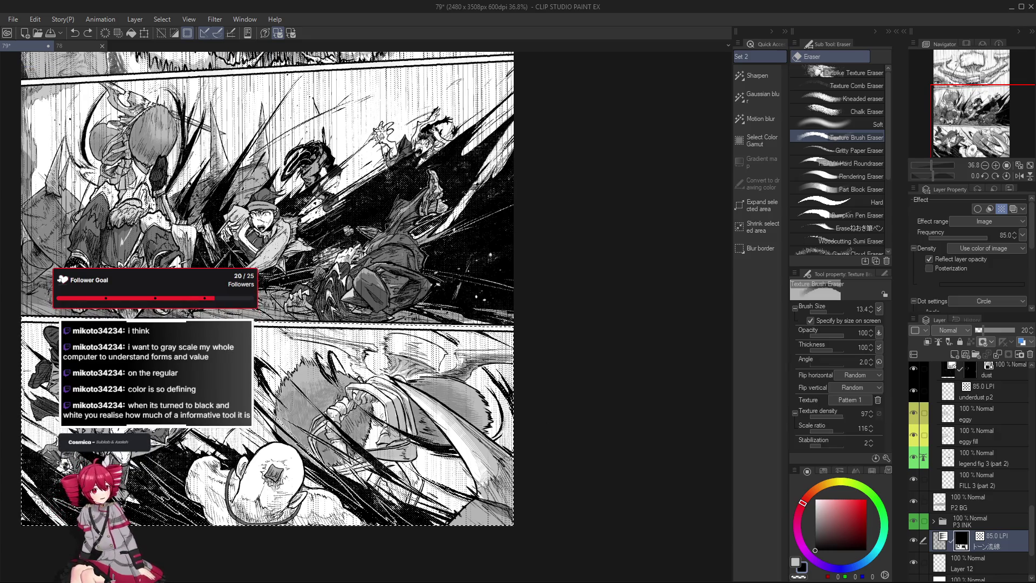
scroll(557, 542, "up", 1)
scroll(378, 364, "up", 1)
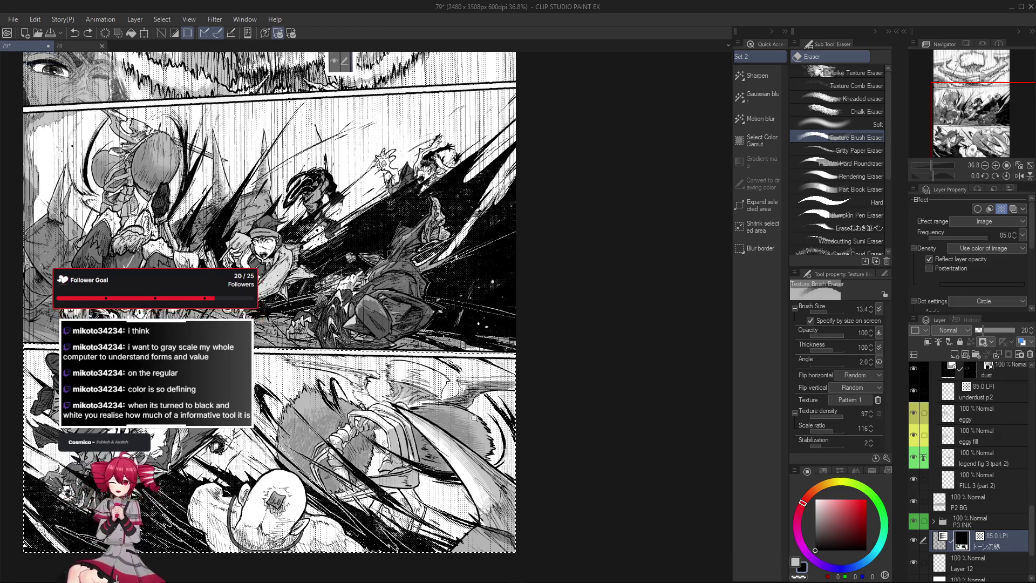
scroll(377, 365, "up", 1)
scroll(377, 364, "up", 1)
scroll(378, 364, "up", 1)
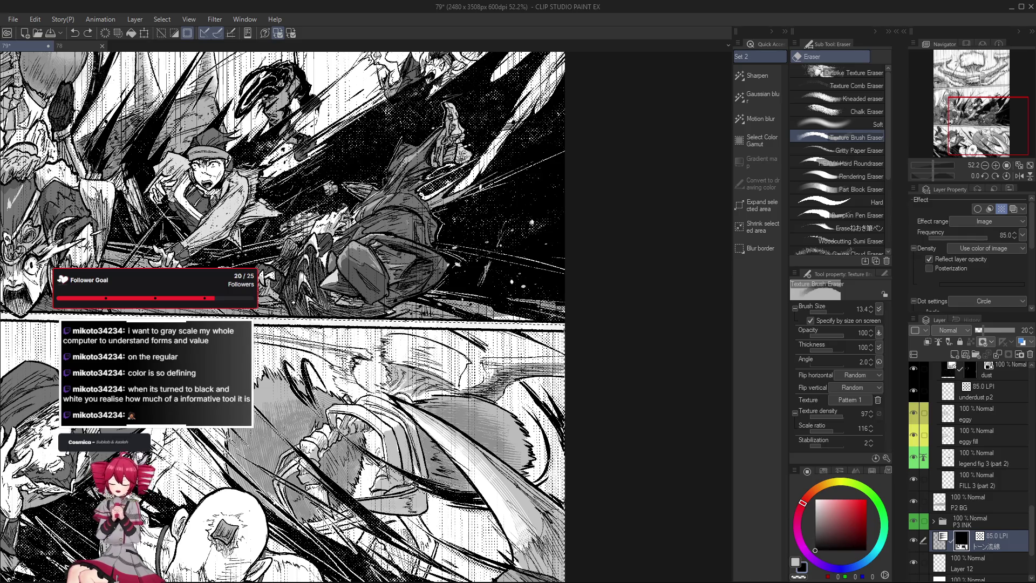
scroll(421, 205, "down", 2)
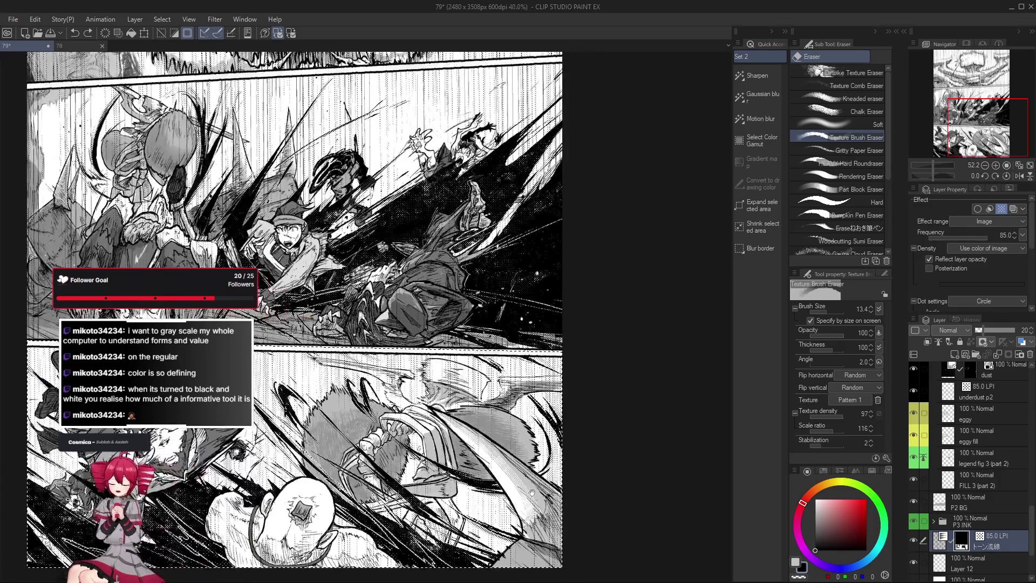
key("p")
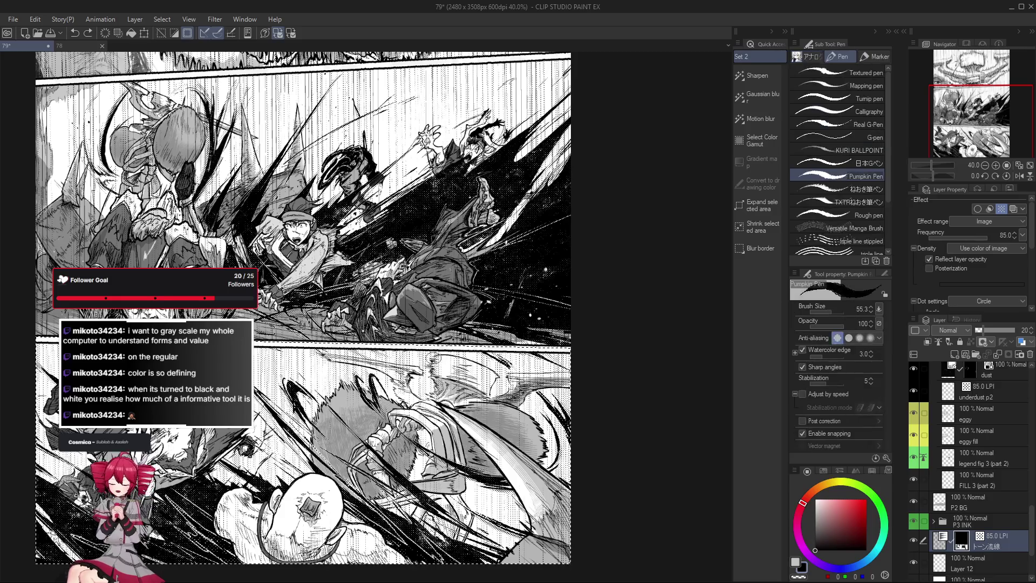
left_click_drag(429, 487, 445, 420)
scroll(437, 361, "down", 1)
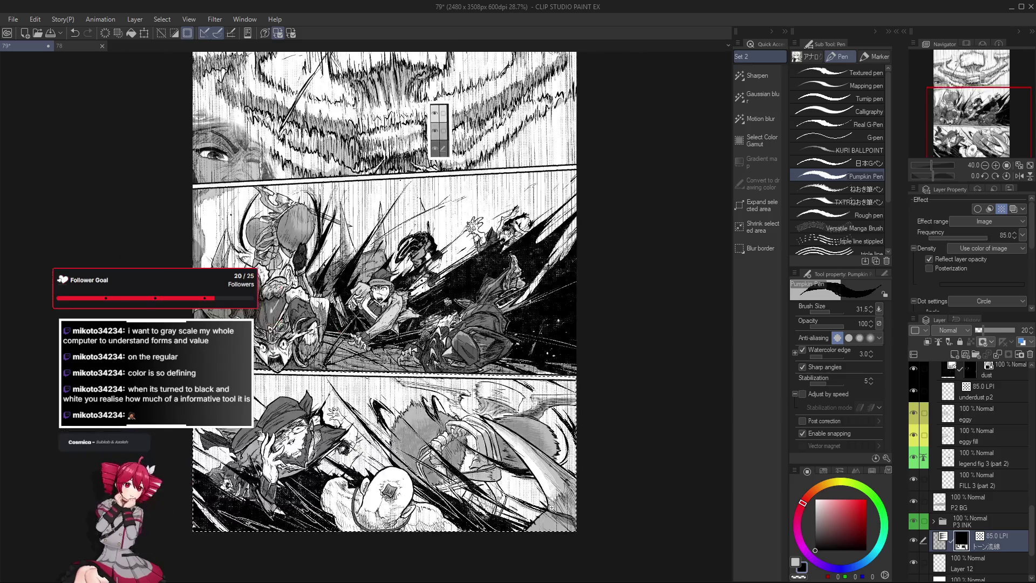
Return to the texture eraser at size 25.1 and make P3 INK the working folder.
key("e")
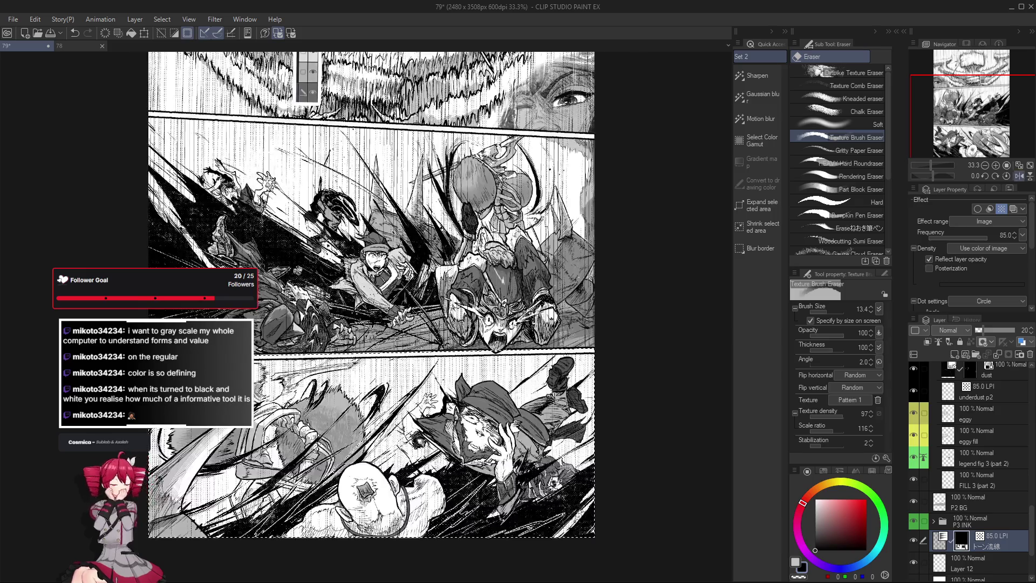
scroll(534, 406, "up", 4)
scroll(534, 406, "down", 1)
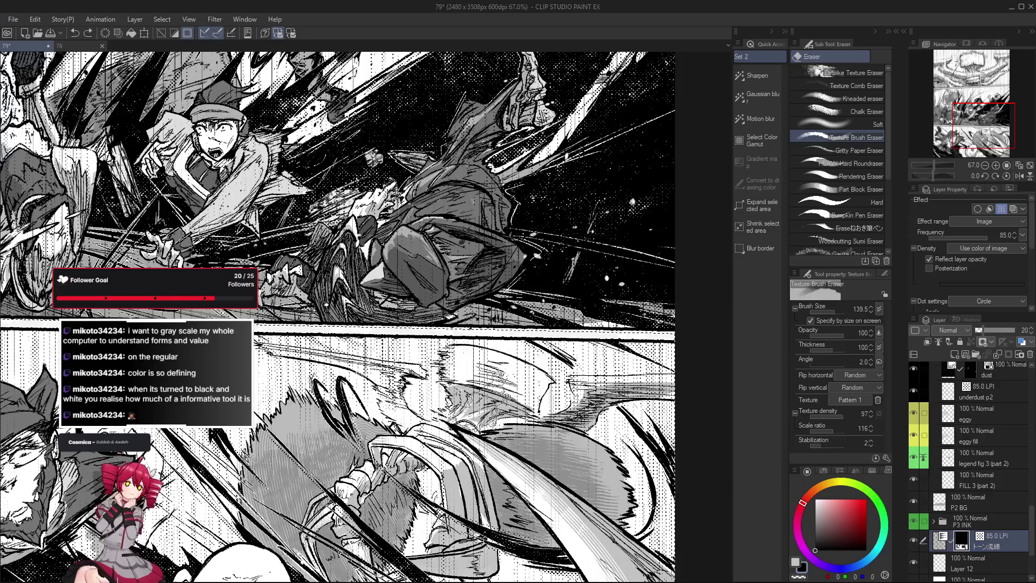
scroll(542, 410, "down", 2)
scroll(613, 410, "up", 1)
scroll(613, 410, "down", 1)
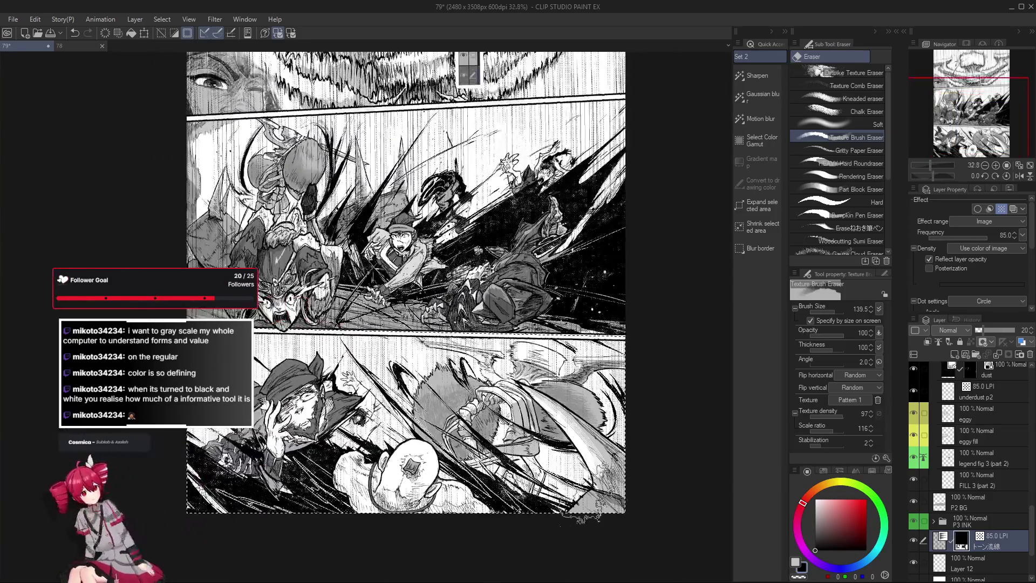
scroll(613, 410, "up", 1)
key("bracketleft")
key("bracketleft")
key("bracketleft")
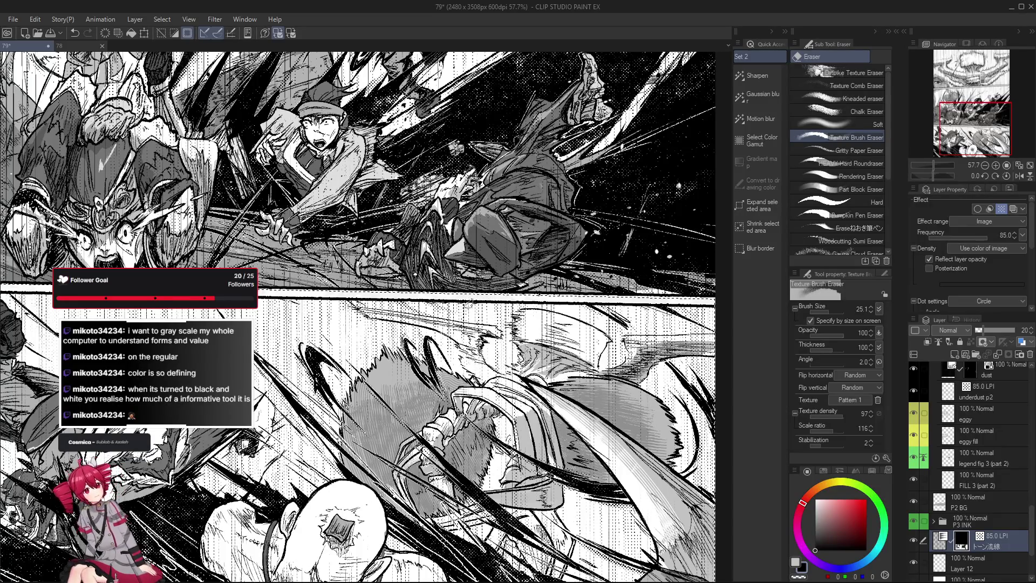
scroll(461, 305, "down", 1)
scroll(461, 305, "down", 1)
left_click(987, 523)
Clear the selection with Ctrl+D and frame the crash panel's egg-headed creature.
scroll(982, 534, "up", 2)
scroll(976, 540, "up", 2)
scroll(967, 549, "up", 2)
scroll(966, 549, "up", 3)
left_click_drag(504, 308, 542, 451)
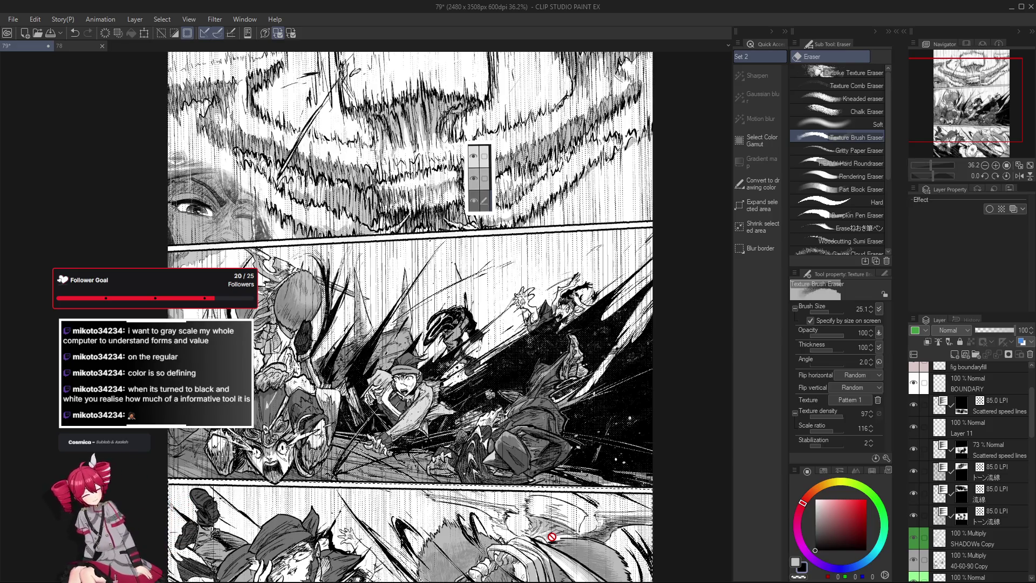
left_click_drag(623, 521, 618, 556)
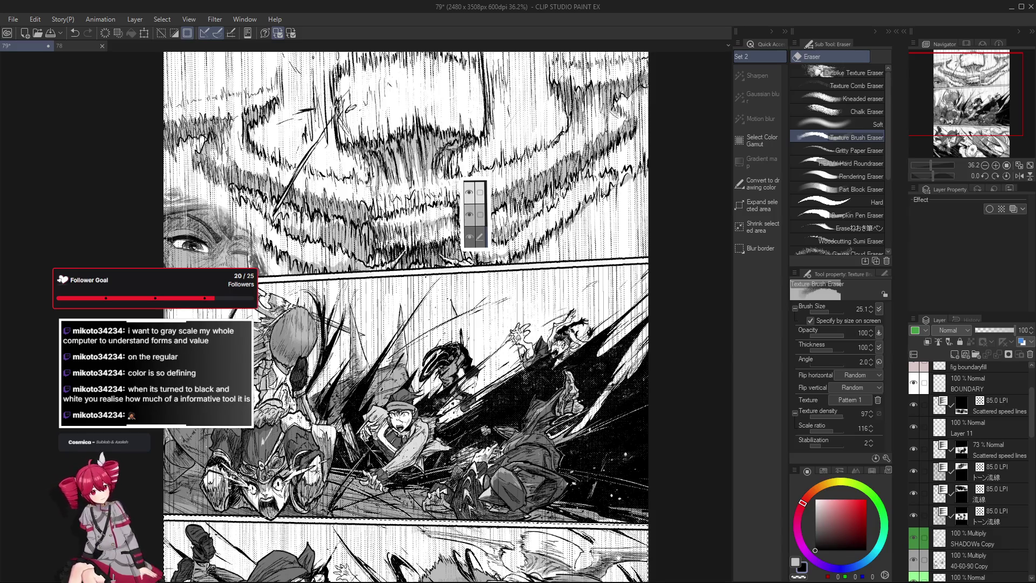
scroll(604, 528, "down", 3)
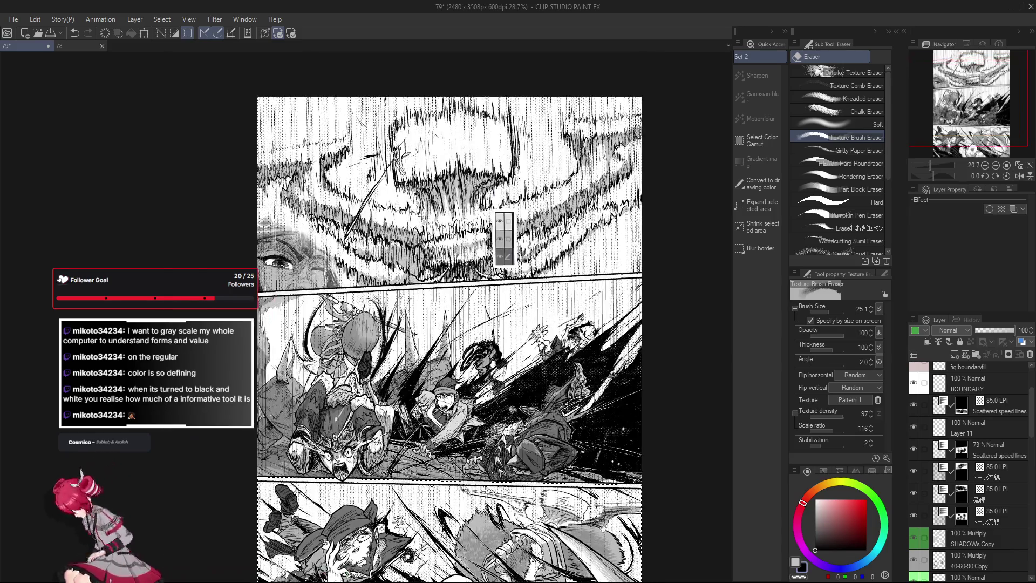
left_click_drag(600, 524, 592, 449)
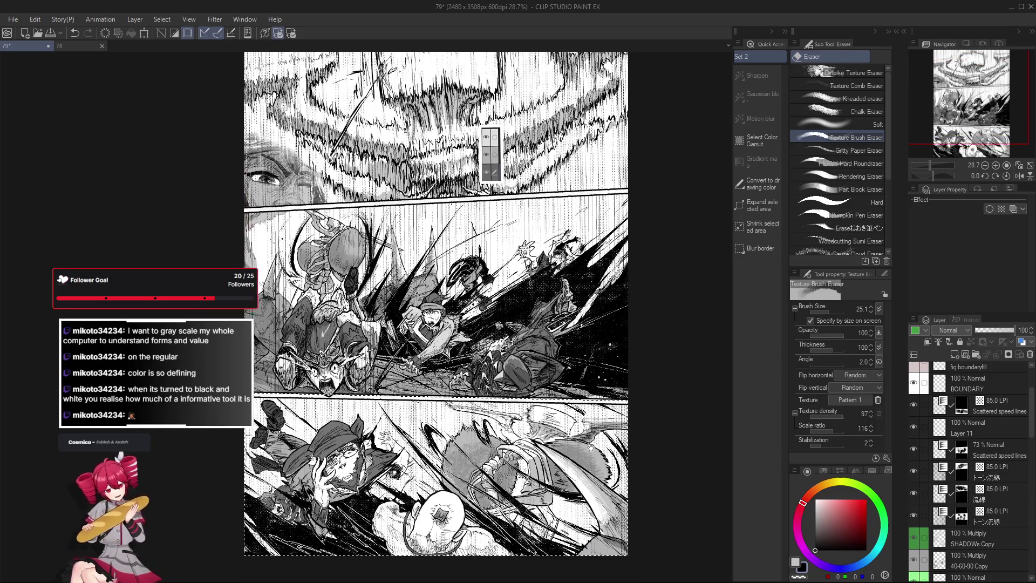
key("ctrl+d")
left_click_drag(603, 513, 605, 505)
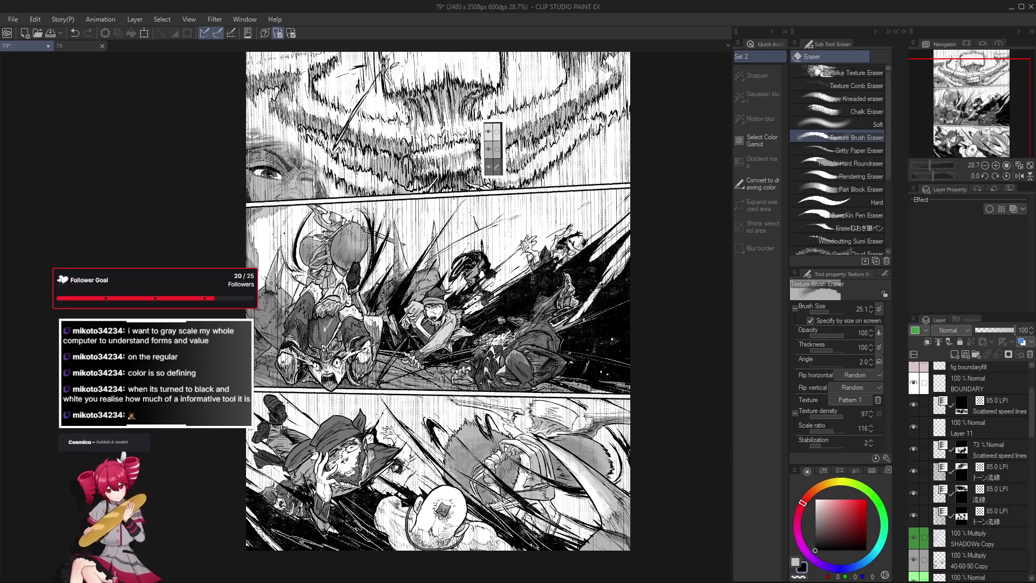
scroll(324, 269, "up", 5)
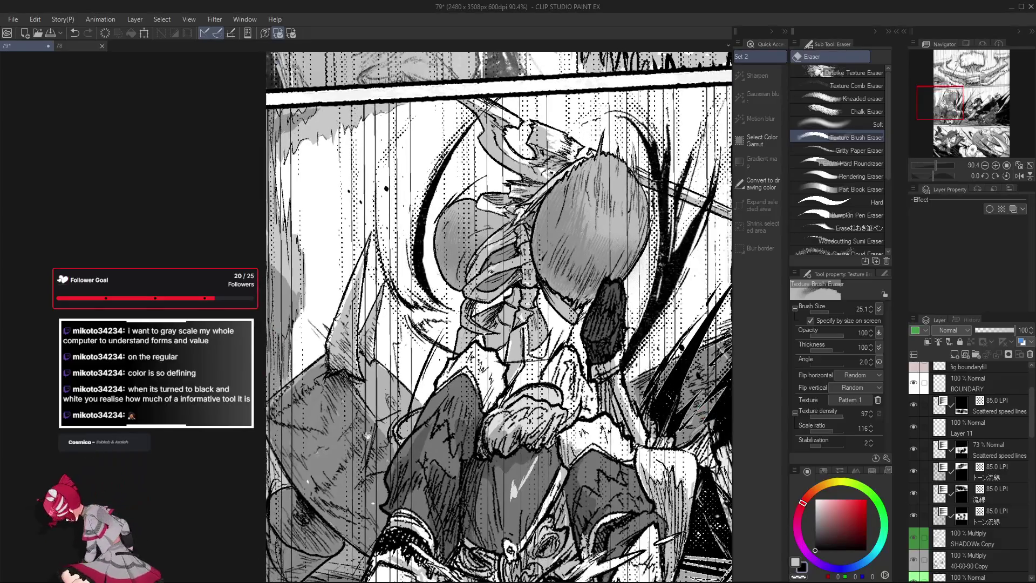
left_click_drag(368, 436, 371, 464)
Select the fig midground layer from the figure and switch to the pen at size 11.8.
key("o")
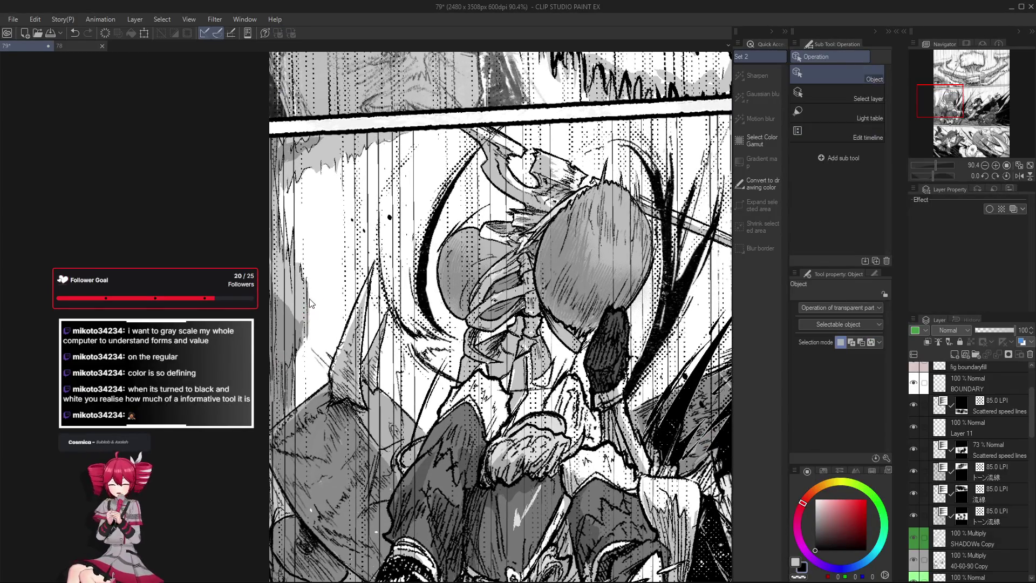
left_click(309, 301)
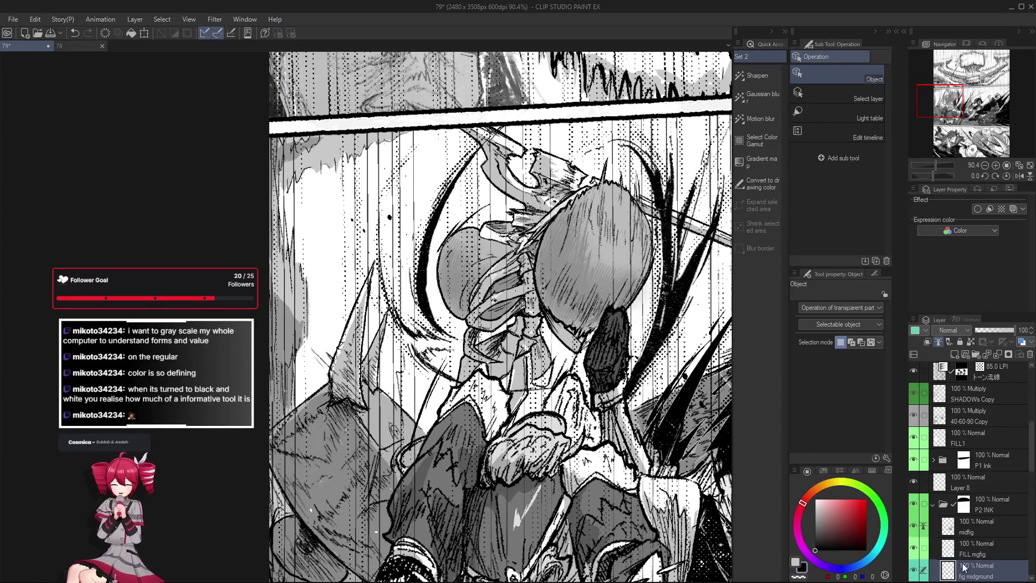
key("p")
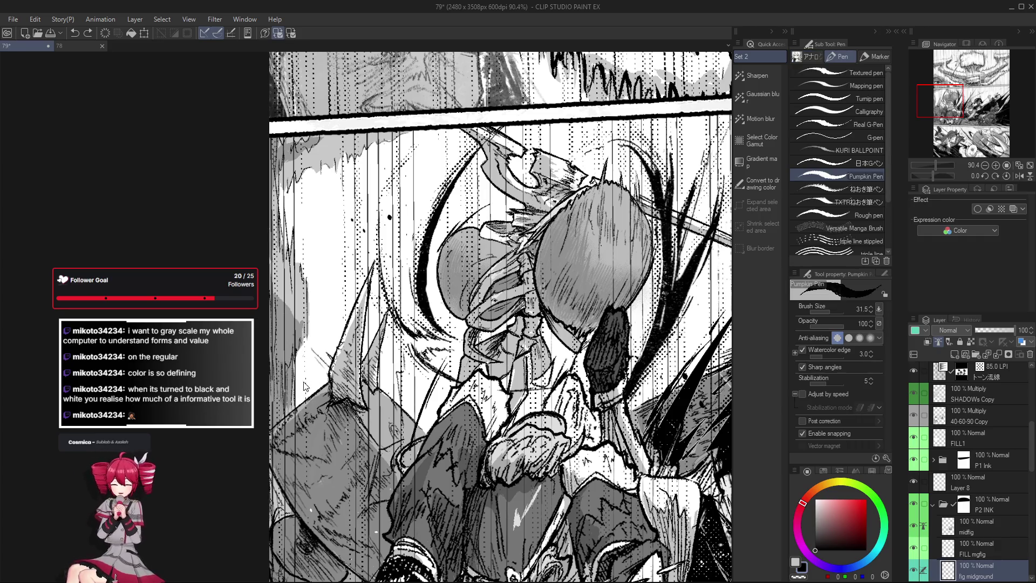
key("bracketright")
Undo the last stroke and add a small ink mark on the creature's left side.
key("ctrl+z")
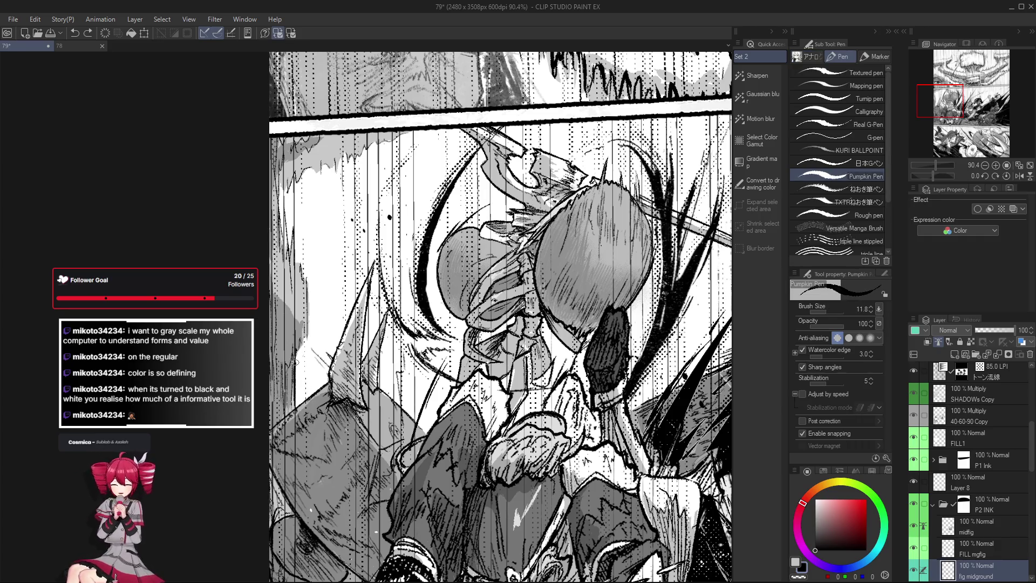
scroll(312, 339, "up", 3)
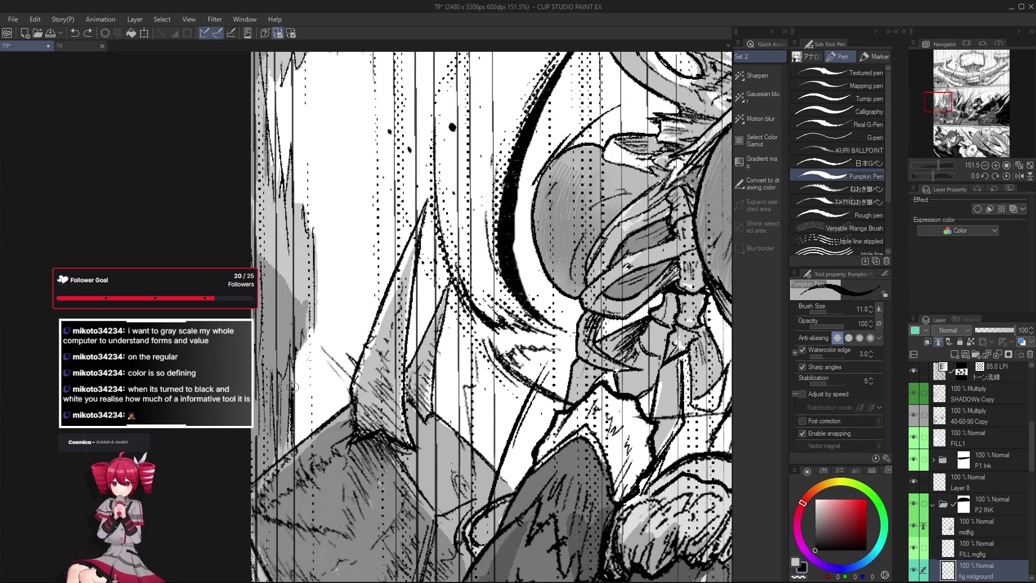
left_click(294, 355)
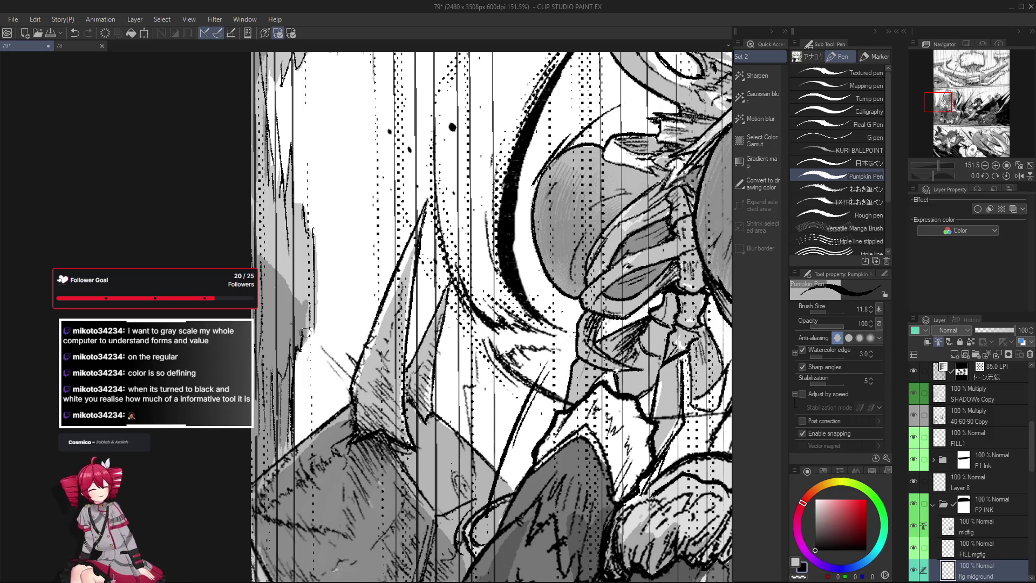
left_click_drag(305, 340, 330, 375)
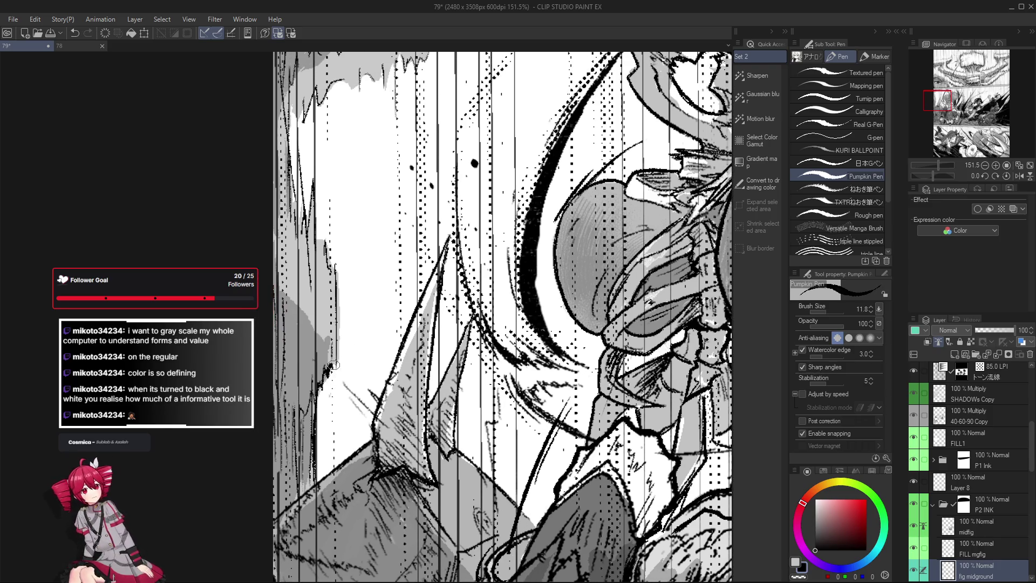
left_click_drag(340, 338, 350, 430)
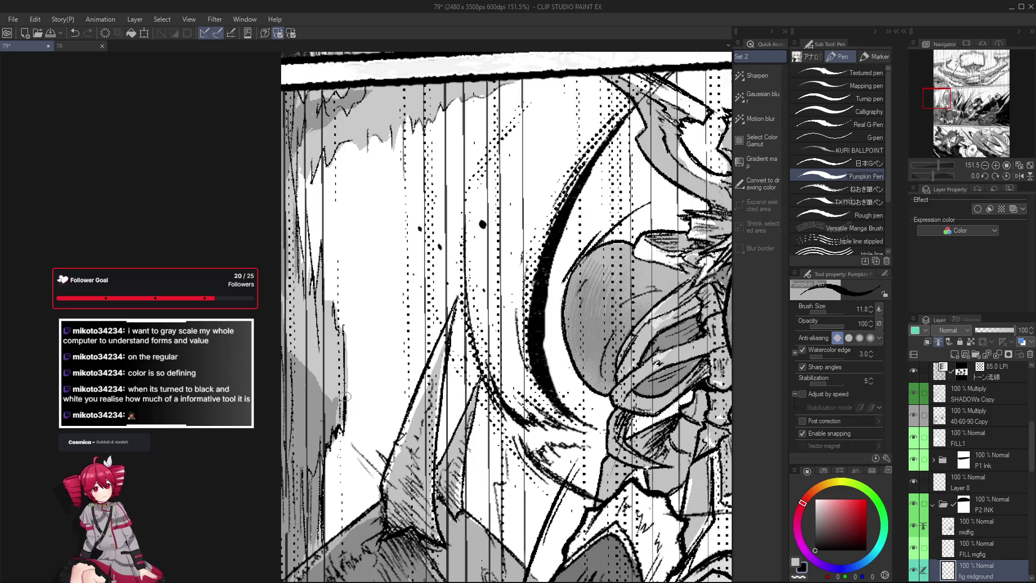
scroll(338, 313, "down", 5)
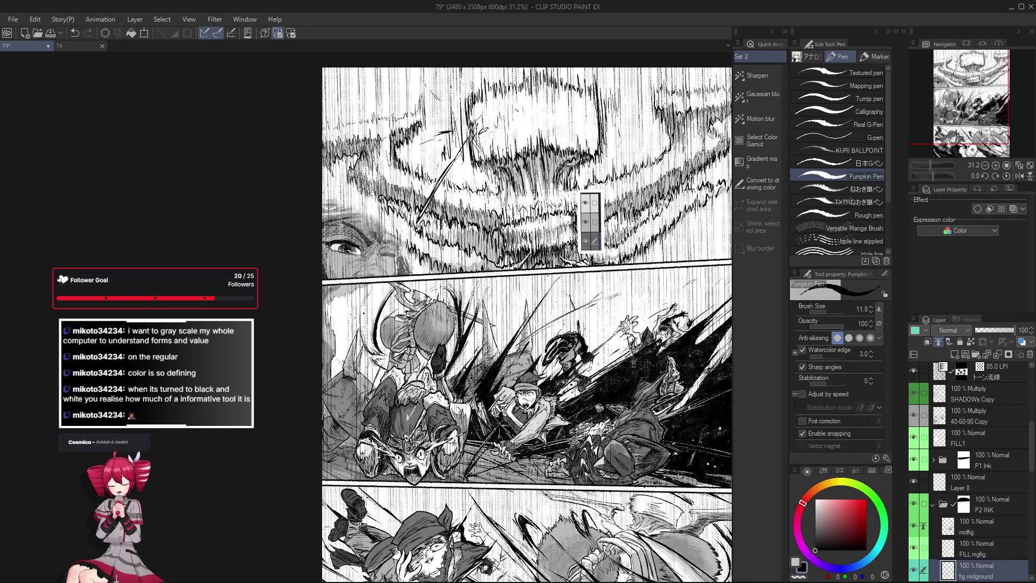
With the Pumpkin Pen, ink a bold curved stroke left of the creature, just below the face panel border.
scroll(370, 400, "up", 5)
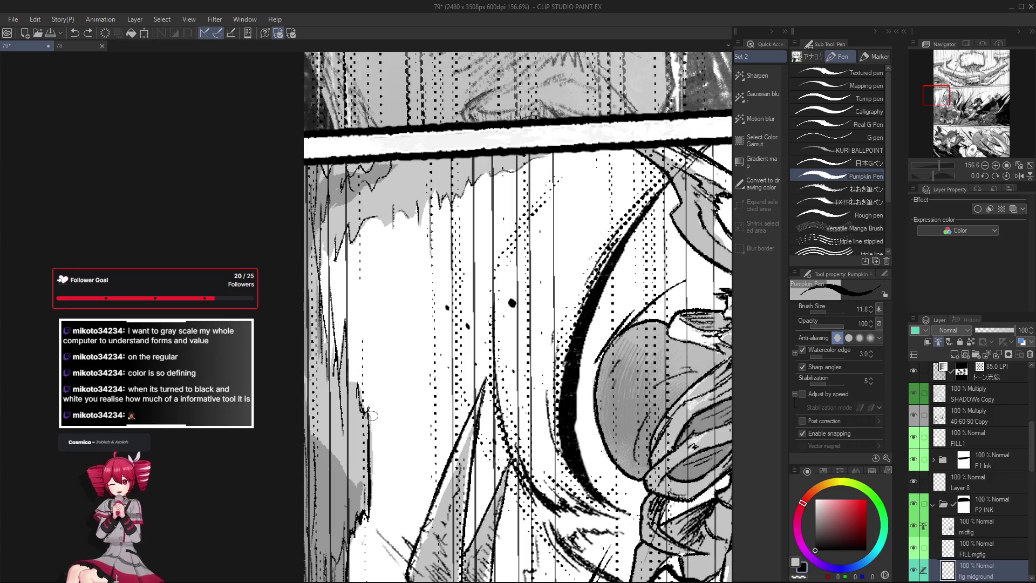
key("e")
key("p")
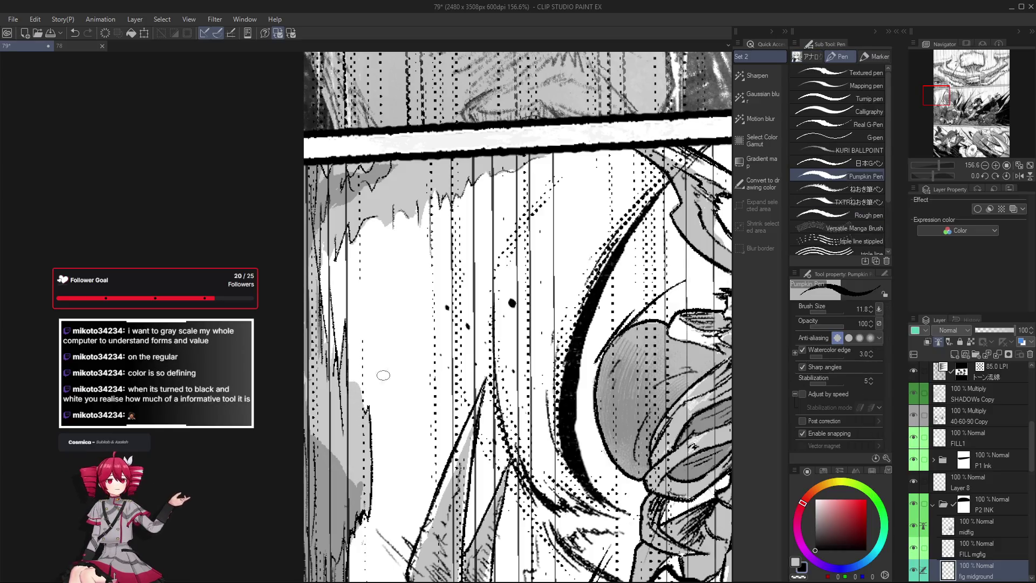
left_click_drag(369, 409, 354, 363)
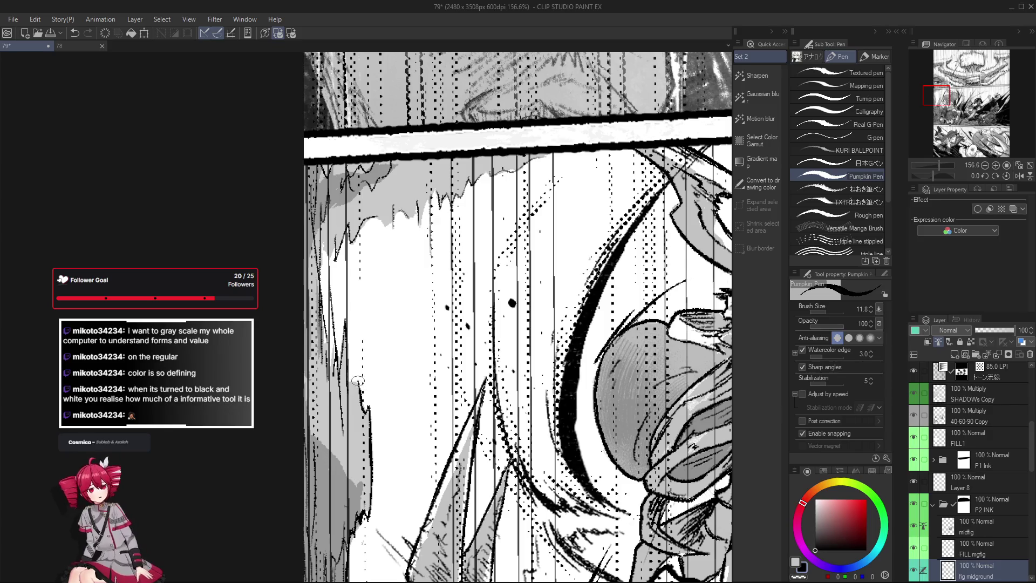
scroll(354, 364, "down", 10)
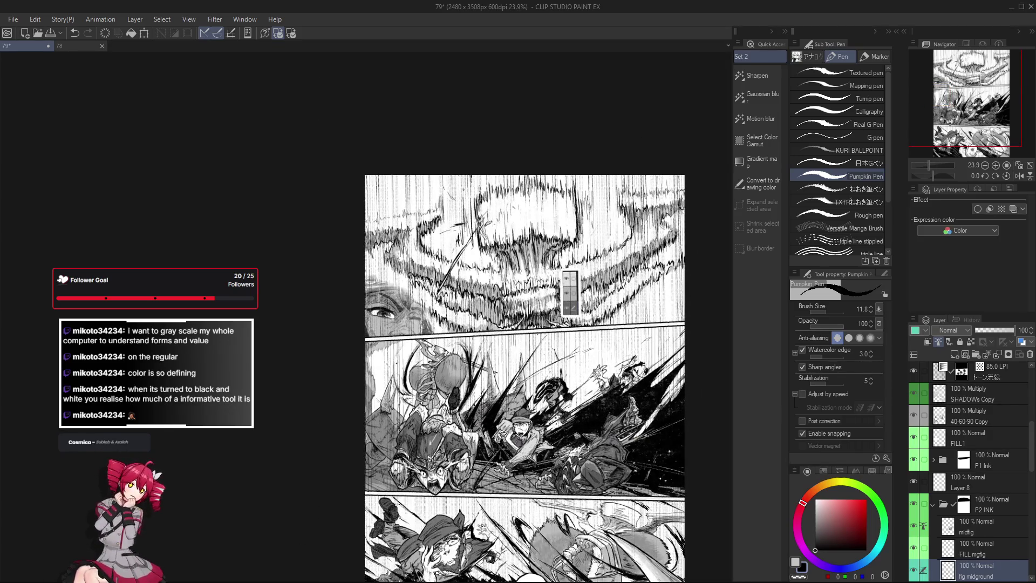
scroll(369, 385, "up", 4)
scroll(376, 343, "up", 4)
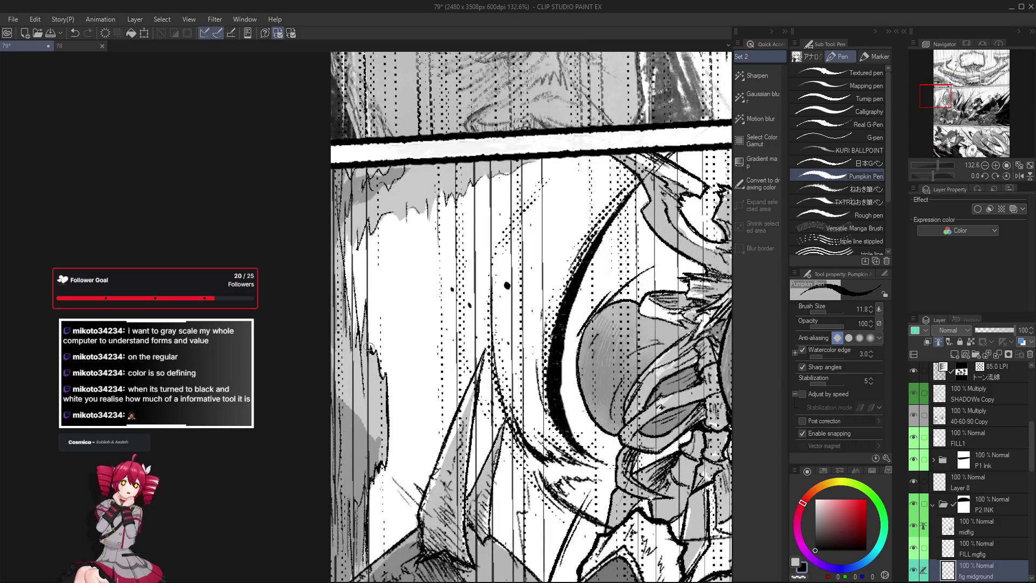
left_click_drag(369, 349, 383, 360)
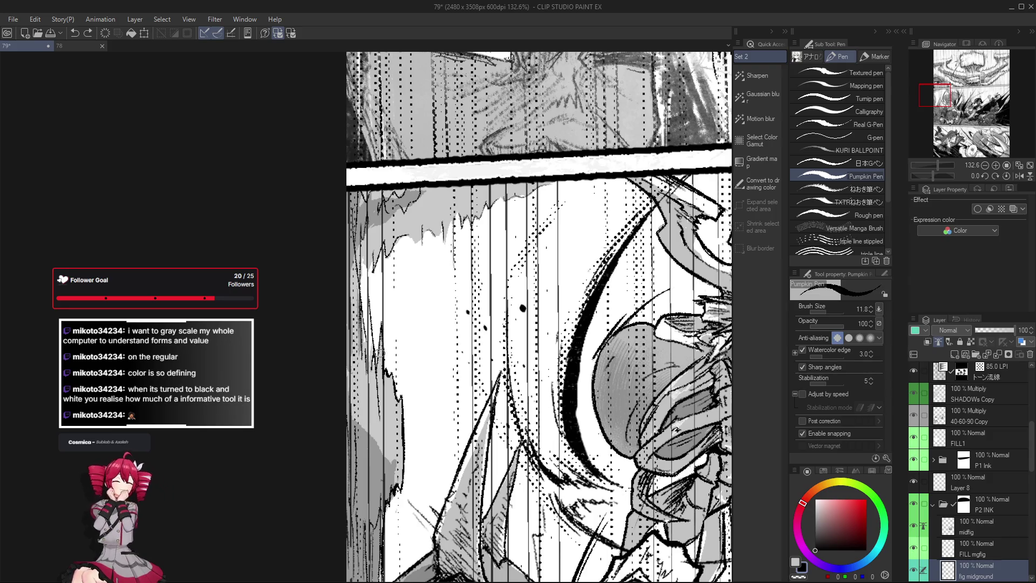
scroll(369, 350, "down", 1)
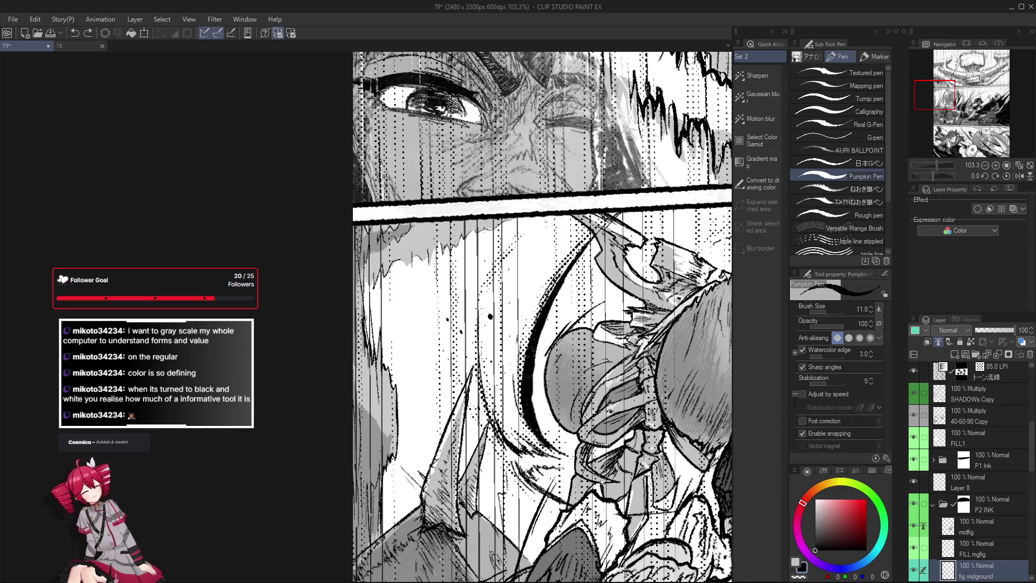
scroll(365, 365, "down", 1)
scroll(367, 378, "down", 1)
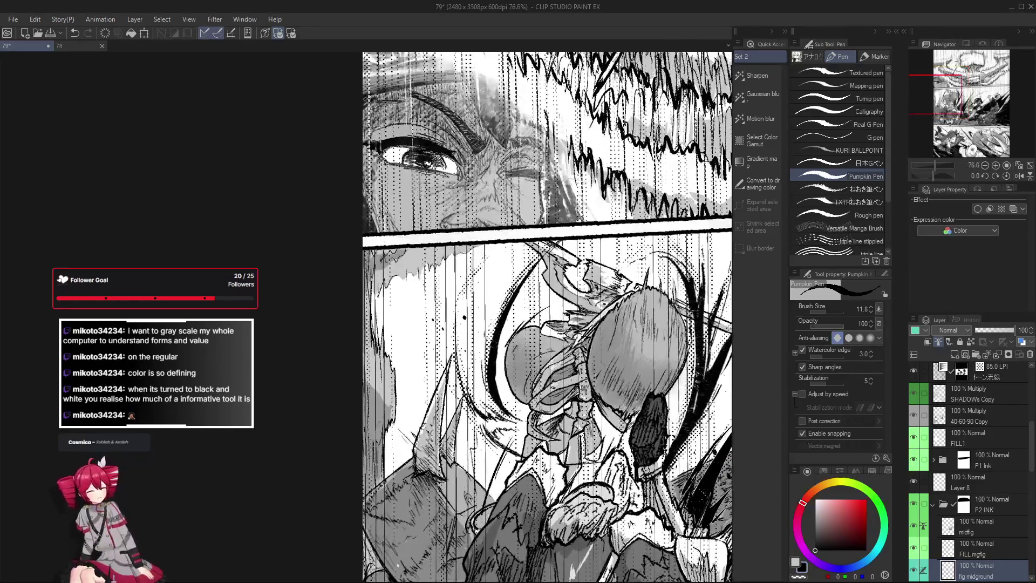
scroll(401, 421, "down", 1)
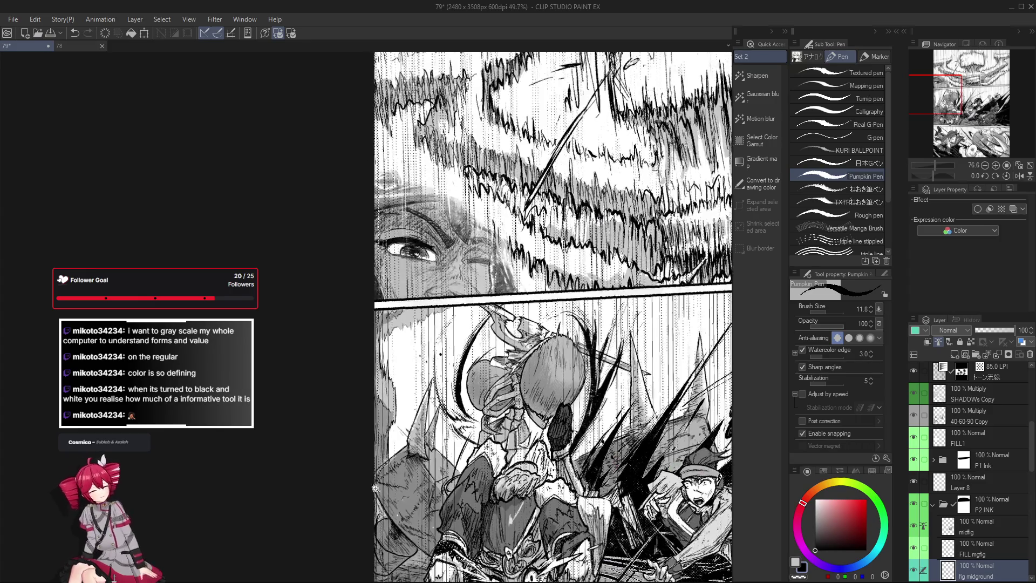
scroll(402, 421, "down", 1)
scroll(467, 502, "down", 6)
scroll(494, 501, "up", 7)
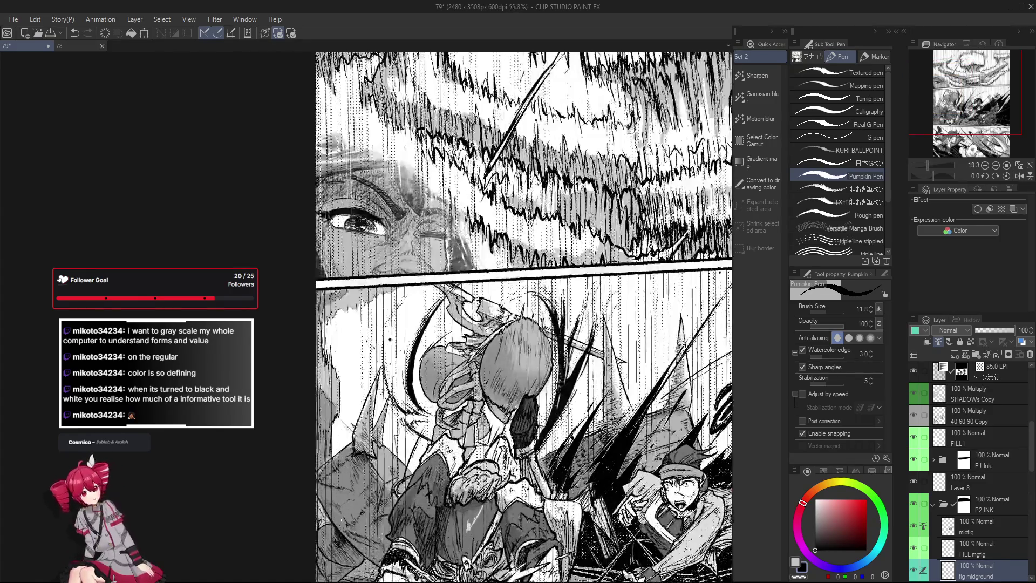
scroll(343, 410, "up", 2)
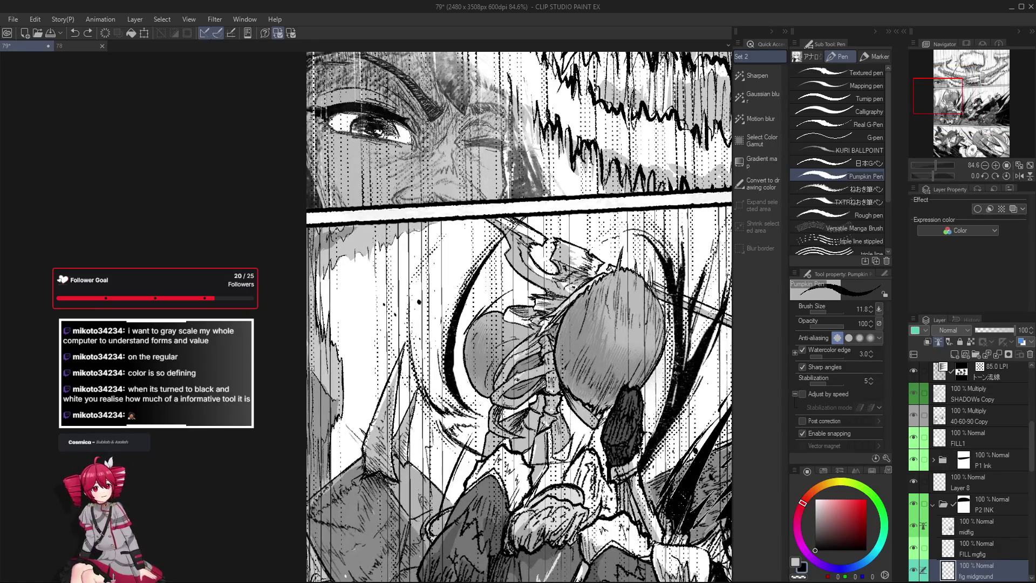
scroll(315, 427, "down", 1)
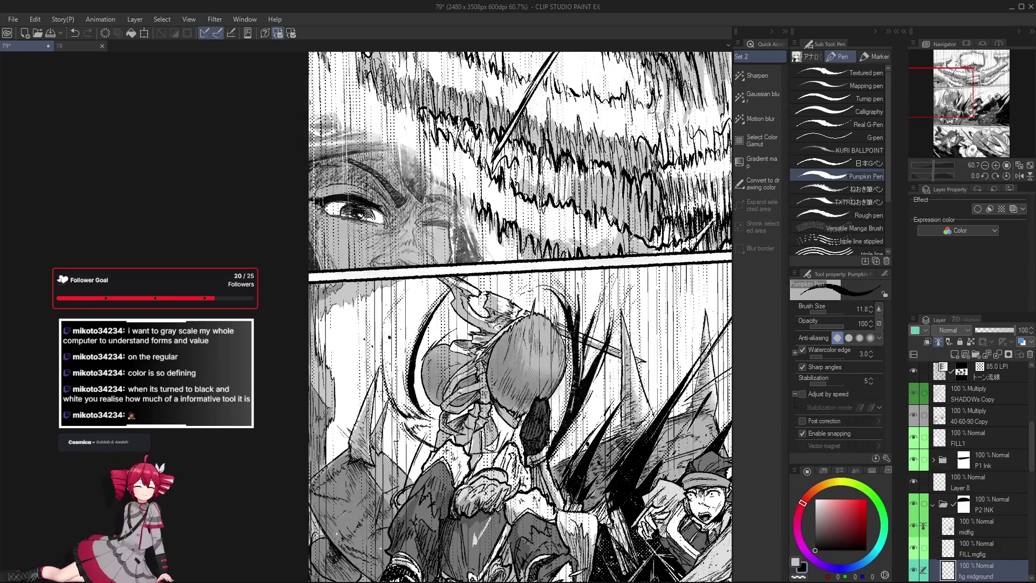
scroll(323, 427, "down", 3)
scroll(378, 423, "down", 1)
scroll(401, 422, "up", 3)
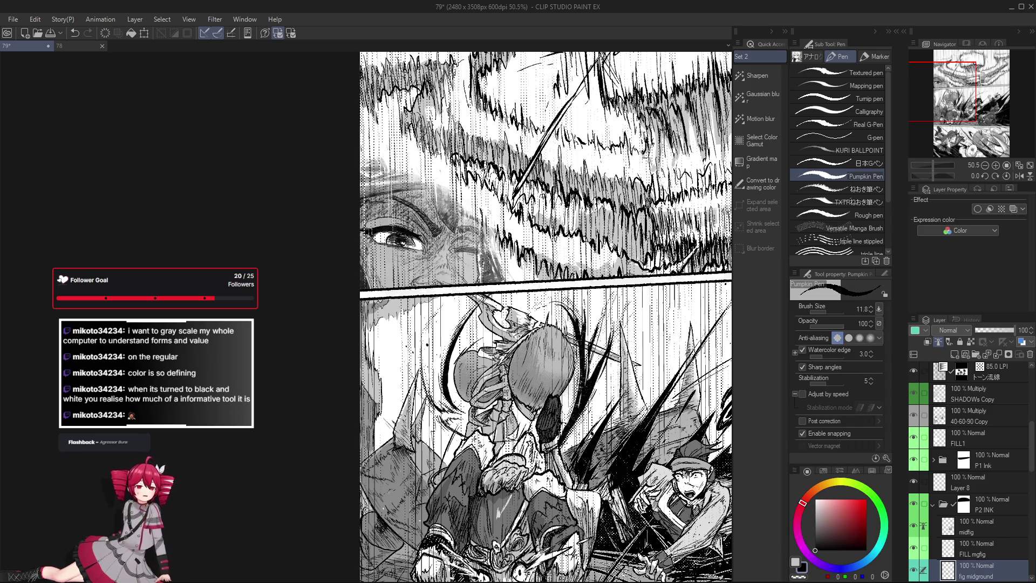
scroll(381, 435, "down", 2)
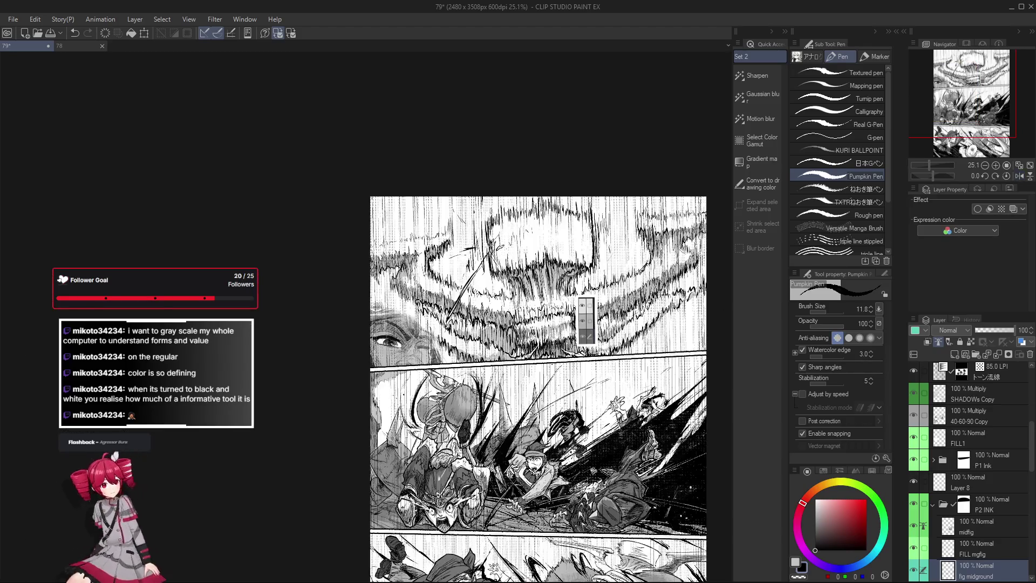
scroll(378, 431, "up", 2)
scroll(377, 431, "up", 1)
scroll(378, 432, "up", 1)
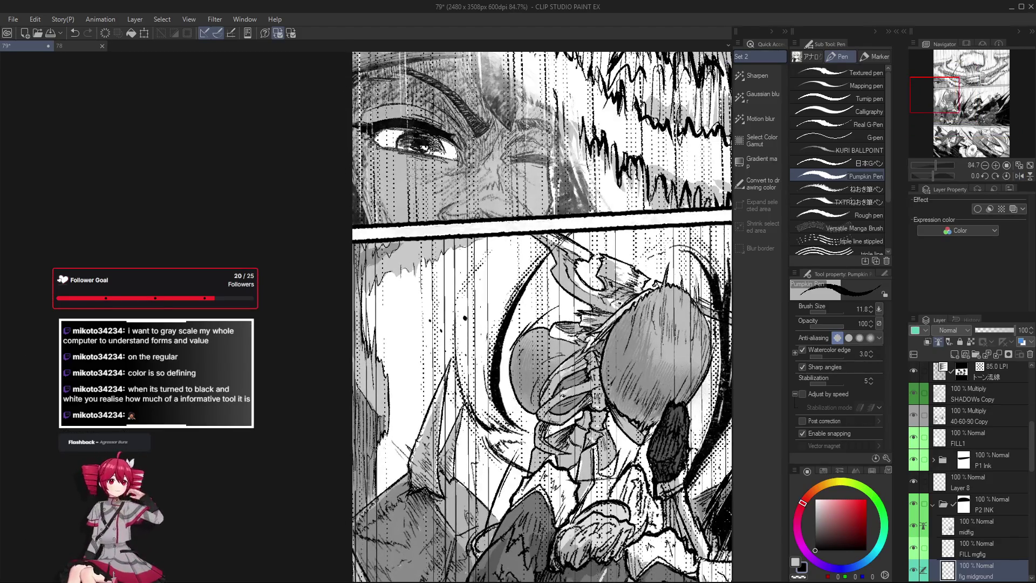
scroll(362, 447, "down", 2)
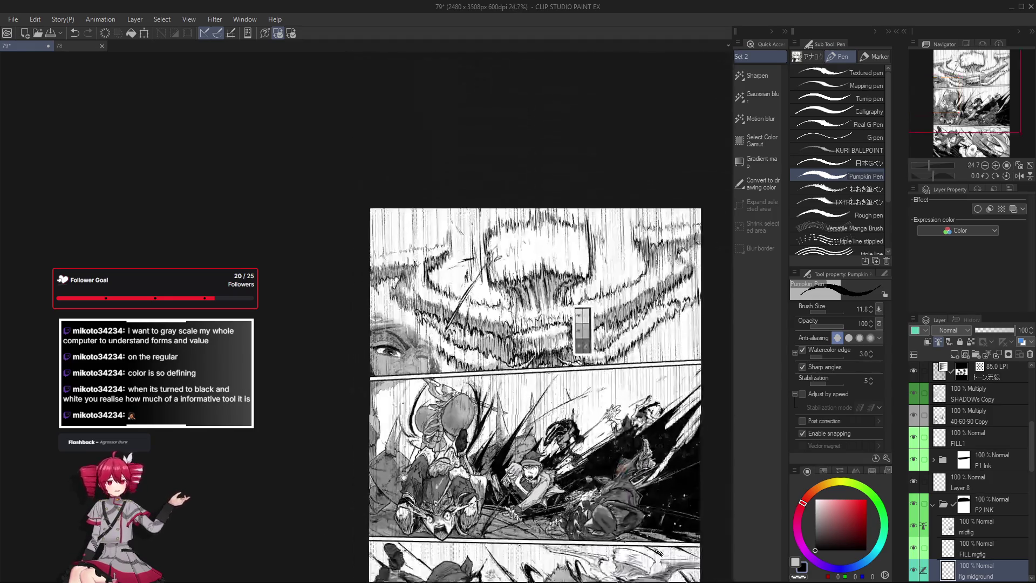
scroll(388, 411, "up", 2)
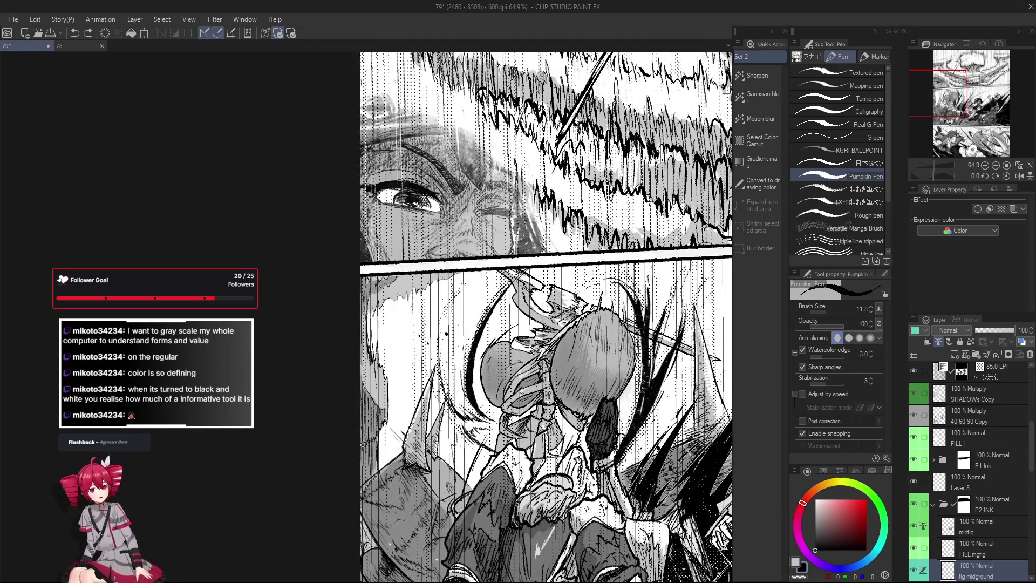
scroll(359, 438, "down", 2)
scroll(359, 438, "up", 2)
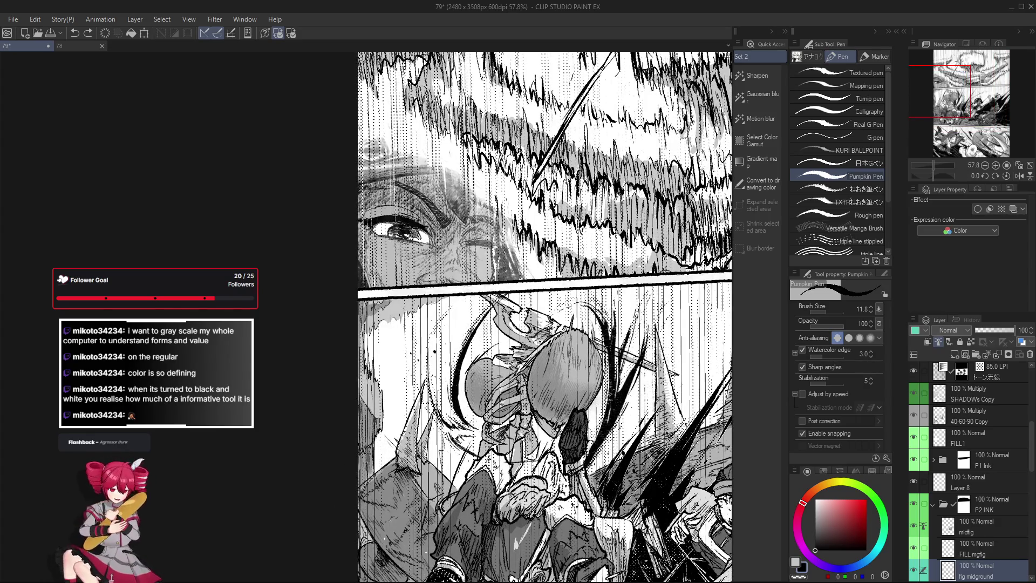
scroll(375, 448, "down", 2)
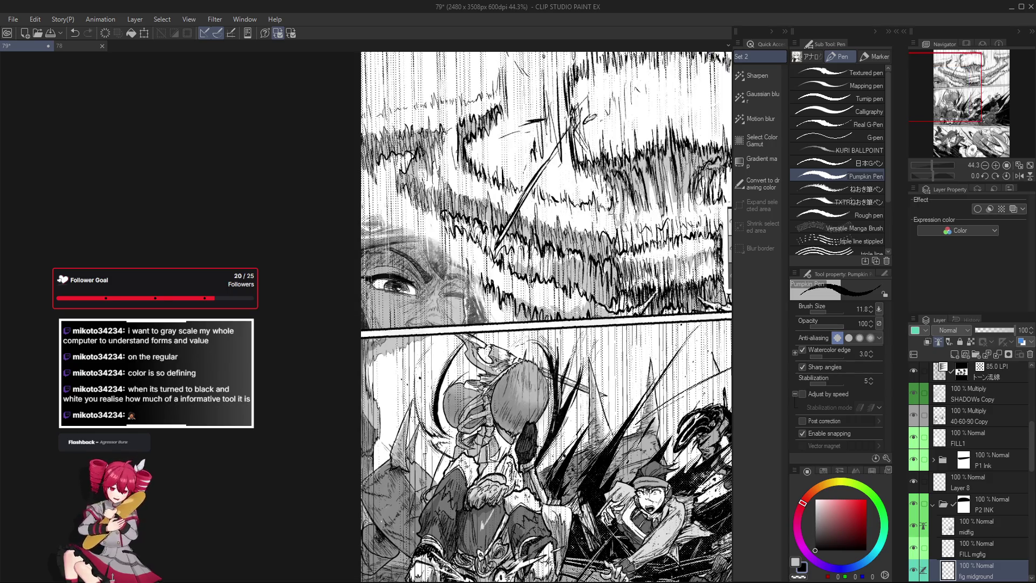
scroll(359, 444, "down", 2)
key("h")
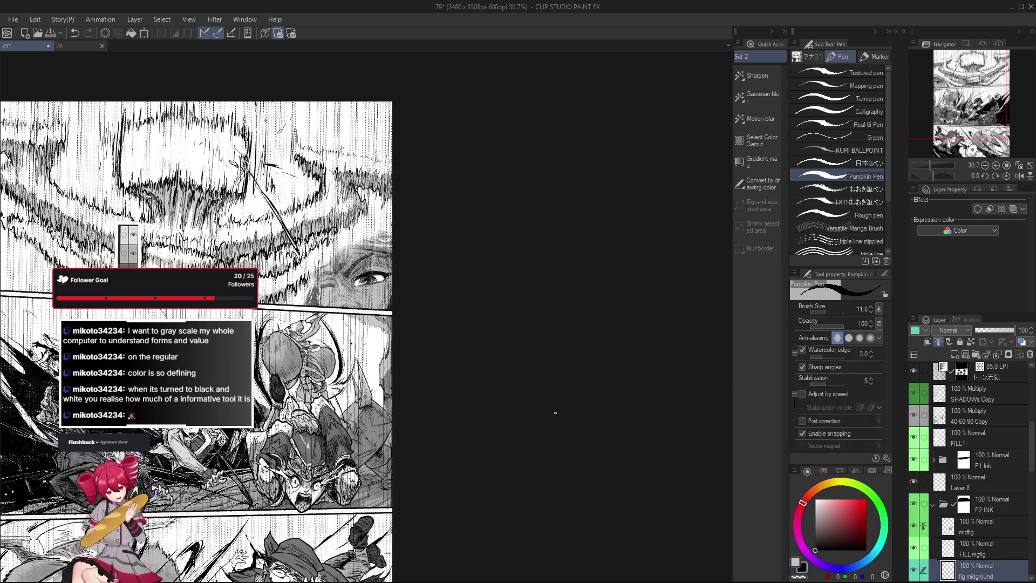
key("h")
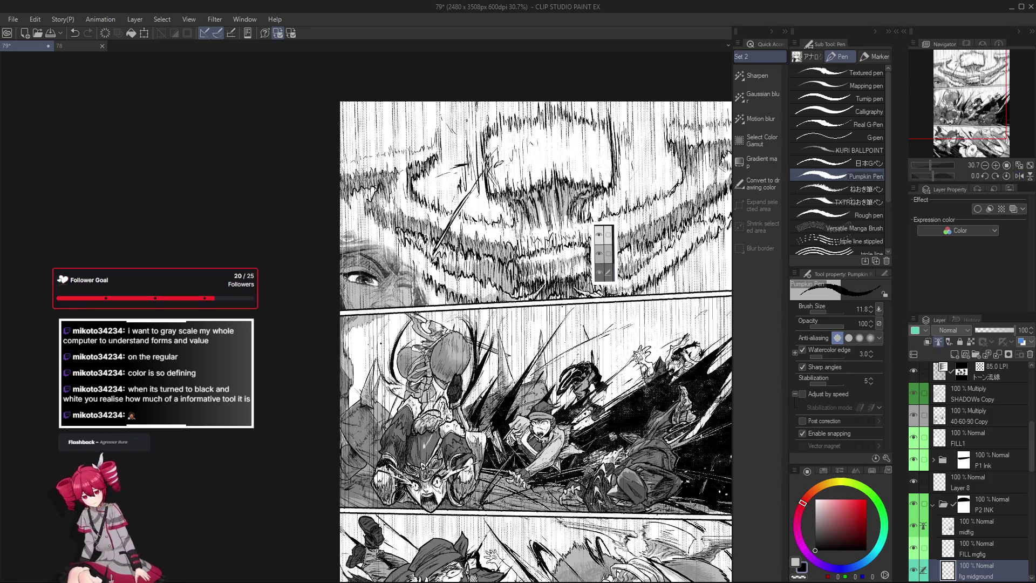
Mirror the canvas horizontally and zoom in on the face close-up to check the composition.
scroll(344, 408, "up", 2)
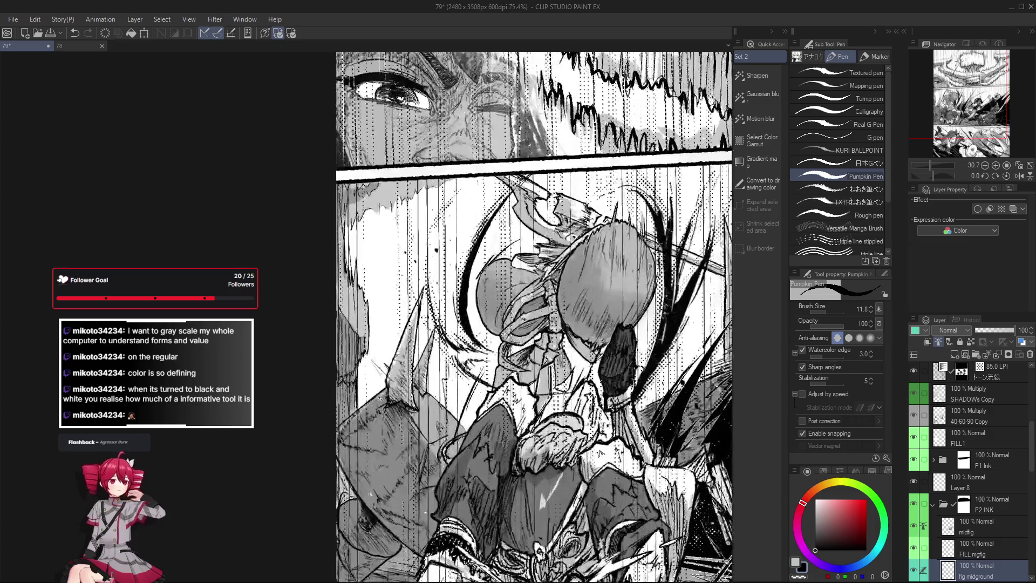
scroll(369, 374, "up", 3)
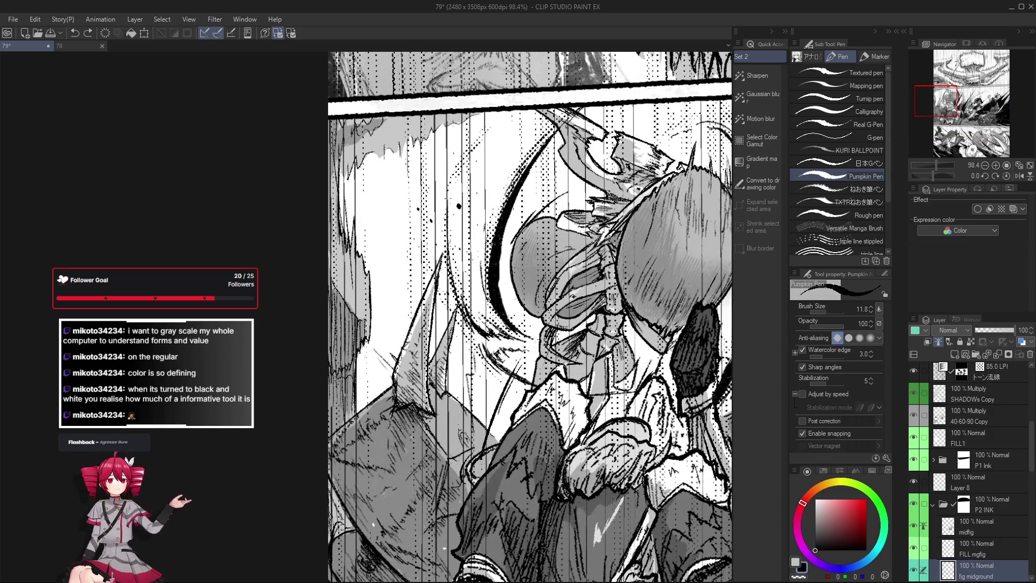
scroll(335, 379, "down", 1)
scroll(345, 394, "down", 1)
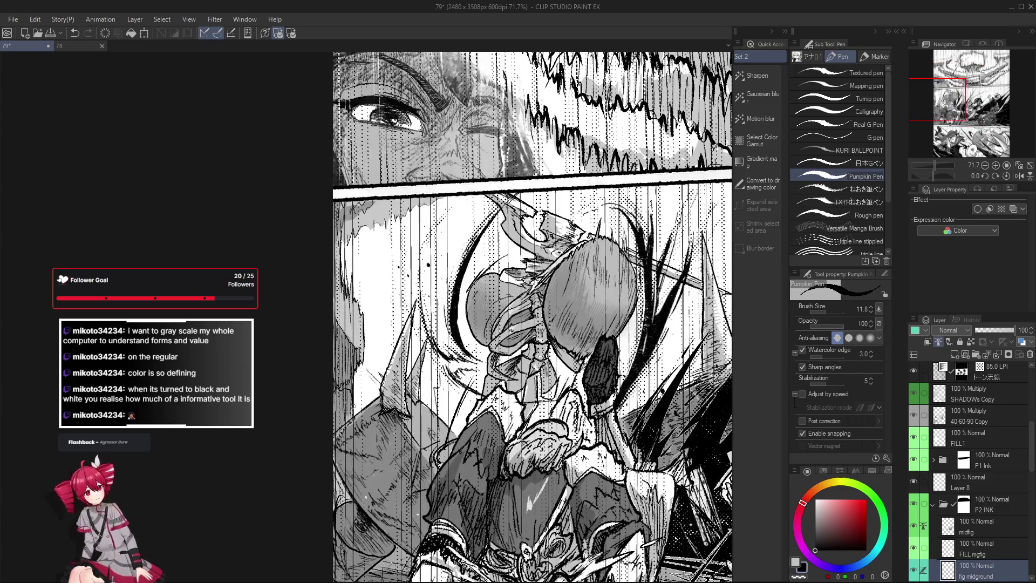
scroll(334, 420, "down", 1)
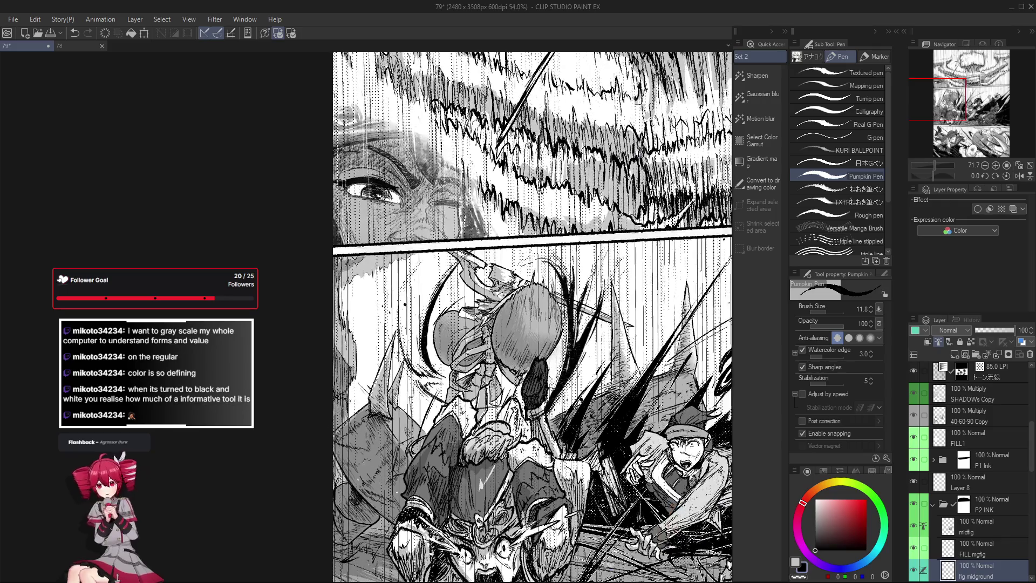
scroll(324, 456, "down", 1)
scroll(323, 457, "down", 2)
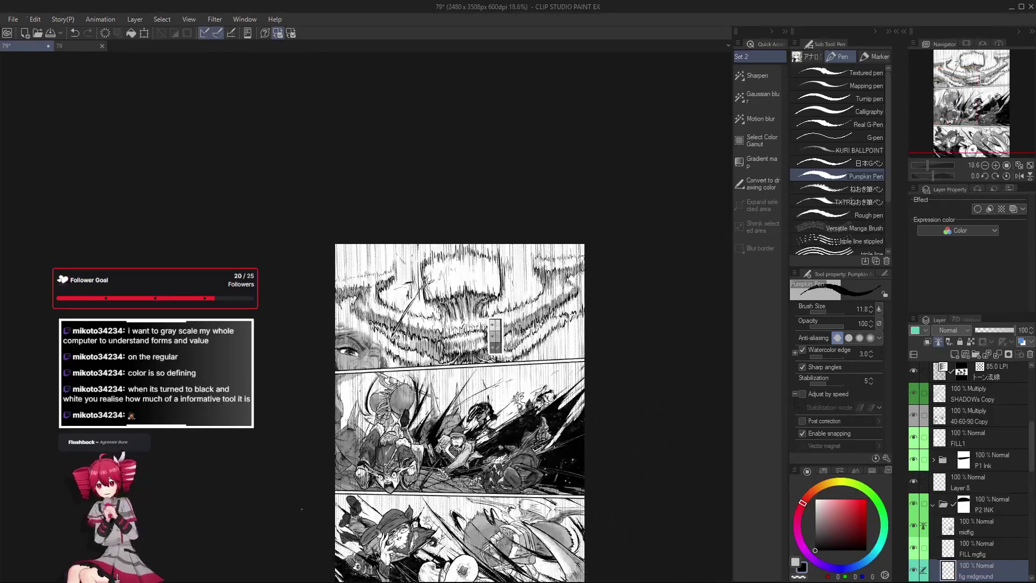
scroll(324, 456, "down", 1)
key("h")
scroll(335, 390, "up", 6)
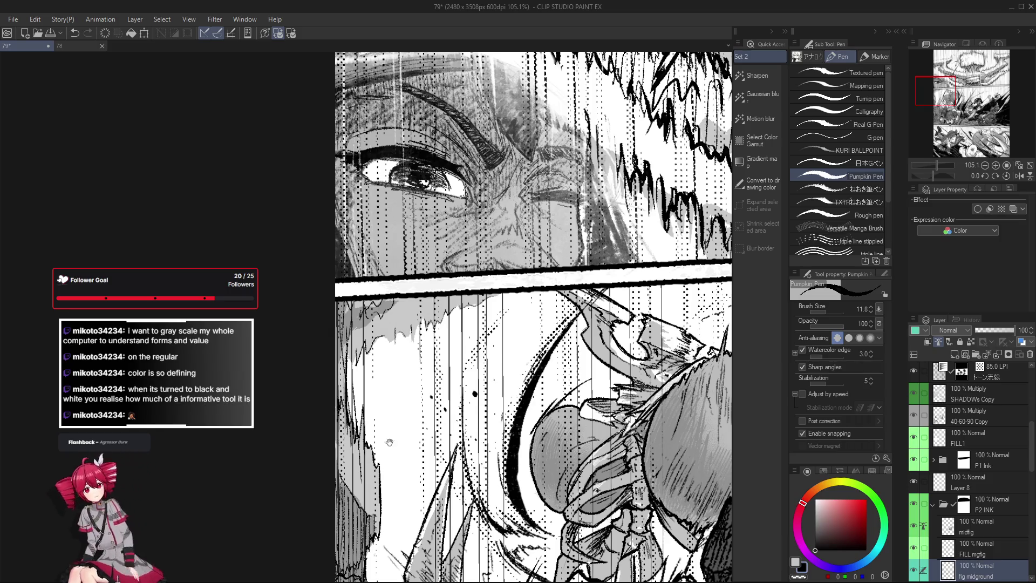
left_click_drag(338, 399, 354, 403)
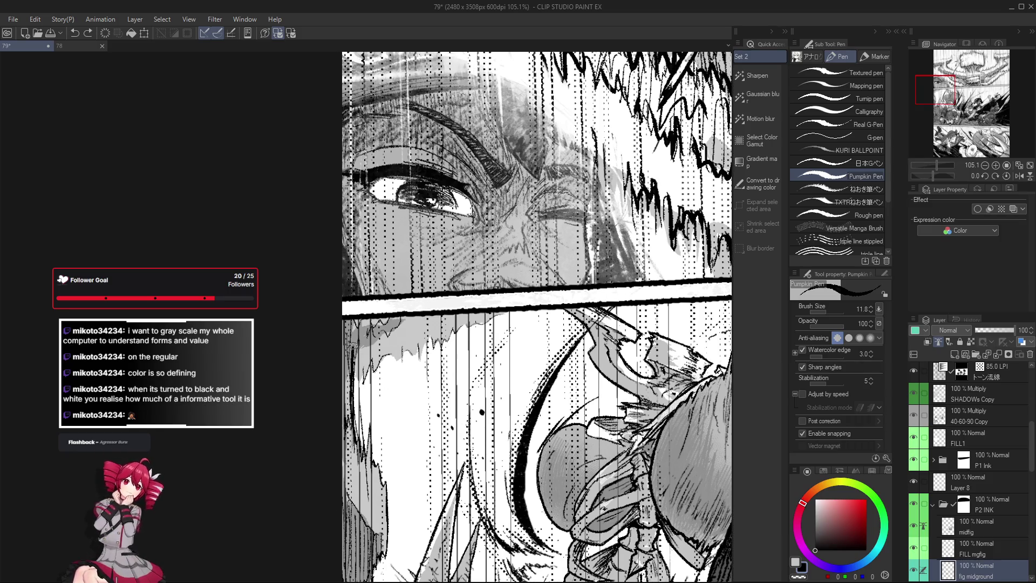
scroll(354, 361, "down", 2)
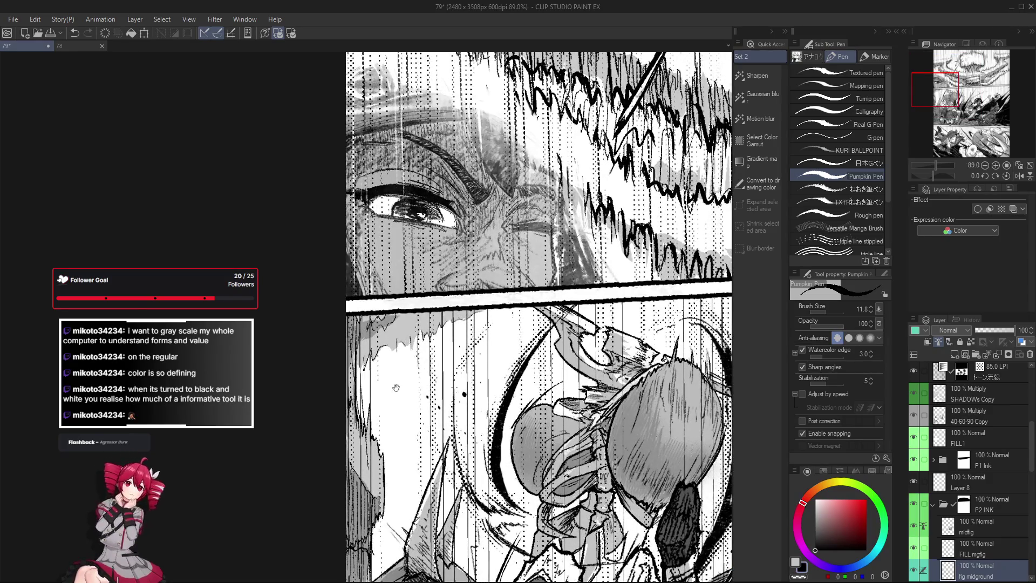
scroll(396, 388, "up", 1)
scroll(372, 387, "up", 1)
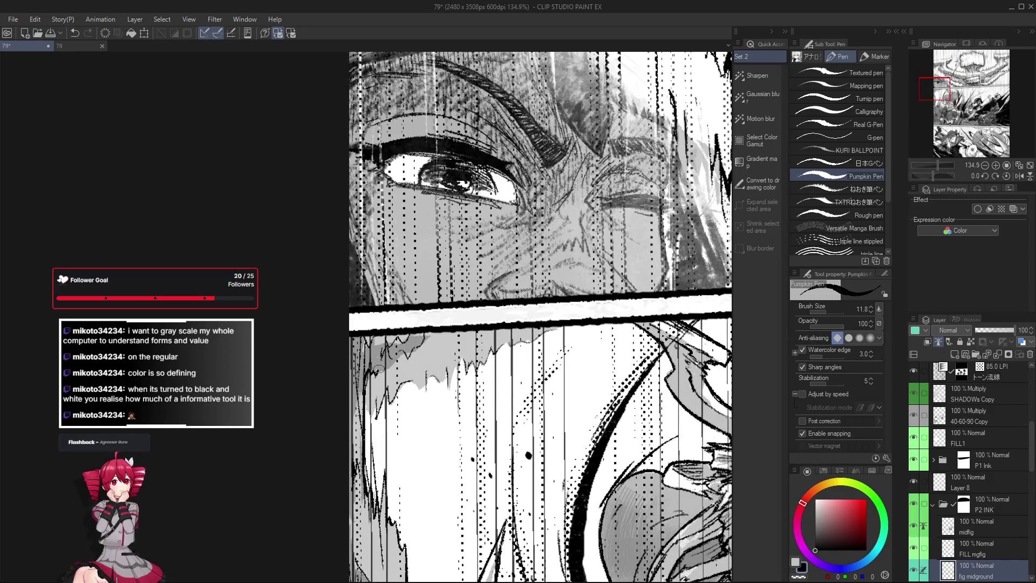
scroll(389, 366, "down", 2)
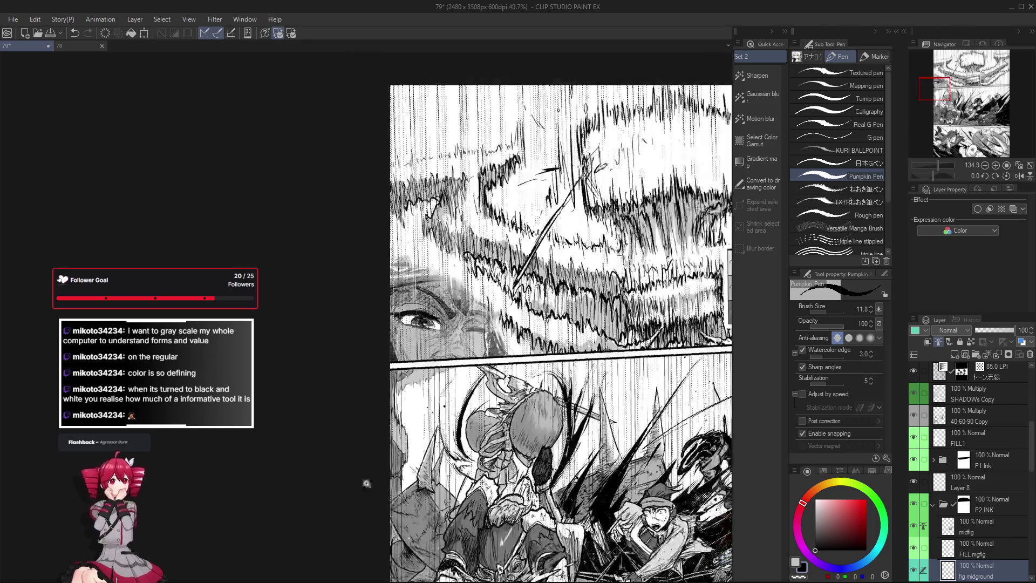
scroll(464, 431, "down", 1)
scroll(511, 392, "up", 3)
scroll(511, 392, "up", 1)
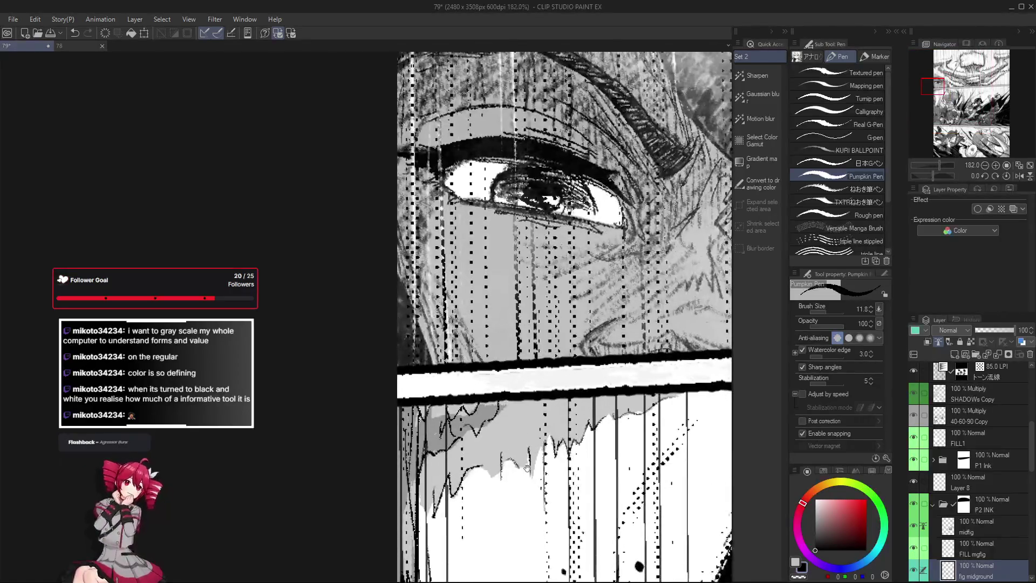
scroll(485, 389, "up", 1)
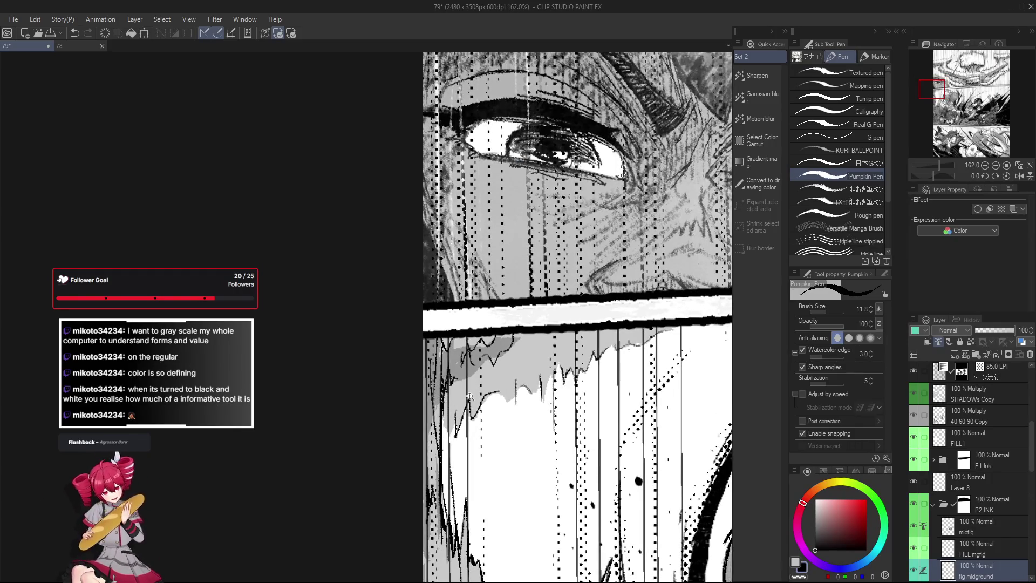
scroll(469, 396, "down", 2)
scroll(477, 405, "up", 1)
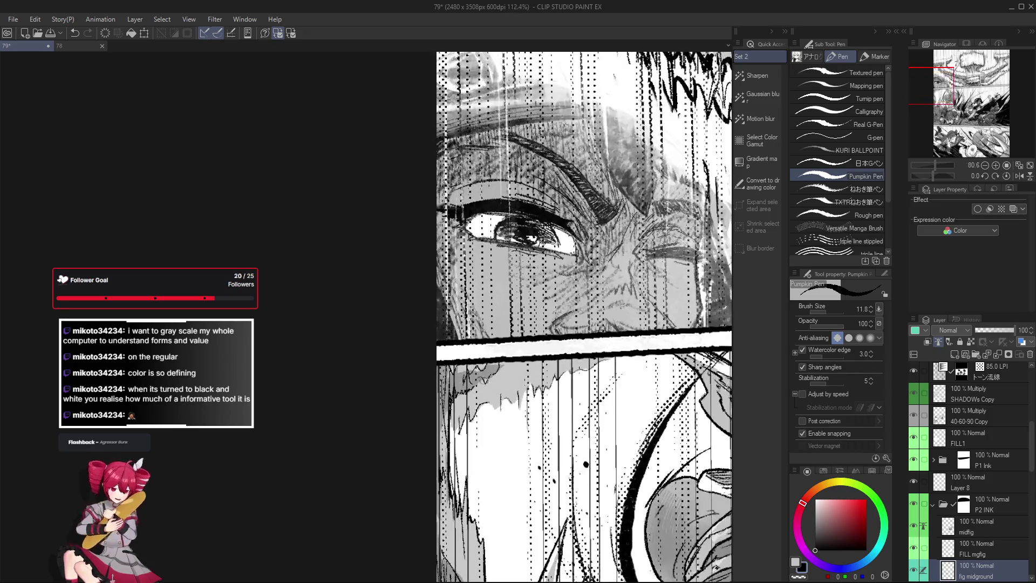
Erase the rough tone edges under the face panel border in two passes, returning to the pen.
key("e")
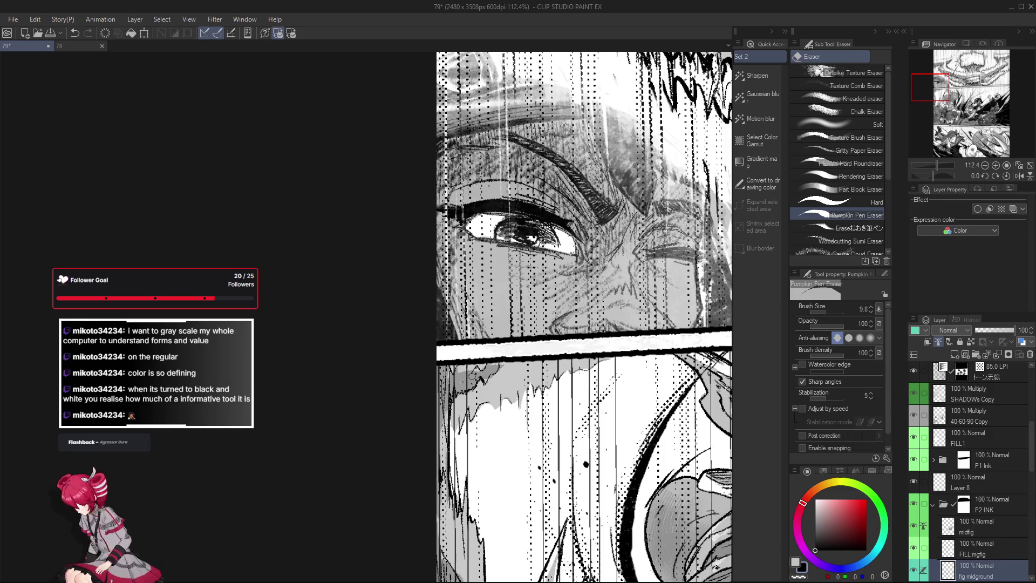
key("p")
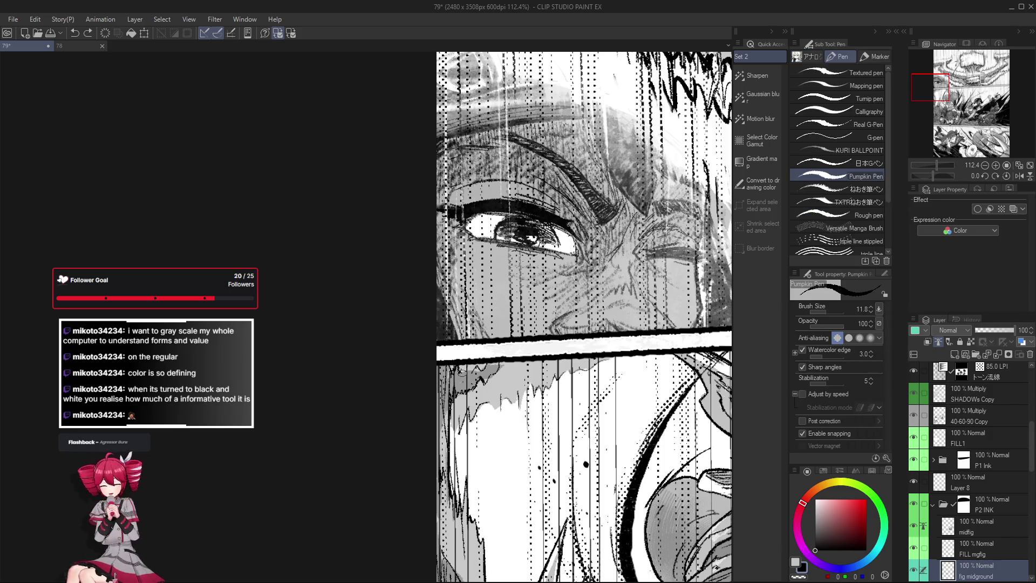
scroll(479, 365, "down", 2)
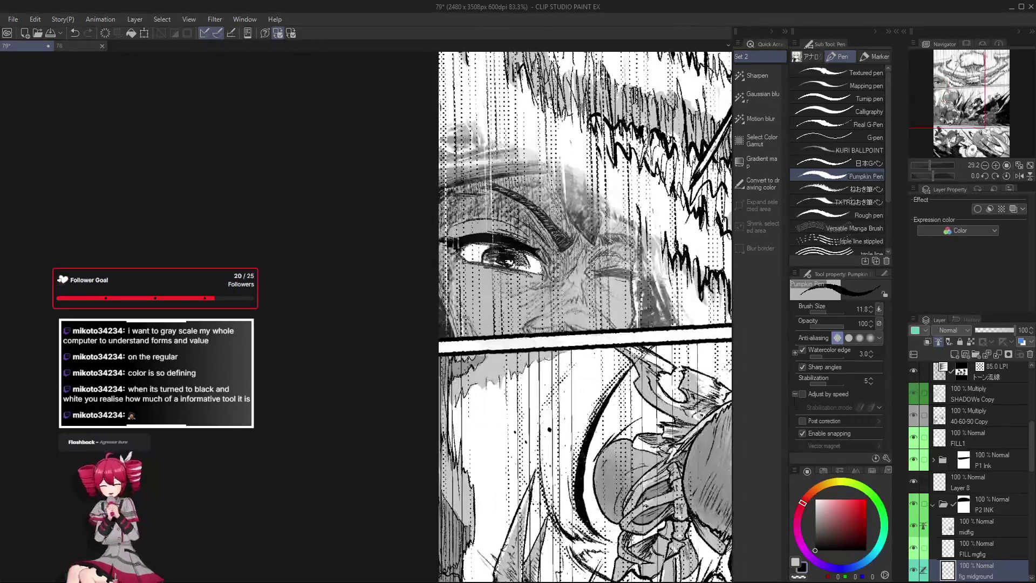
scroll(471, 358, "up", 2)
scroll(488, 327, "up", 1)
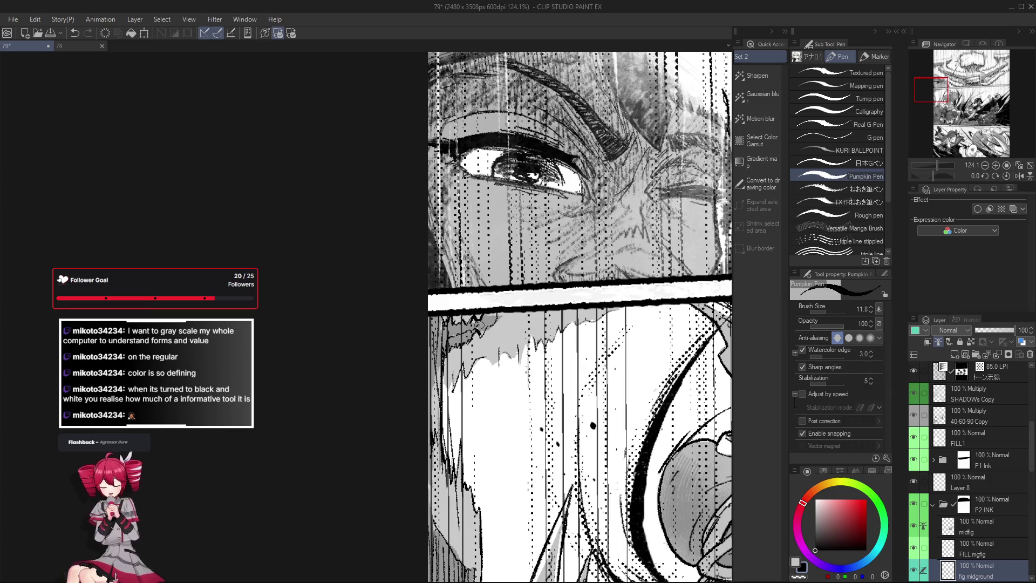
key("e")
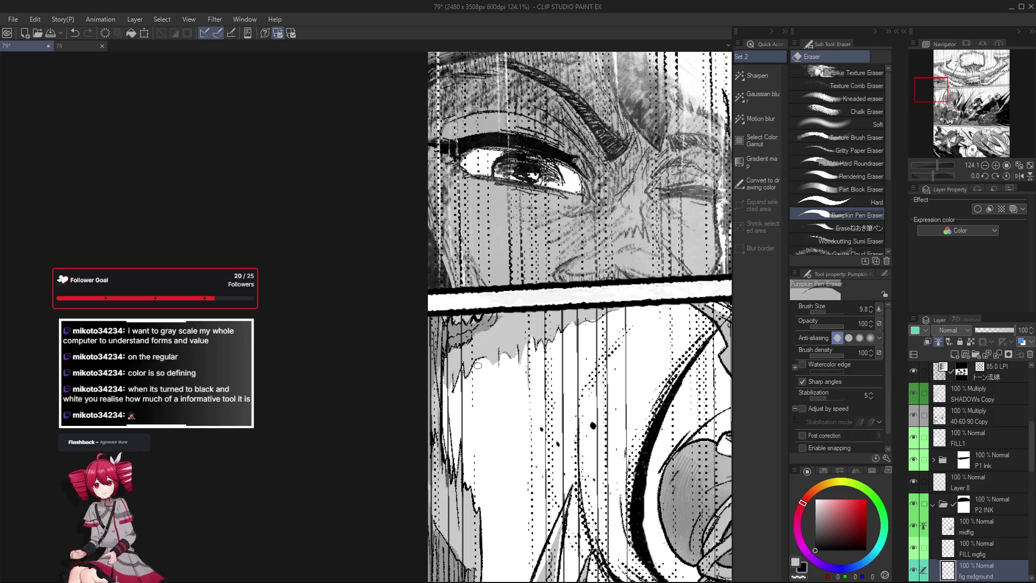
key("p")
scroll(521, 303, "up", 1)
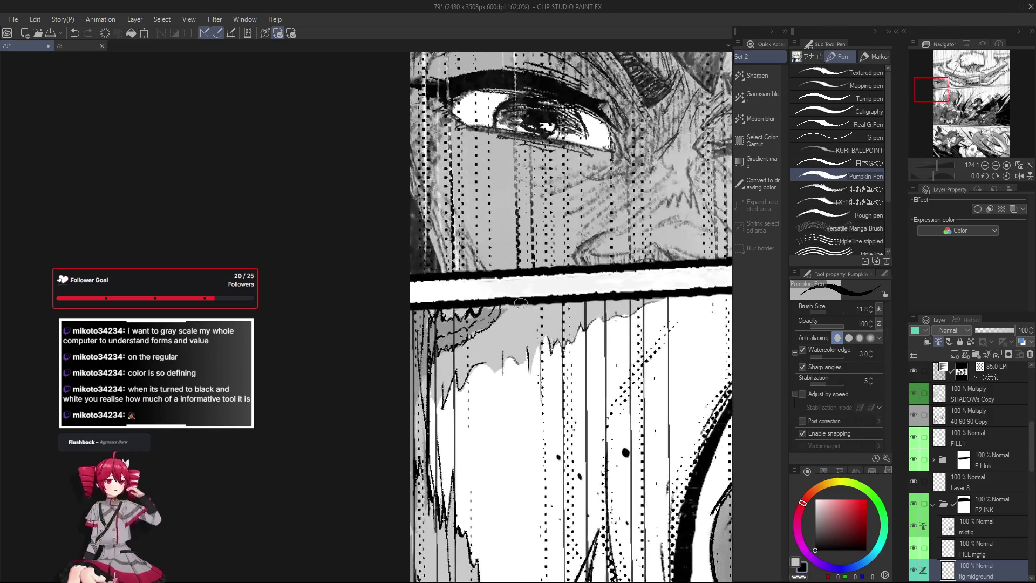
scroll(486, 329, "down", 1)
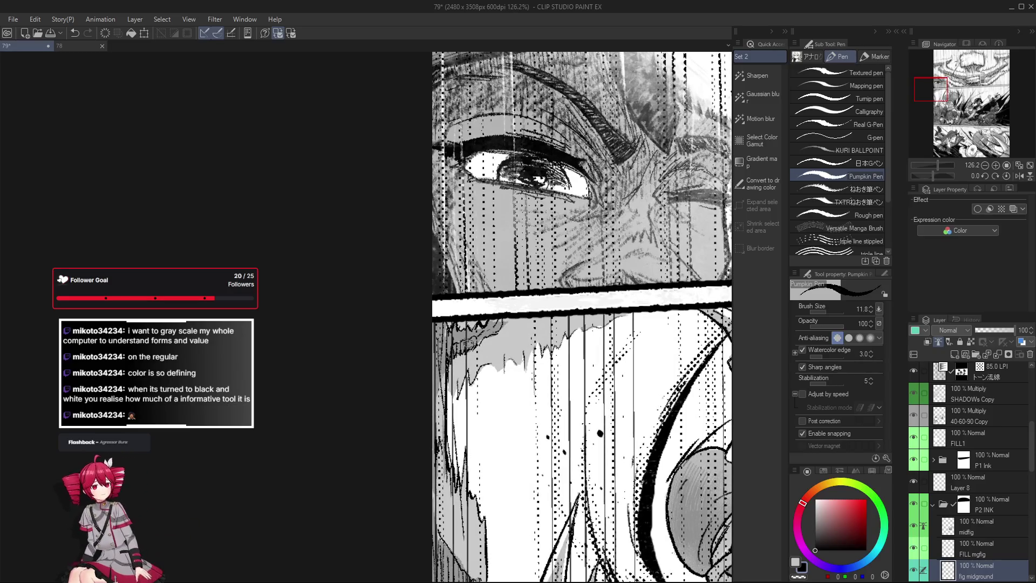
scroll(474, 340, "down", 7)
scroll(475, 340, "up", 2)
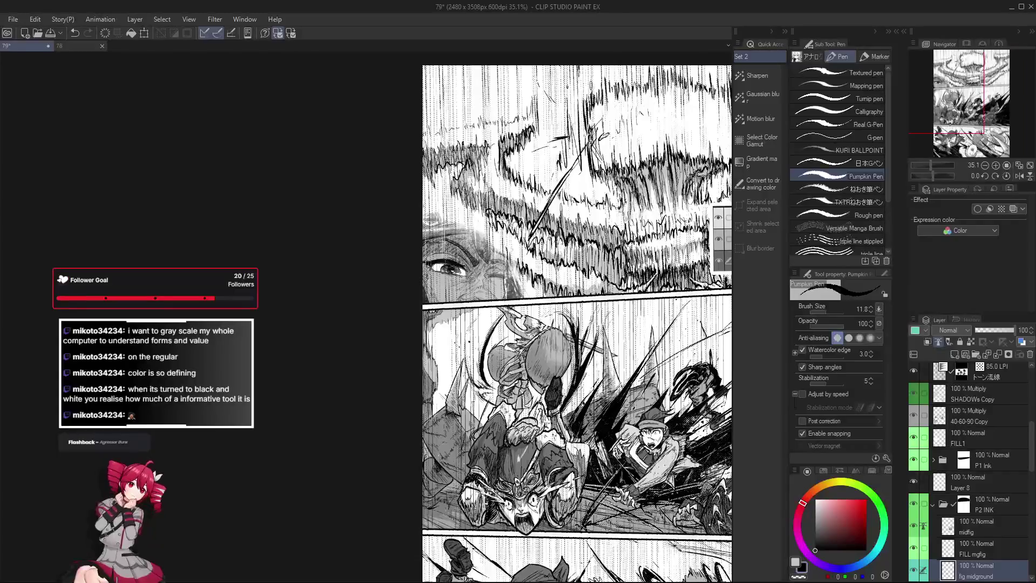
scroll(702, 361, "up", 1)
scroll(701, 362, "up", 1)
scroll(701, 362, "up", 1)
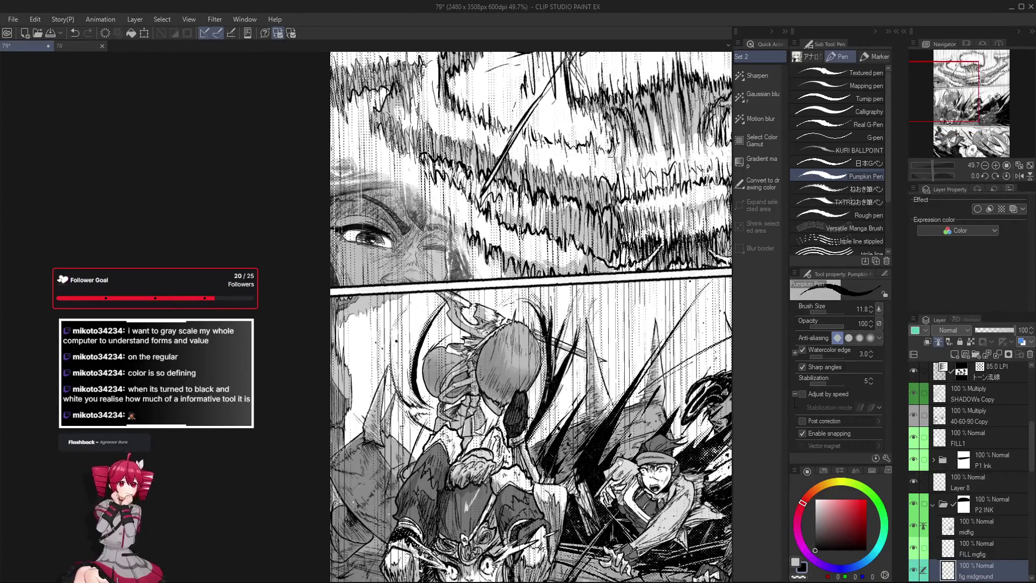
scroll(702, 361, "up", 1)
scroll(303, 310, "up", 2)
scroll(300, 315, "up", 2)
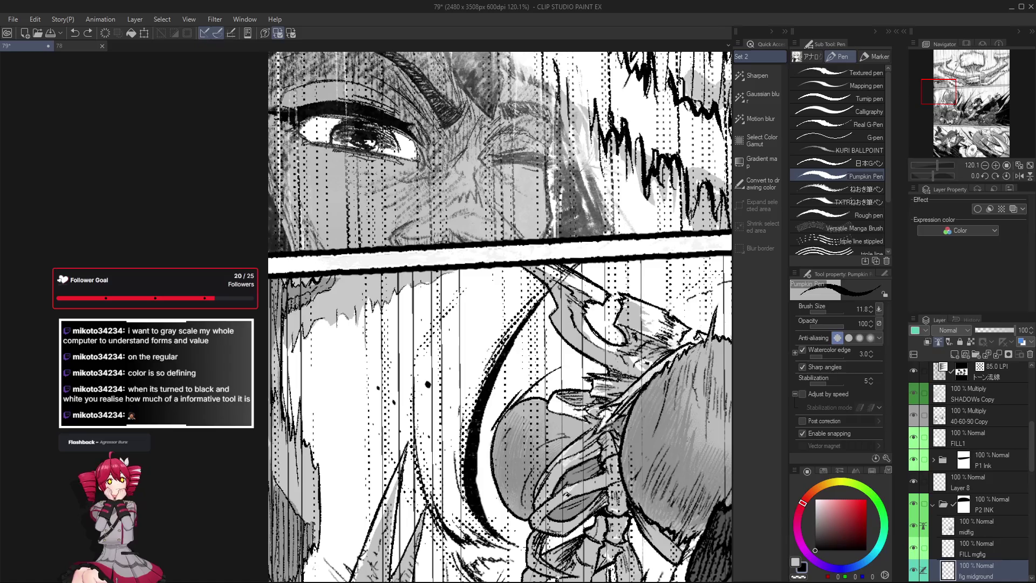
mouse_move(308, 317)
left_mouse_down()
mouse_move(367, 297)
mouse_move(374, 314)
left_mouse_up()
scroll(327, 281, "down", 2)
scroll(353, 282, "up", 1)
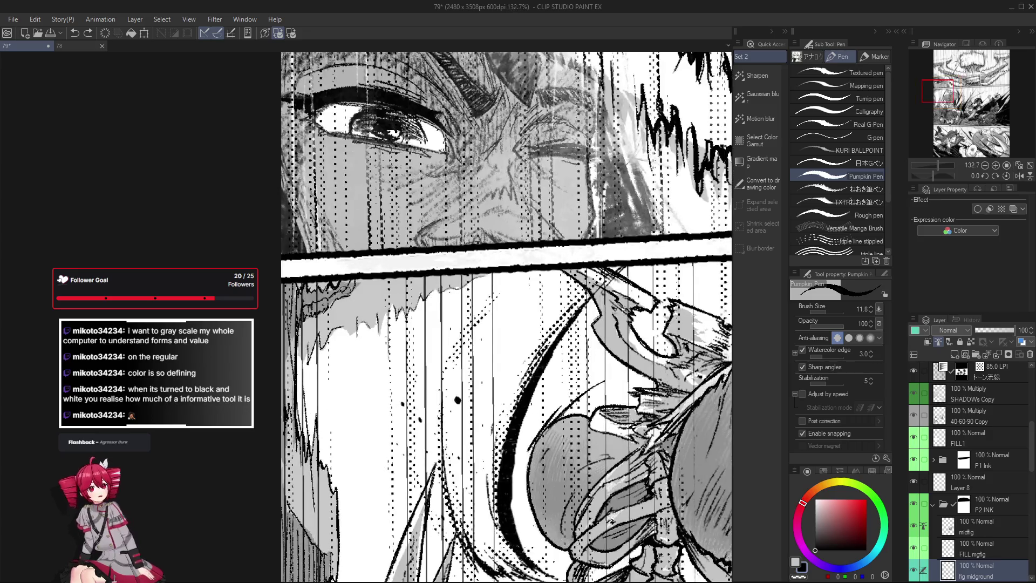
scroll(355, 297, "up", 1)
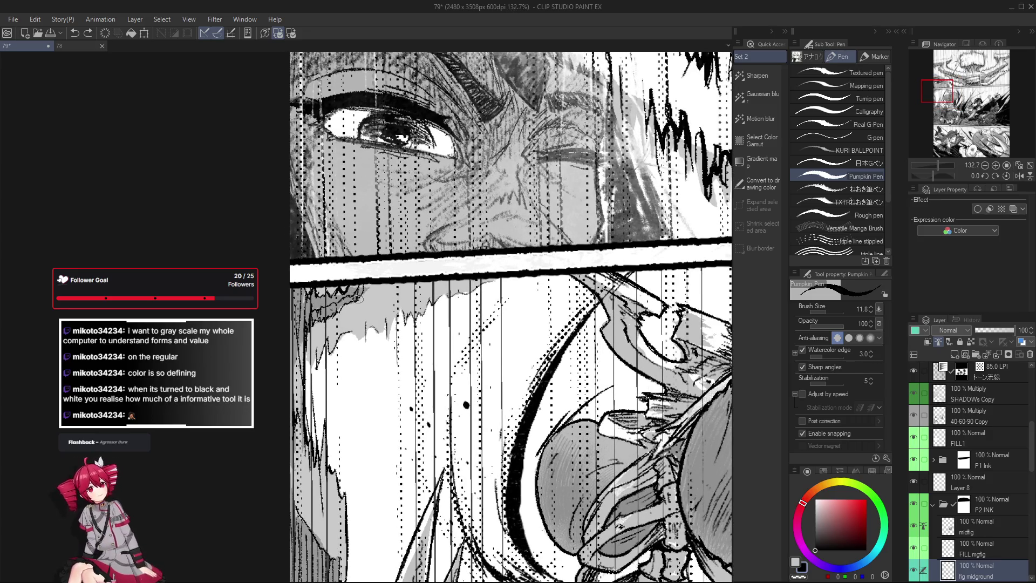
left_click_drag(373, 304, 358, 372)
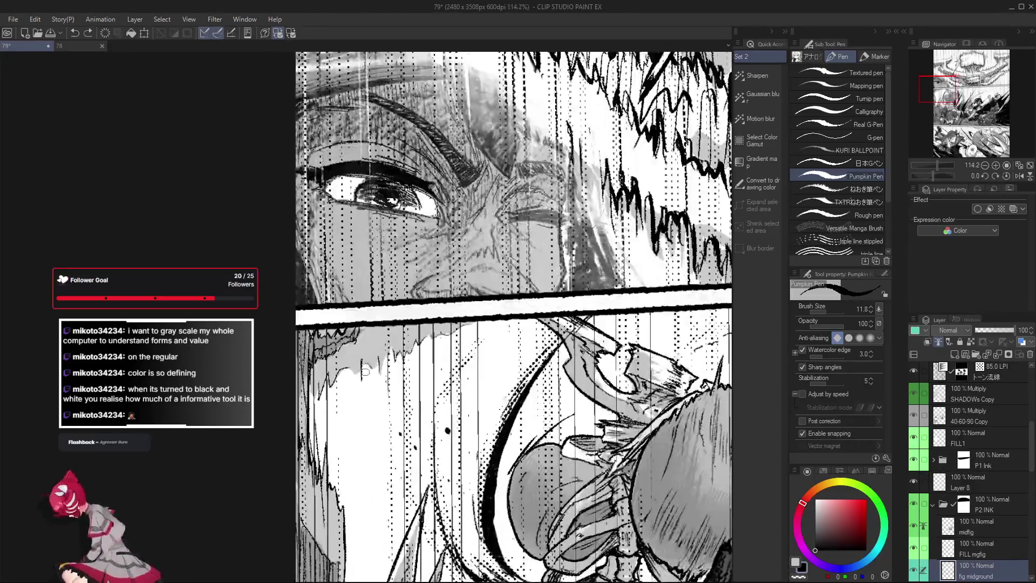
left_click_drag(313, 438, 392, 264)
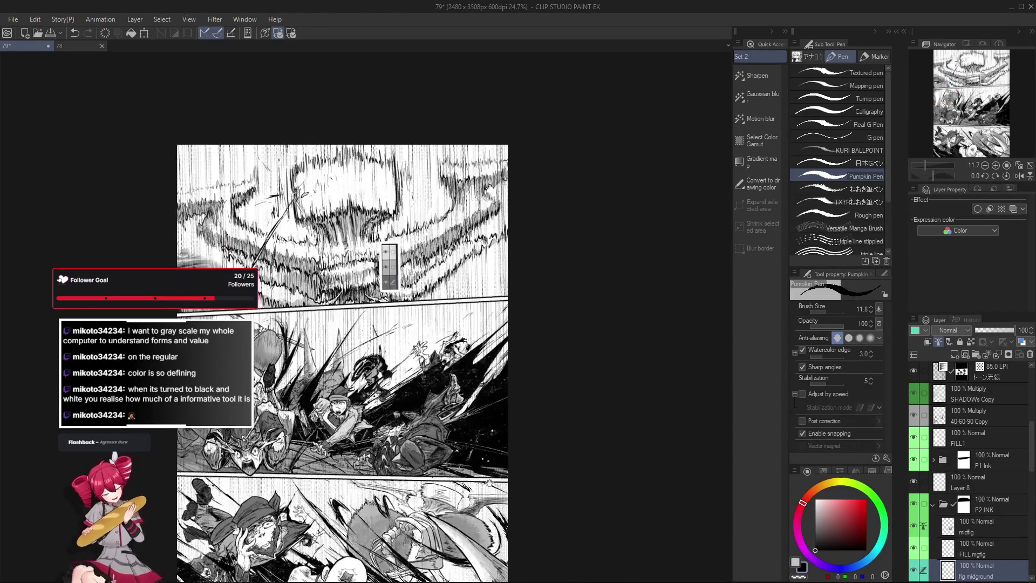
key("h")
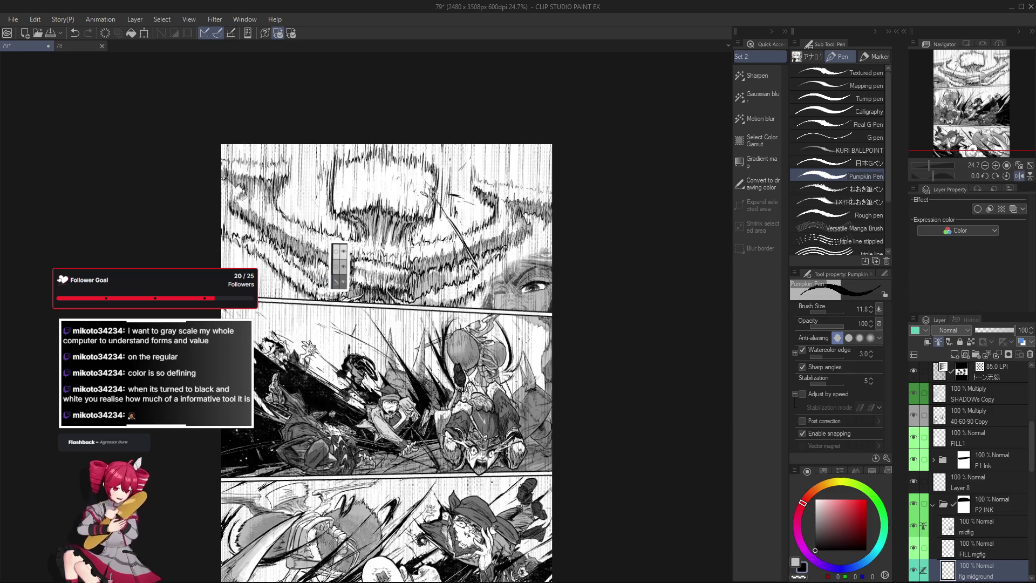
key("h")
left_click_drag(491, 482, 389, 333)
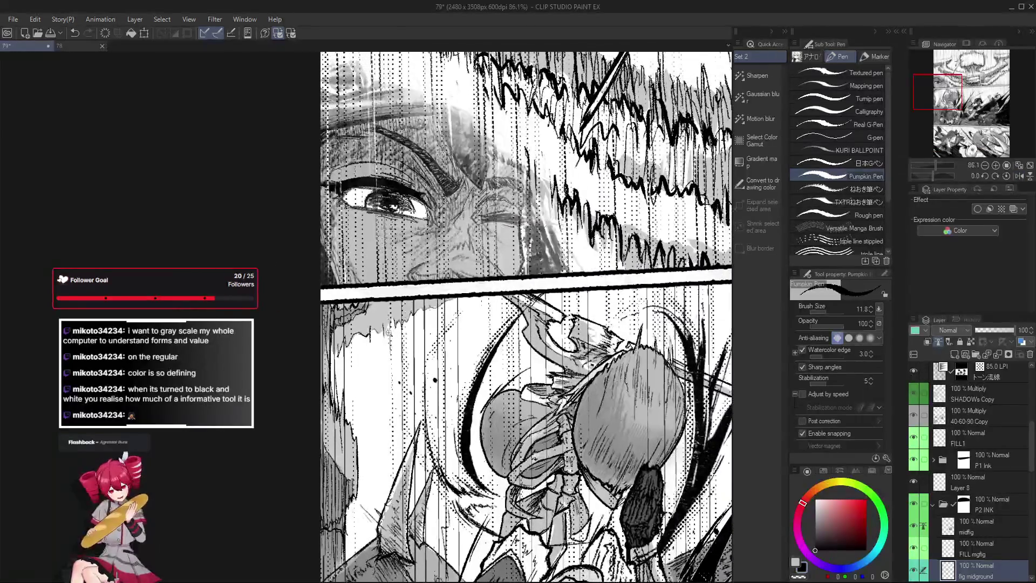
scroll(388, 332, "up", 2)
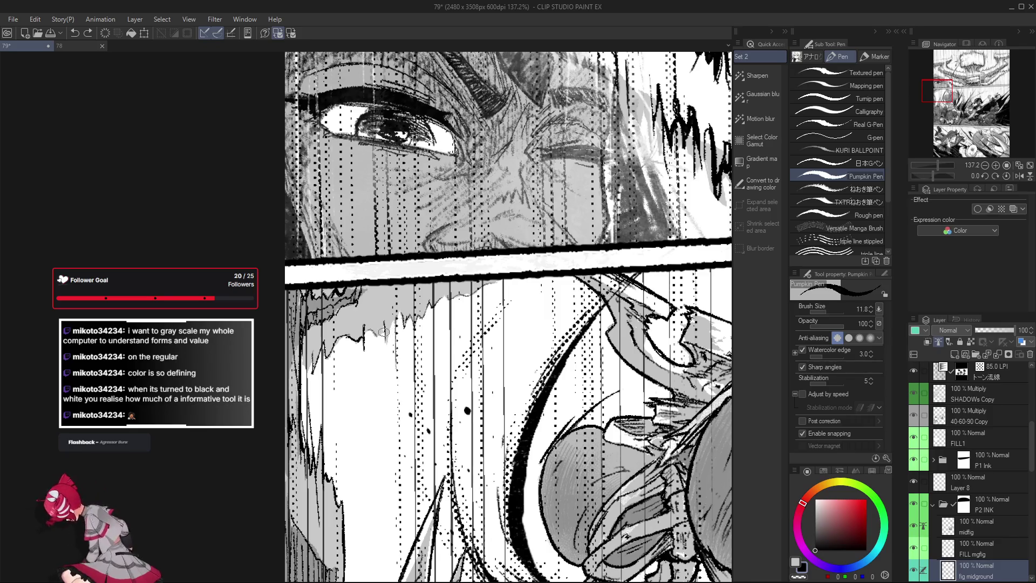
scroll(377, 344, "down", 2)
scroll(377, 344, "up", 2)
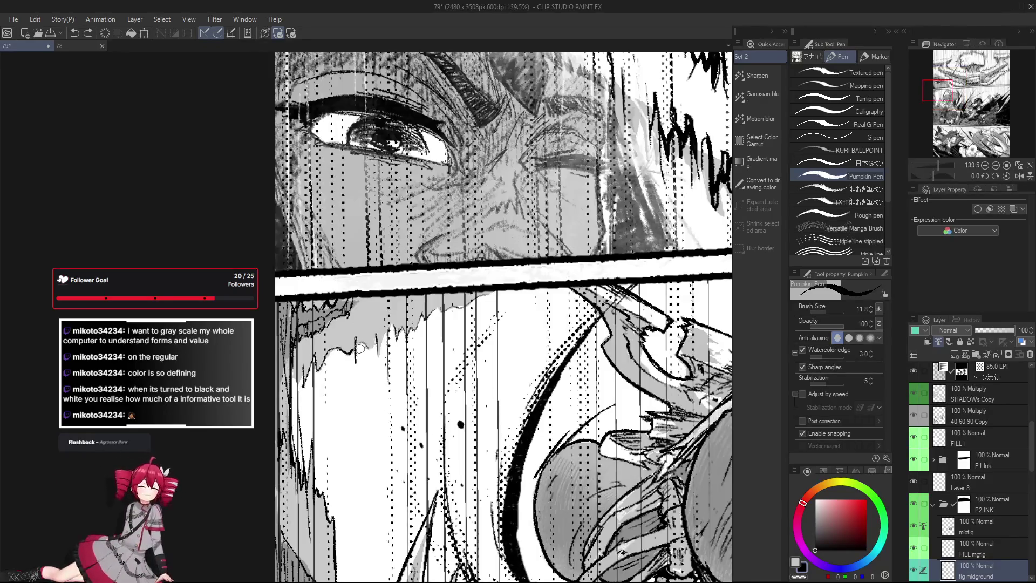
scroll(350, 336, "up", 2)
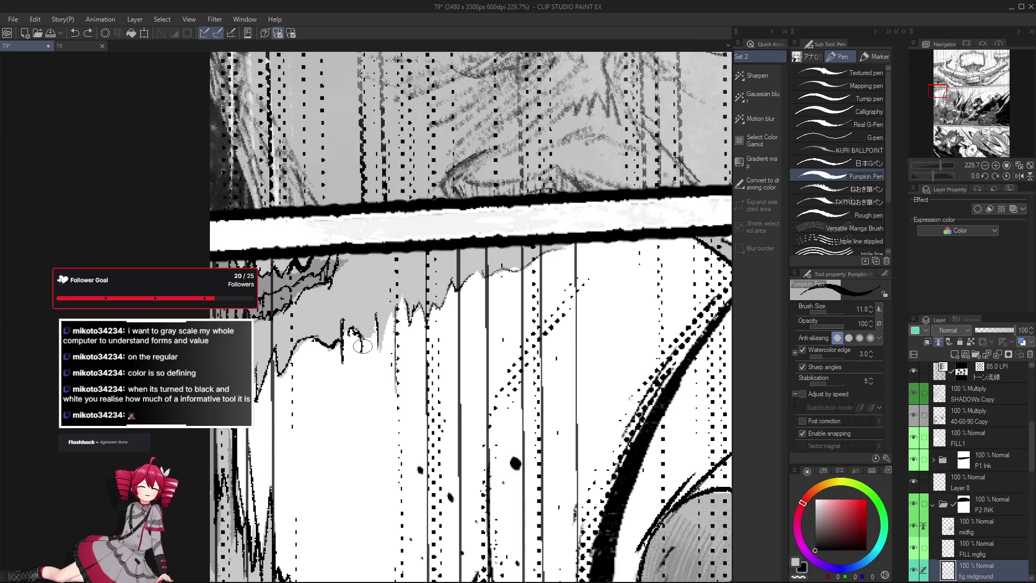
scroll(371, 350, "down", 1)
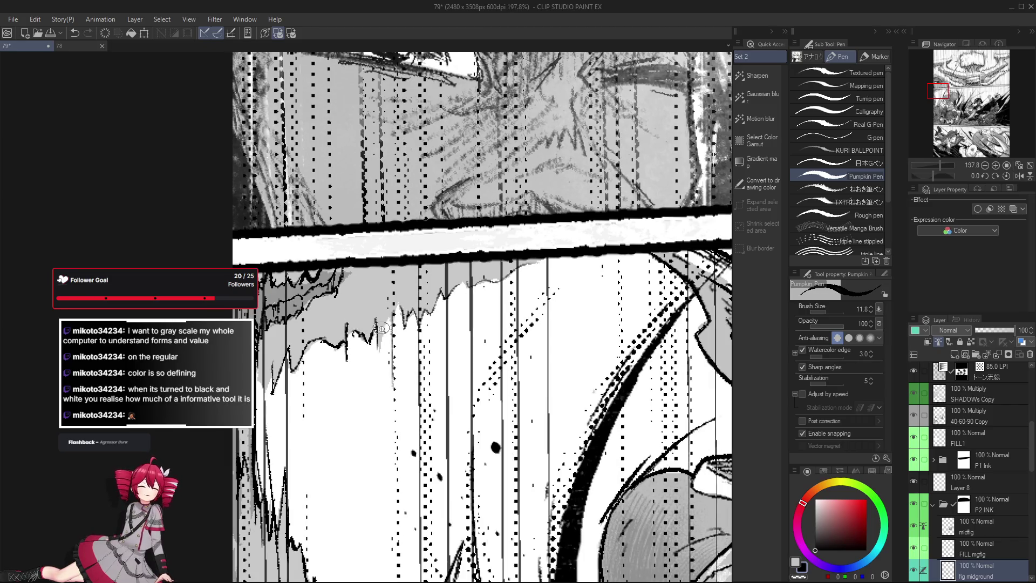
scroll(381, 328, "down", 2)
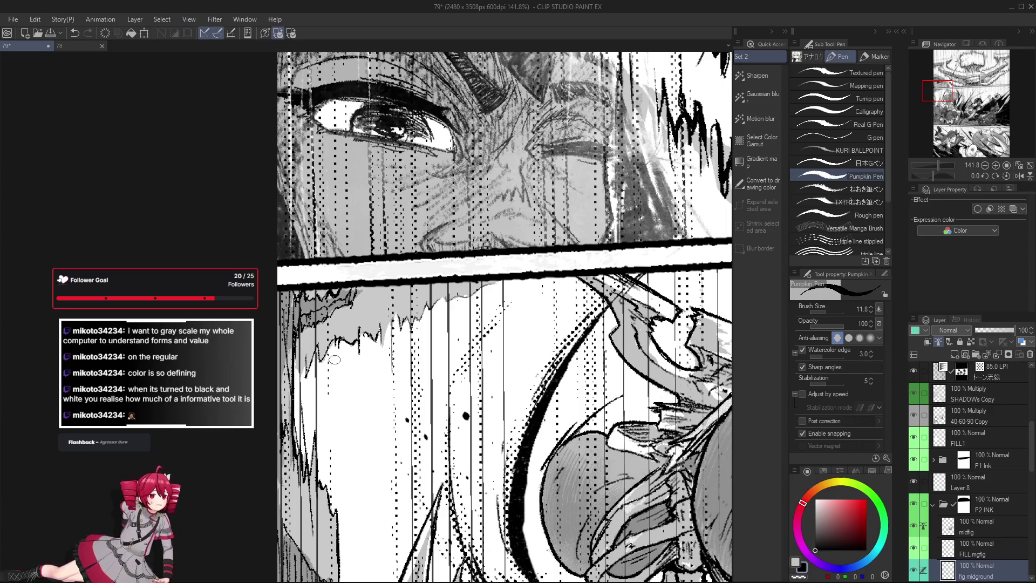
scroll(341, 340, "down", 3)
scroll(497, 278, "up", 3)
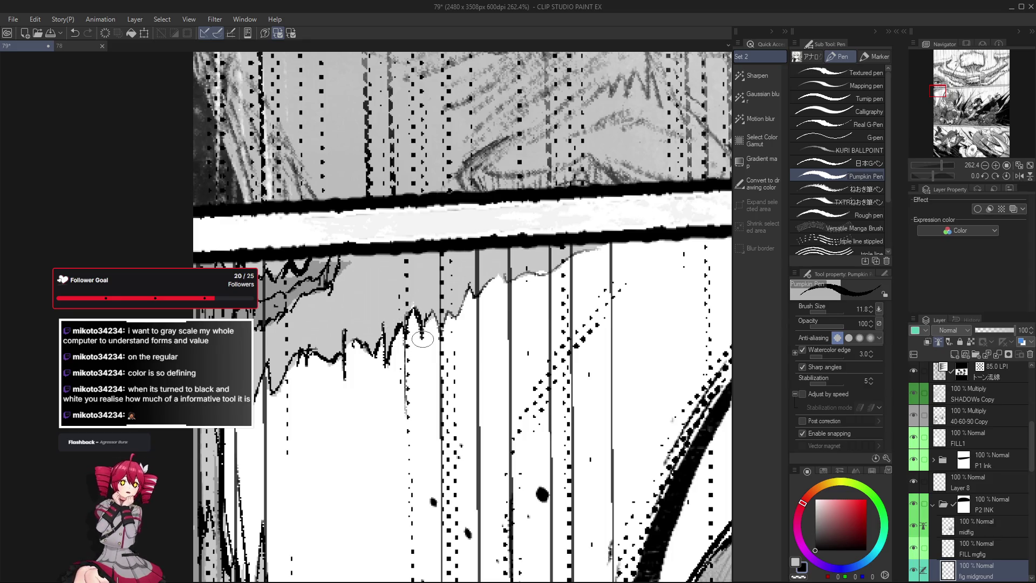
left_click_drag(438, 309, 388, 304)
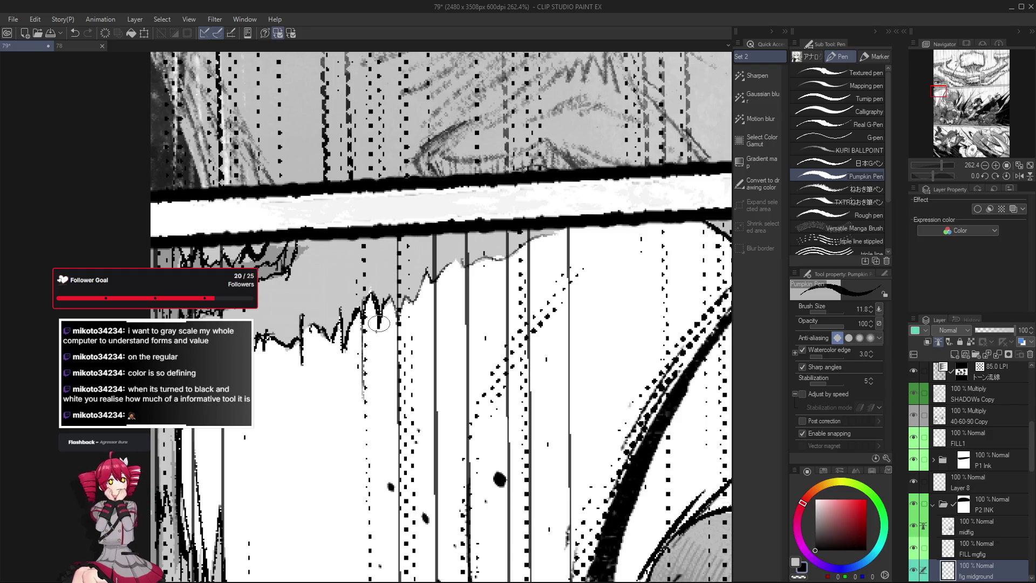
key("e")
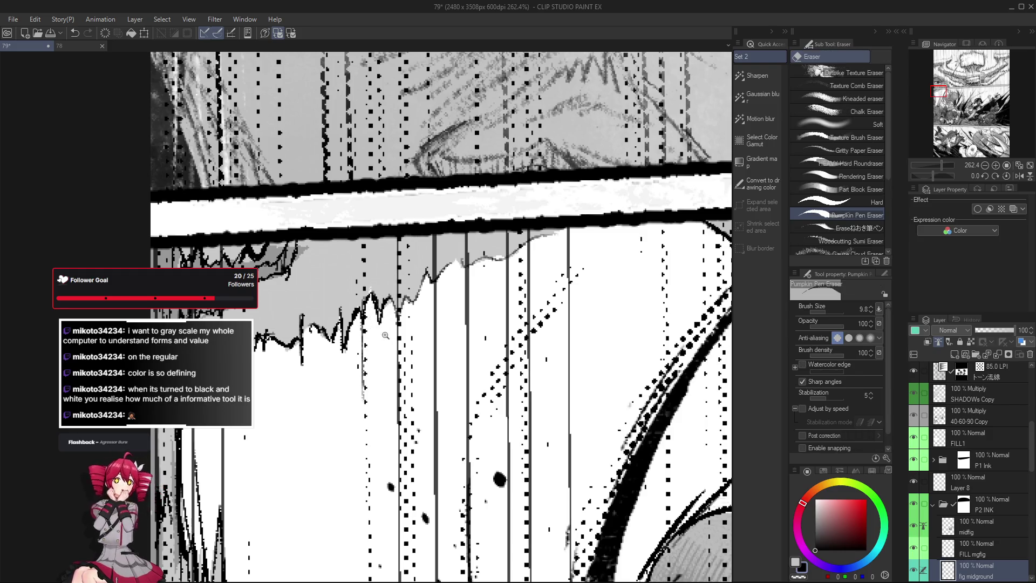
scroll(385, 335, "down", 10)
key("p")
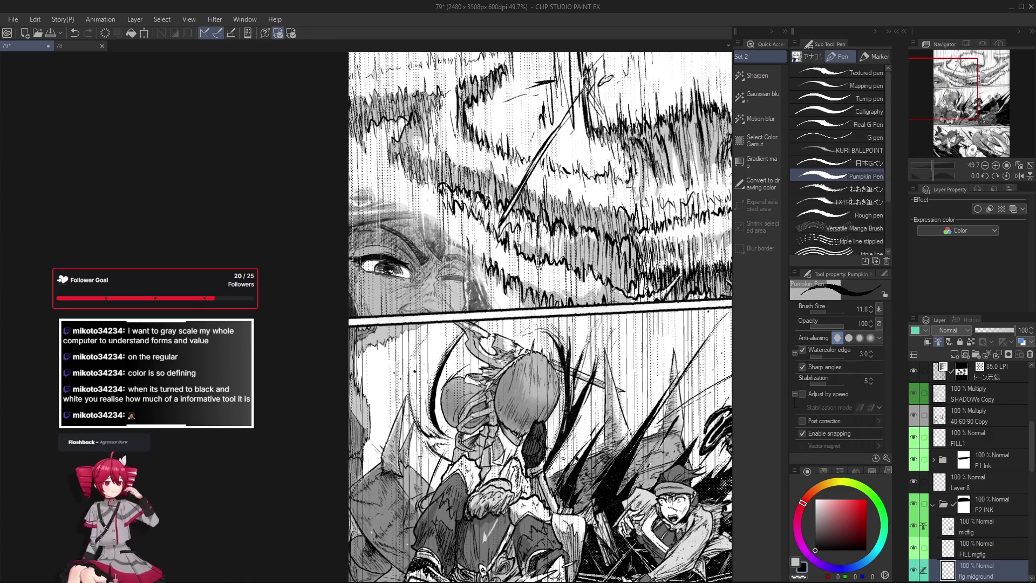
scroll(346, 351, "up", 5)
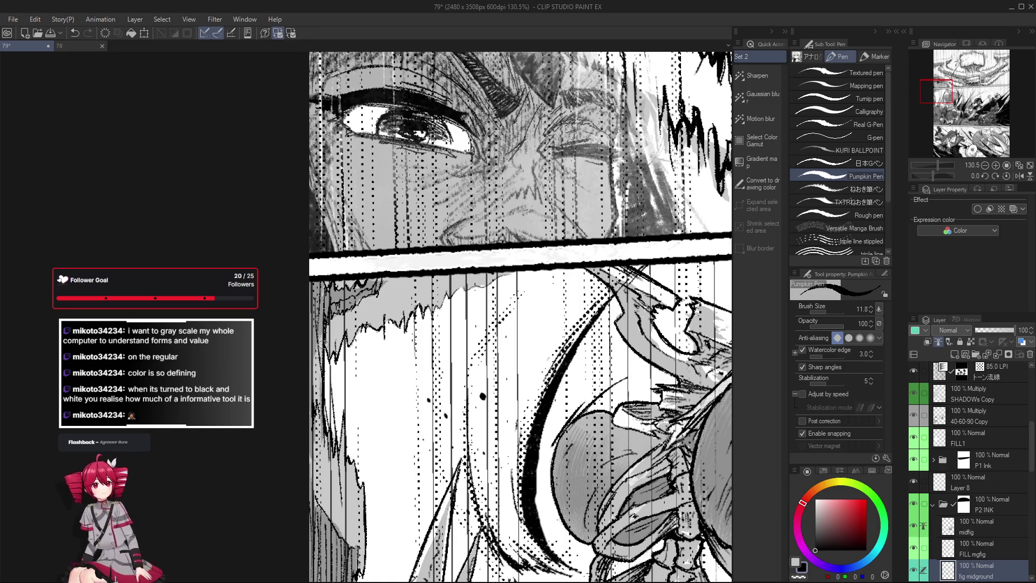
scroll(337, 360, "down", 4)
scroll(388, 286, "down", 3)
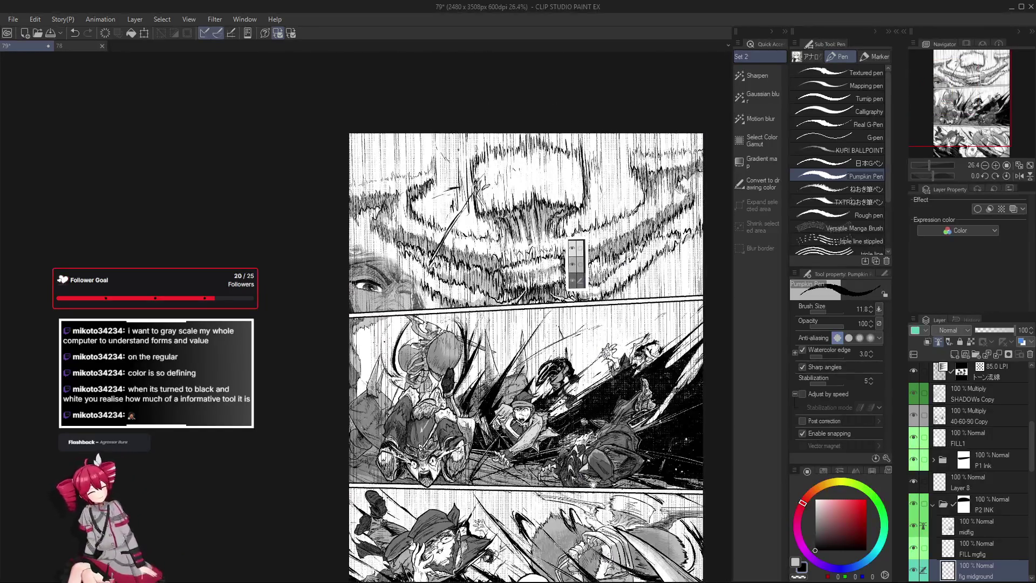
left_click_drag(518, 324, 494, 274)
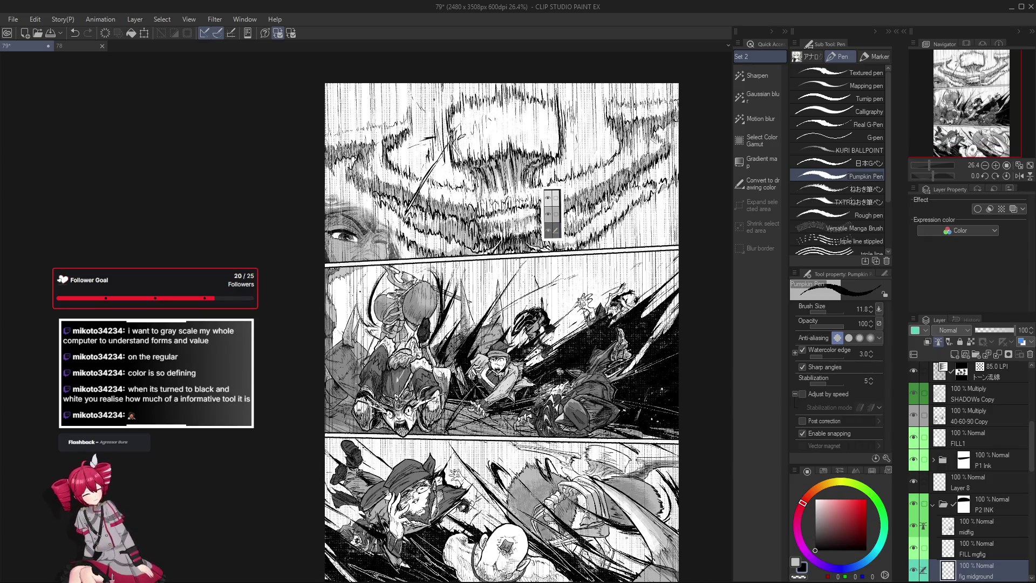
scroll(625, 541, "down", 1)
key("h")
key("h")
key("h")
key("h")
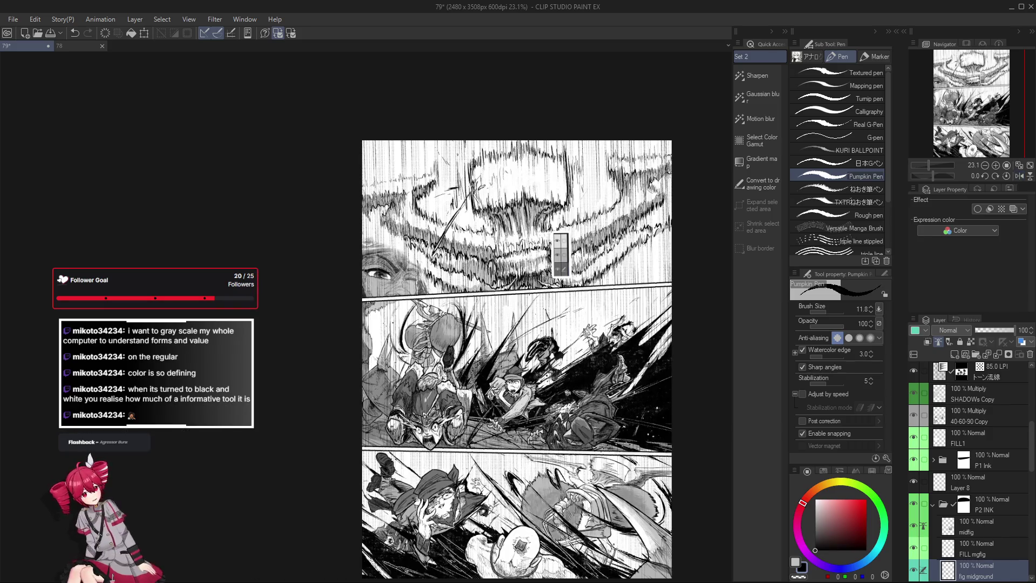
left_click_drag(396, 322, 350, 309)
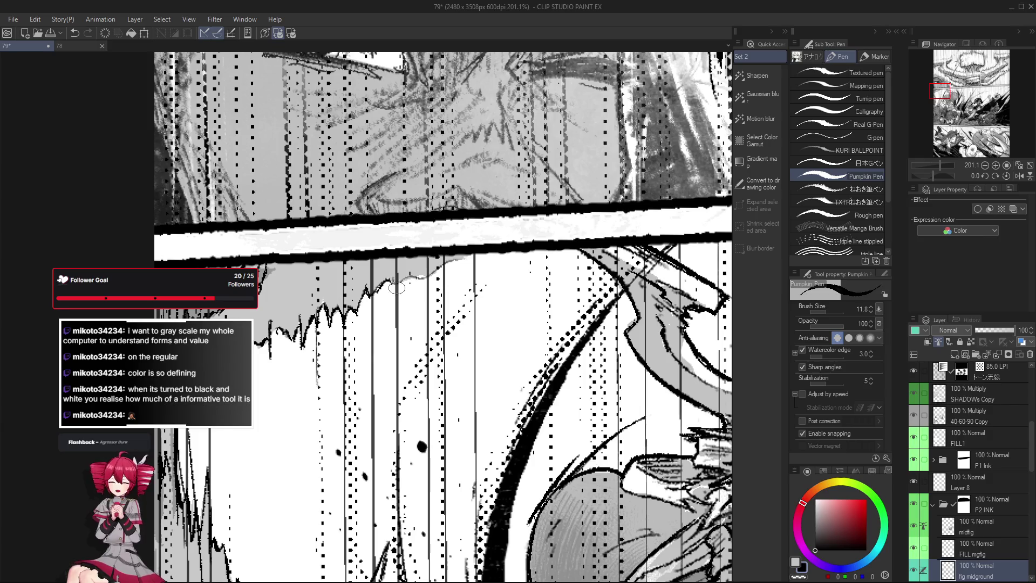
Save the manga page after checking along the face panel border.
scroll(396, 287, "right", 1)
scroll(399, 278, "right", 1)
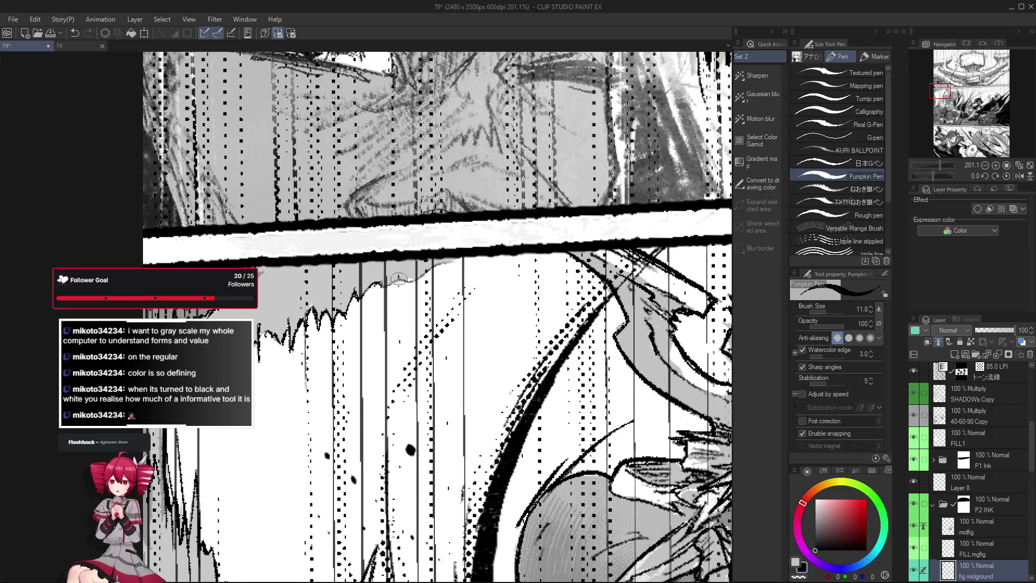
scroll(408, 290, "left", 1)
scroll(385, 291, "up", 1)
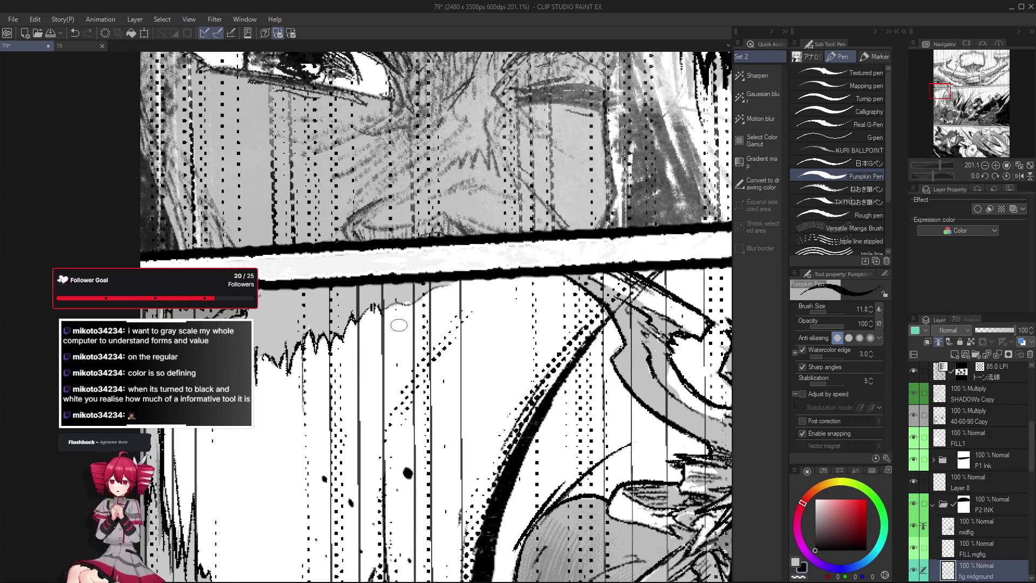
scroll(399, 362, "up", 1)
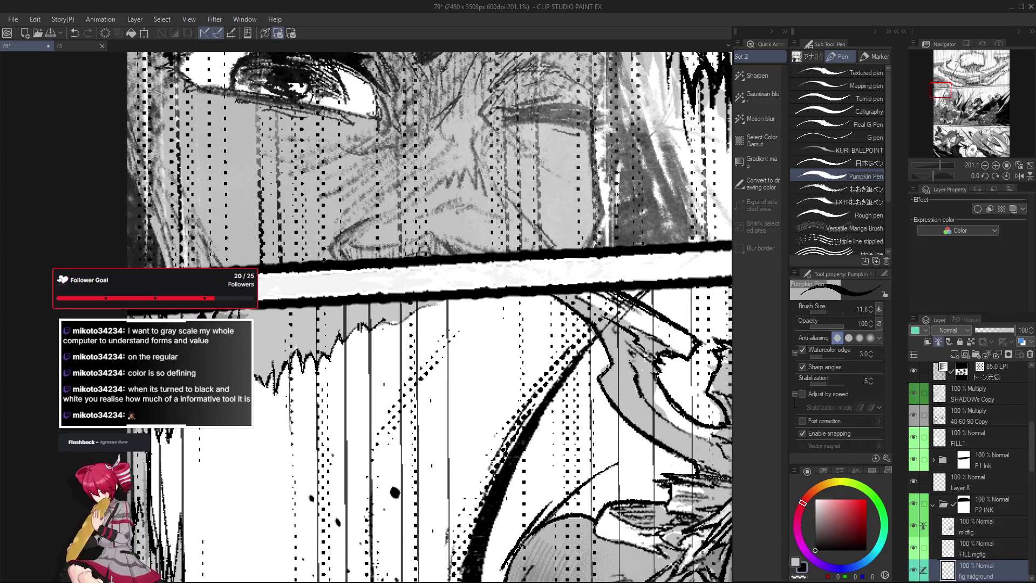
key("ctrl+s")
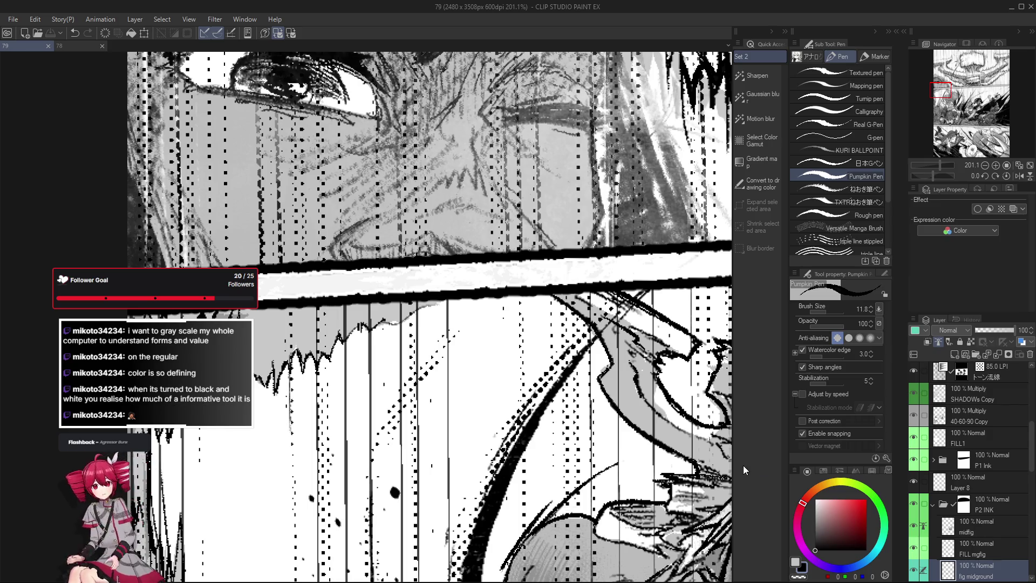
Zoom out to review the face close-up and the creature crash panel.
left_click_drag(388, 324, 405, 329)
scroll(424, 326, "down", 3)
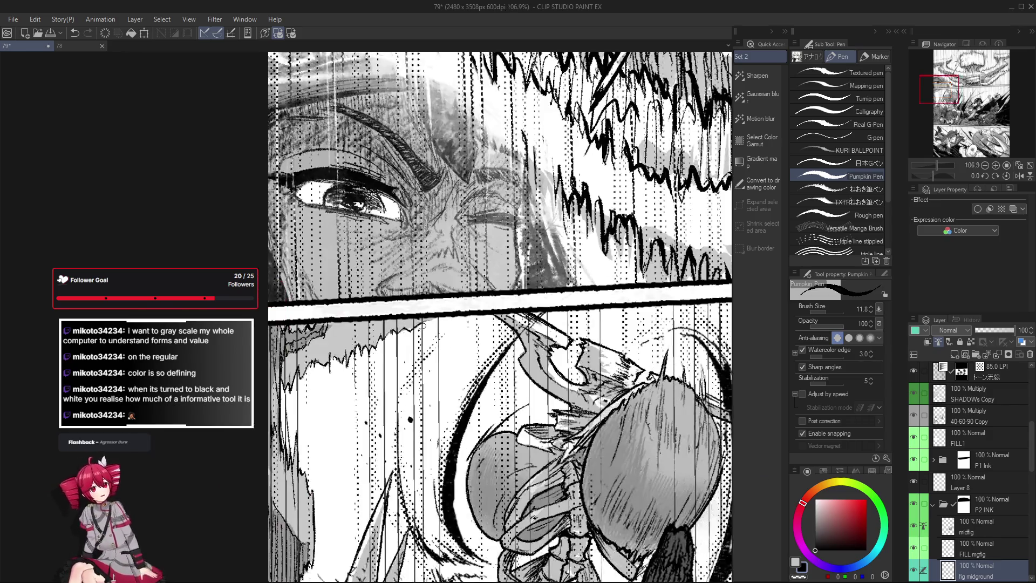
scroll(430, 335, "up", 3)
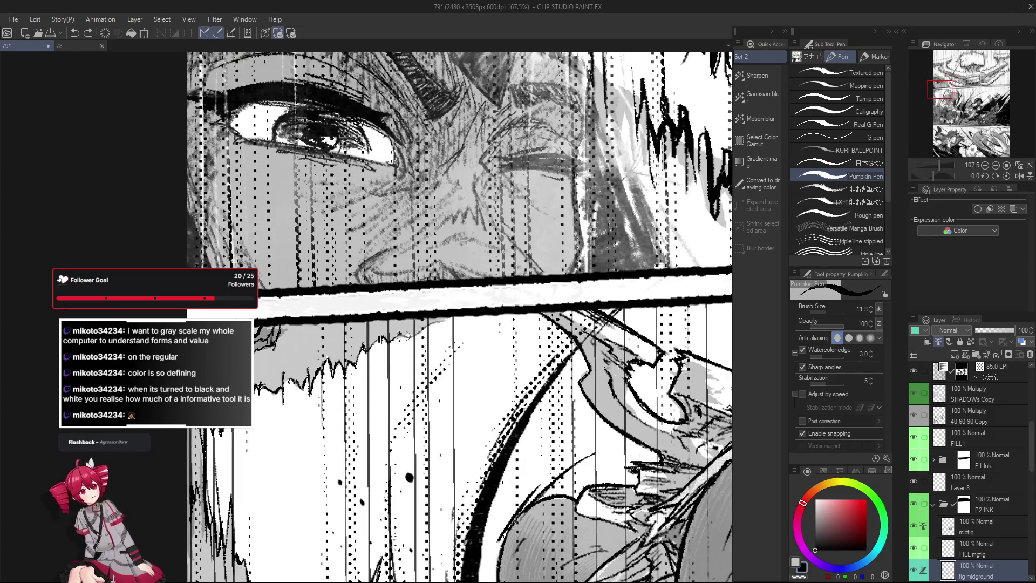
scroll(401, 337, "up", 1)
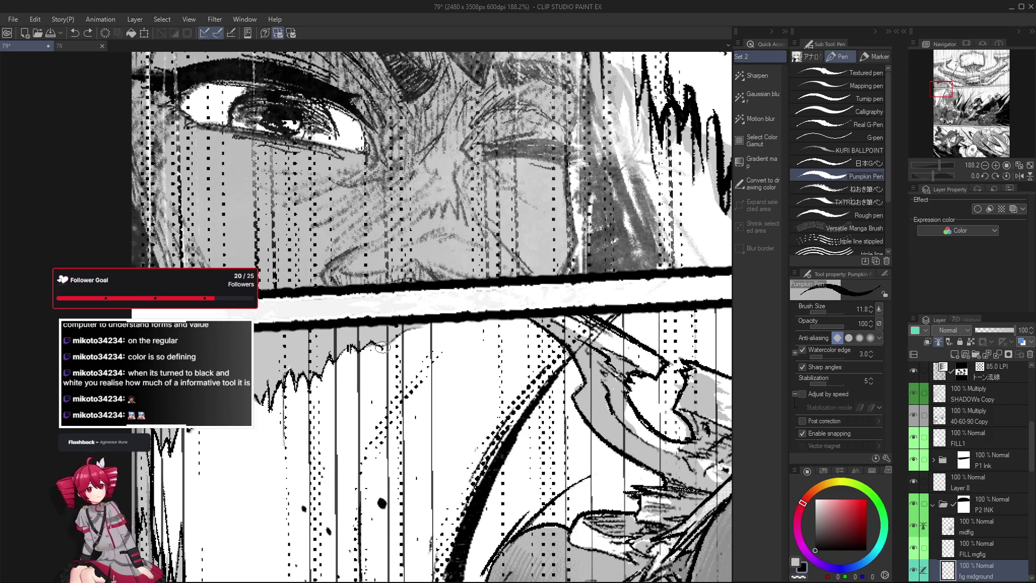
scroll(381, 388, "down", 5)
scroll(382, 388, "down", 1)
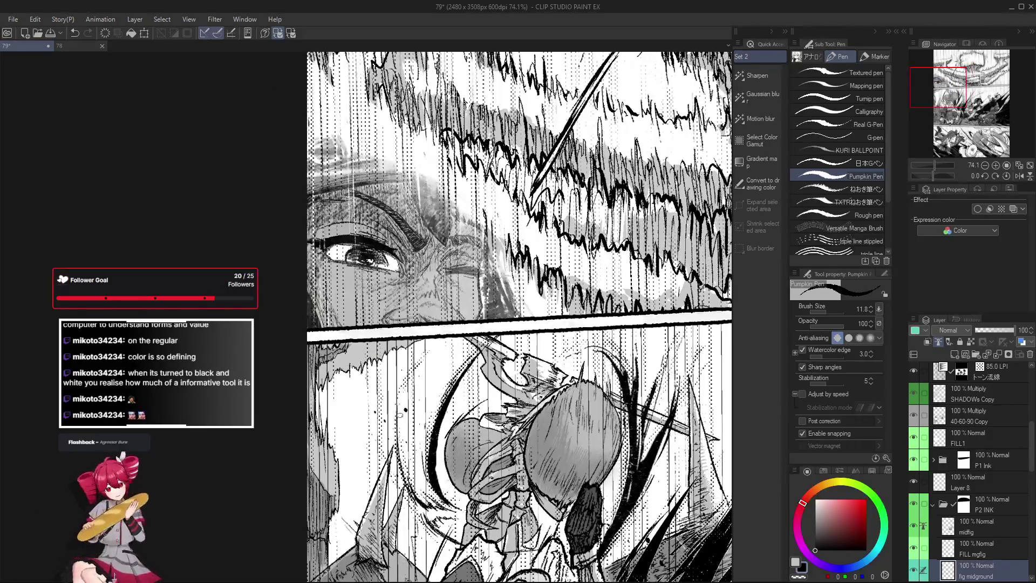
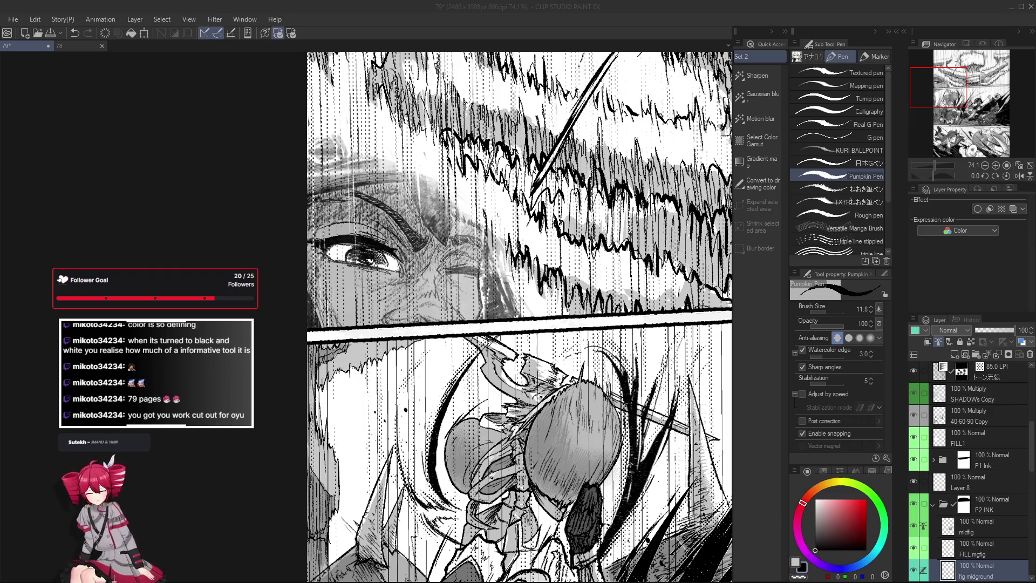
Zoom around the fight panels to review them, then undo the last stroke.
scroll(420, 313, "up", 2)
scroll(420, 313, "up", 1)
scroll(420, 313, "up", 1)
scroll(420, 312, "down", 1)
scroll(410, 323, "down", 3)
scroll(378, 356, "down", 1)
scroll(370, 359, "up", 3)
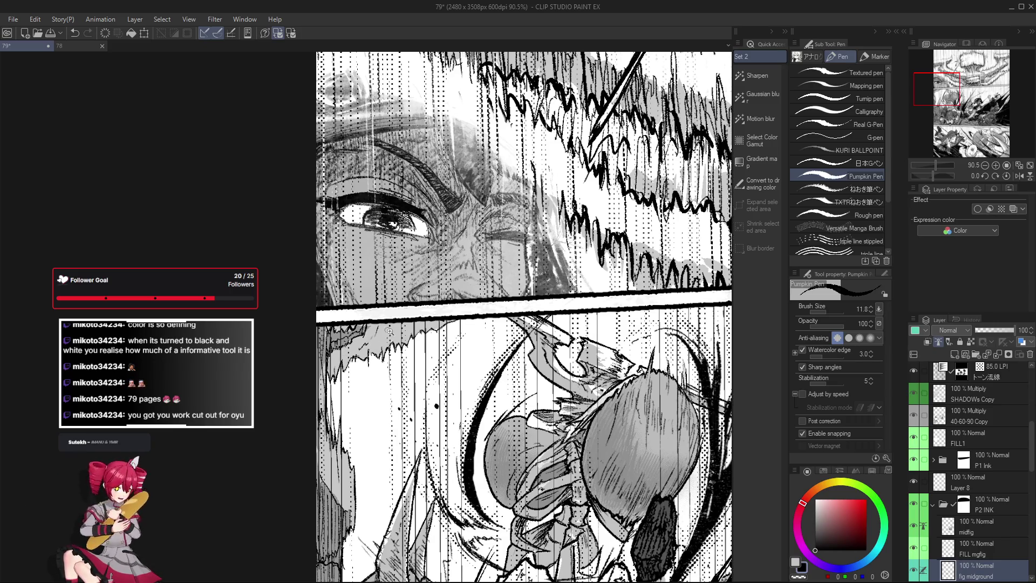
scroll(389, 331, "down", 5)
scroll(474, 323, "up", 1)
scroll(474, 324, "up", 1)
scroll(474, 323, "up", 2)
scroll(475, 324, "up", 1)
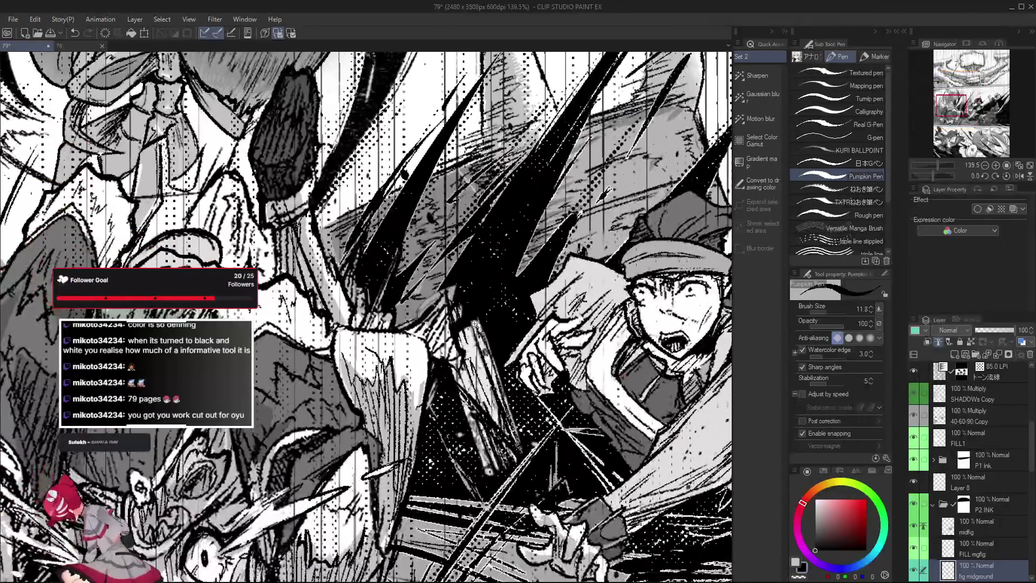
scroll(475, 323, "down", 5)
key("ctrl+z")
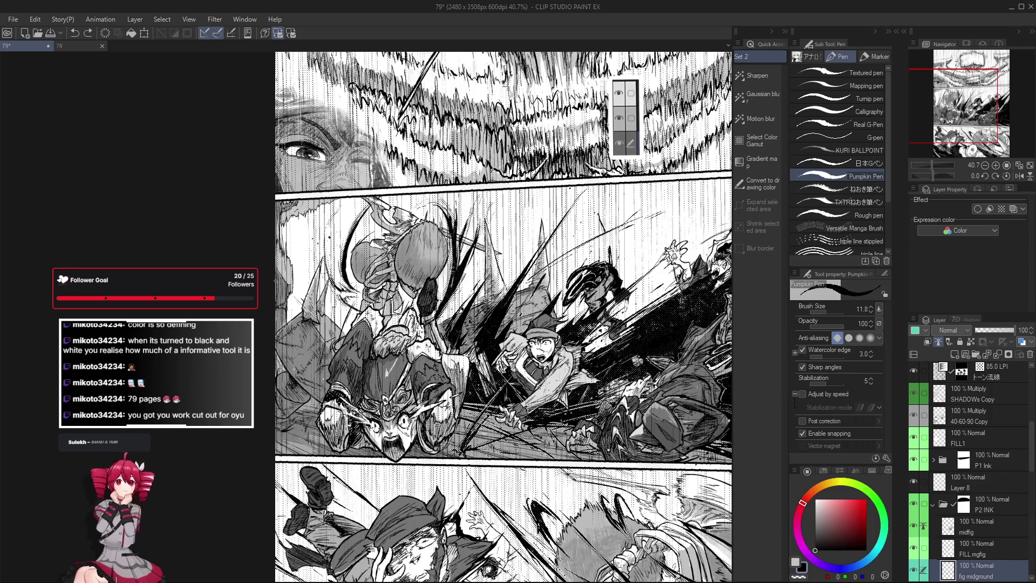
Bring the lower panel into view, then zoom out to fit the whole page.
scroll(277, 302, "up", 1)
scroll(283, 345, "up", 1)
scroll(289, 384, "down", 1)
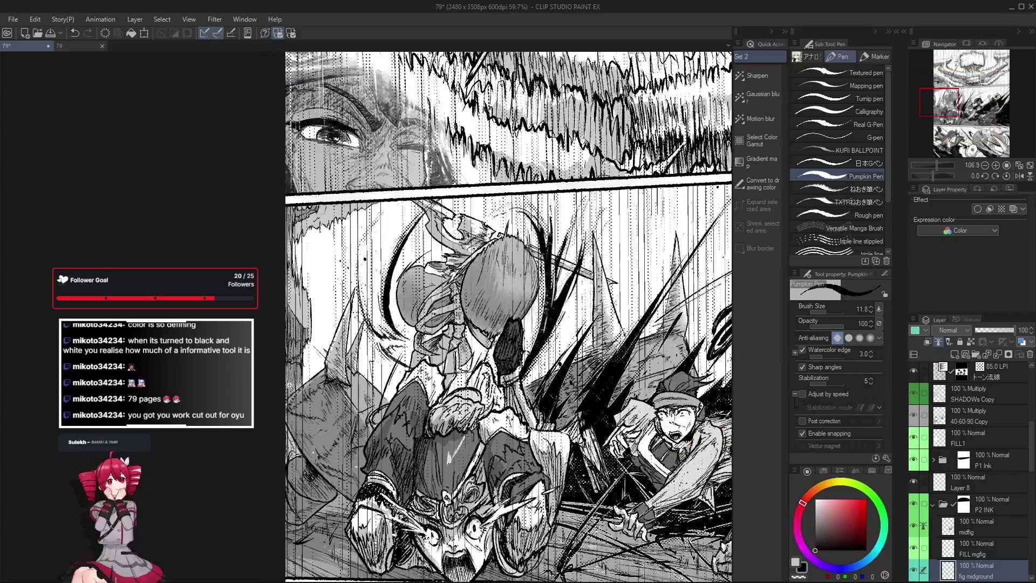
scroll(289, 385, "down", 3)
scroll(656, 501, "up", 1)
scroll(656, 501, "down", 1)
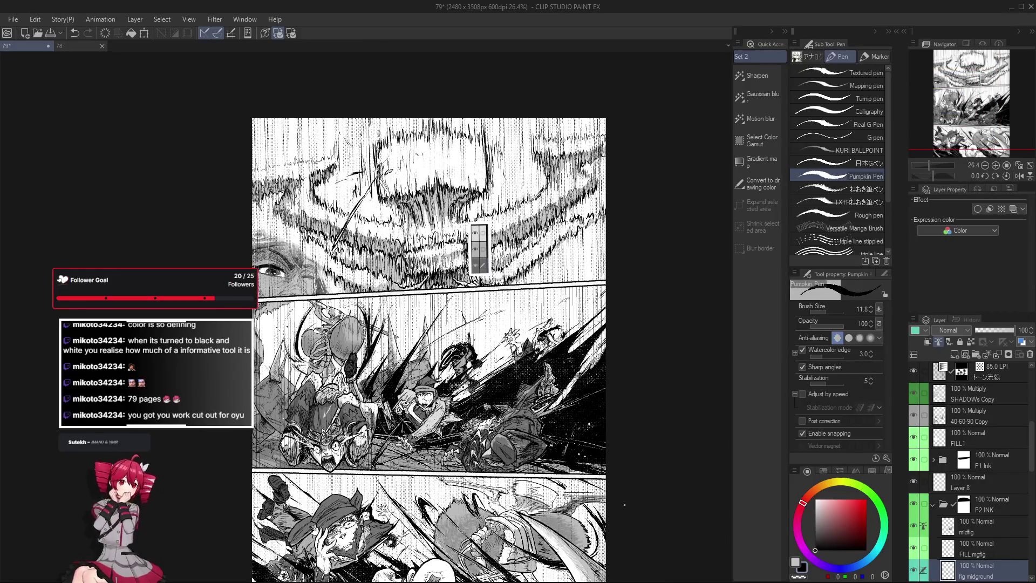
left_click_drag(625, 504, 585, 438)
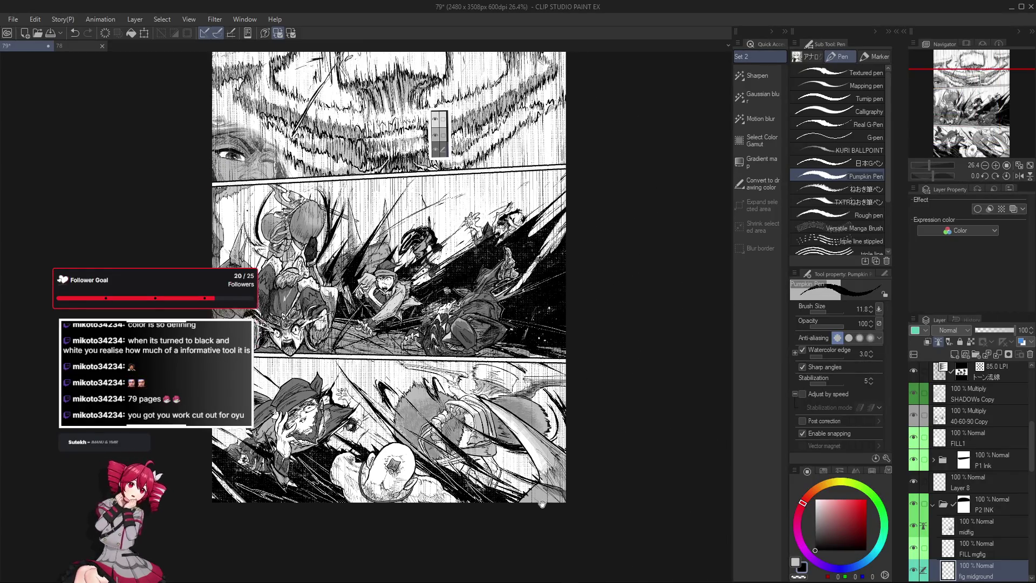
scroll(491, 267, "up", 2)
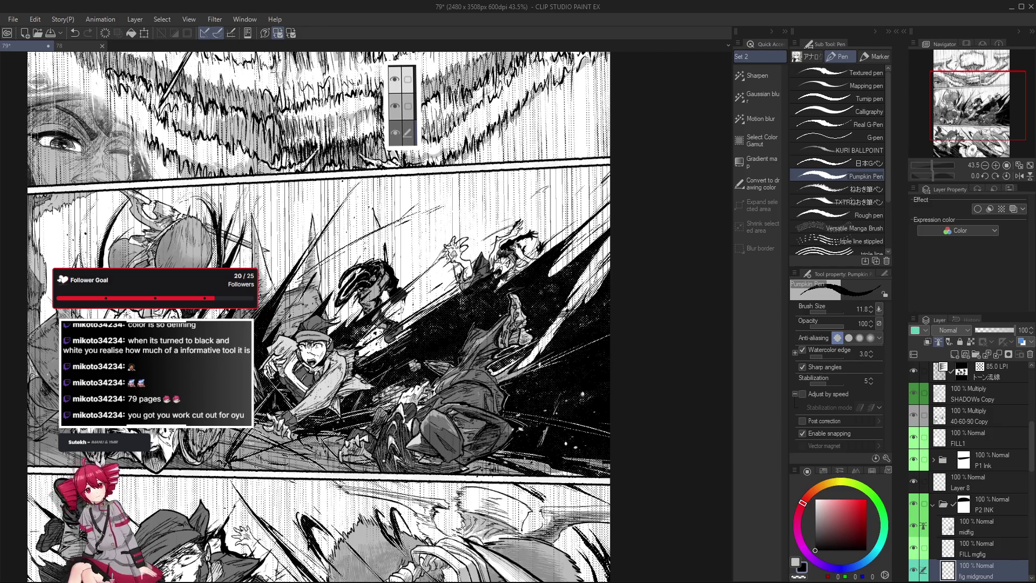
key("ctrl+minus")
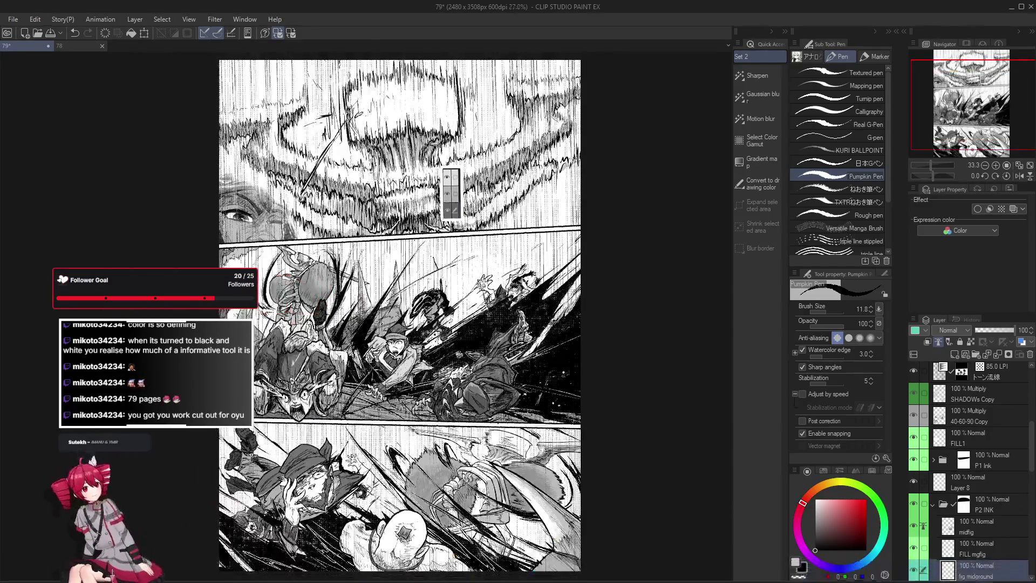
Select the speed-line tone layer in the Layer palette.
scroll(492, 348, "up", 1)
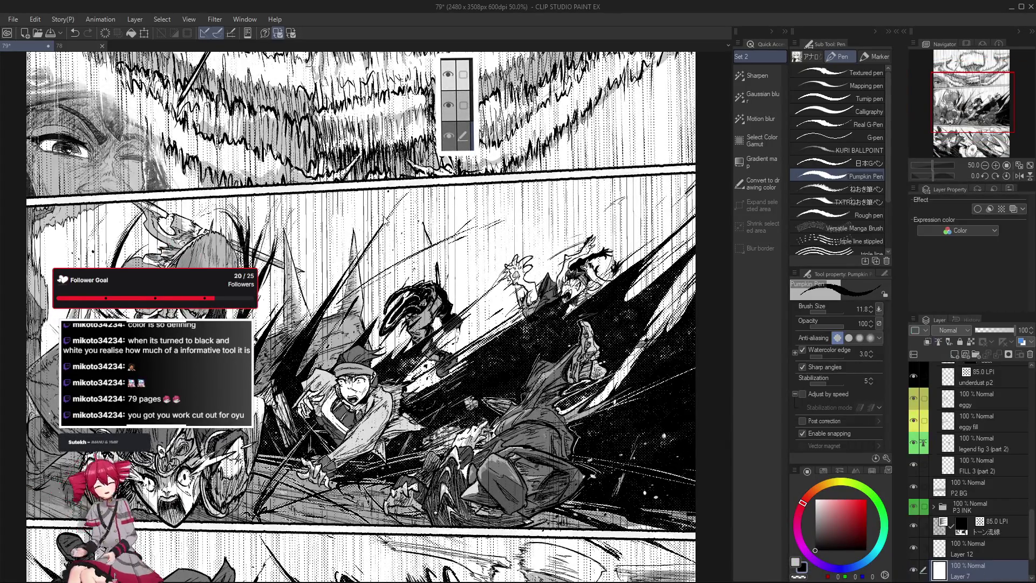
scroll(420, 227, "up", 2)
scroll(420, 227, "up", 1)
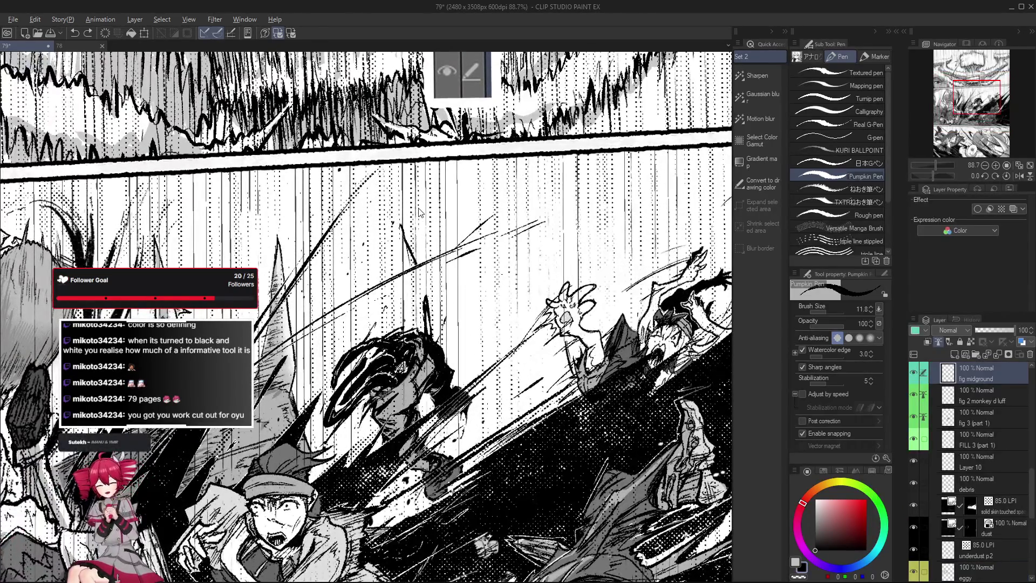
left_click(420, 212, "ctrl+shift")
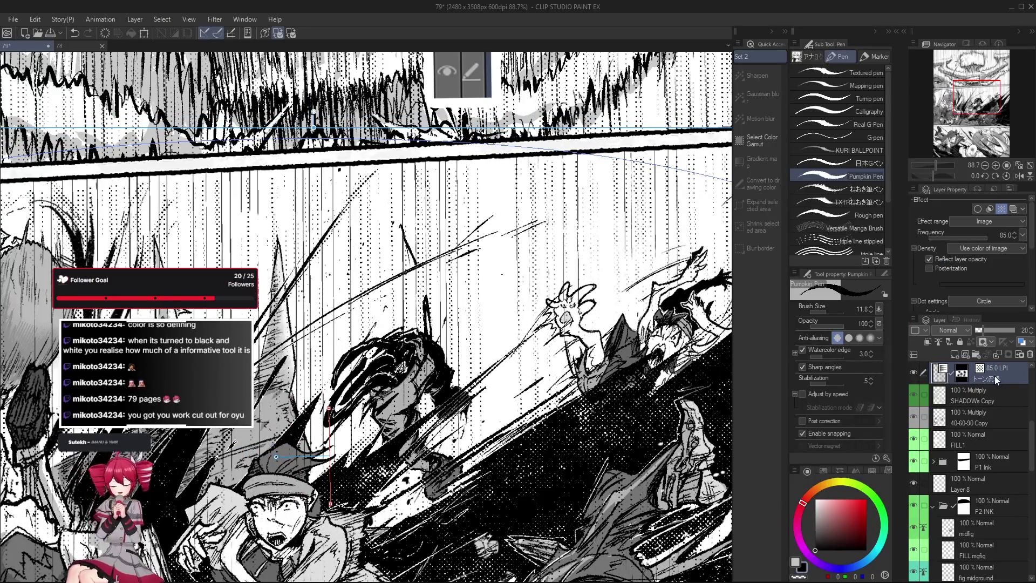
With the Object tool on the speed lines, set Brush Size to 2.0.
scroll(998, 388, "up", 1)
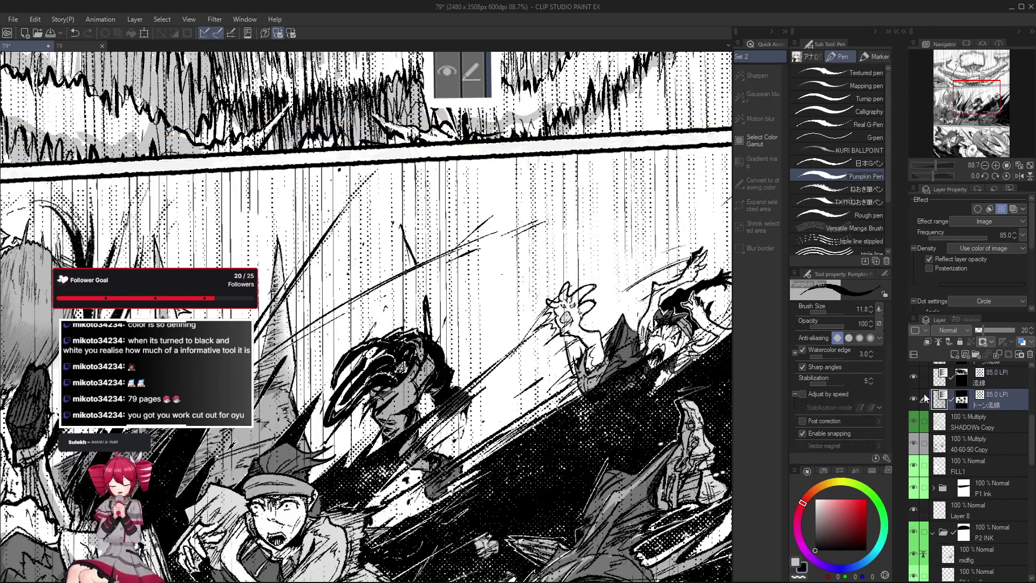
scroll(663, 331, "down", 1)
scroll(302, 331, "down", 2)
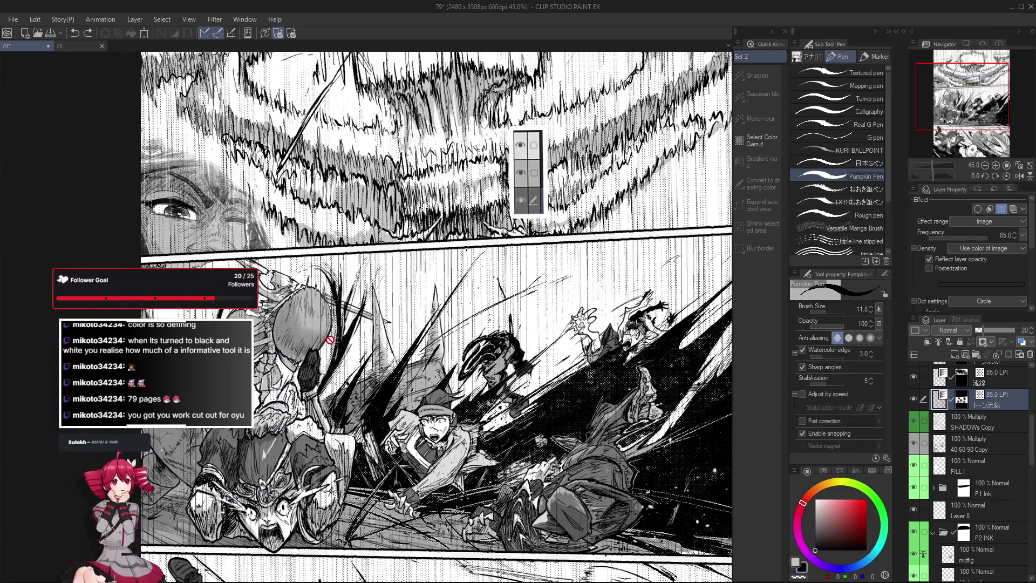
key("o")
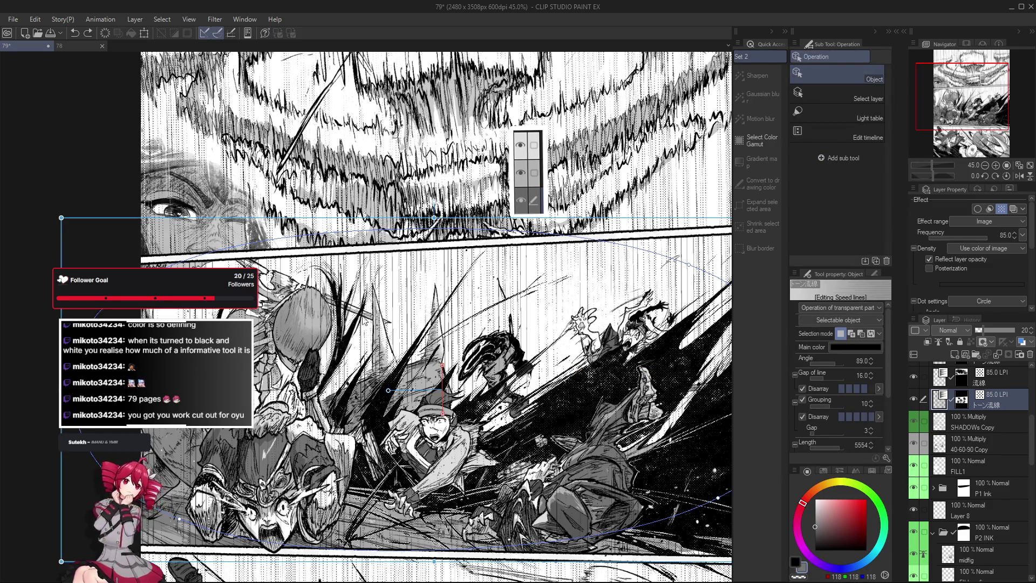
left_click_drag(887, 355, 894, 411)
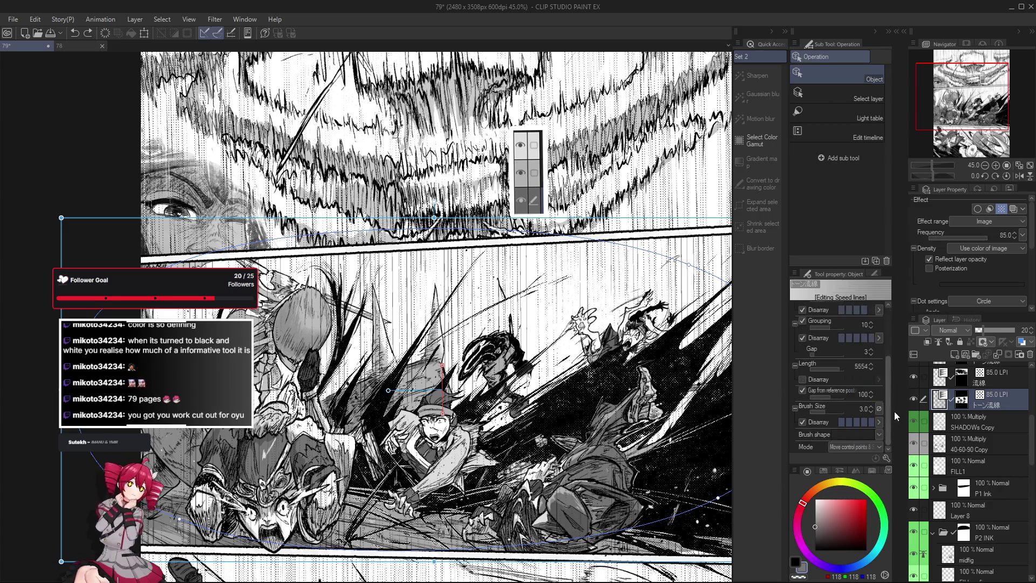
left_click(870, 411)
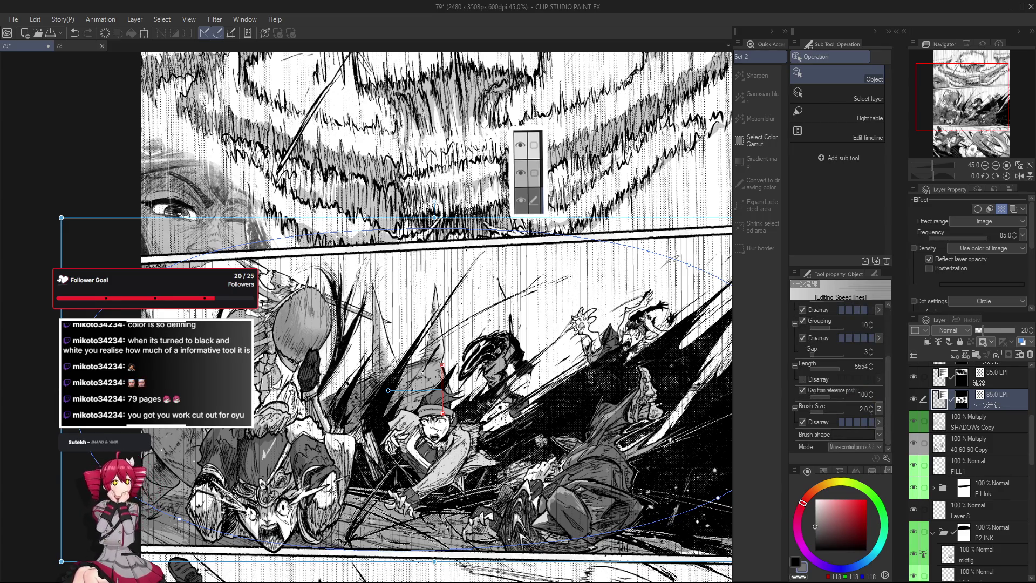
Raise the speed lines' Gap of line to 20.
scroll(151, 351, "down", 1)
left_click_drag(887, 399, 887, 318)
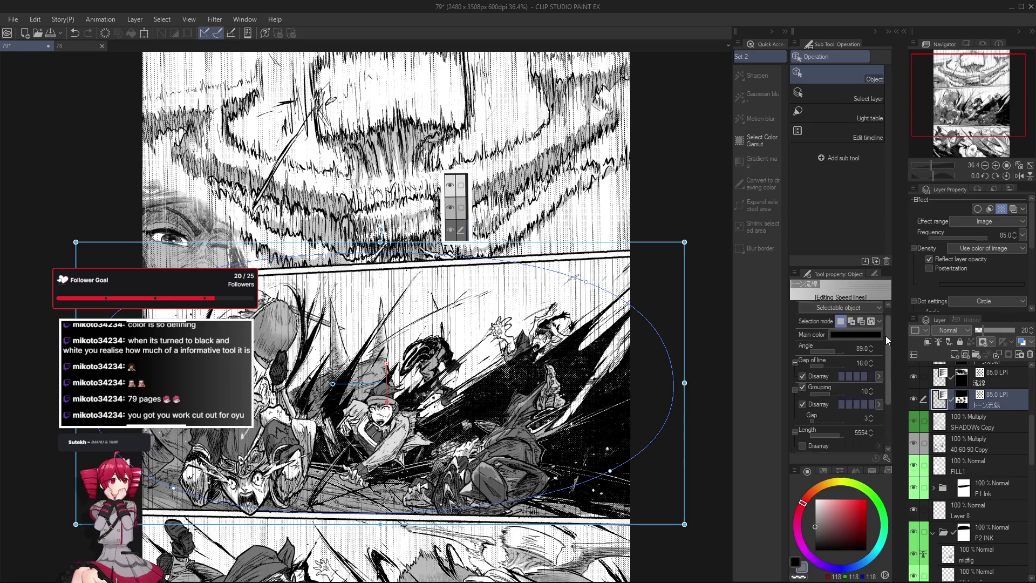
left_click(873, 365)
left_click(872, 365)
left_click(873, 365)
left_click(873, 365)
Review the updated speed lines, then return to the inking pen.
scroll(366, 329, "up", 1)
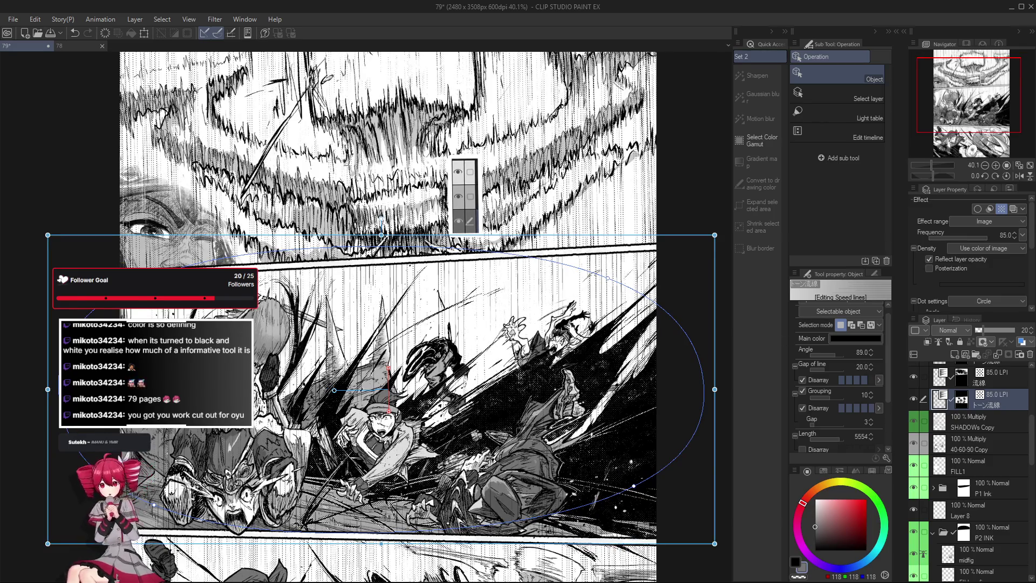
scroll(586, 334, "up", 1)
scroll(592, 326, "up", 1)
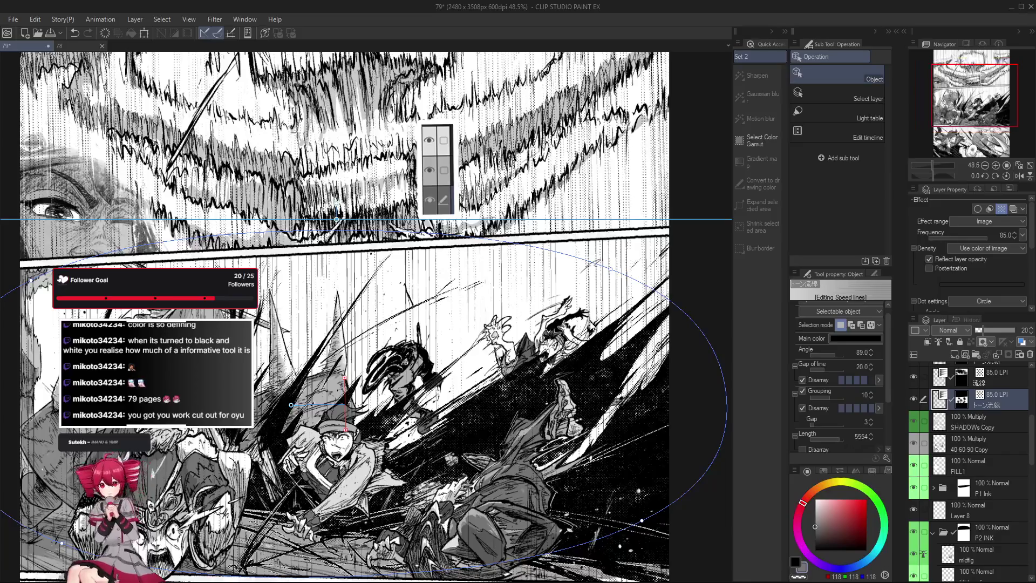
scroll(469, 329, "down", 1)
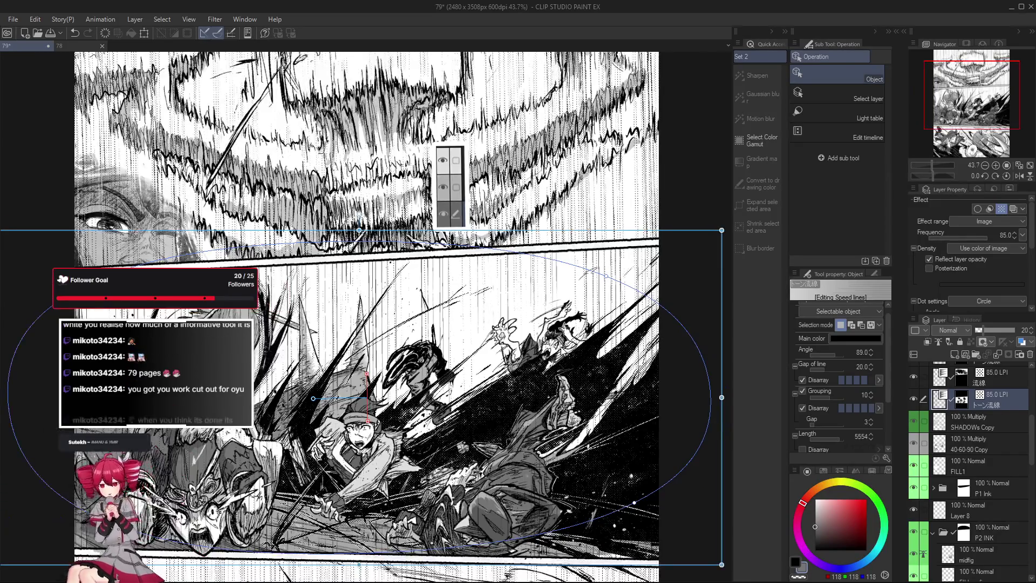
scroll(386, 350, "down", 1)
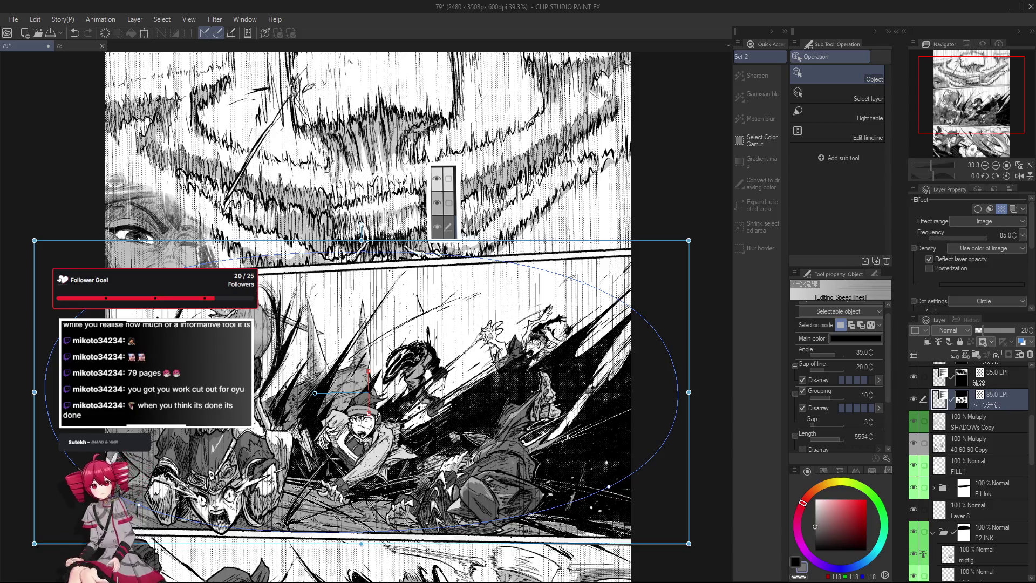
key("p")
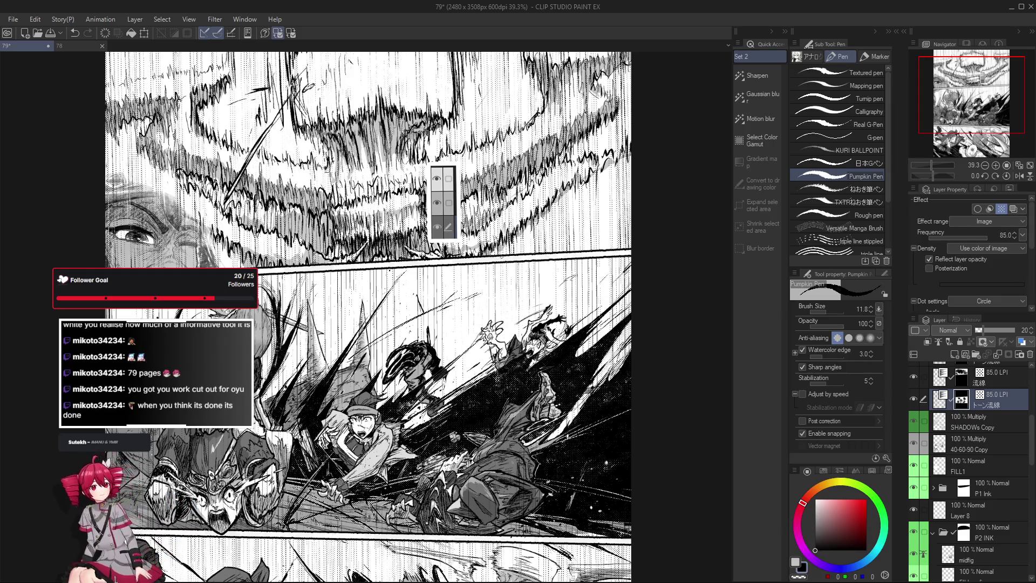
Resize the Pumpkin Pen to about 60 and nudge the page view.
left_click_drag(464, 319, 461, 286)
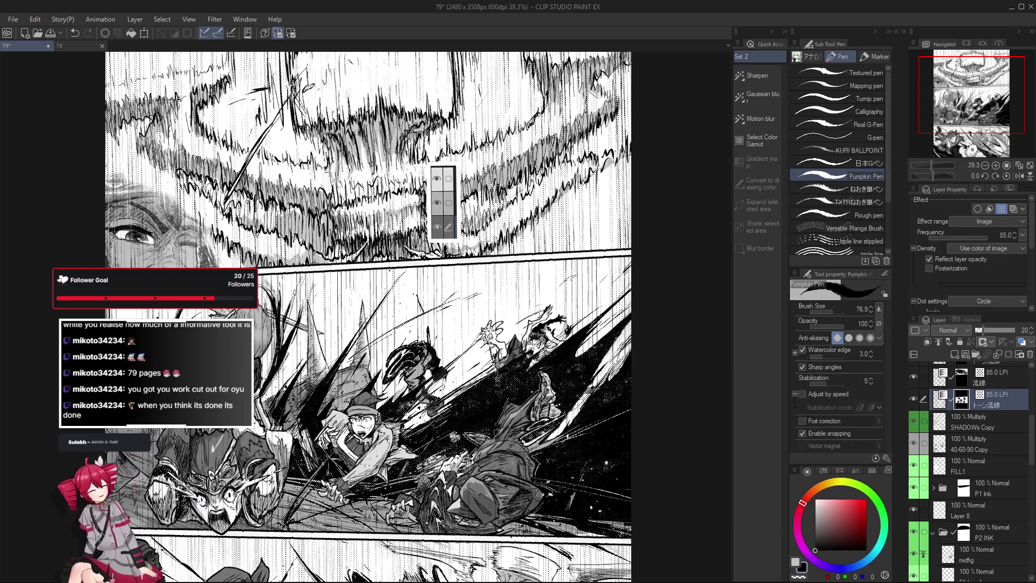
left_click_drag(484, 360, 474, 368)
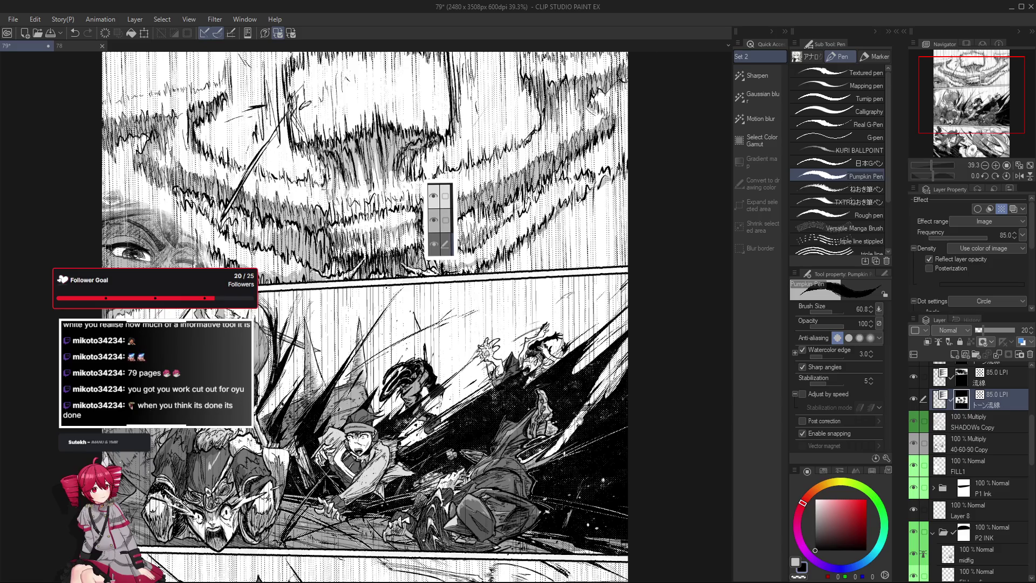
left_click_drag(496, 402, 493, 420)
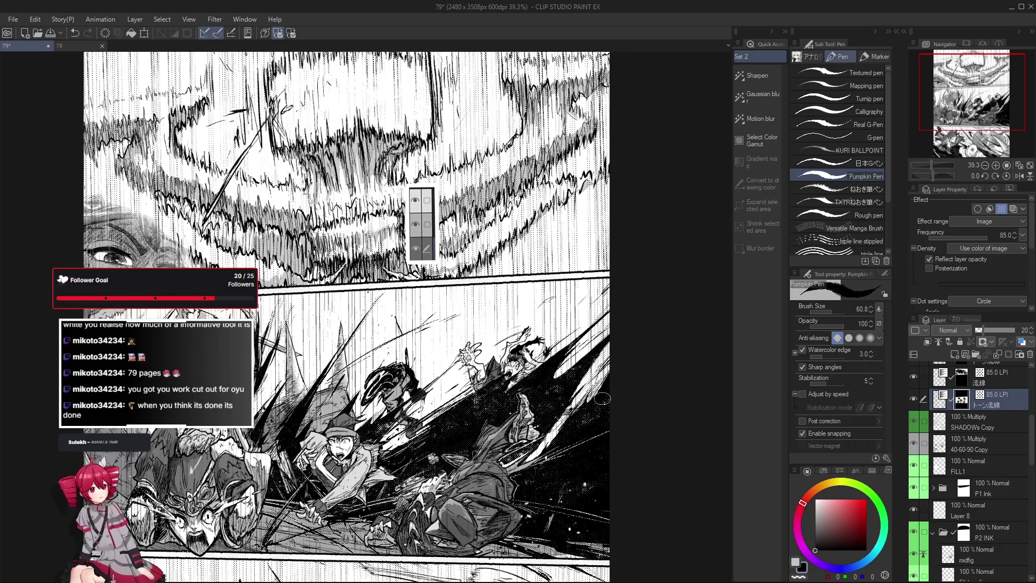
left_click_drag(564, 408, 546, 412)
With the Object tool, lower the speed lines' Gap of line from 20 to 15.
key("o")
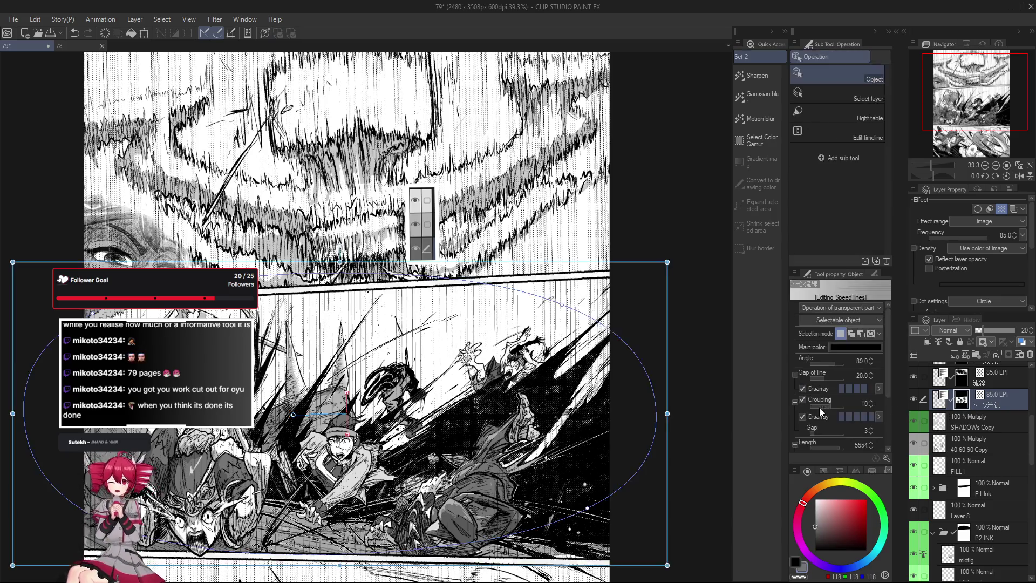
left_click(872, 378)
left_click(872, 377)
left_click(872, 377)
left_click(872, 377)
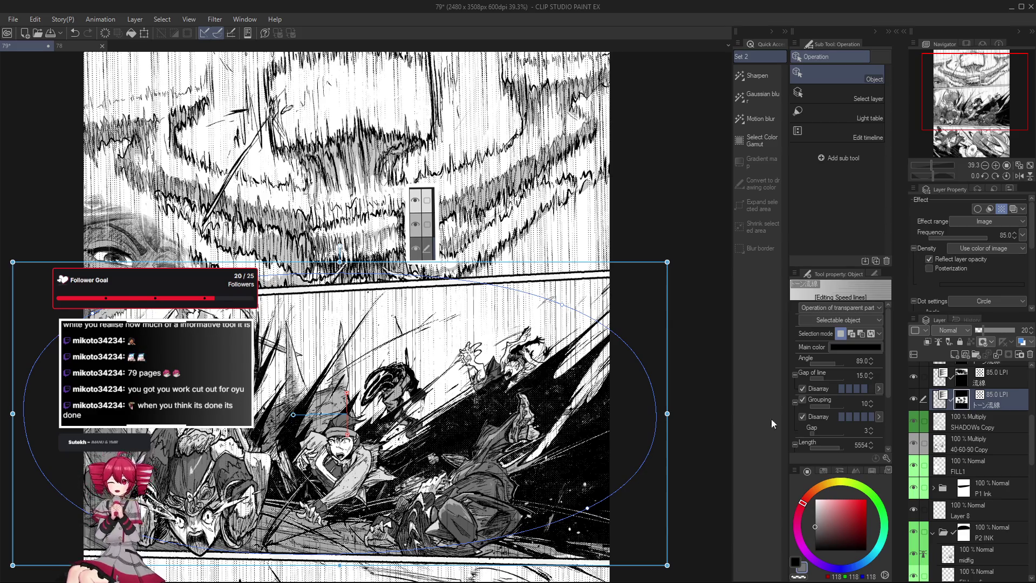
scroll(638, 494, "down", 3)
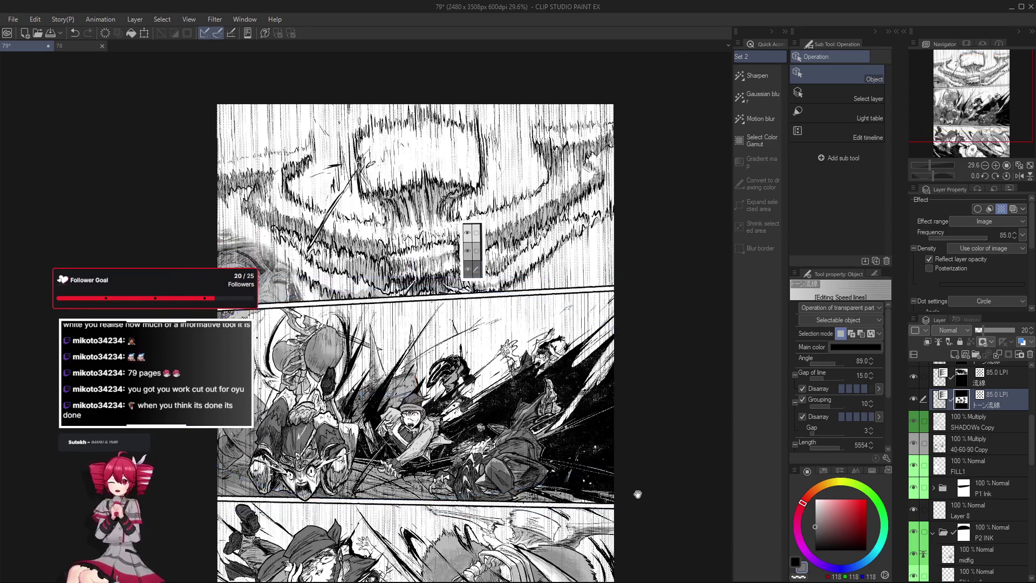
left_click_drag(637, 495, 636, 477)
key("e")
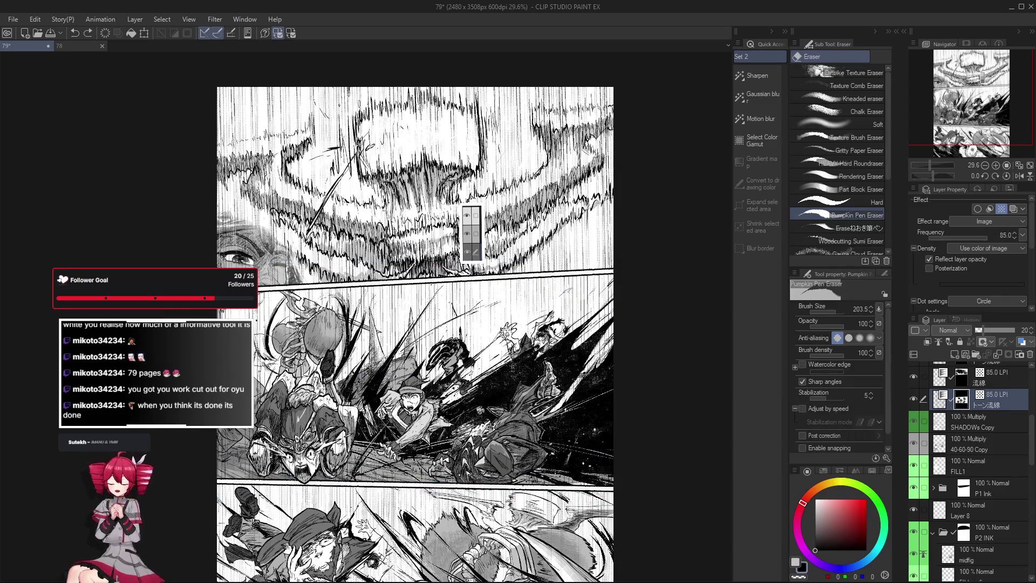
scroll(280, 336, "up", 3)
scroll(281, 336, "down", 2)
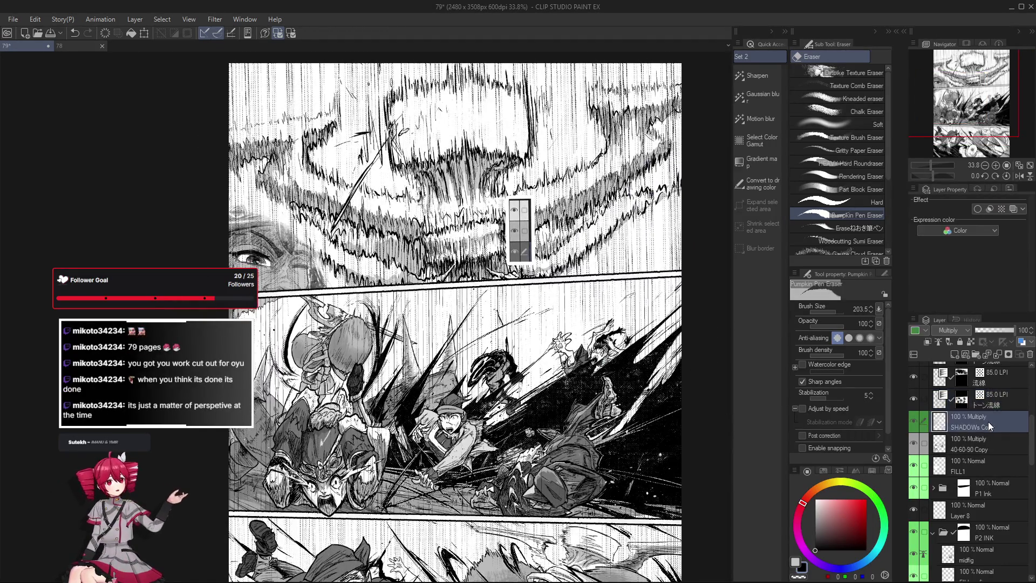
left_click(992, 383)
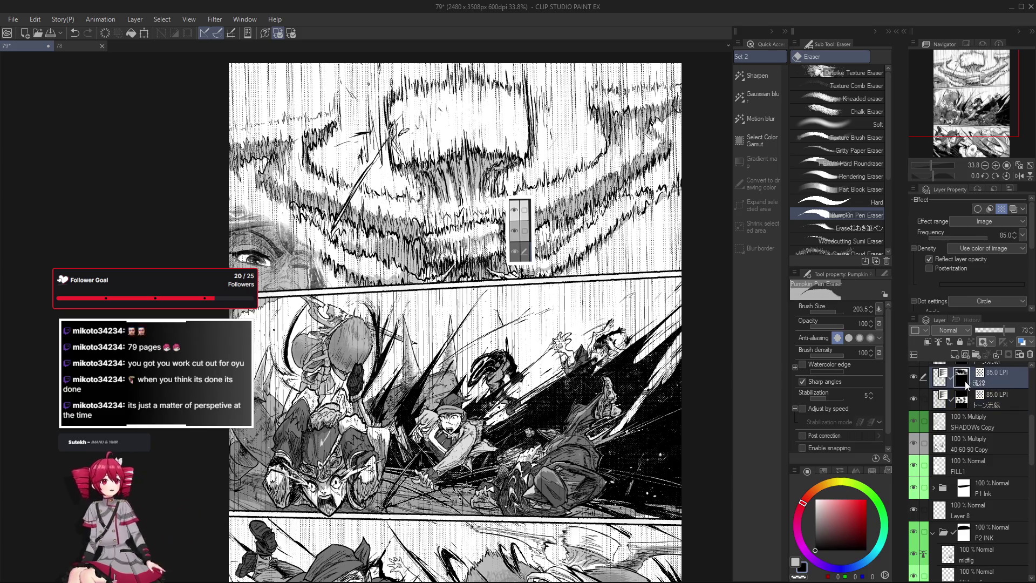
scroll(272, 356, "up", 2)
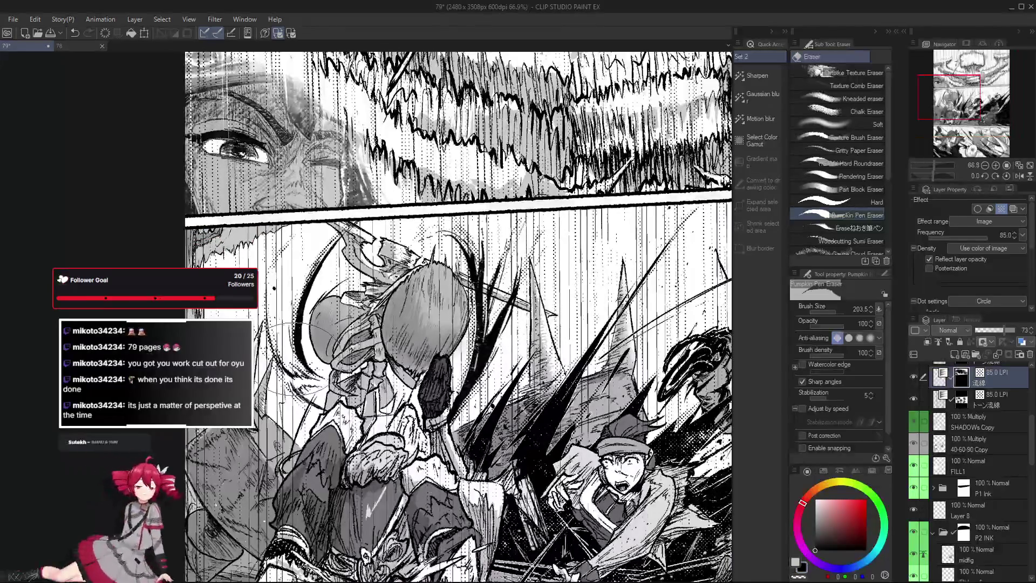
scroll(931, 394, "up", 1)
left_click(930, 394)
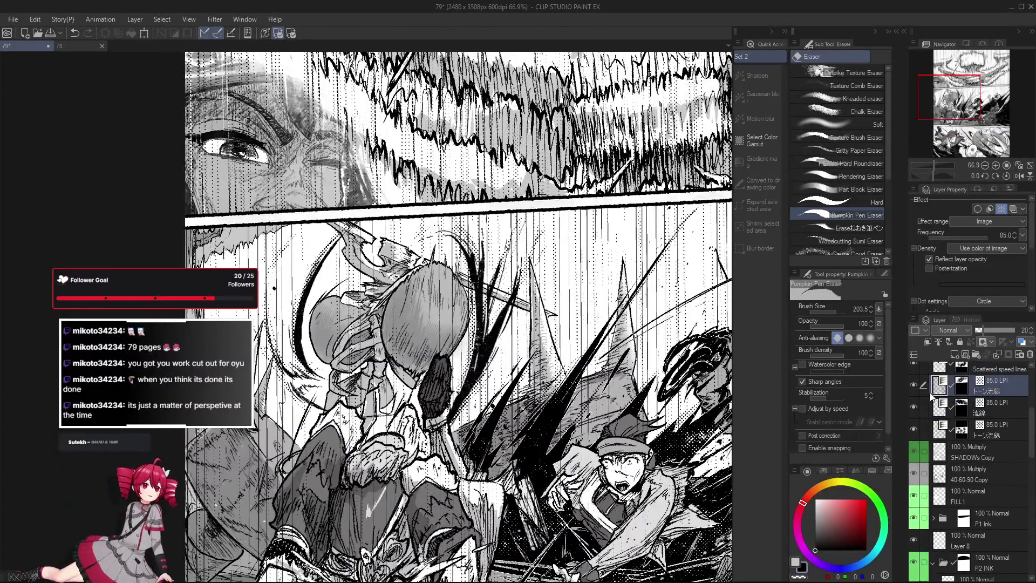
scroll(993, 412, "up", 2)
left_click(992, 412)
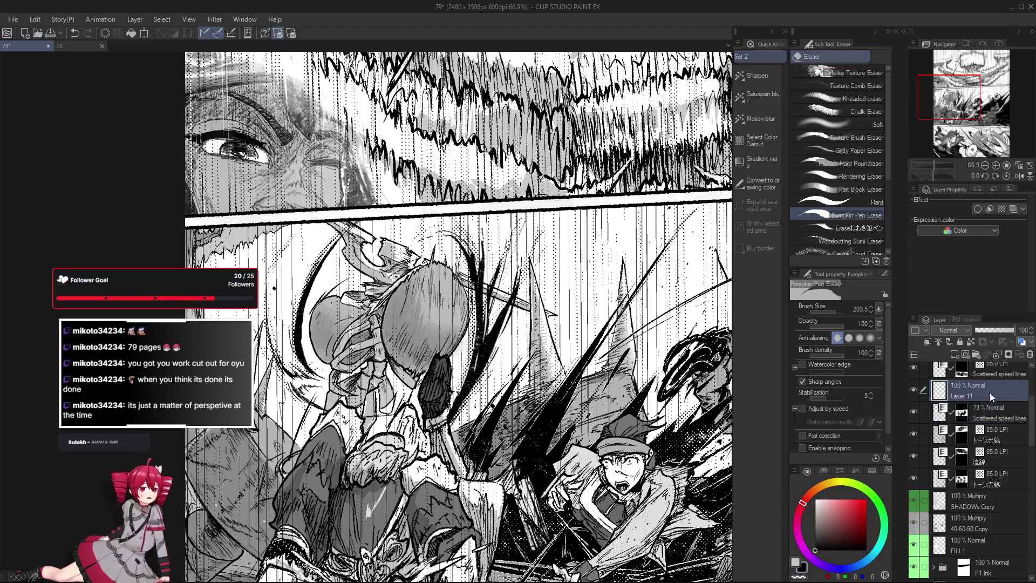
scroll(996, 378, "up", 1)
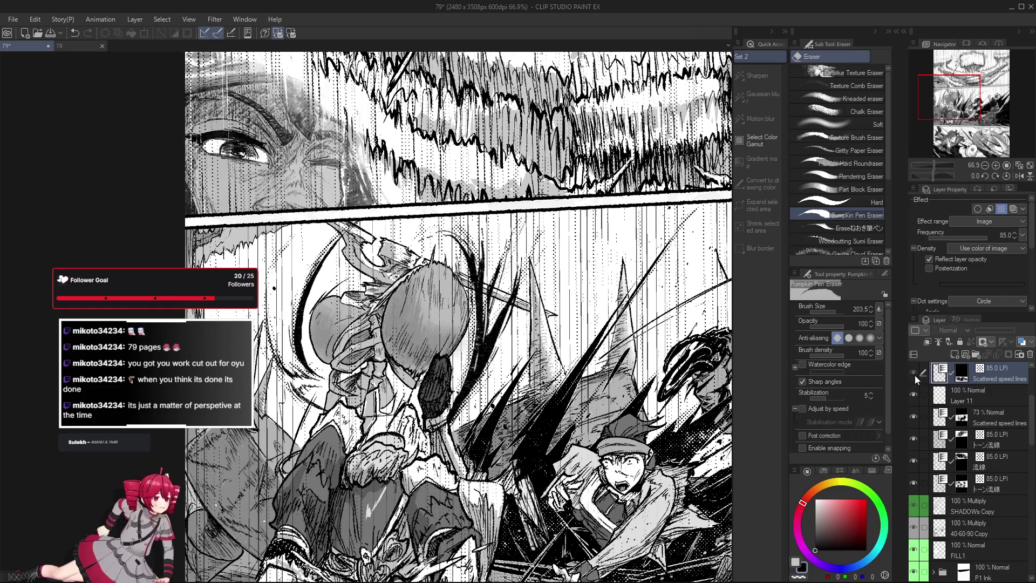
left_click(981, 392)
scroll(989, 402, "up", 2)
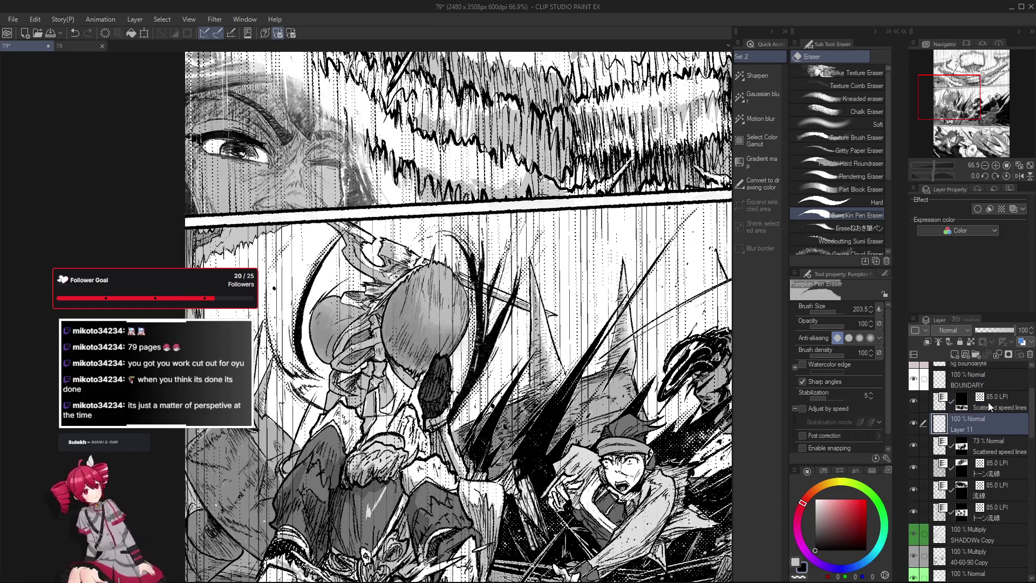
left_click(988, 402)
left_click(960, 446)
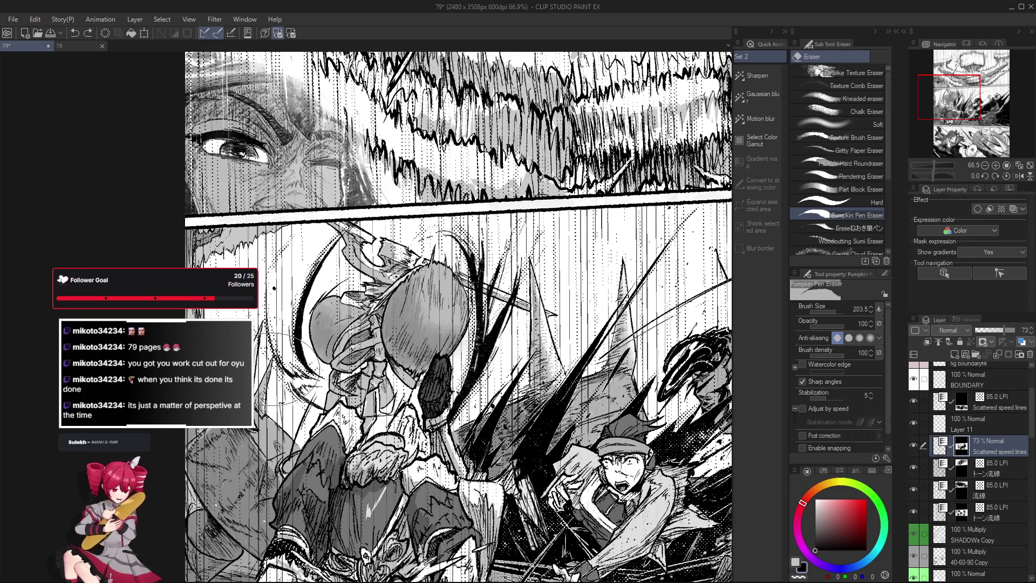
scroll(262, 427, "down", 2)
scroll(261, 427, "down", 2)
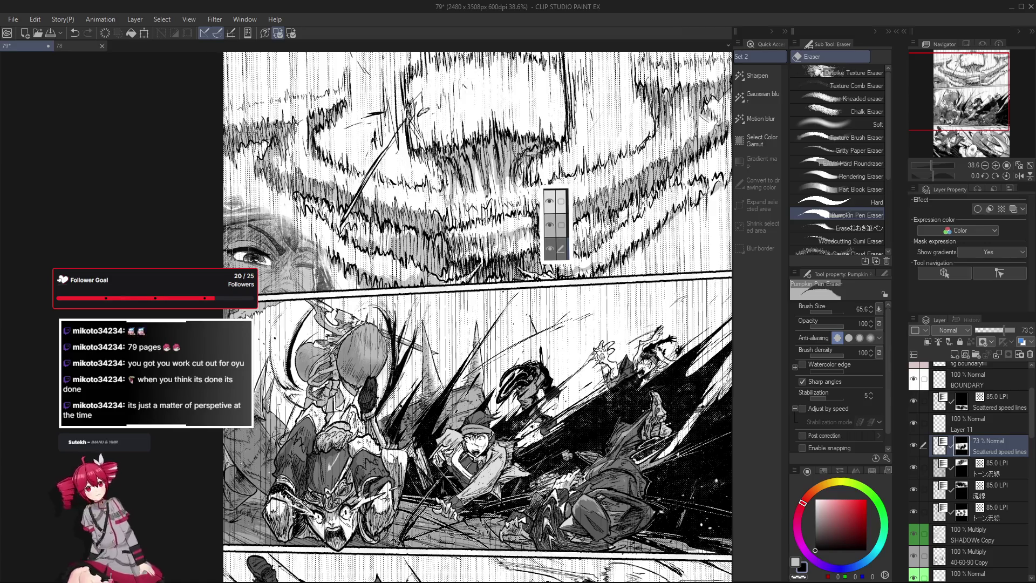
scroll(286, 434, "up", 2)
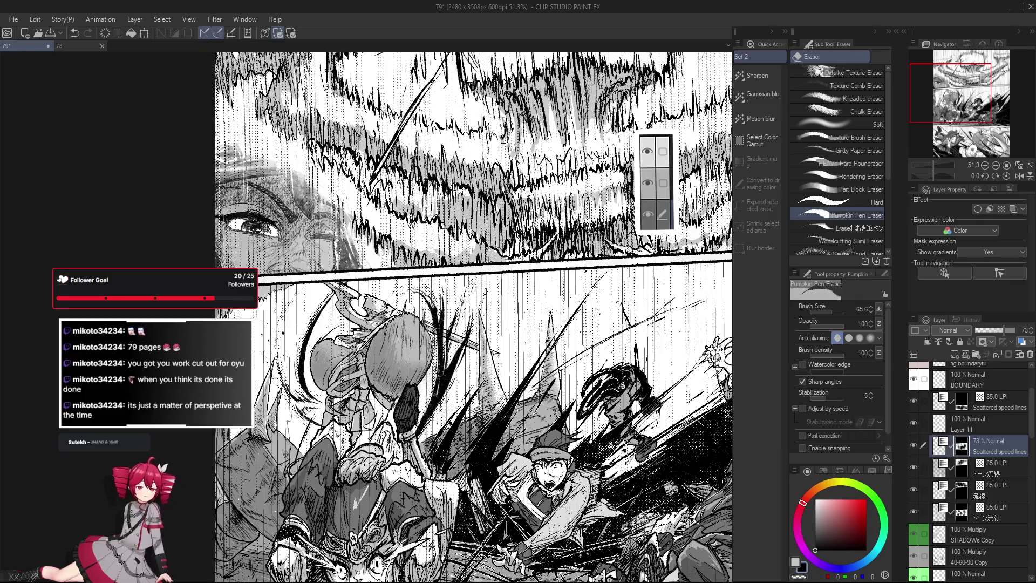
scroll(430, 317, "down", 2)
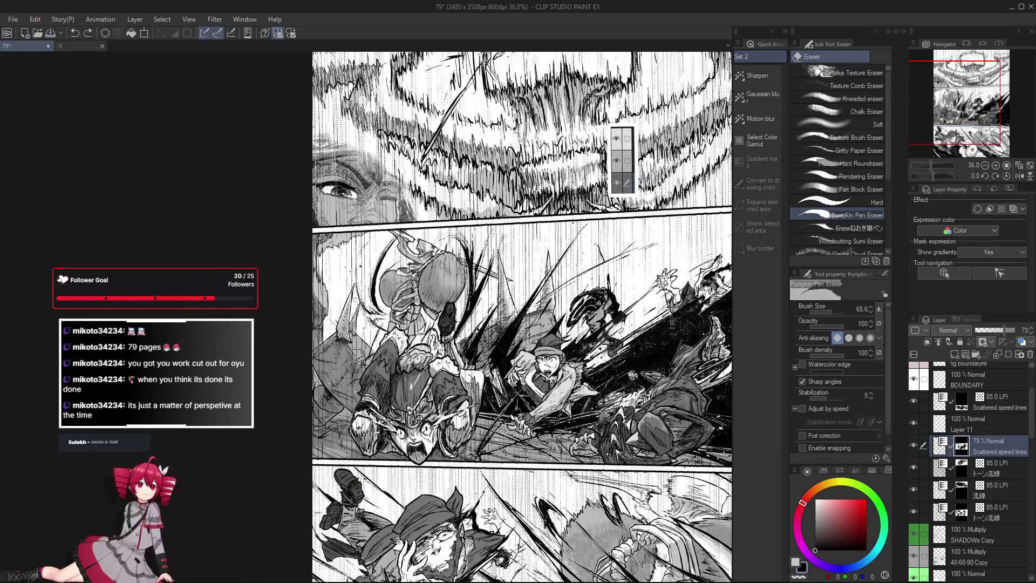
scroll(356, 353, "down", 2)
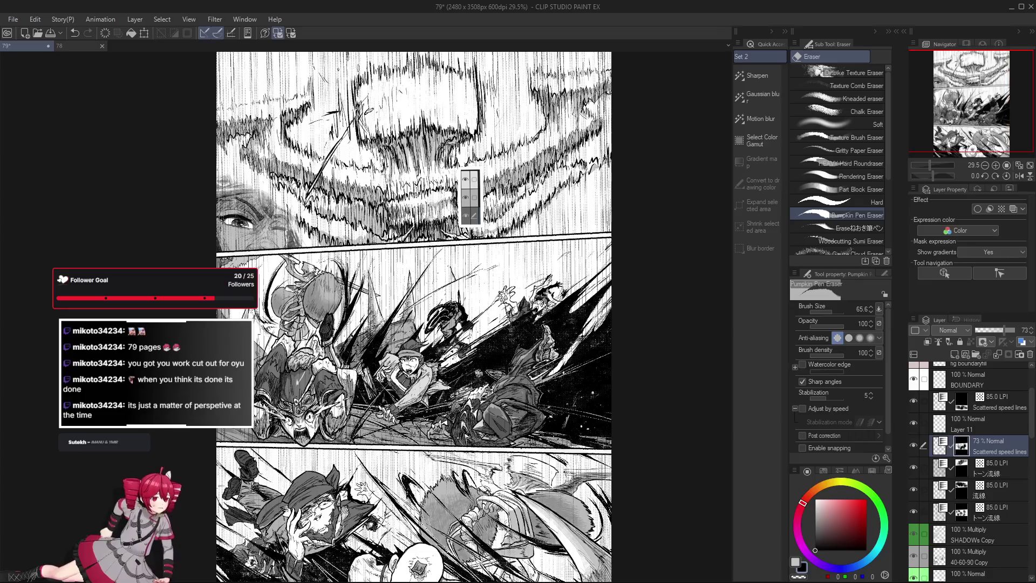
scroll(448, 448, "up", 3)
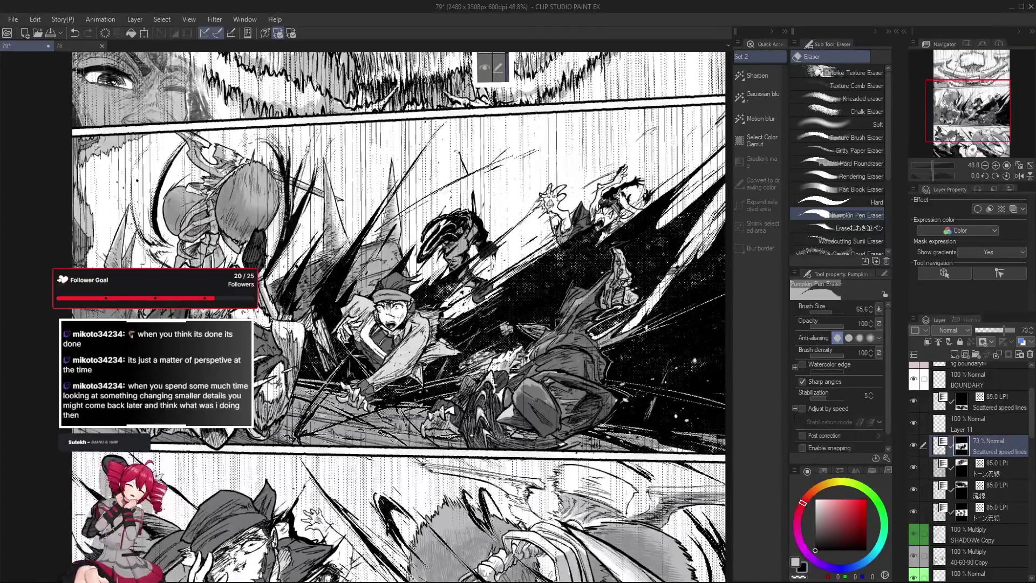
scroll(435, 297, "down", 3)
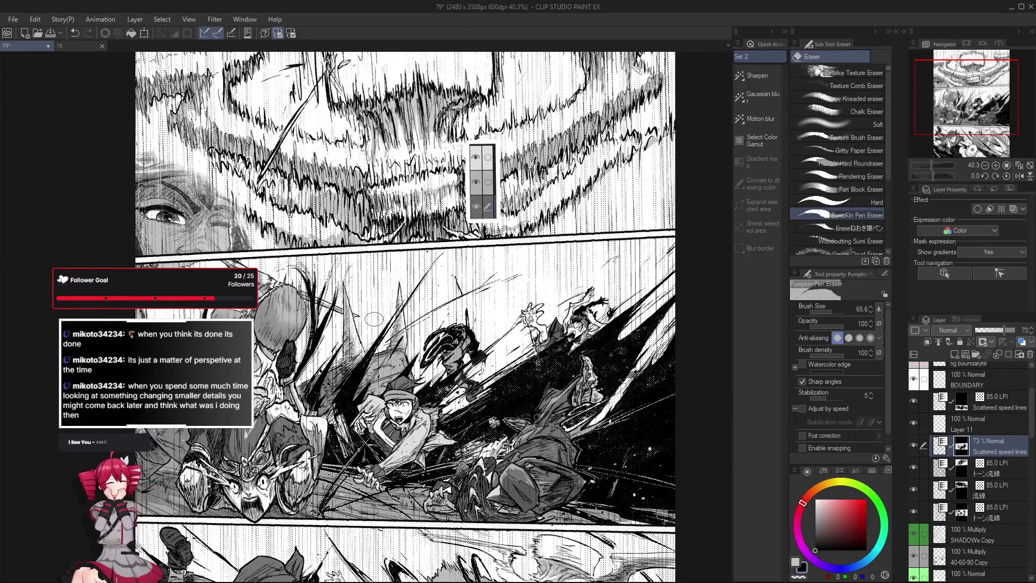
left_click_drag(535, 408, 532, 415)
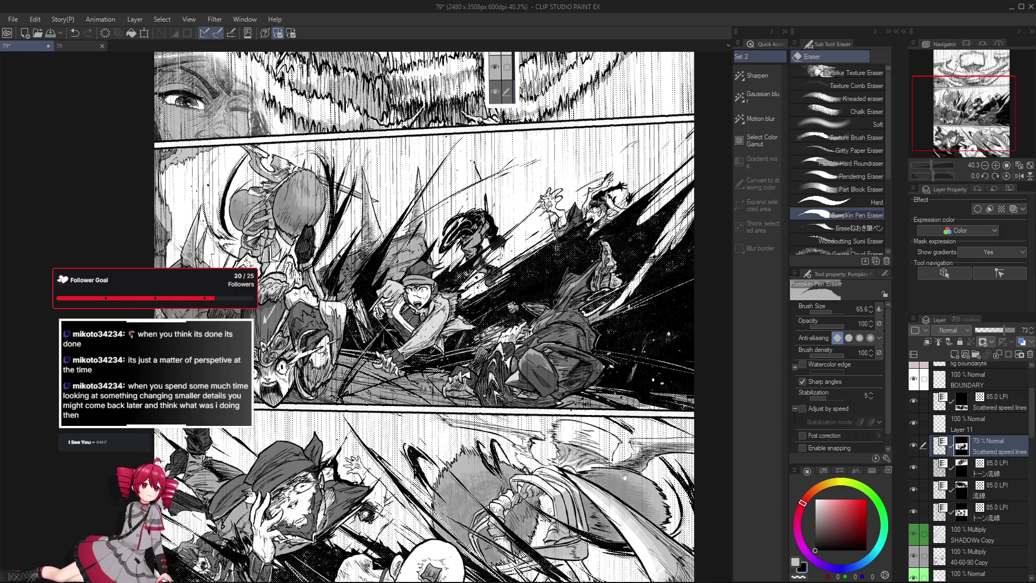
left_click_drag(738, 406, 646, 354)
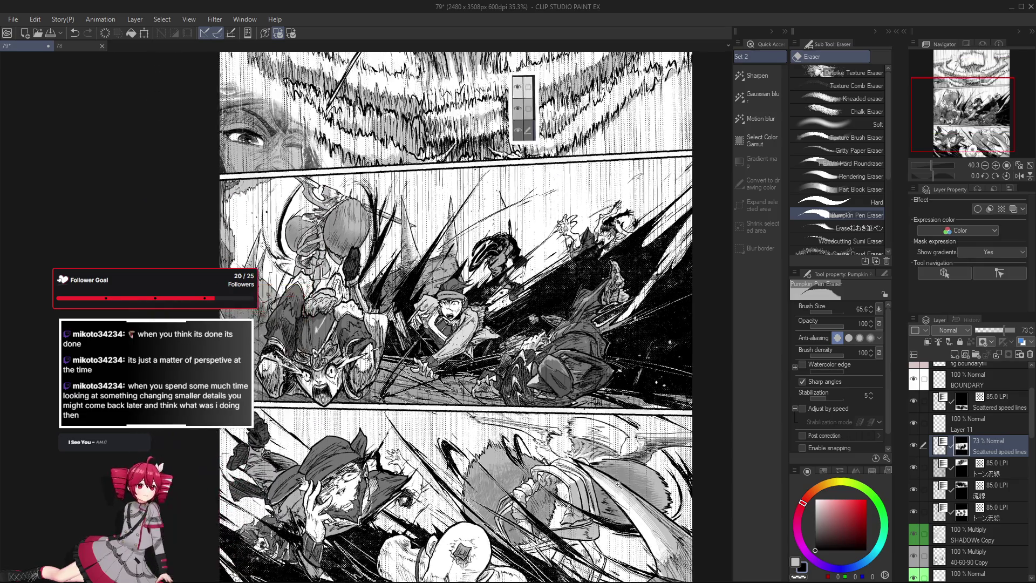
scroll(646, 354, "down", 1)
left_click_drag(682, 434, 666, 429)
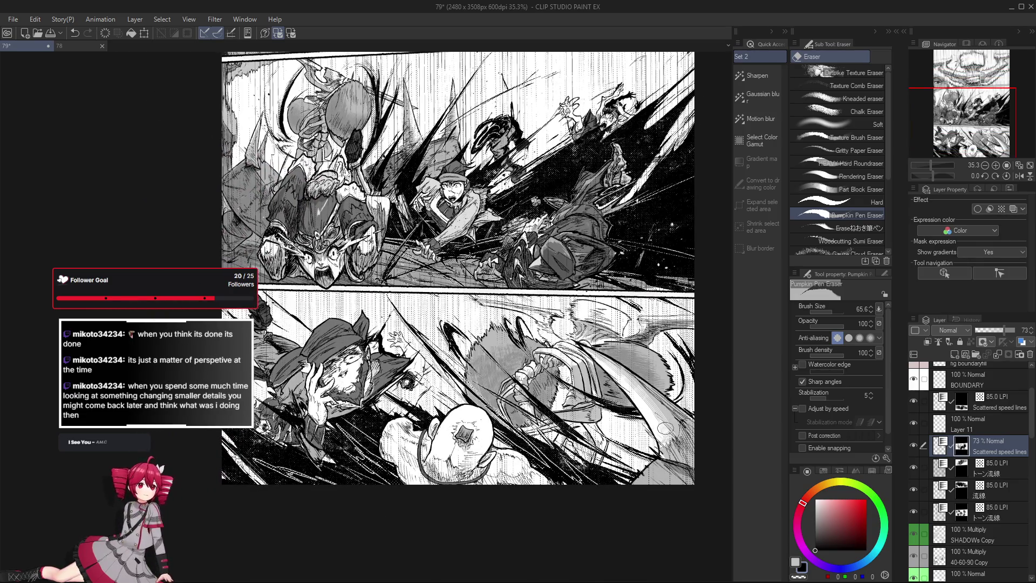
scroll(665, 427, "up", 5)
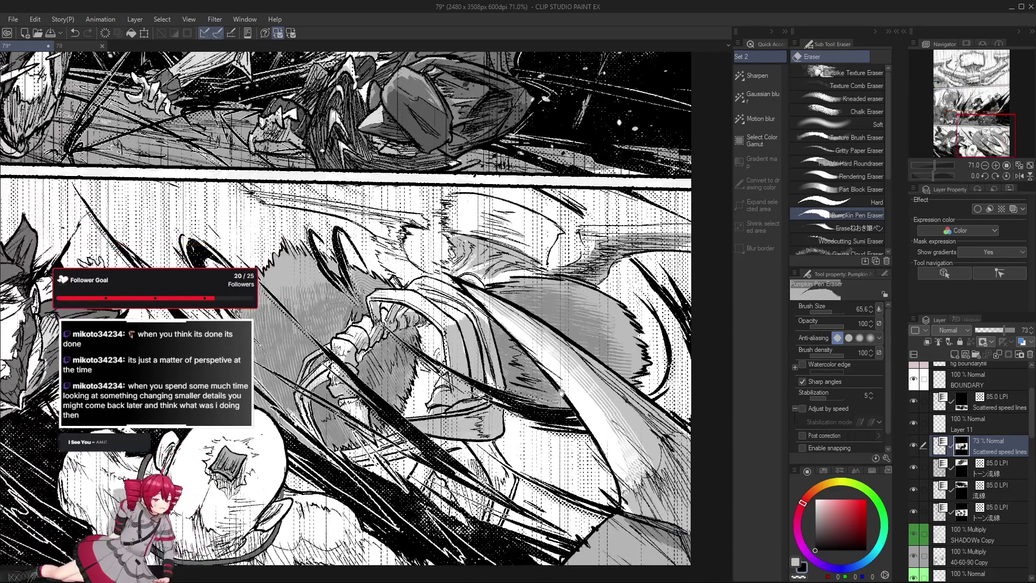
left_click_drag(561, 392, 550, 382)
scroll(1004, 410, "up", 3)
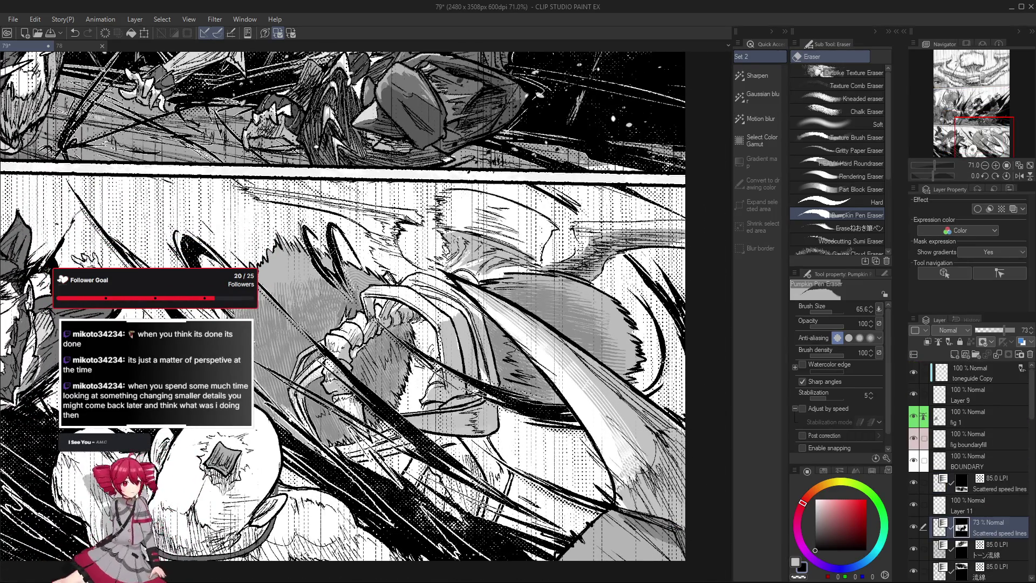
scroll(989, 427, "down", 3)
left_click(989, 427)
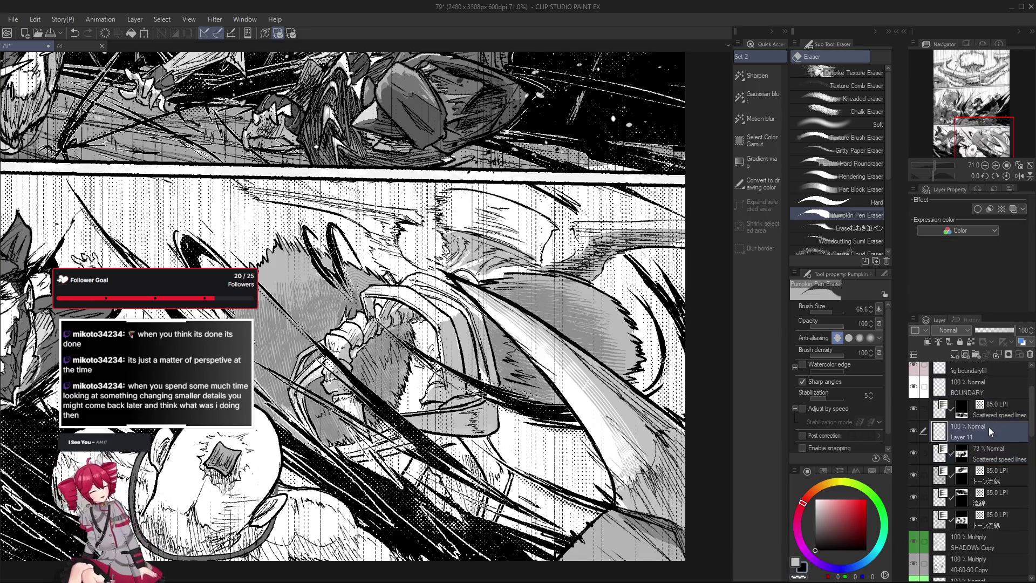
Select the Scattered speed lines tone layer, zoom out to the lower panels, and switch to the pen.
left_click(988, 411)
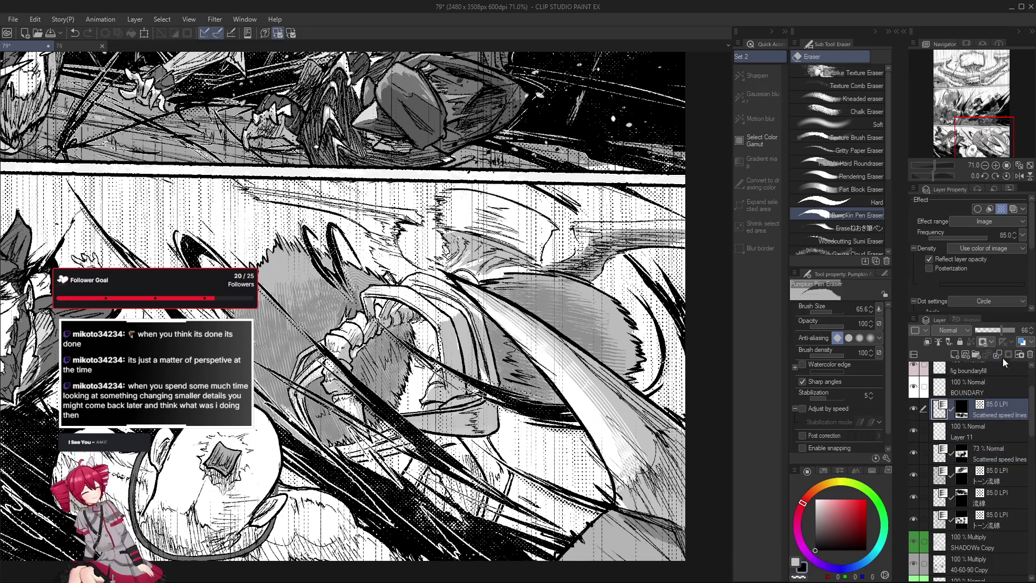
scroll(665, 408, "down", 2)
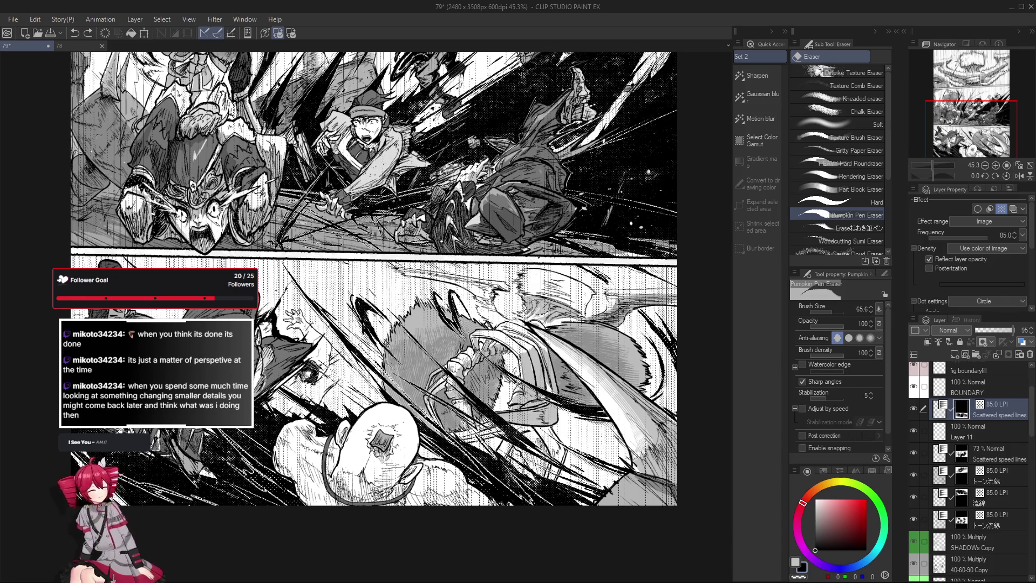
left_click_drag(504, 300, 502, 311)
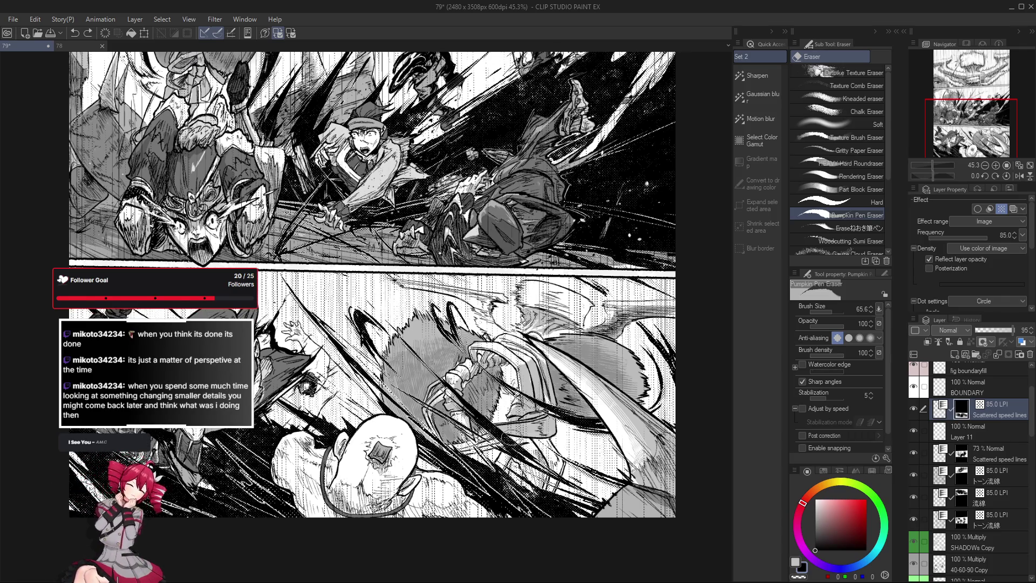
key("p")
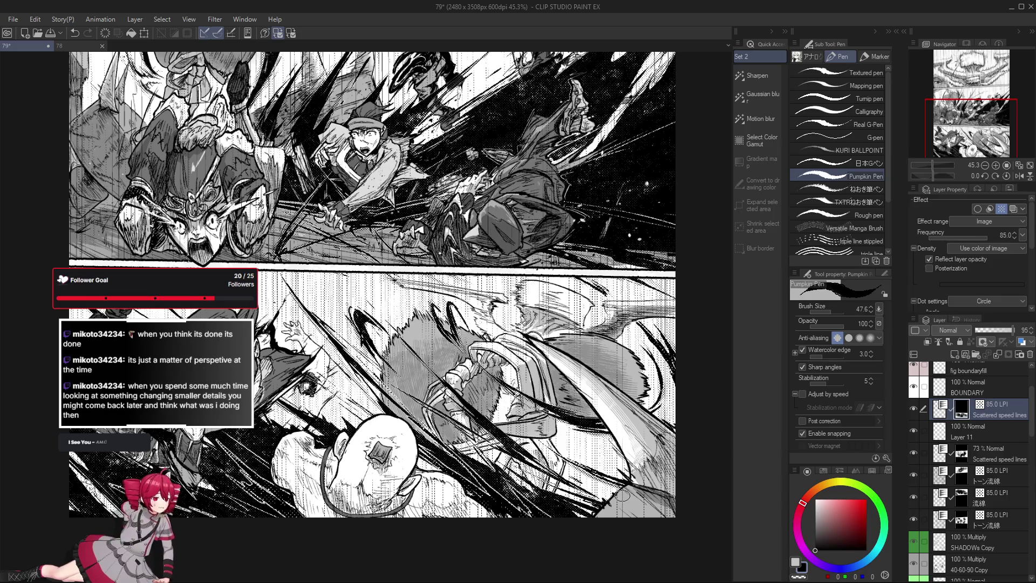
Reposition the view on the lower panel while toggling between eraser and pen.
left_click_drag(614, 462, 438, 383)
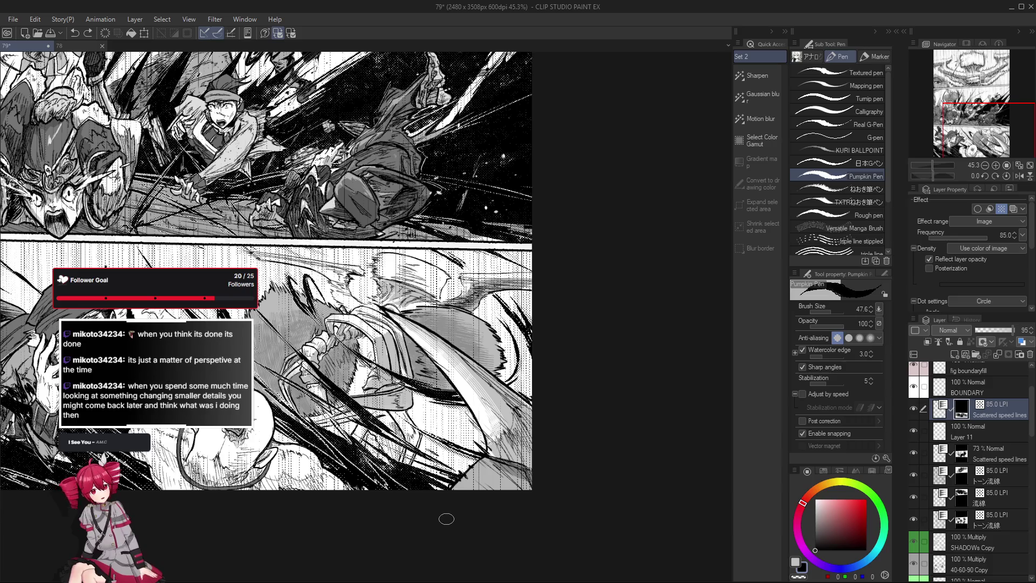
key("e")
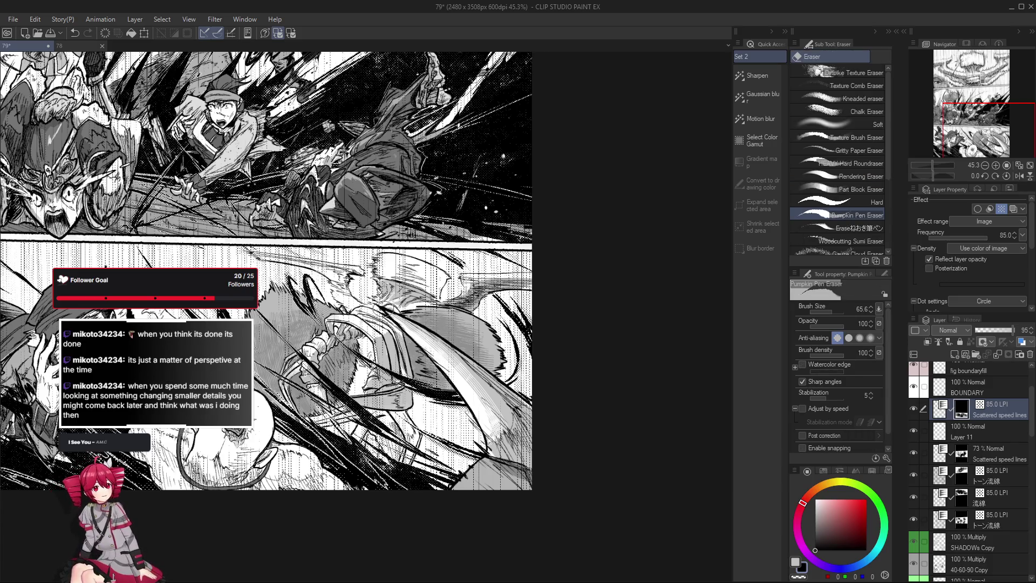
left_click_drag(484, 395, 489, 400)
scroll(467, 436, "down", 1)
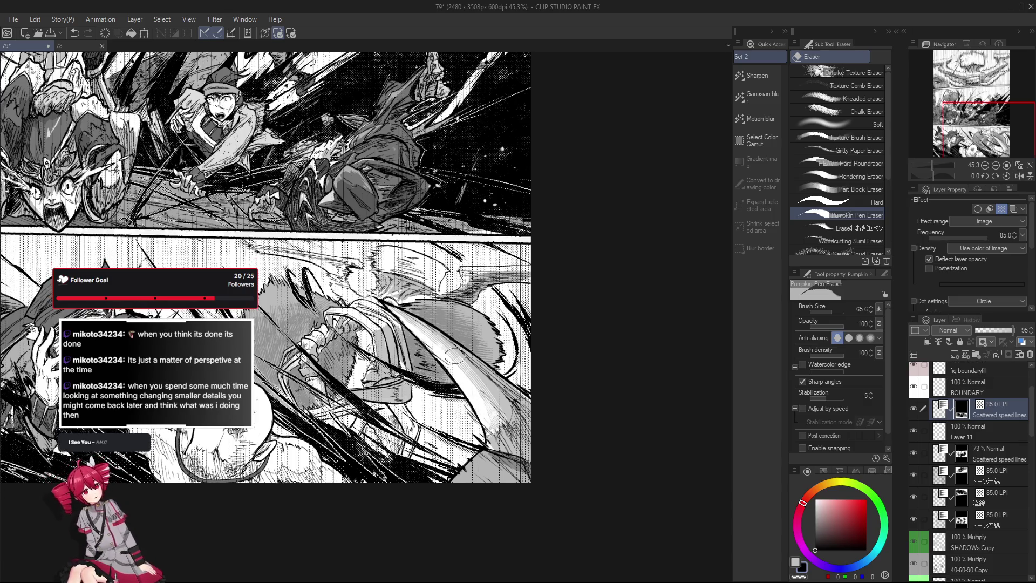
scroll(457, 409, "up", 1)
key("p")
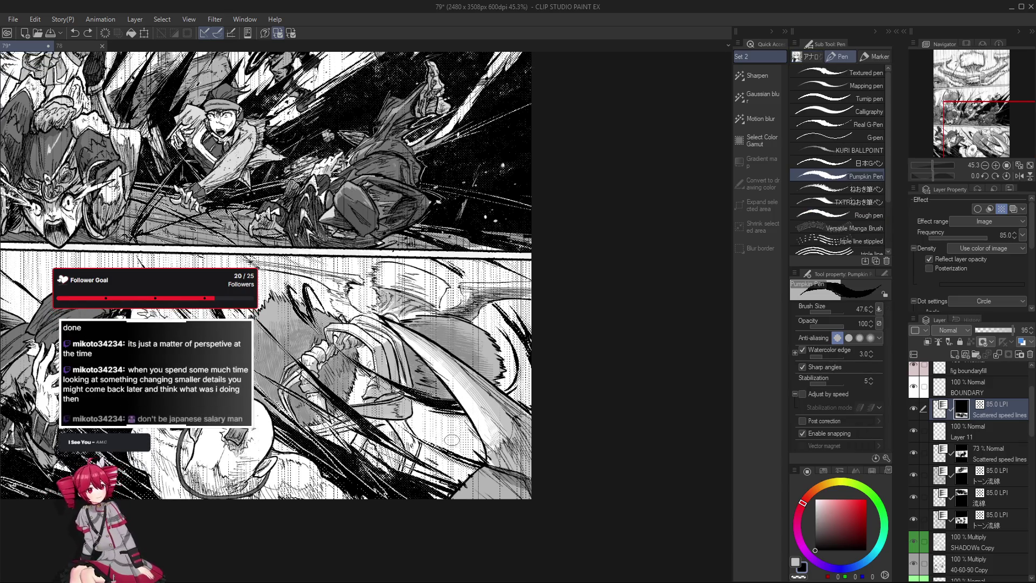
Return to the Pumpkin Pen and save the manga page with Ctrl+S.
scroll(453, 370, "up", 2)
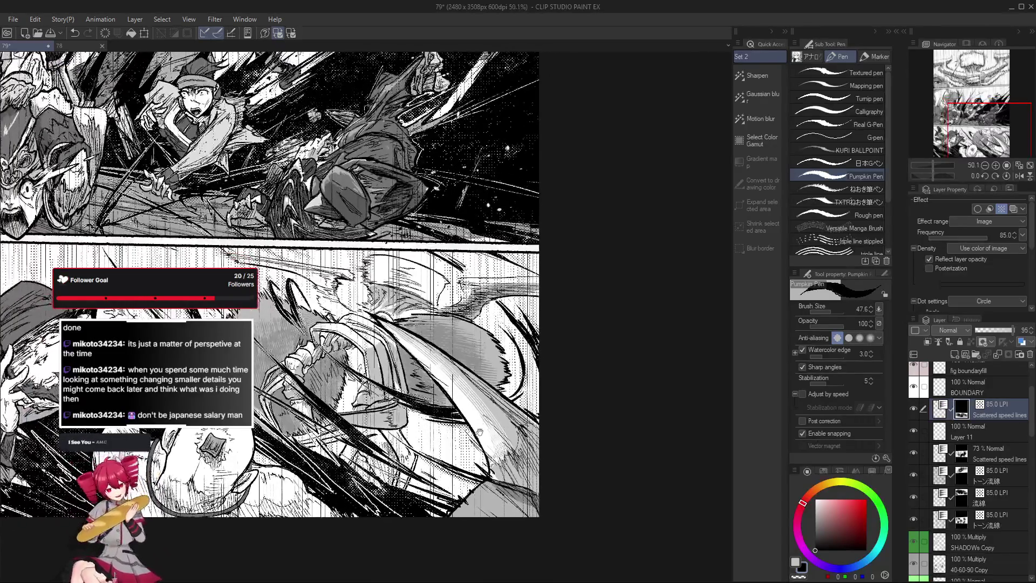
left_click_drag(479, 431, 477, 429)
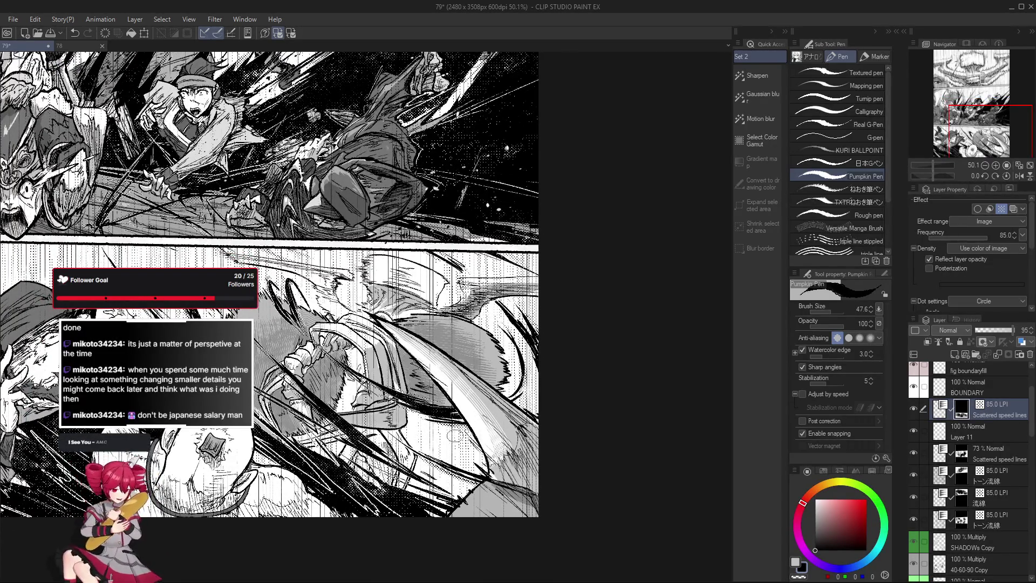
key("e")
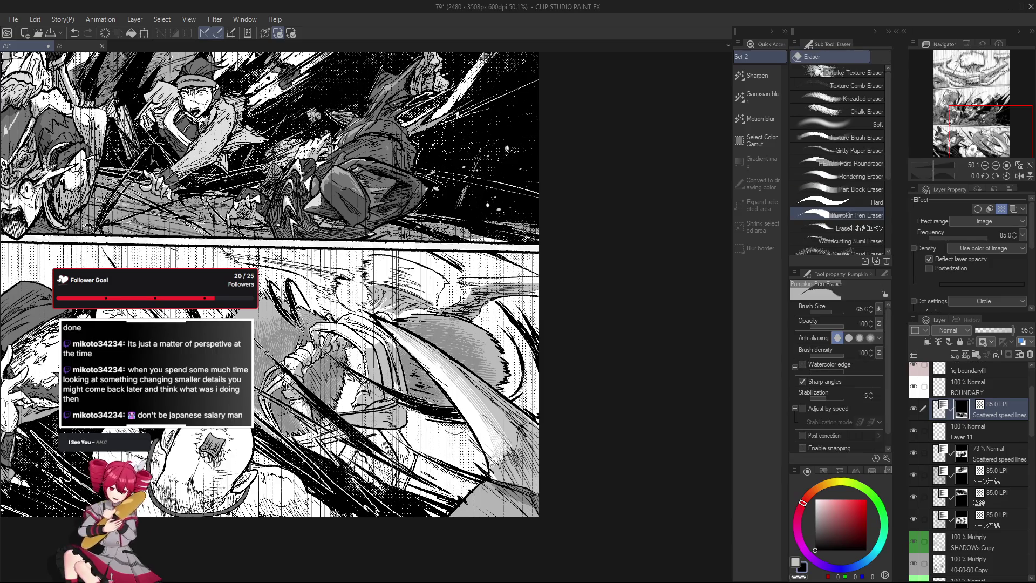
left_click_drag(402, 499, 404, 502)
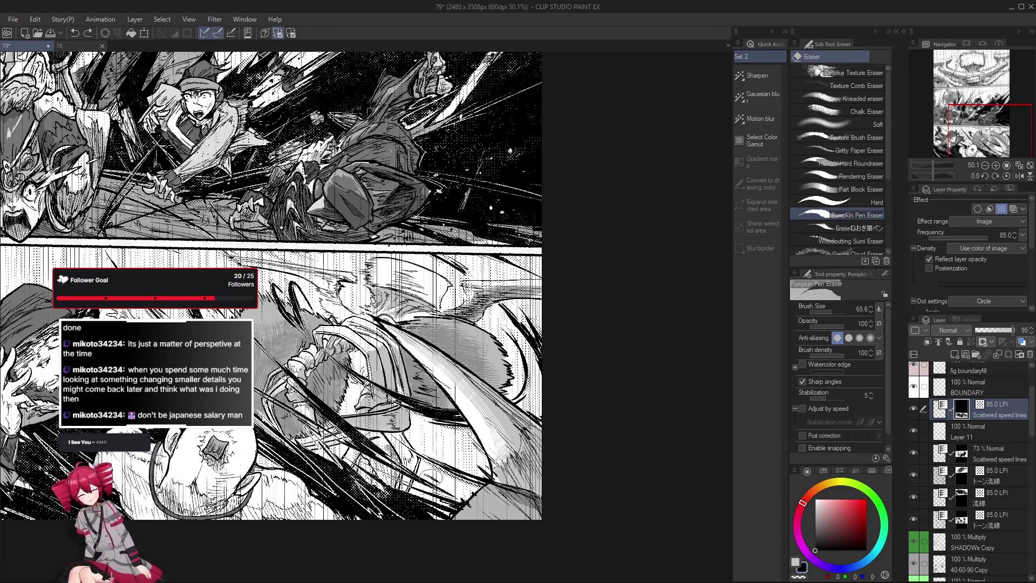
key("p")
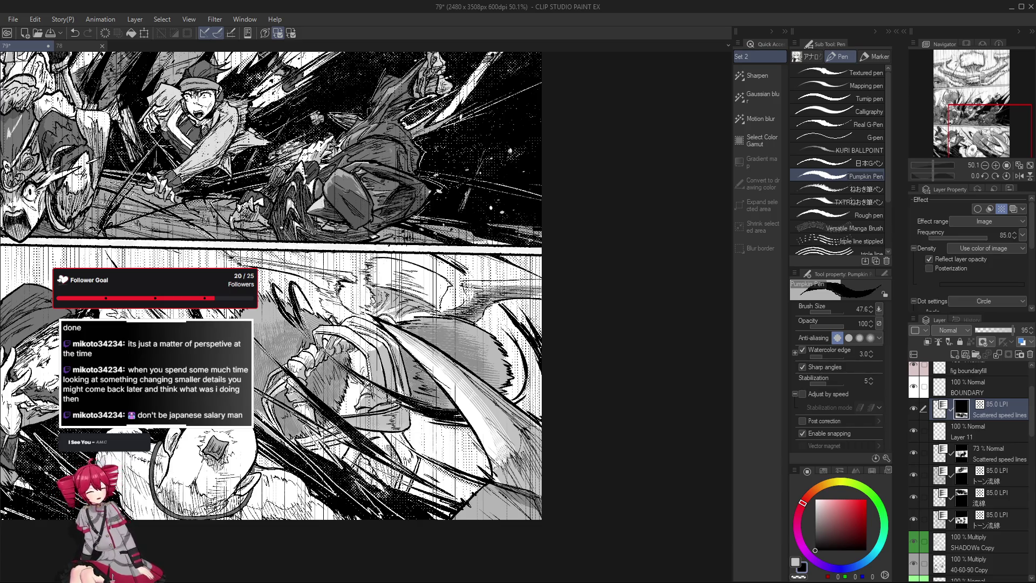
key("ctrl+s")
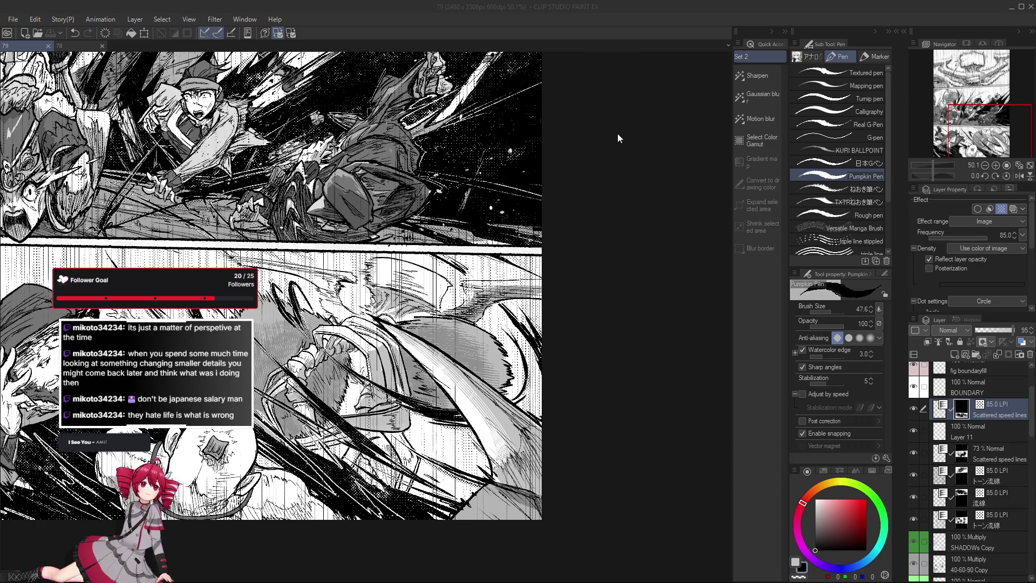
Zoom into the lower panel, try the Gritty Paper Pencil, then switch to the Pumpkin Pen Eraser.
left_click(560, 209)
scroll(560, 209, "up", 1)
scroll(573, 303, "up", 1)
scroll(573, 302, "up", 2)
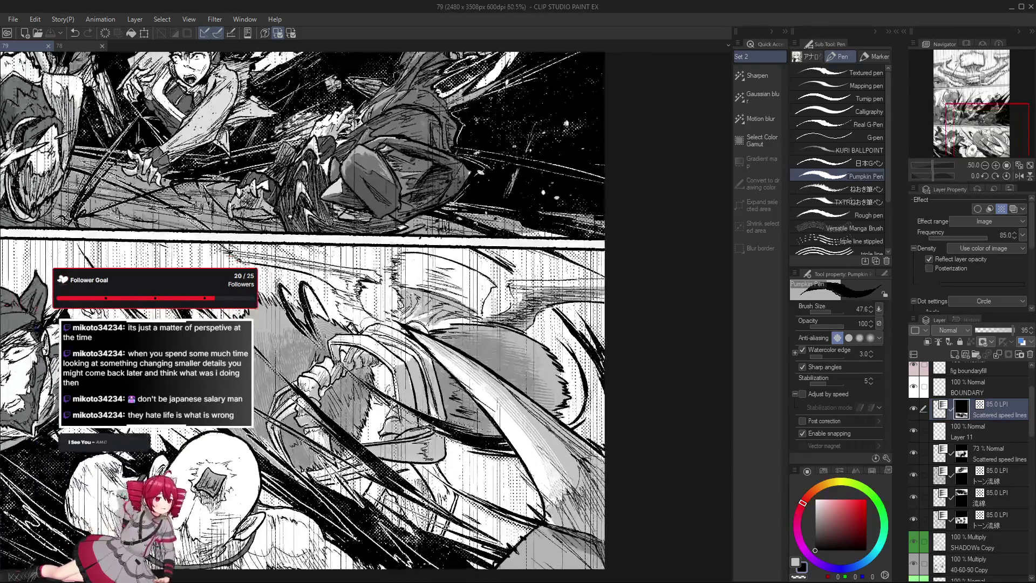
key("p")
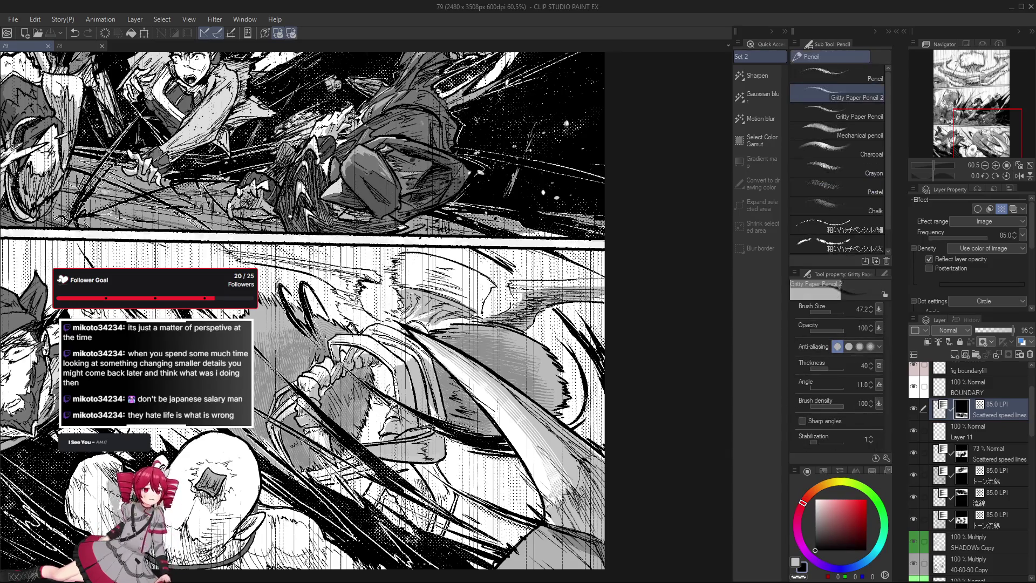
key("p")
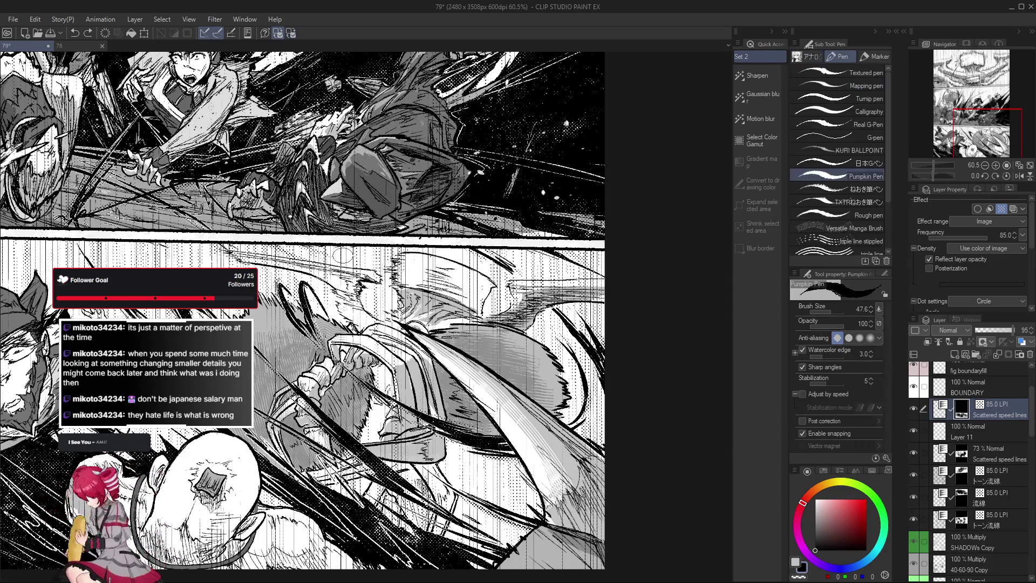
key("e")
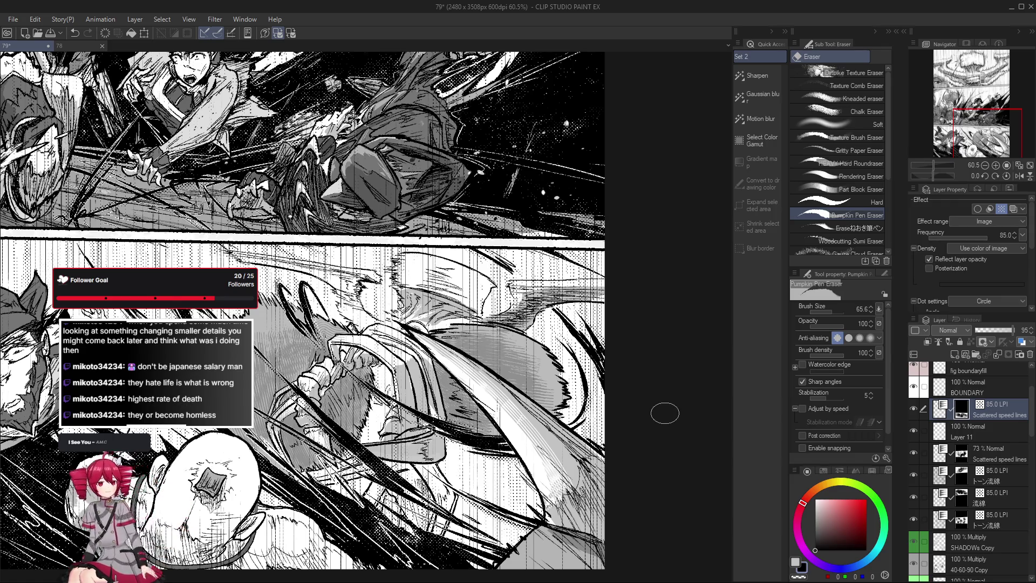
Zoom out to review the whole page, zoom back into the panels, and save page 79.
scroll(669, 418, "down", 3)
scroll(669, 418, "down", 1)
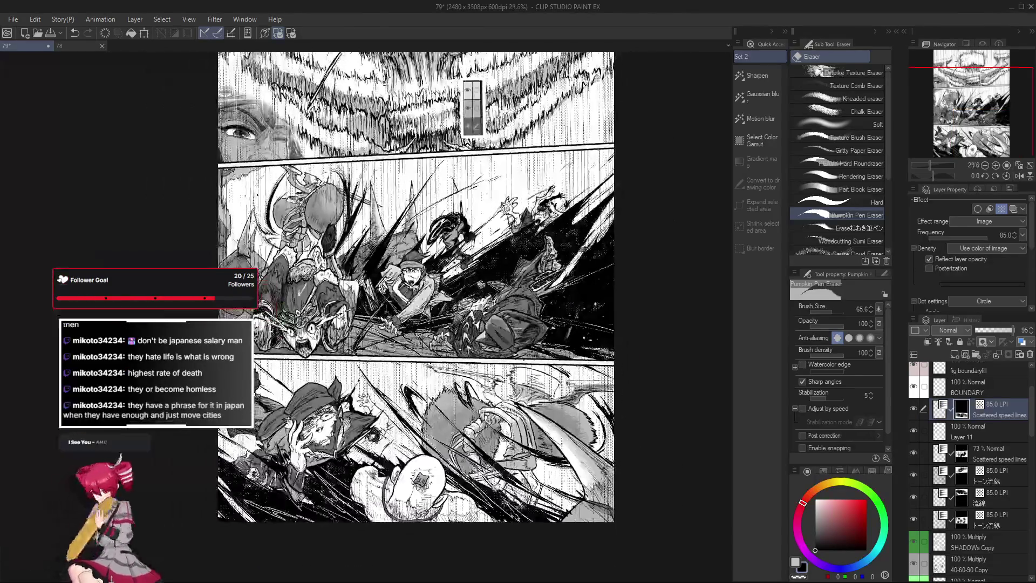
scroll(459, 445, "up", 3)
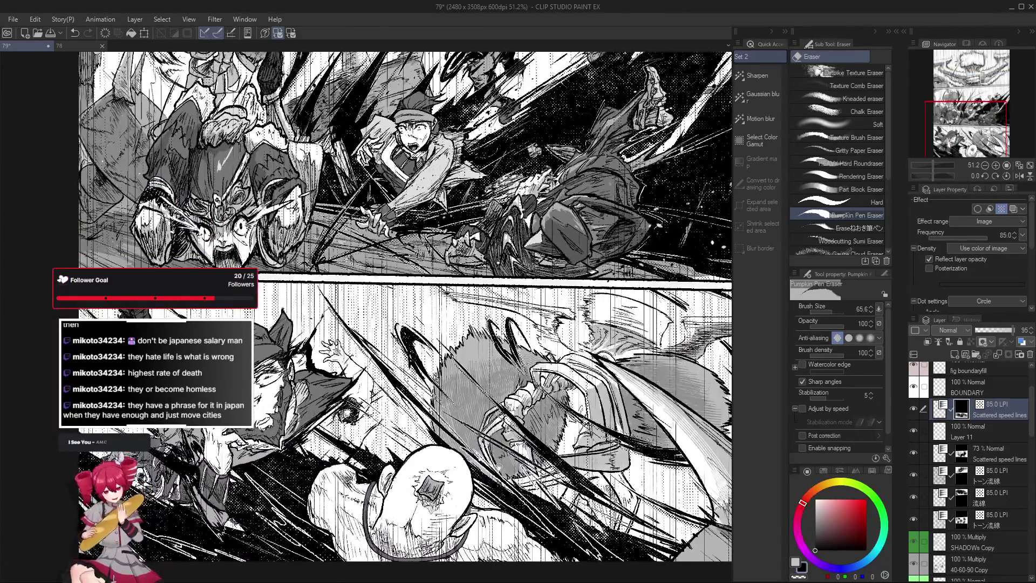
scroll(517, 459, "down", 1)
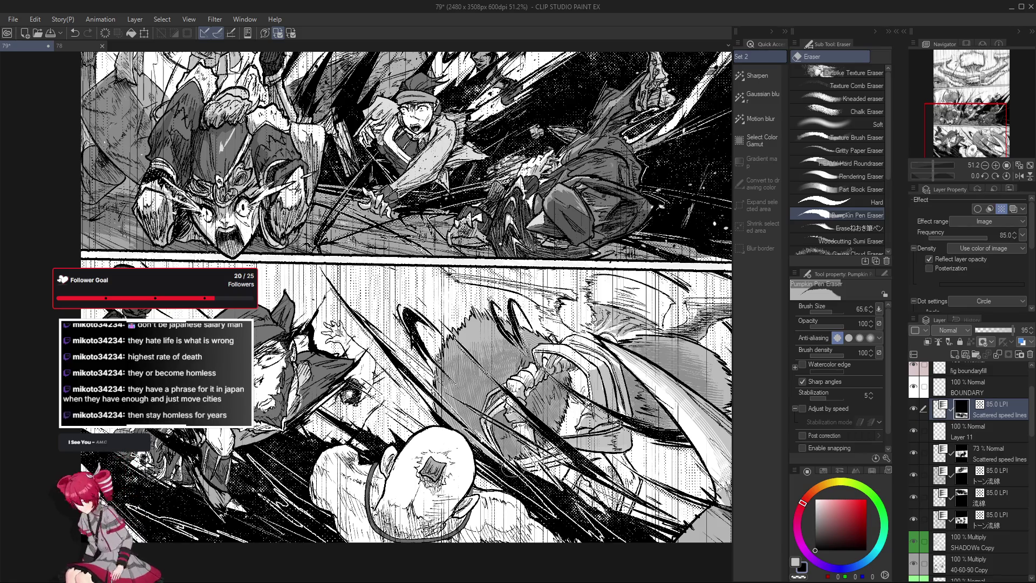
scroll(504, 542, "up", 1)
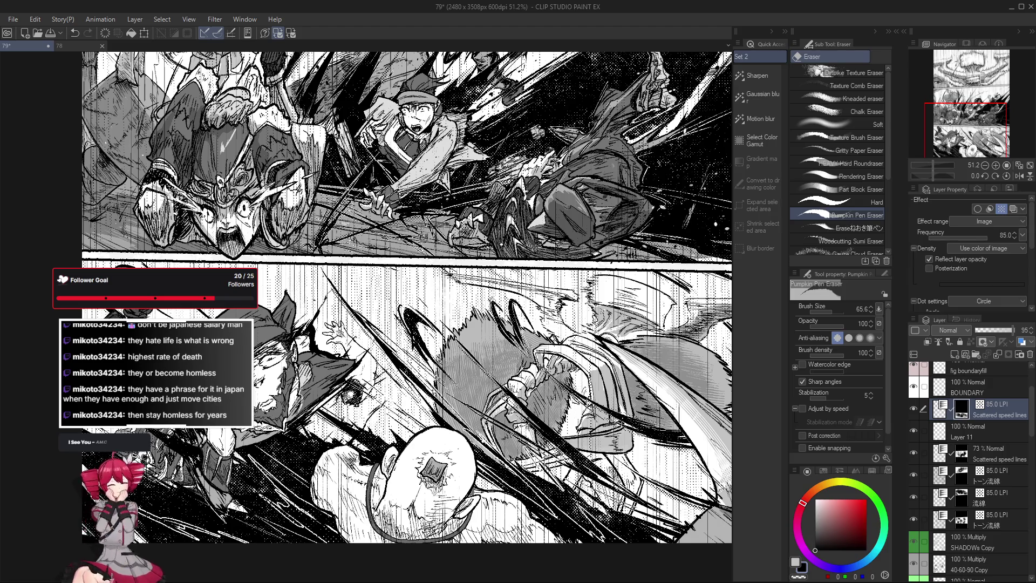
key("ctrl+s")
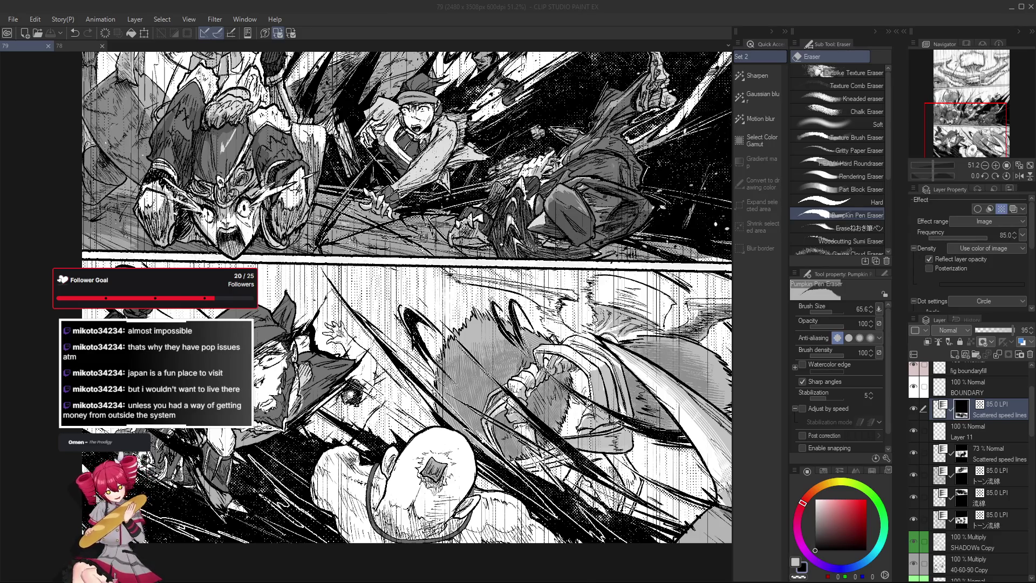
Select the トーン流線 layer, then the speed-line tone layer inside the P3 INK folder.
left_click(593, 555)
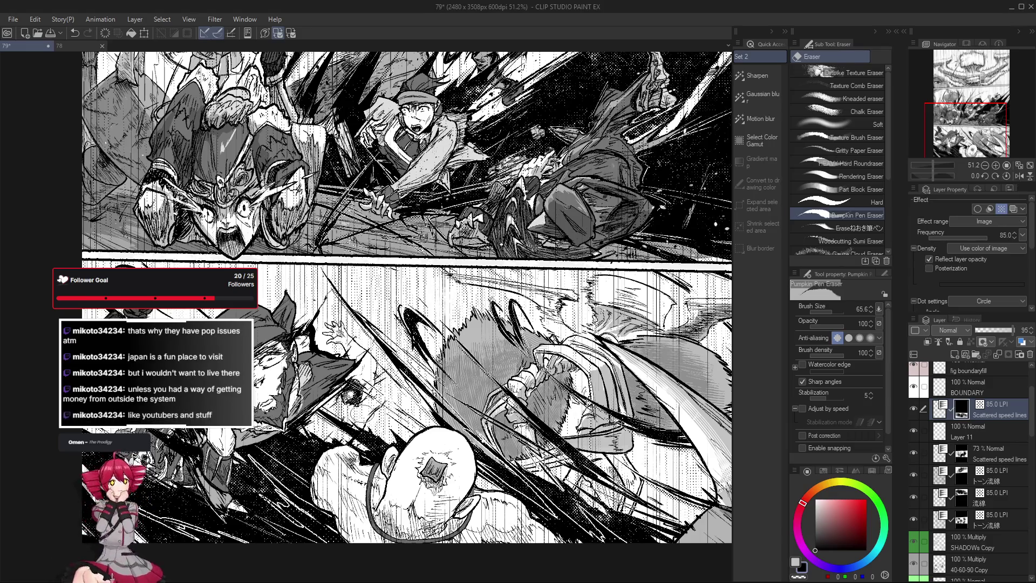
left_click(993, 523)
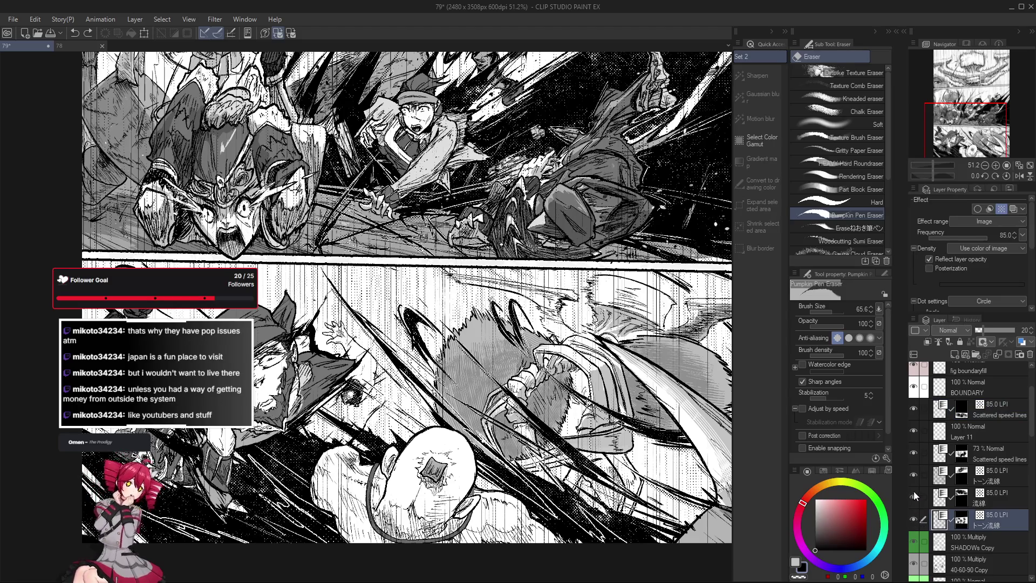
scroll(966, 459, "down", 5)
scroll(1003, 475, "down", 3)
scroll(1003, 474, "down", 3)
scroll(1003, 474, "down", 3)
scroll(1009, 480, "down", 3)
left_click(1013, 482)
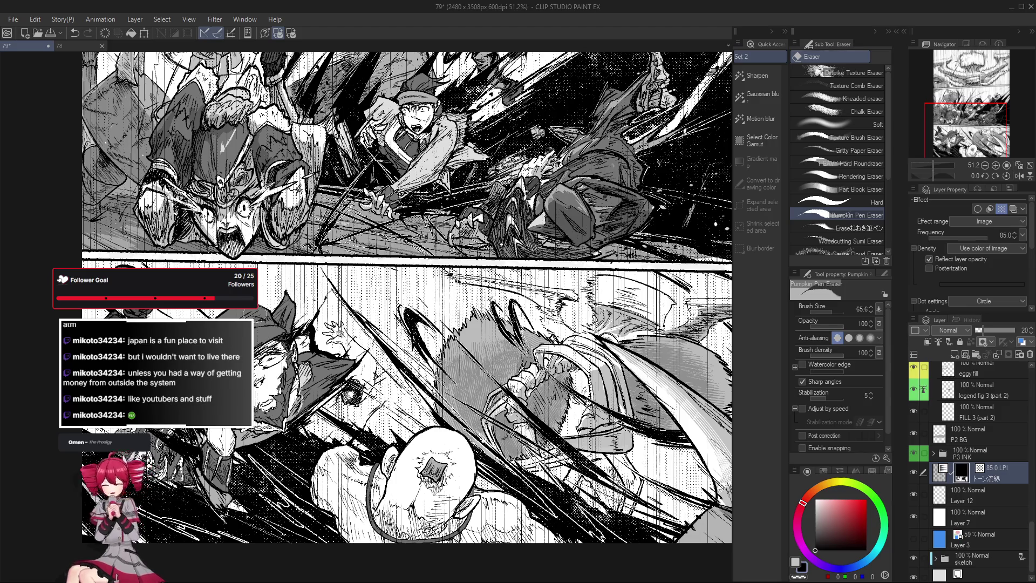
Shrink the eraser to 38.6 and pan around the lower panel's figures.
key("bracketleft")
key("bracketleft")
key("bracketleft")
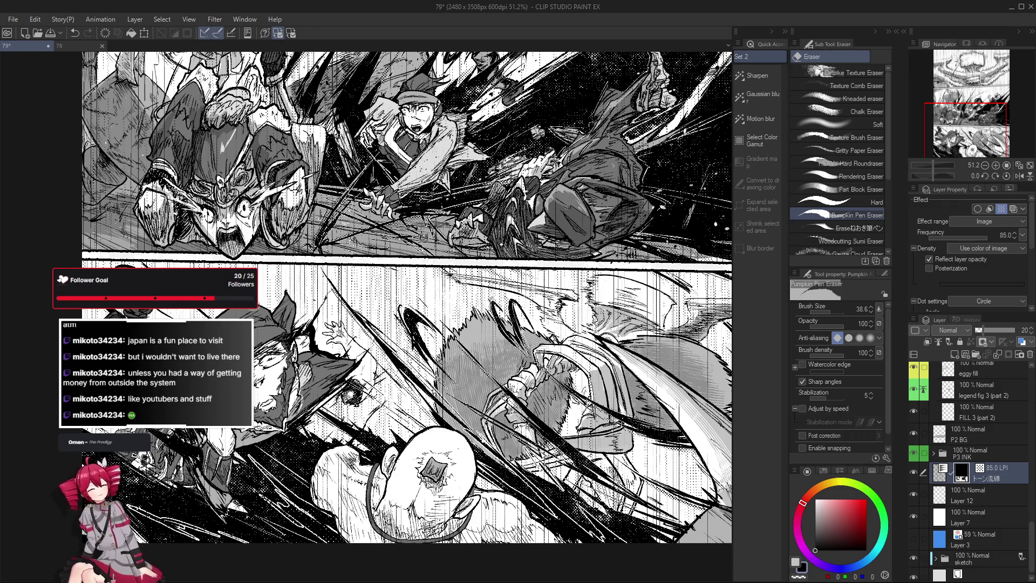
left_click_drag(249, 234, 257, 228)
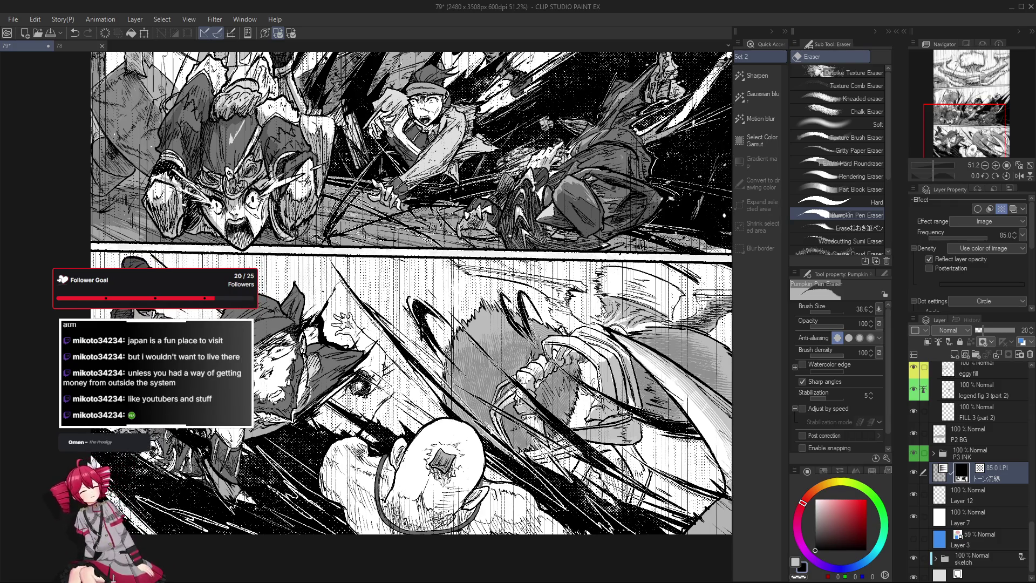
left_click_drag(470, 332, 468, 324)
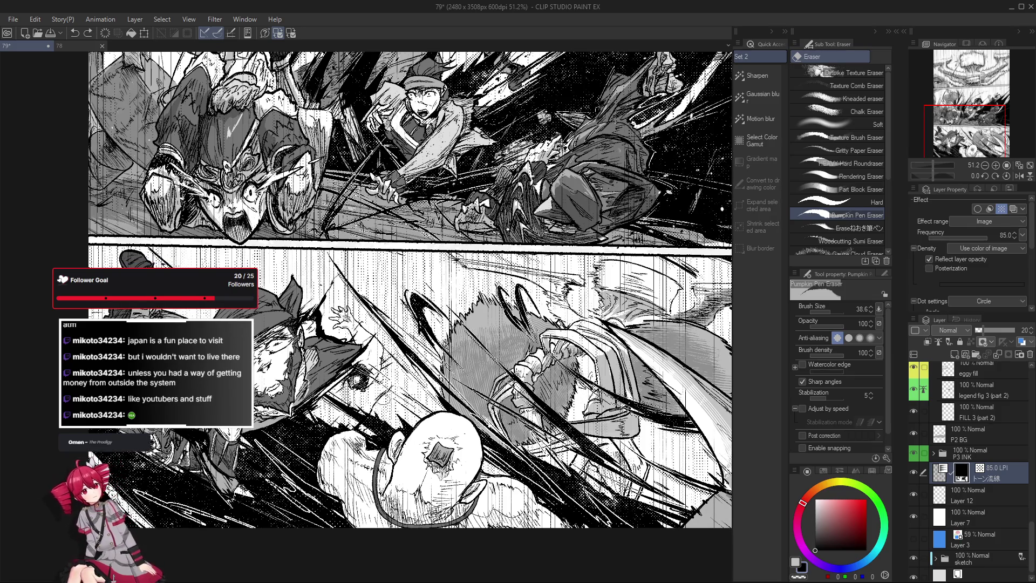
left_click_drag(403, 350, 400, 340)
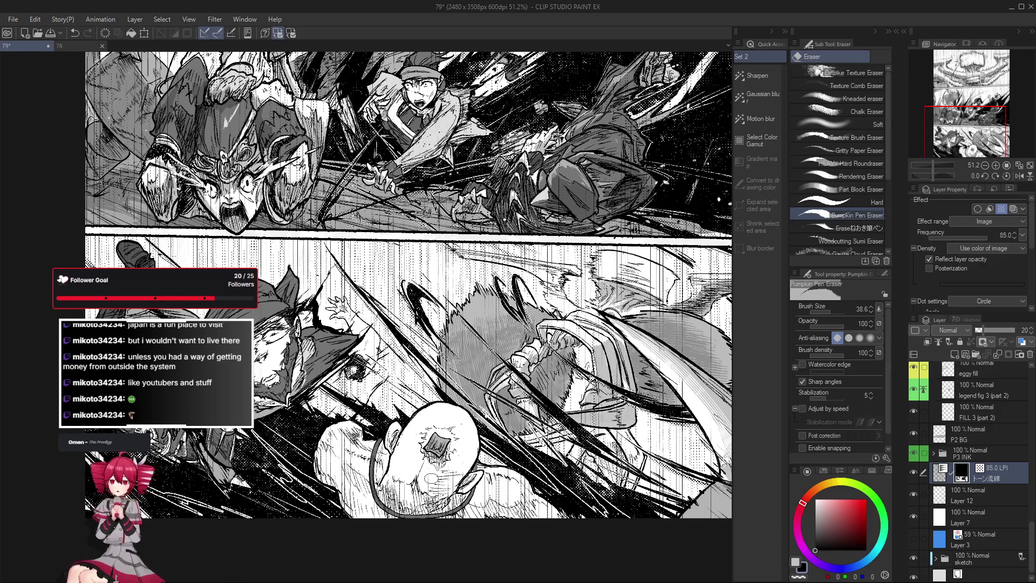
left_click_drag(620, 511, 502, 504)
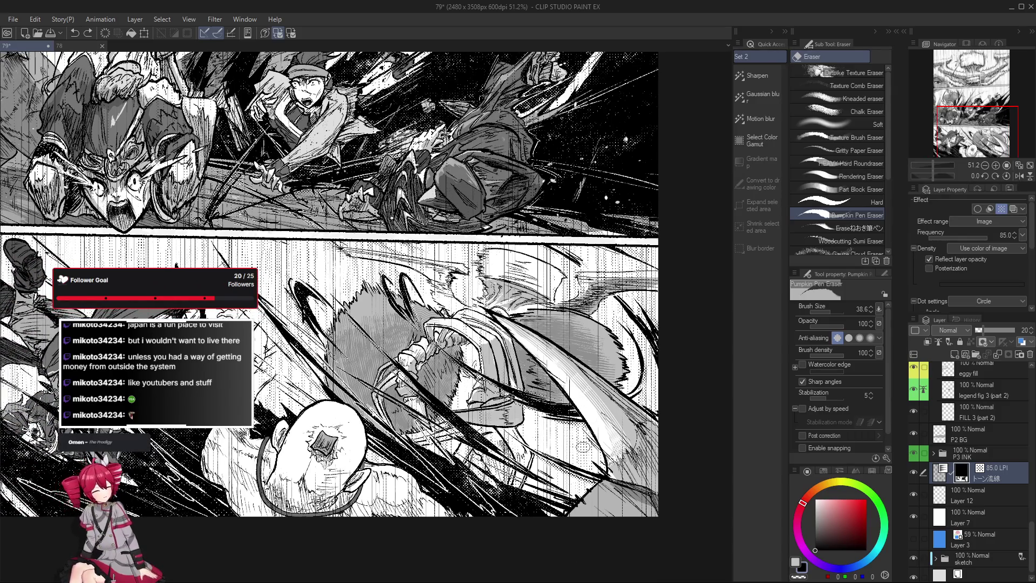
Zoom in and out around the lower panel while erasing stray speed-line tone.
scroll(575, 456, "down", 1)
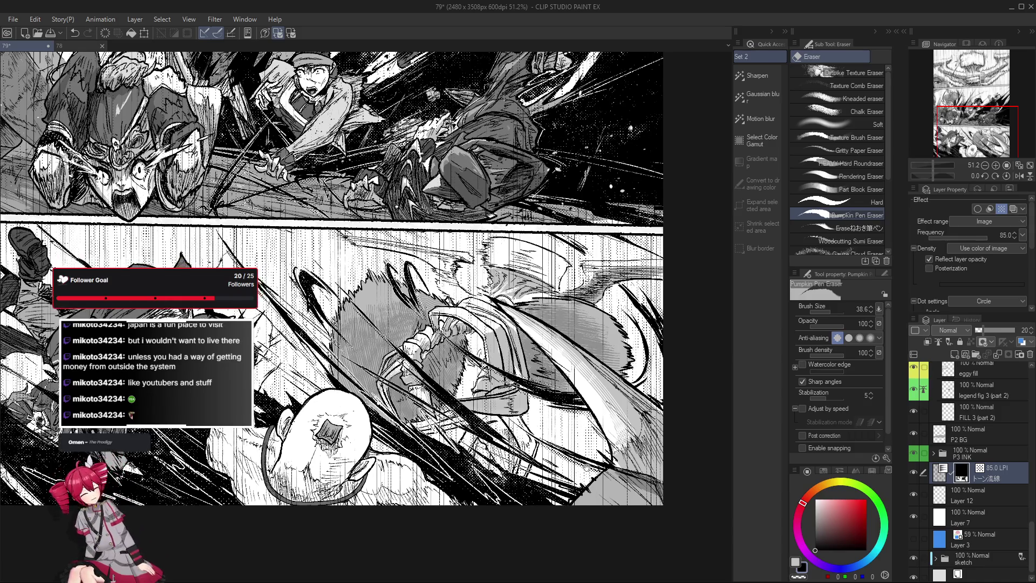
scroll(588, 453, "down", 1)
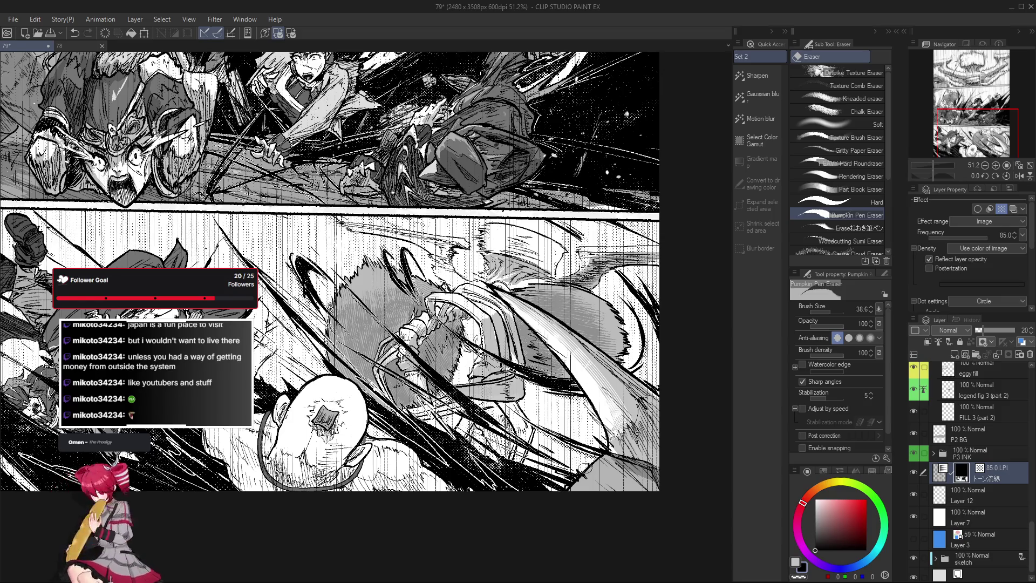
scroll(581, 483, "down", 1)
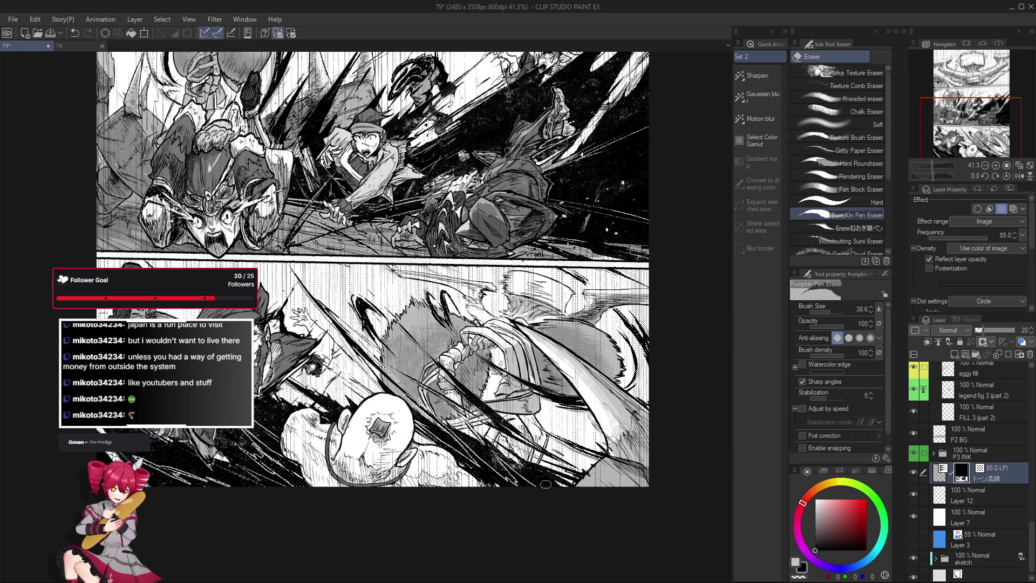
scroll(263, 258, "up", 1)
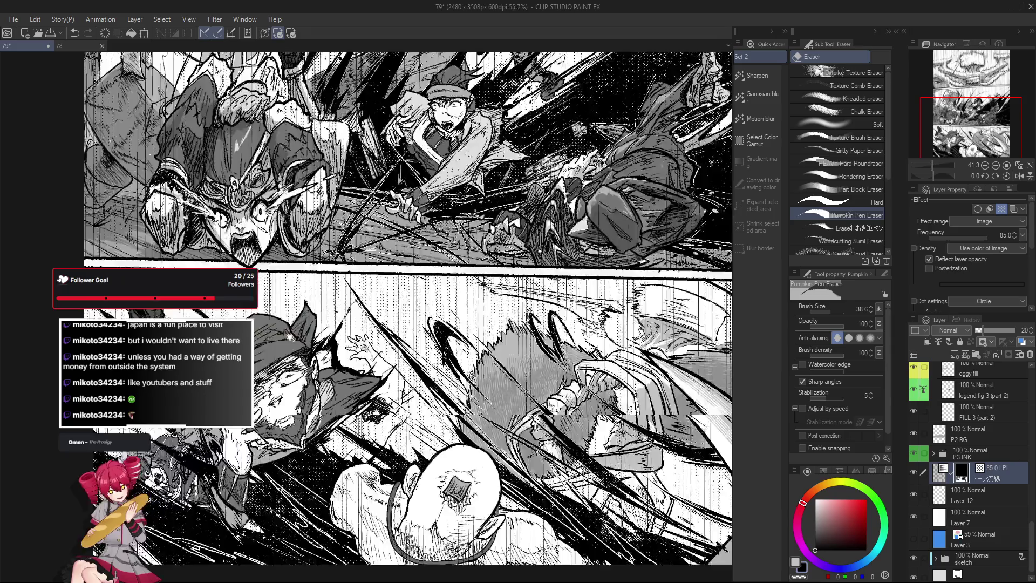
scroll(264, 257, "up", 2)
scroll(268, 323, "down", 1)
scroll(269, 322, "down", 1)
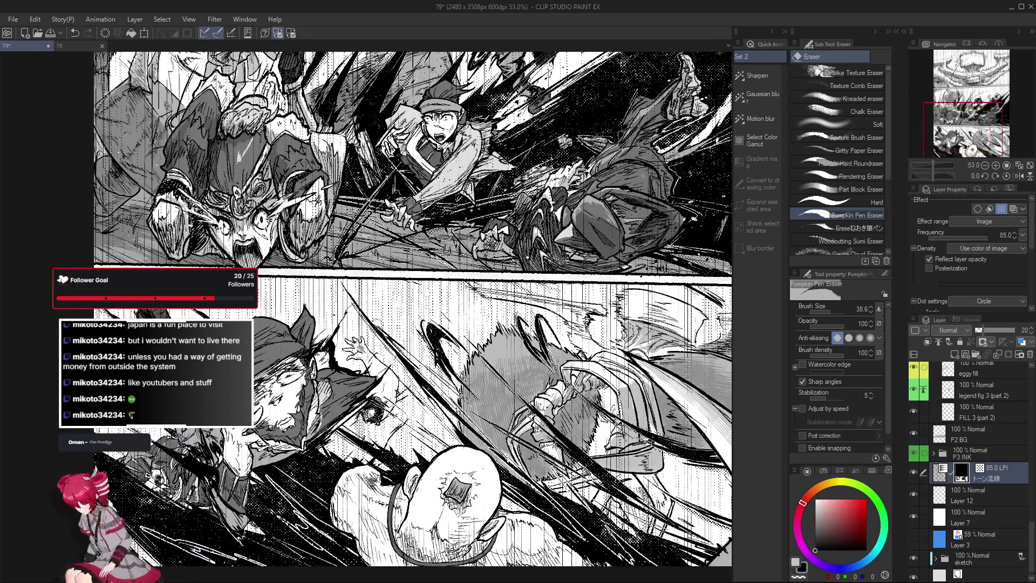
scroll(412, 311, "down", 1)
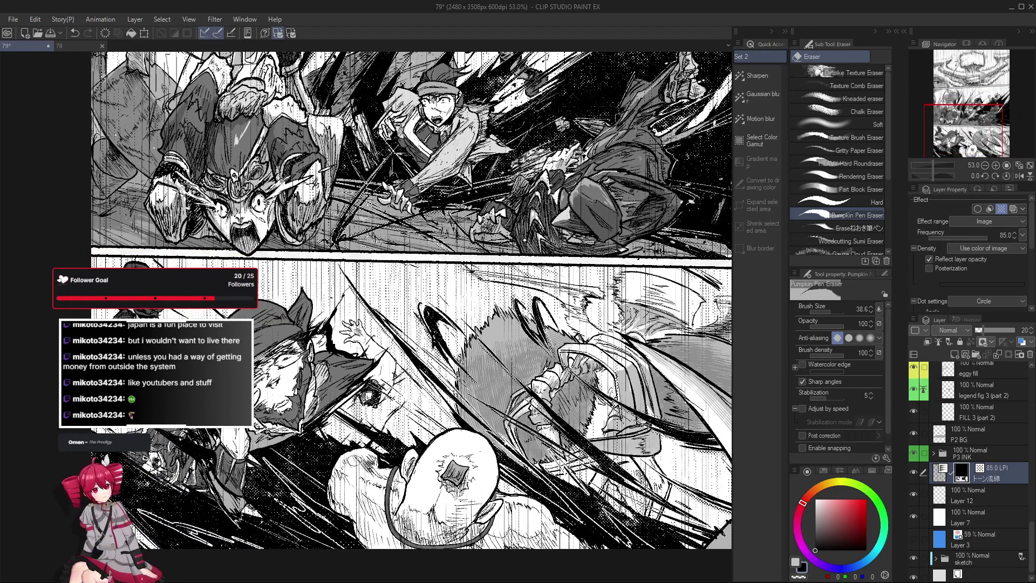
scroll(412, 311, "up", 1)
scroll(412, 310, "down", 1)
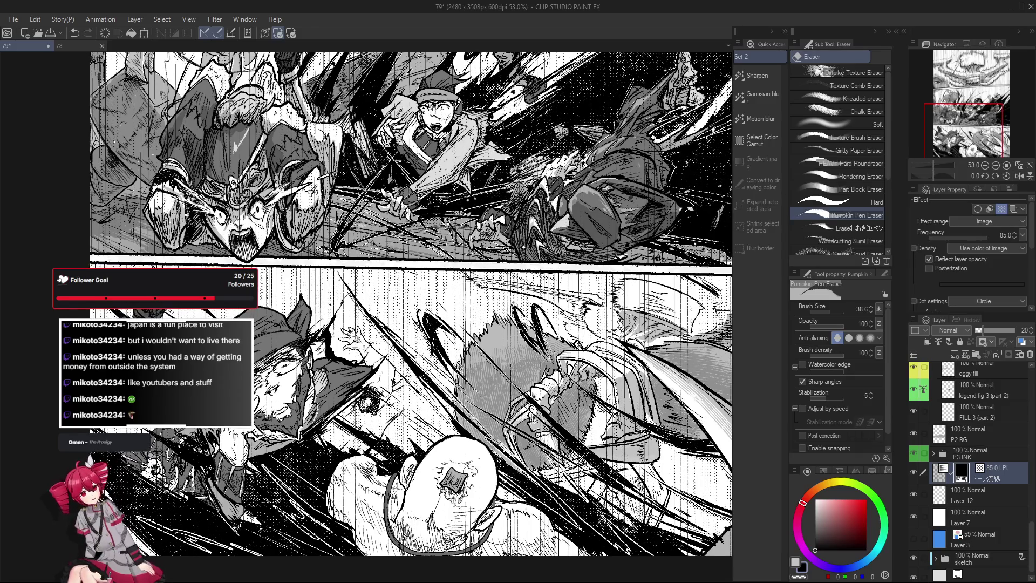
scroll(334, 307, "down", 1)
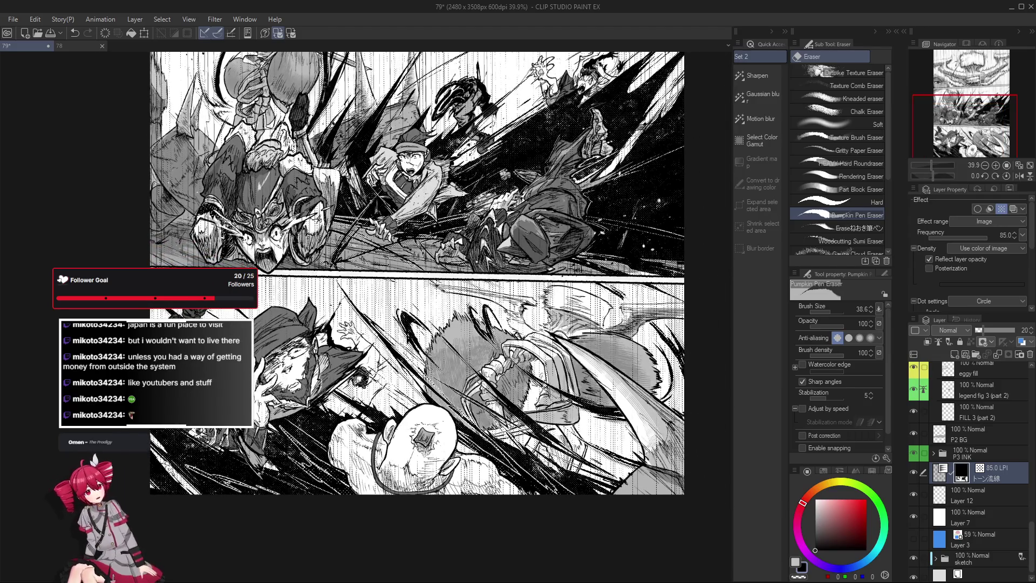
scroll(496, 506, "up", 1)
Switch to the pen and toggle the skin tone layer's visibility to compare.
key("p")
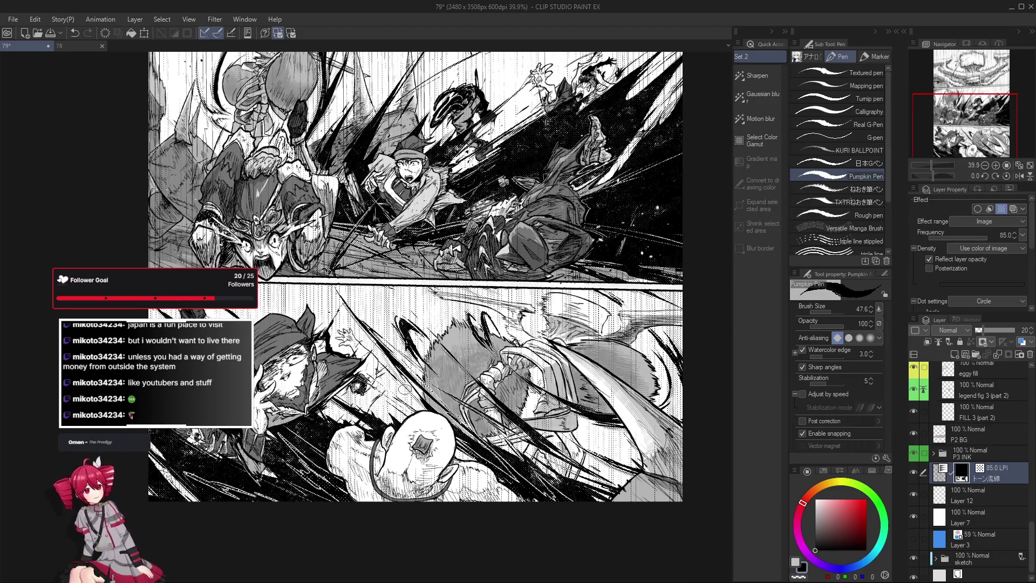
scroll(992, 441, "up", 5)
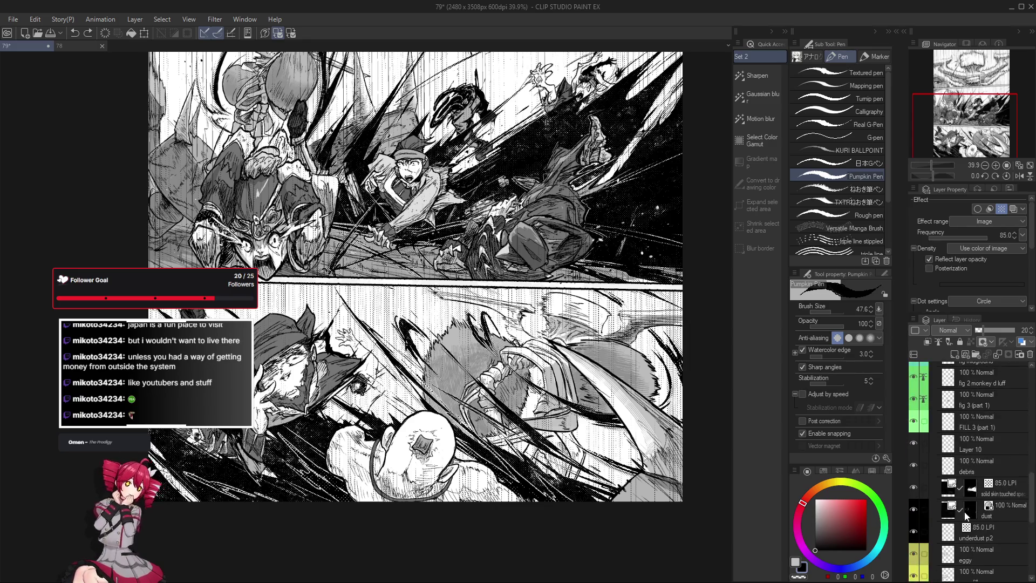
left_click(998, 488)
left_click(914, 489)
scroll(994, 487, "down", 5)
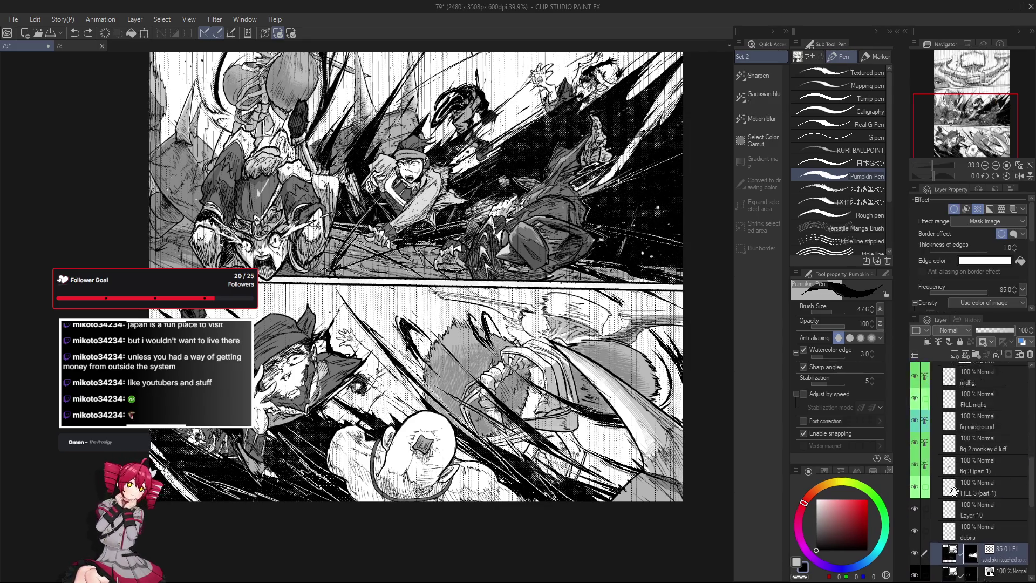
scroll(994, 488, "up", 2)
Select the 85 LPI Scattered speed lines layer, make it visible again, and target its mask.
left_click(1004, 458)
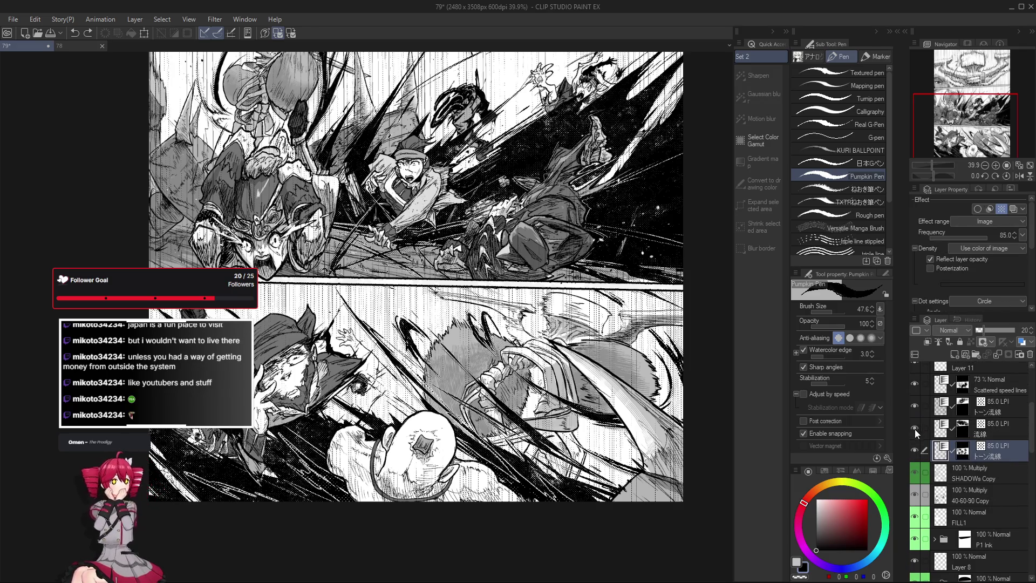
left_click(1011, 389)
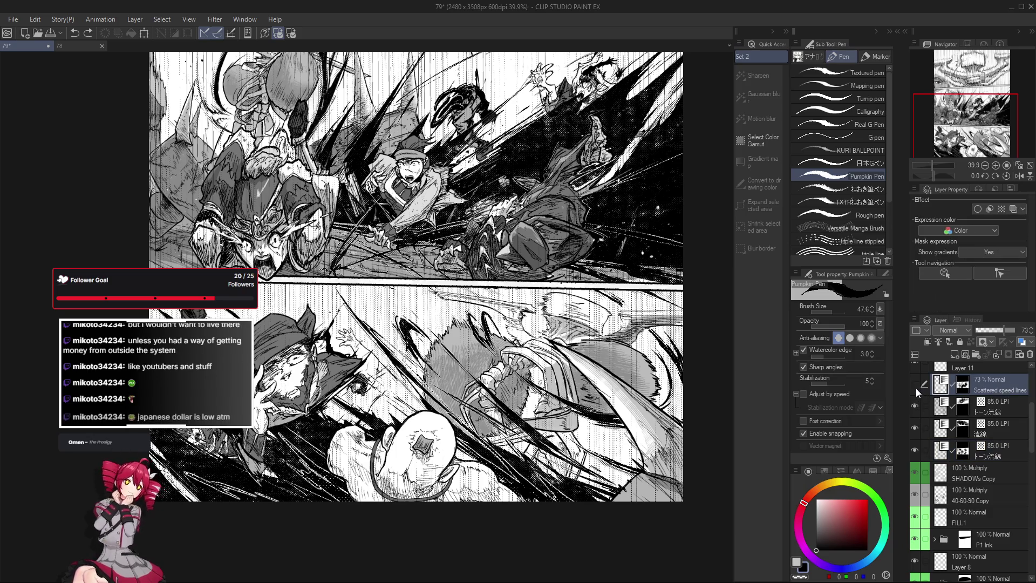
scroll(920, 394, "up", 4)
left_click(921, 438)
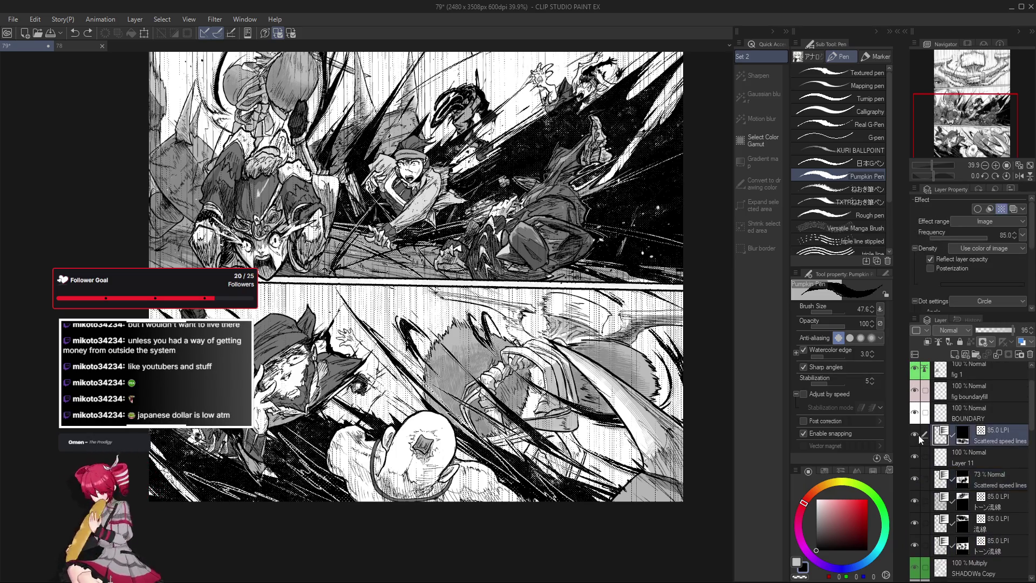
scroll(335, 320, "up", 2)
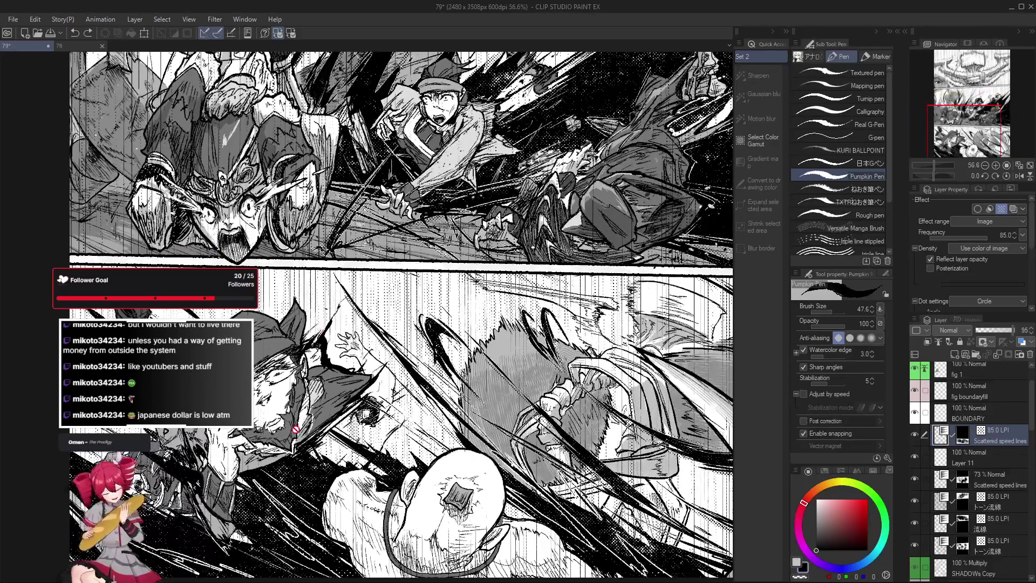
scroll(324, 378, "down", 1)
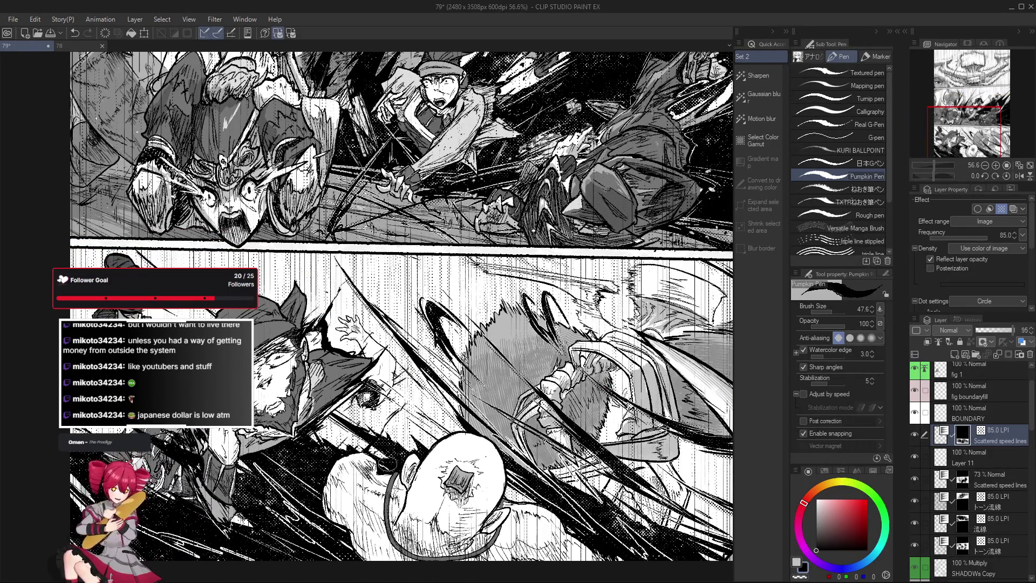
scroll(402, 308, "left", 1)
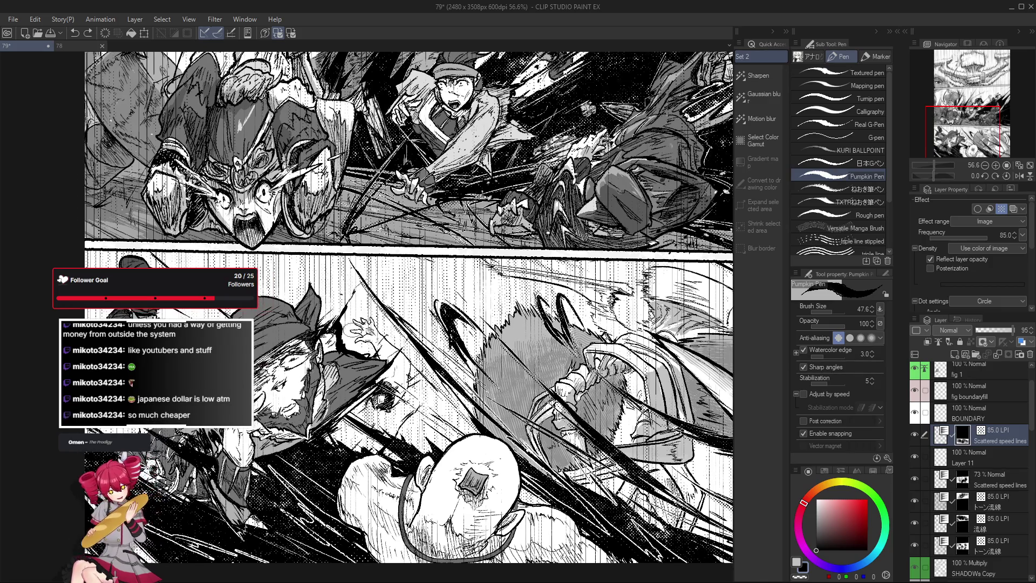
scroll(335, 456, "down", 1)
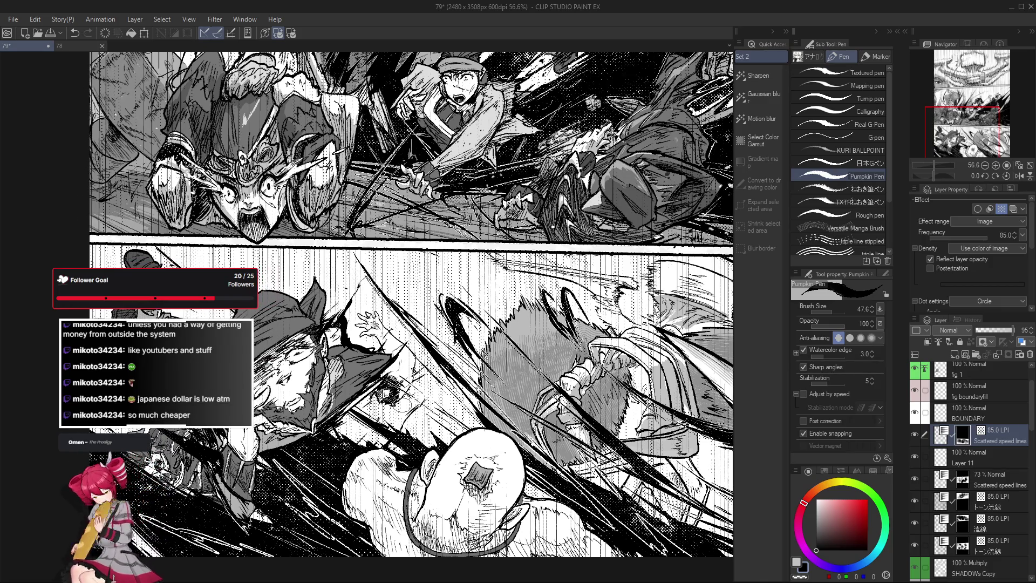
left_click(917, 435)
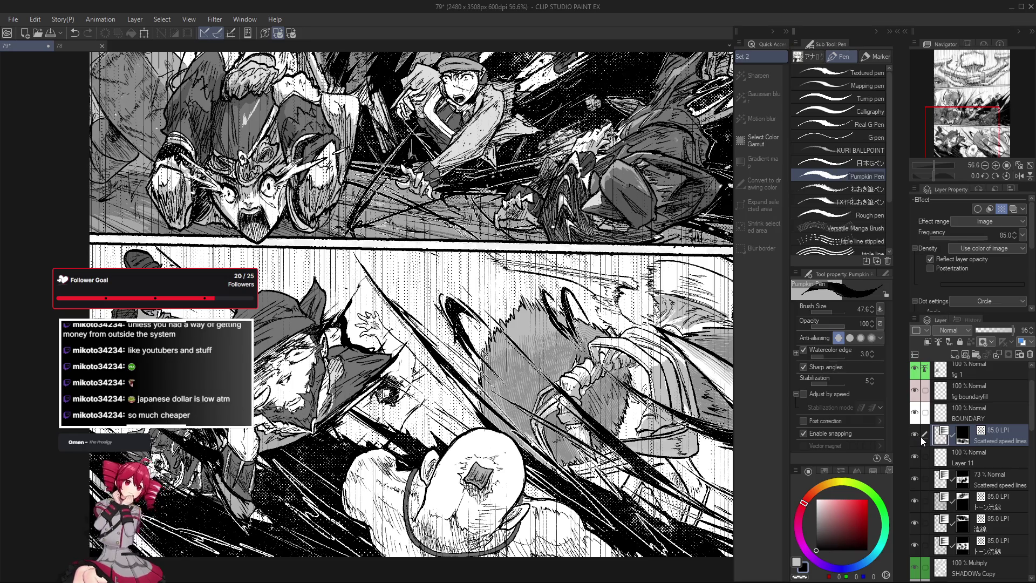
left_click(962, 439)
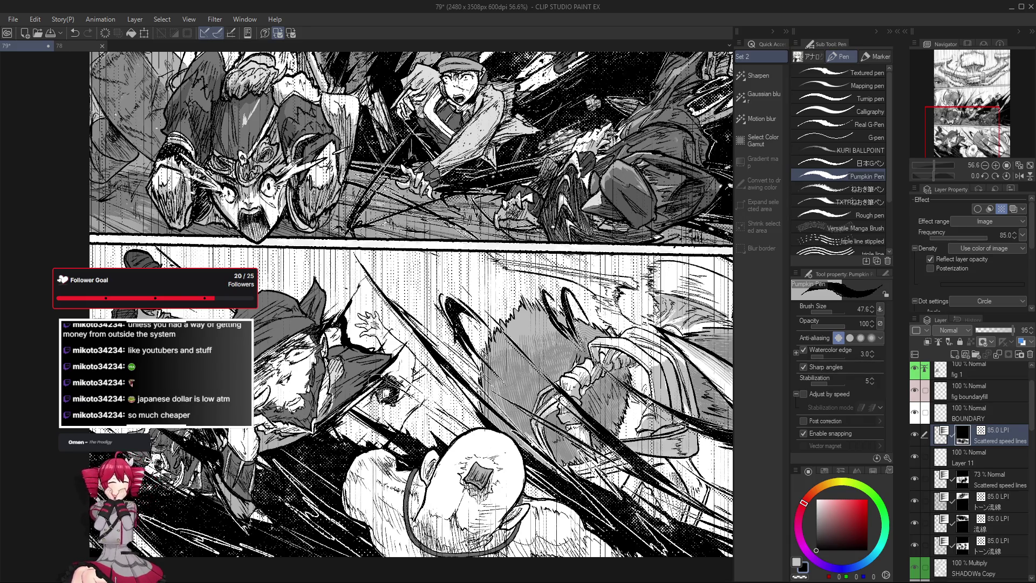
Erase and repaint parts of the scattered speed-line tone over the lower fight panel.
left_click_drag(375, 488, 474, 442)
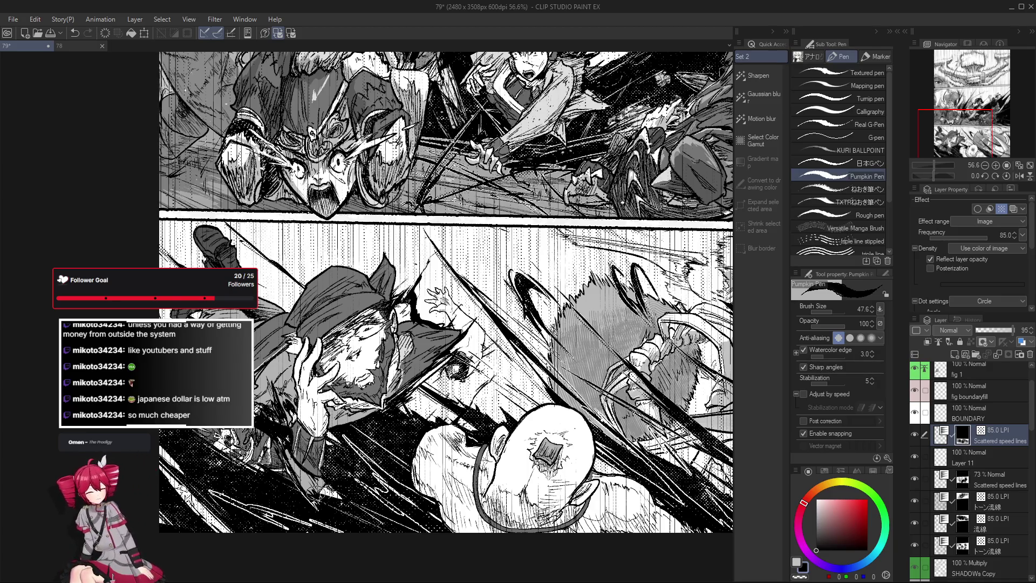
key("e")
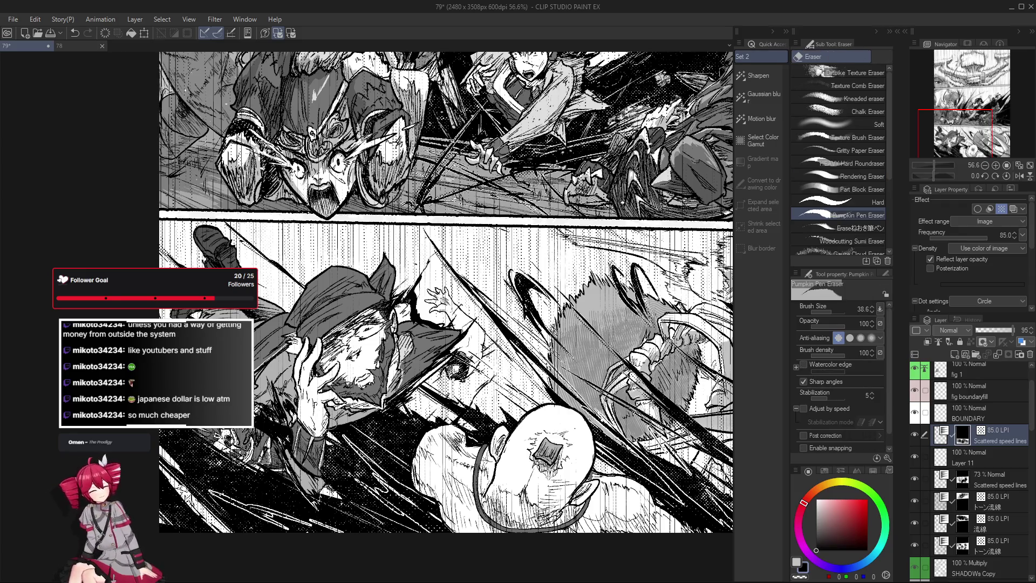
key("p")
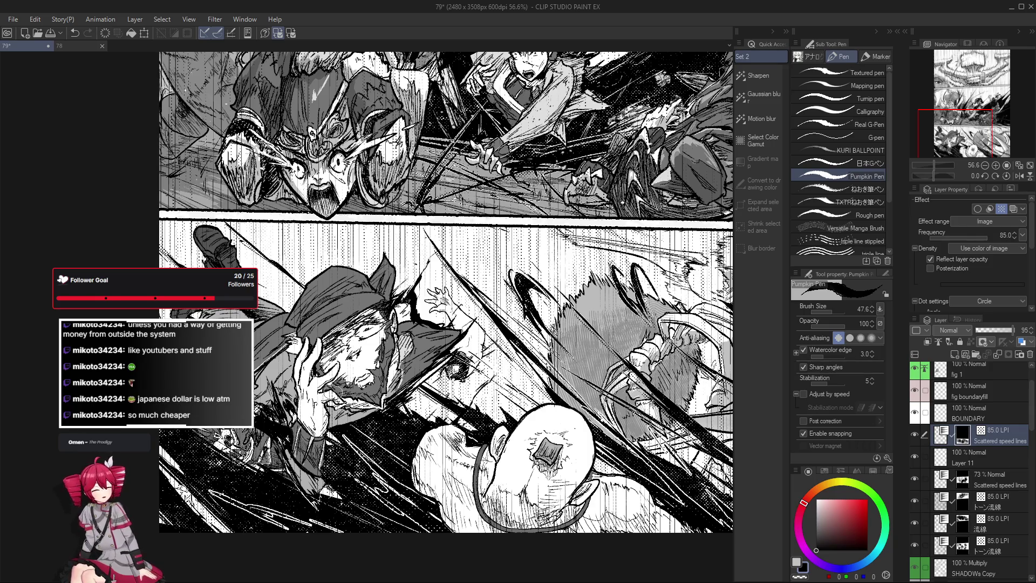
key("e")
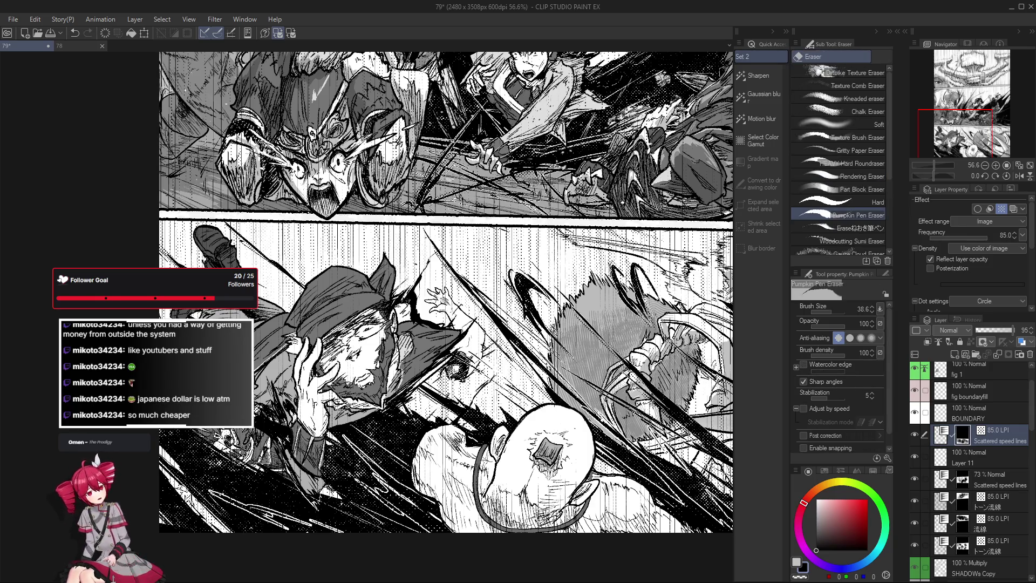
left_click_drag(330, 380, 337, 403)
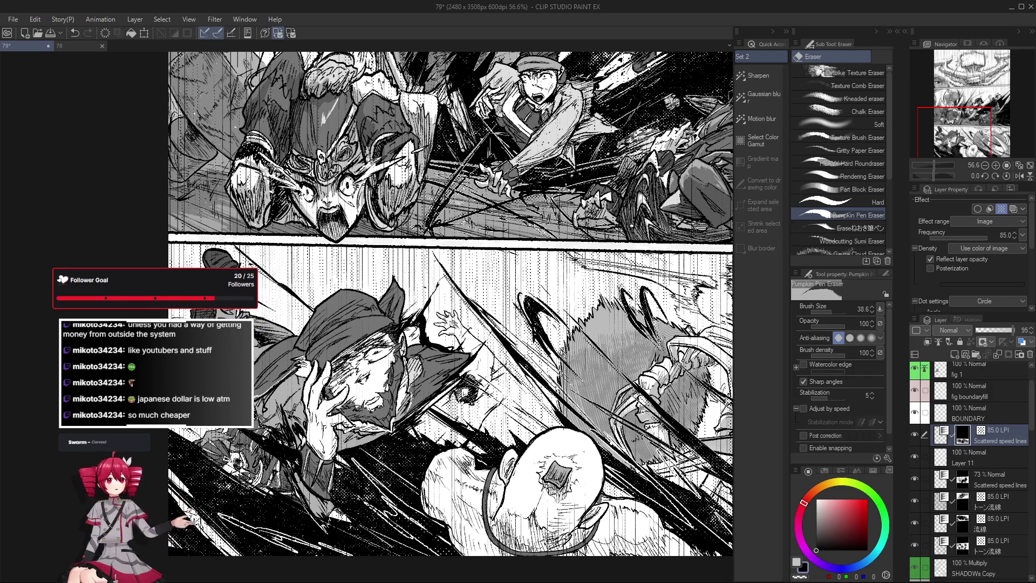
key("p")
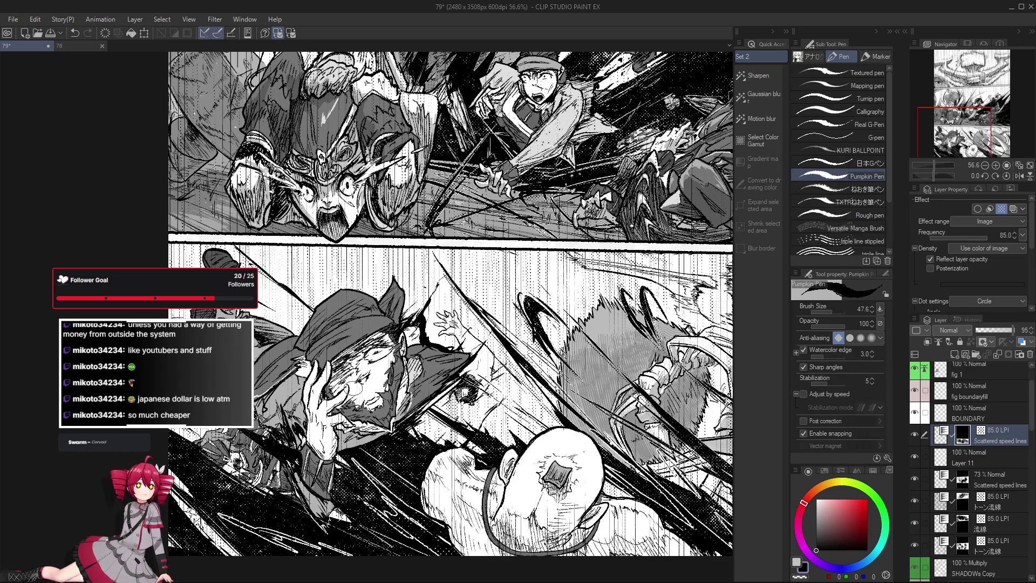
key("e")
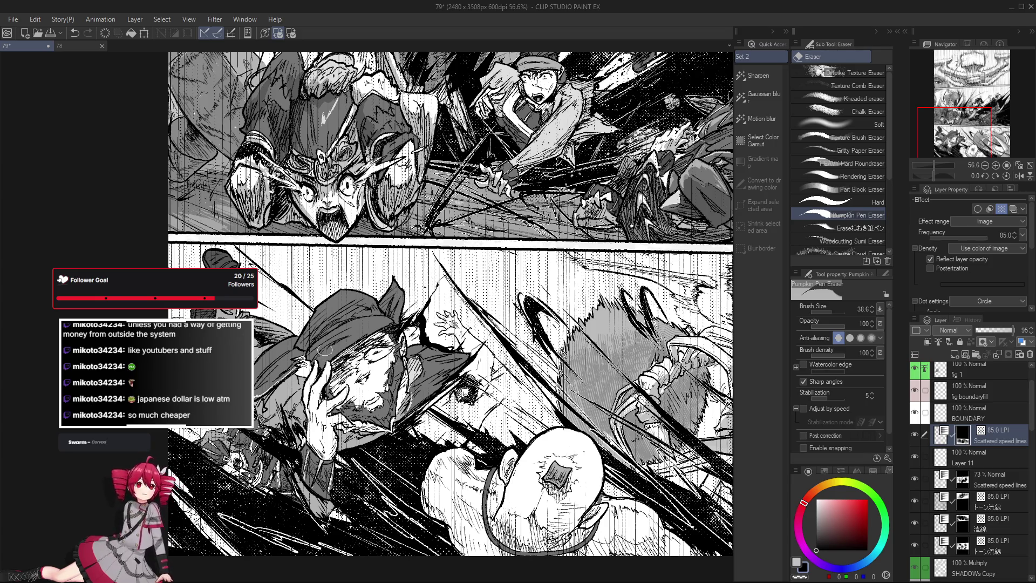
Finish touching up the tone further up the panel, ending on the eraser at size 38.6.
scroll(326, 351, "up", 2)
key("p")
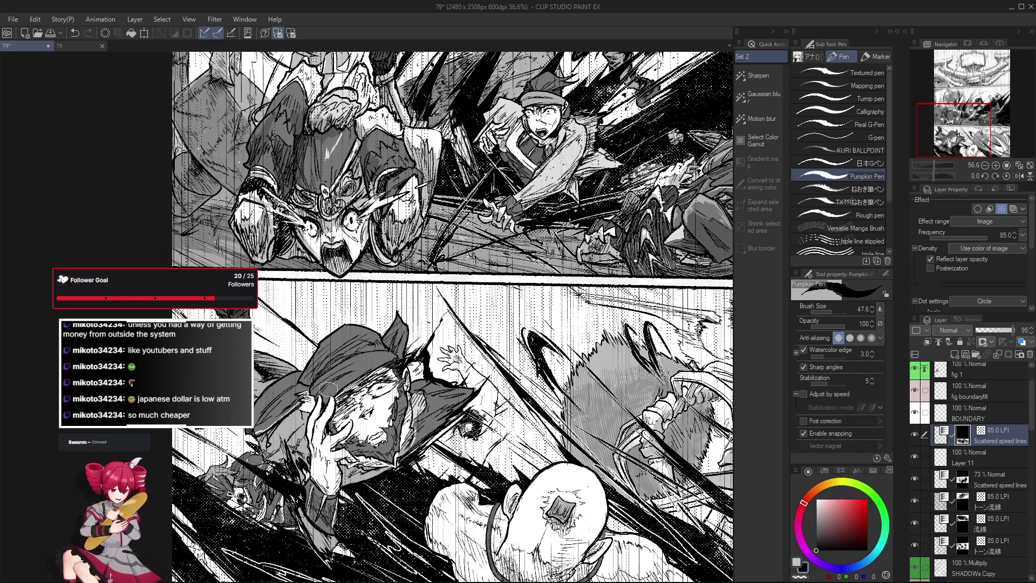
scroll(350, 335, "down", 1)
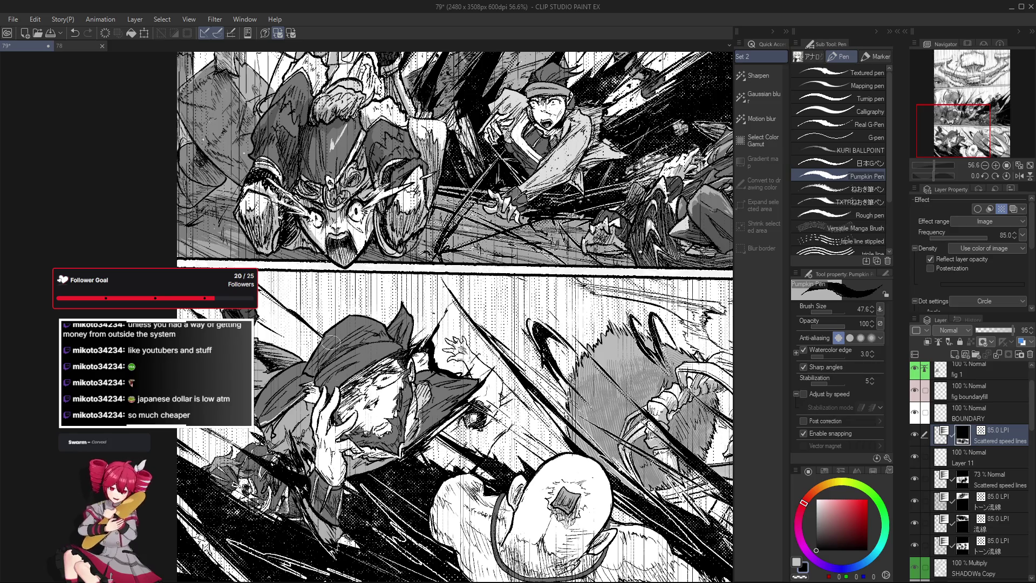
left_click_drag(331, 341, 361, 324)
key("e")
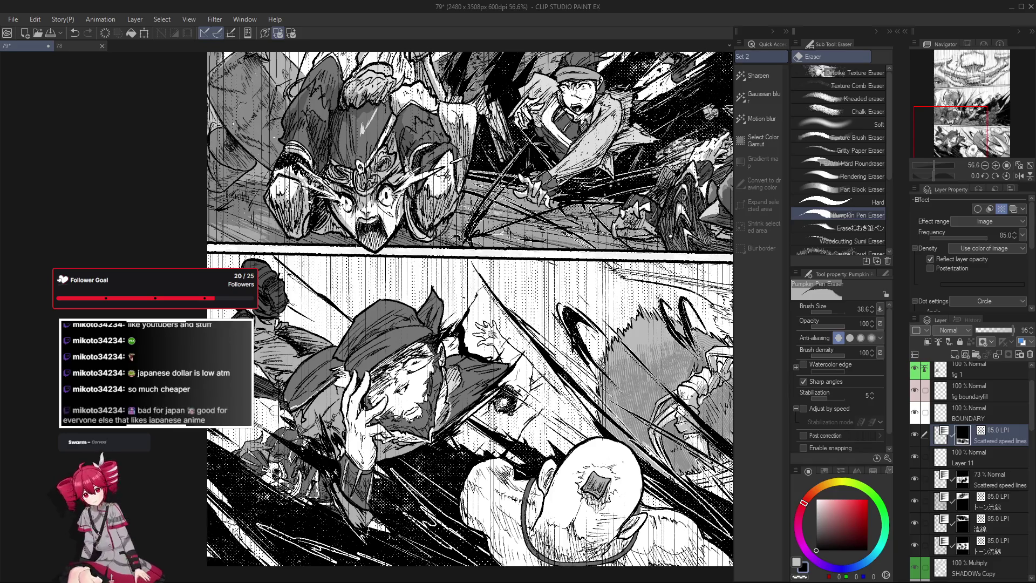
scroll(295, 364, "down", 2)
scroll(296, 365, "down", 2)
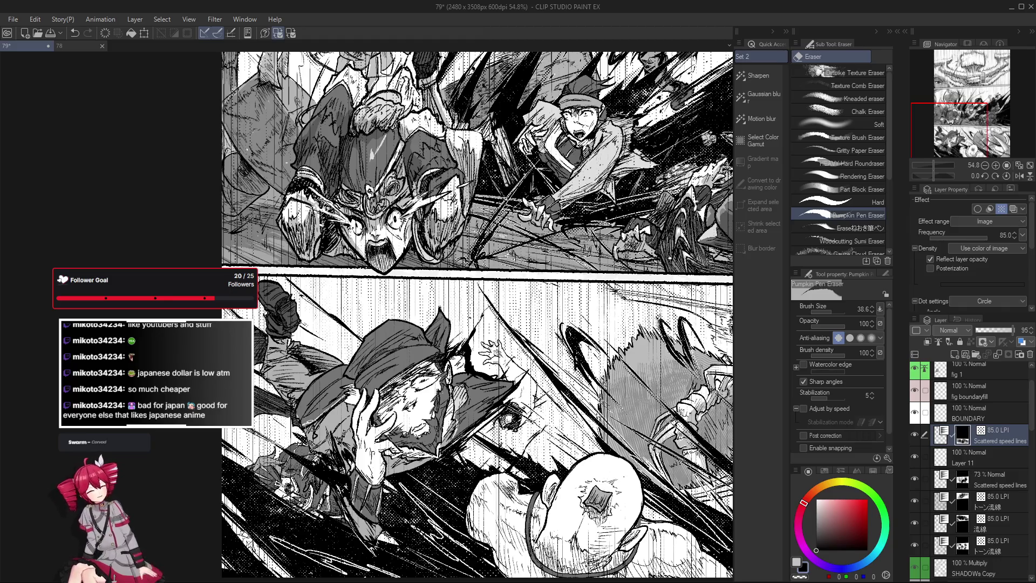
Undo the last tone-mask stroke and return to the Pumpkin Pen at size 47.5.
key("ctrl+z")
key("p")
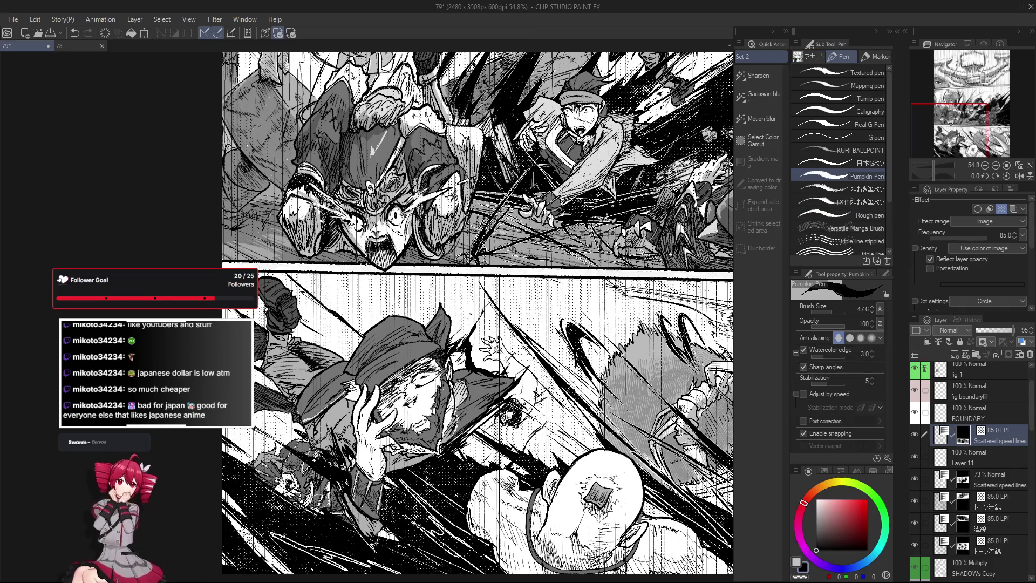
key("e")
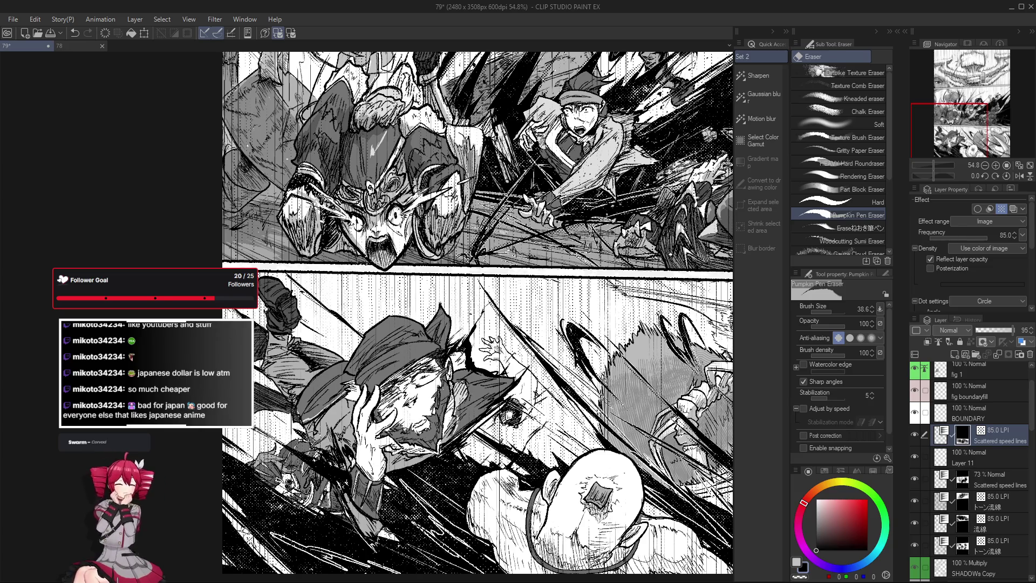
key("p")
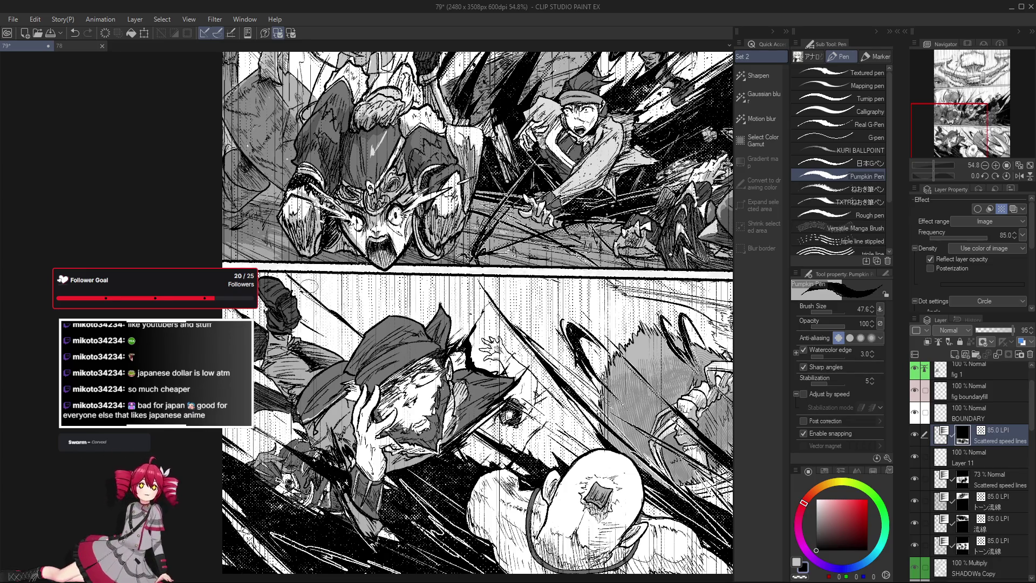
scroll(322, 297, "down", 1)
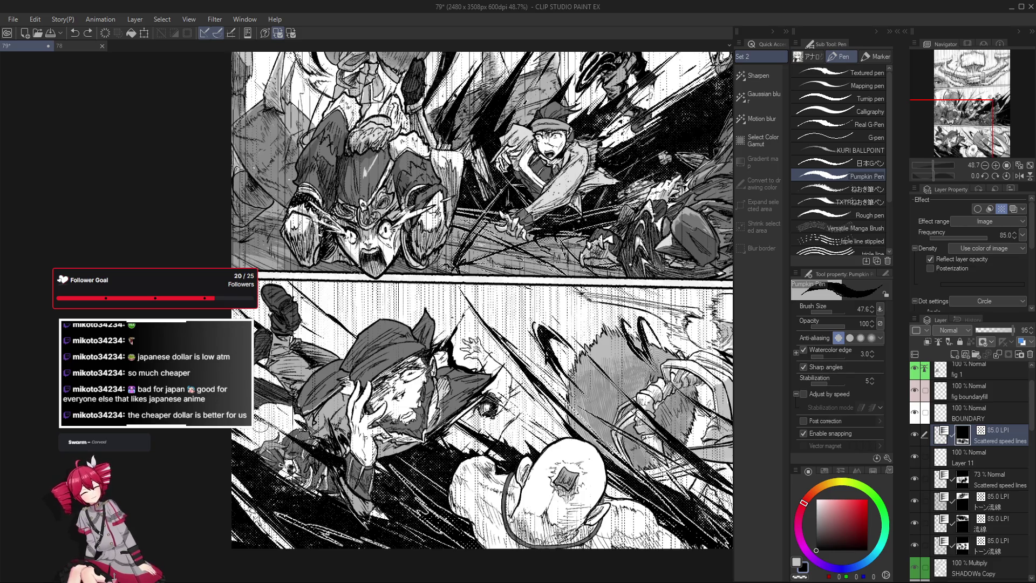
Erase bits of the speed-line tone around the stacked fight panels, then resume inking.
scroll(412, 414, "down", 1)
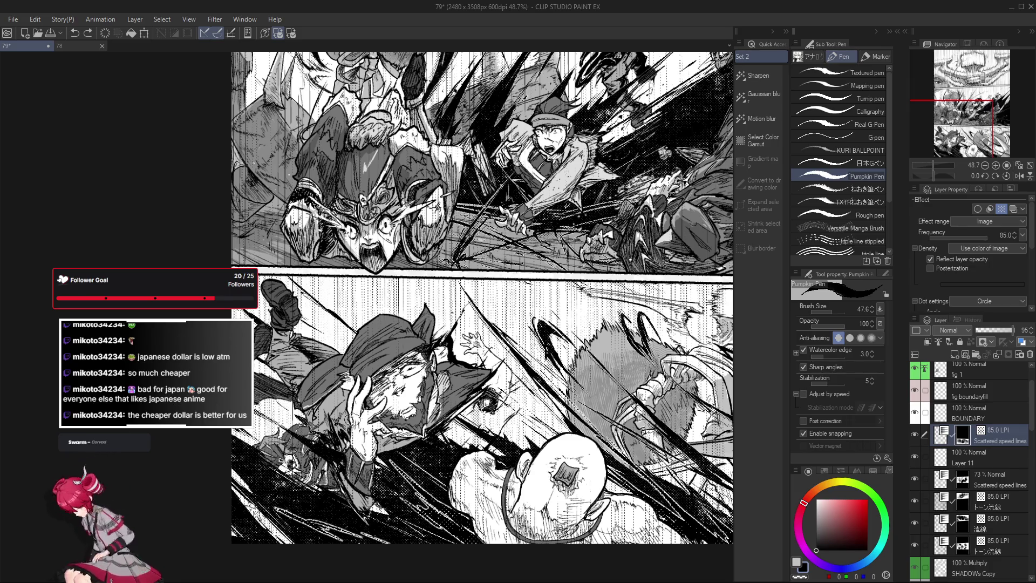
scroll(354, 456, "down", 1)
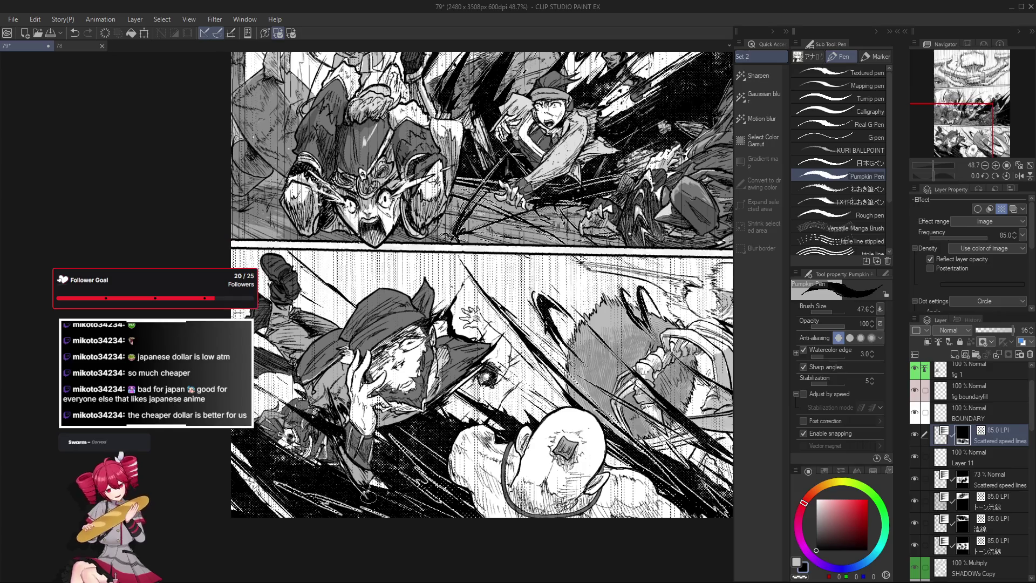
scroll(361, 529, "right", 4)
scroll(472, 447, "down", 2)
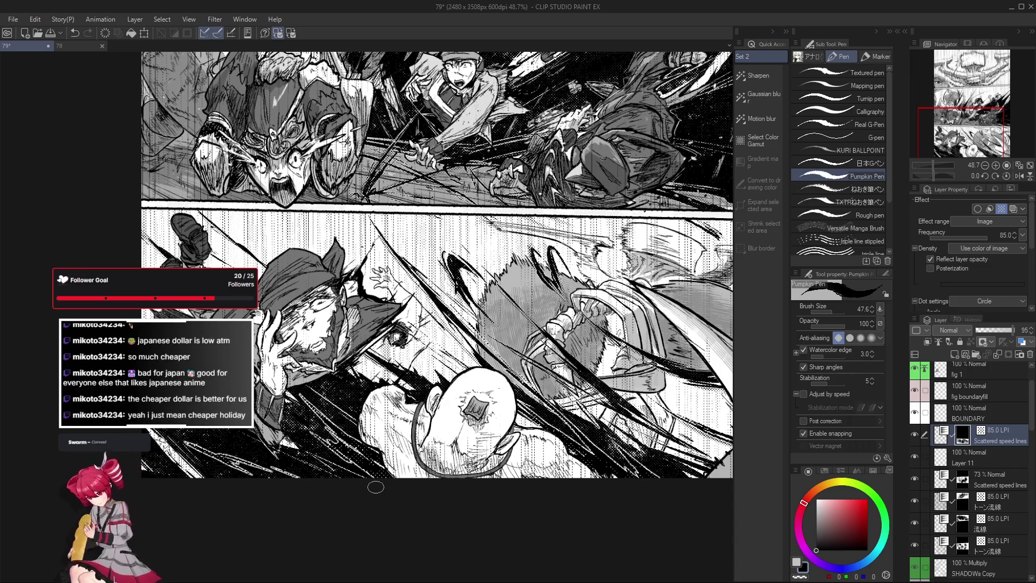
scroll(371, 445, "up", 1)
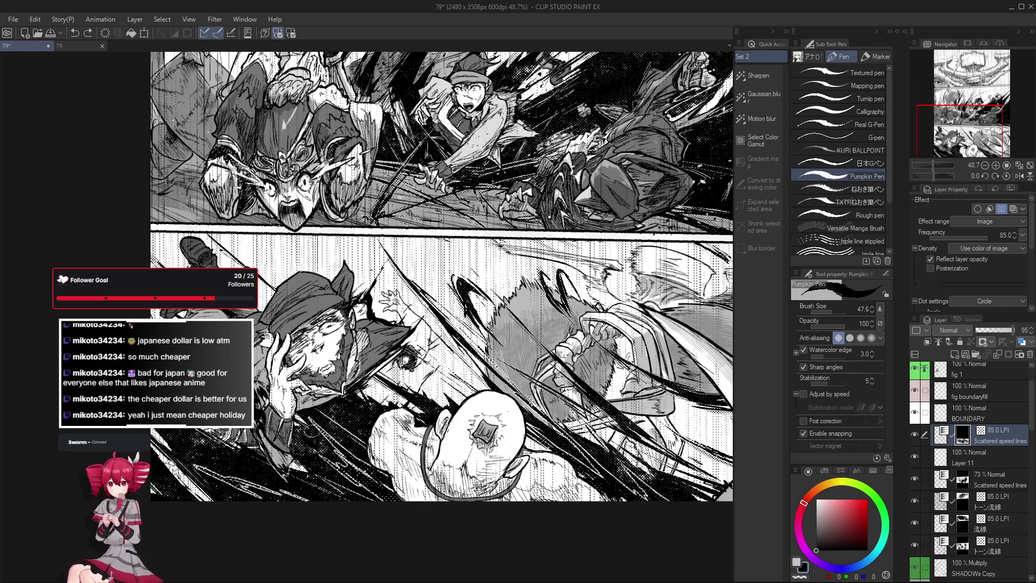
scroll(309, 459, "up", 1)
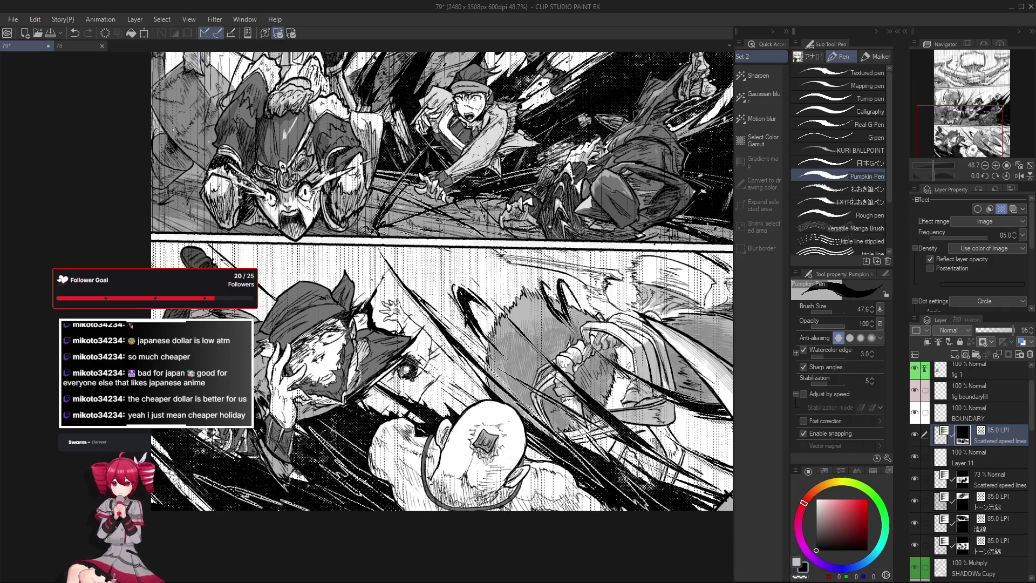
key("e")
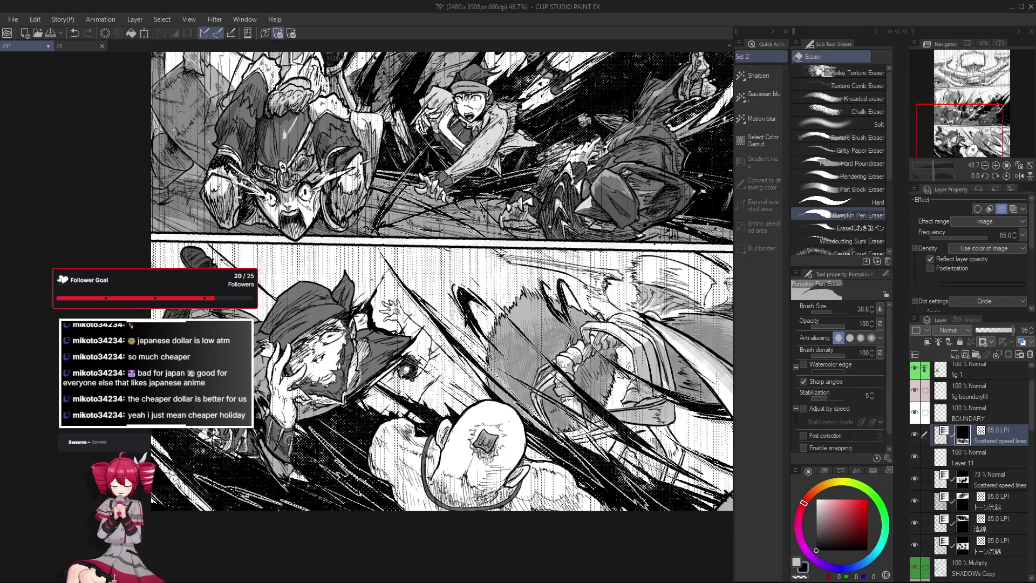
scroll(299, 450, "up", 1)
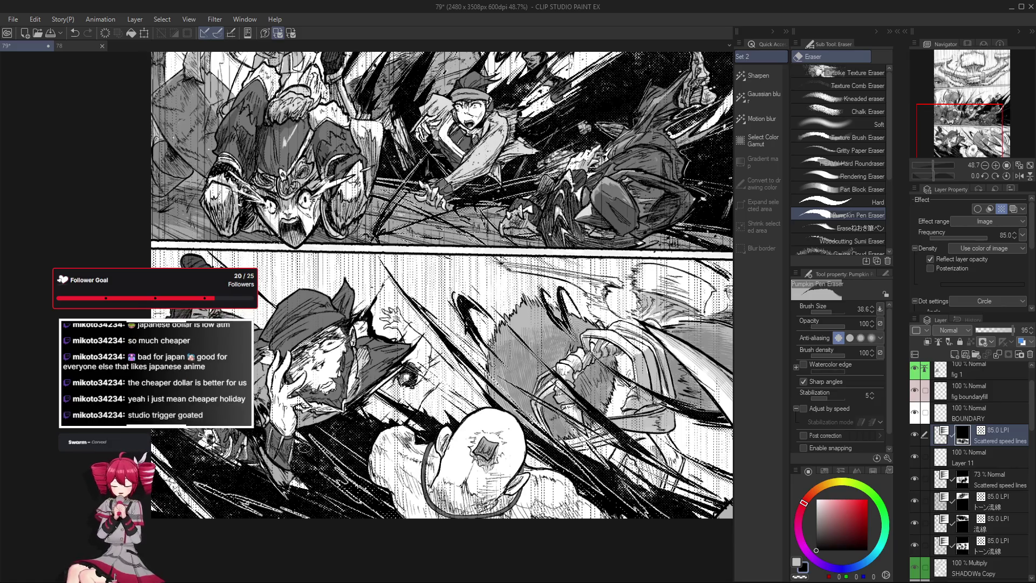
key("p")
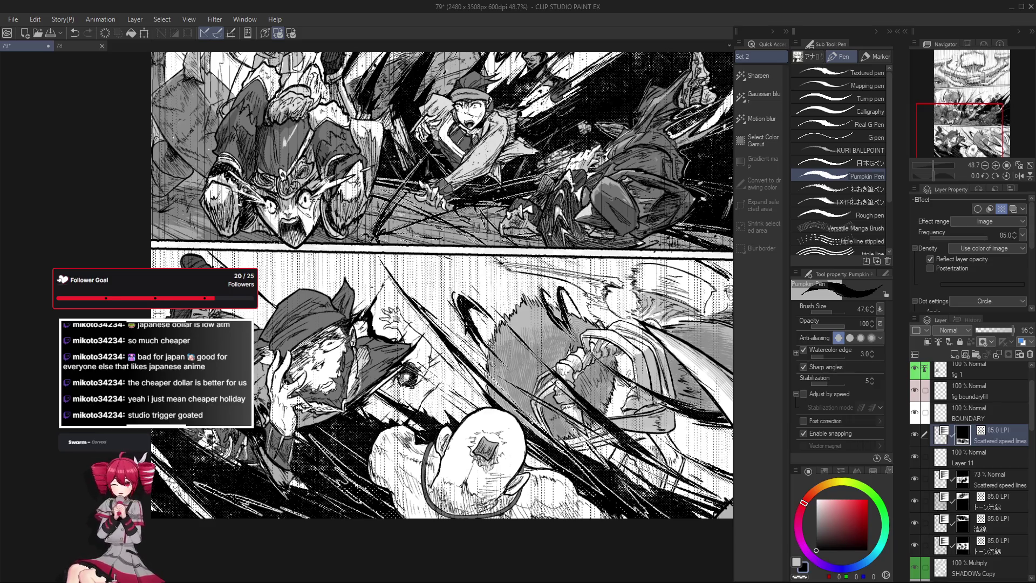
Refine the figures' ink lines and erase stray ink across both panels.
scroll(294, 429, "up", 1)
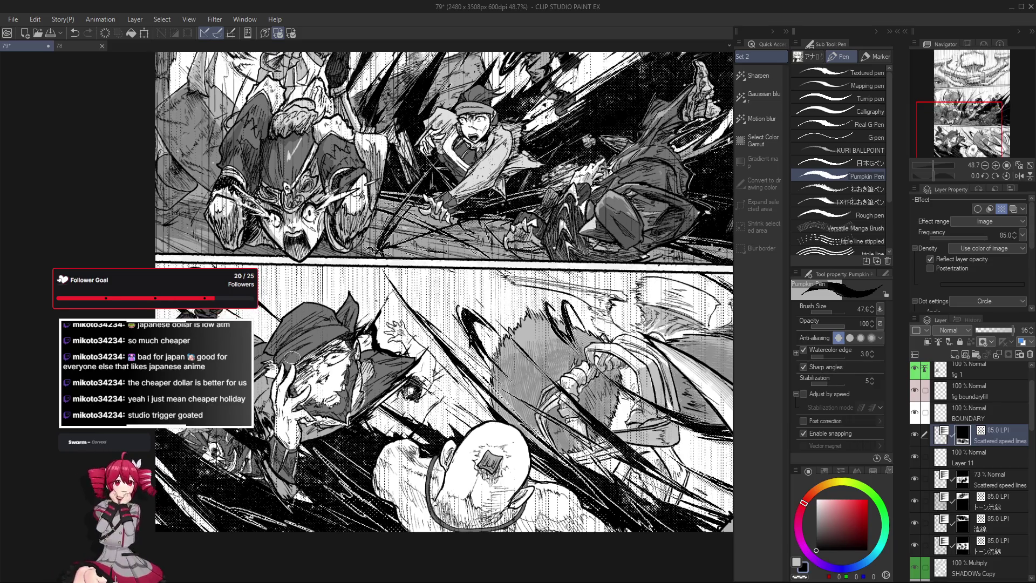
scroll(471, 468, "up", 1)
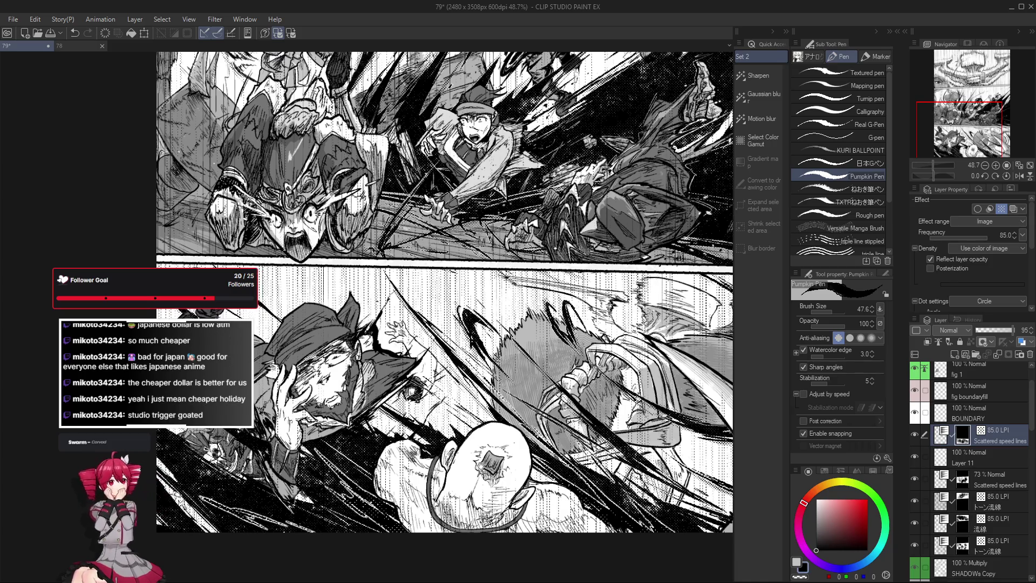
scroll(294, 398, "up", 1)
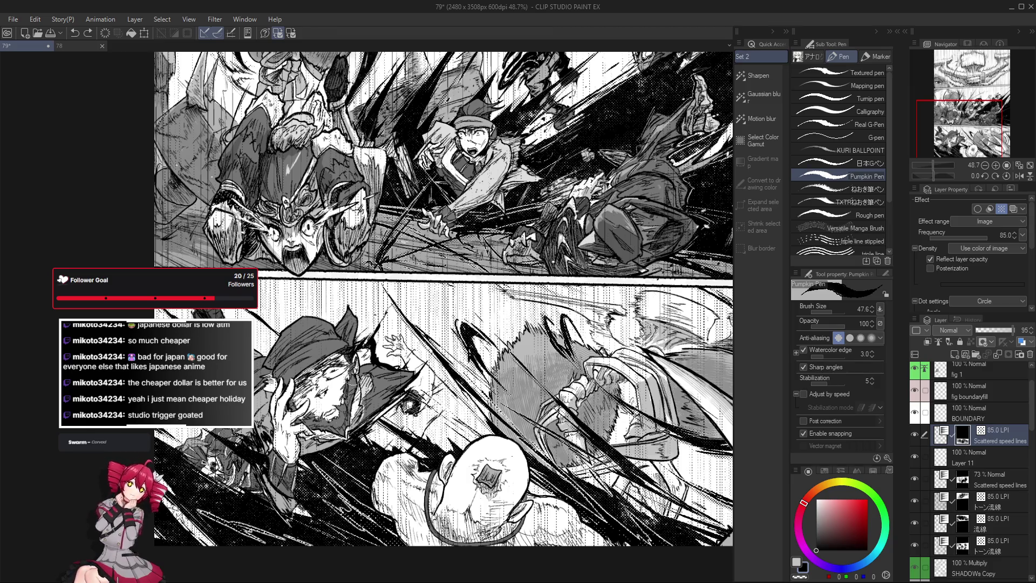
scroll(652, 488, "down", 1)
scroll(615, 472, "down", 1)
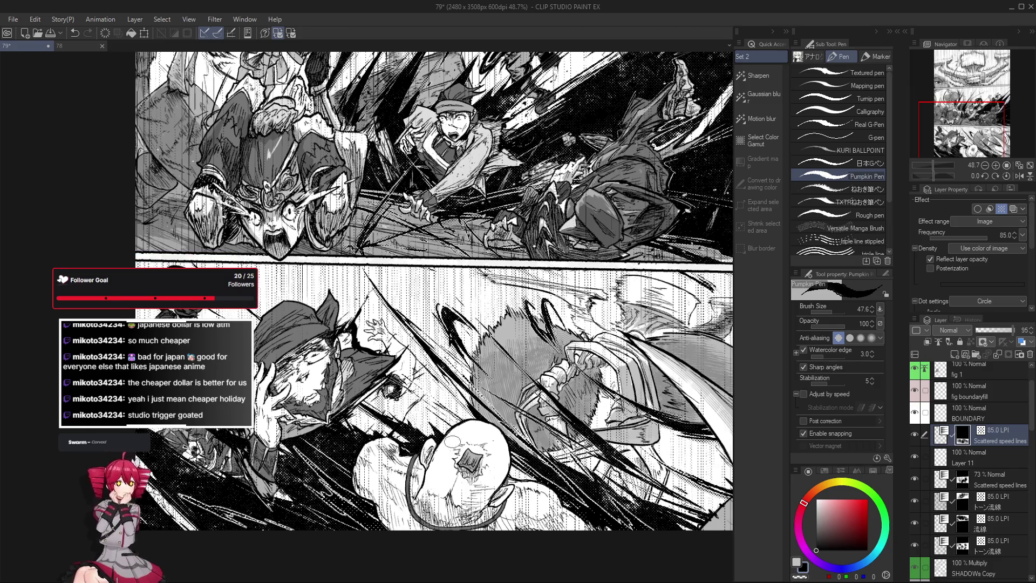
scroll(546, 505, "down", 1)
scroll(546, 505, "down", 1)
scroll(977, 523, "up", 2)
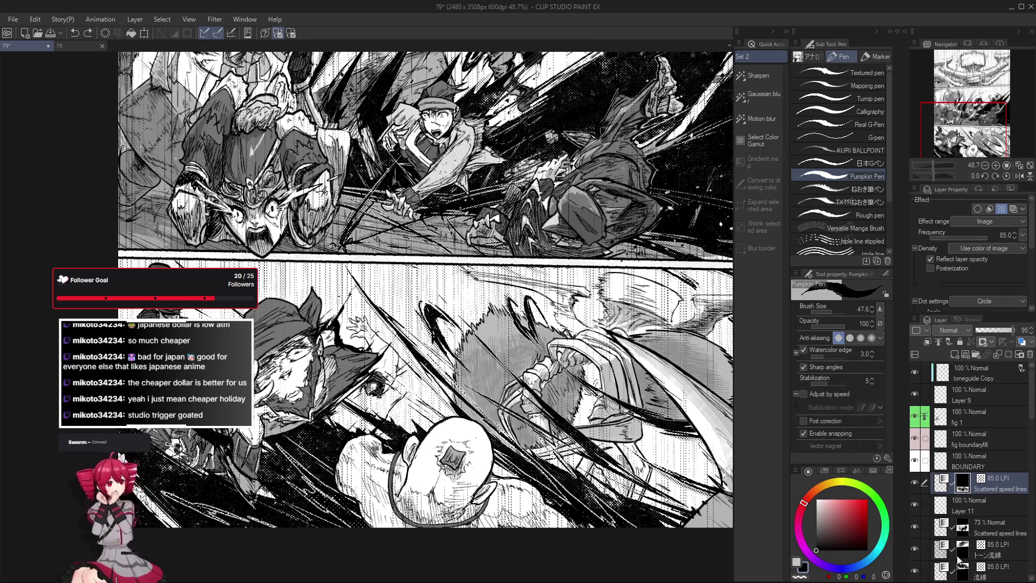
scroll(423, 464, "up", 1)
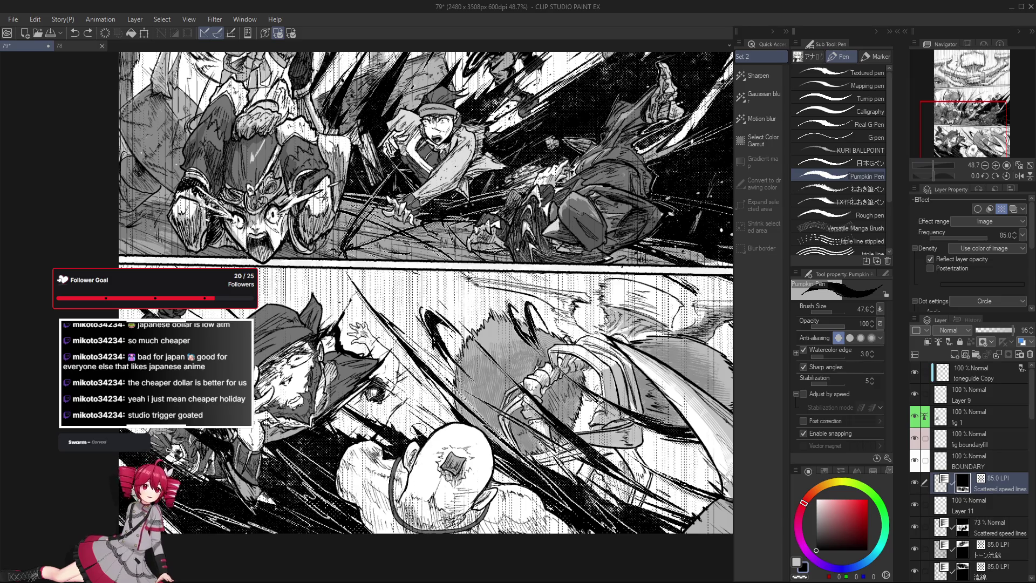
scroll(420, 450, "down", 1)
scroll(420, 450, "down", 1)
key("e")
scroll(421, 451, "down", 1)
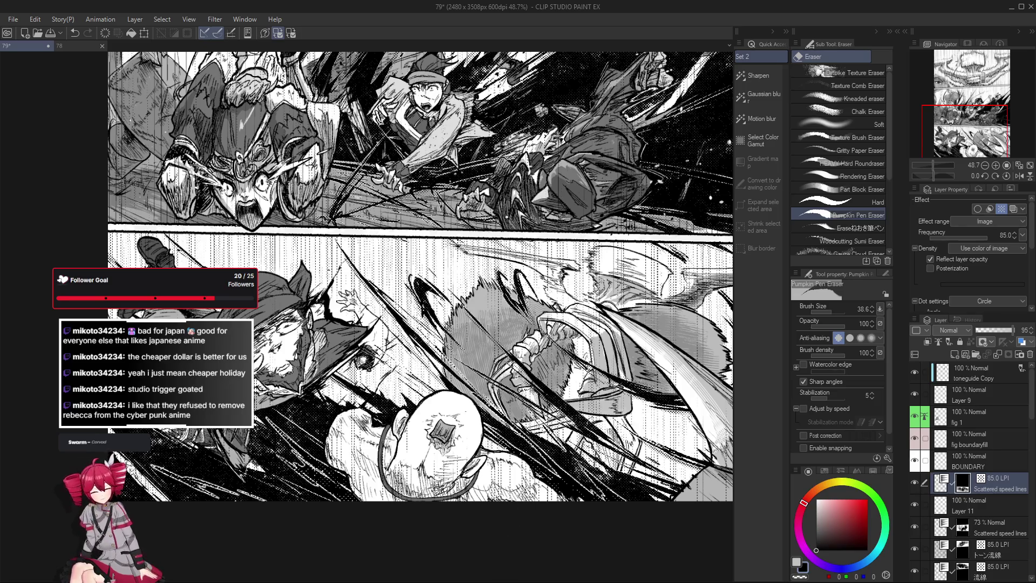
scroll(420, 277, "up", 1)
scroll(420, 276, "up", 1)
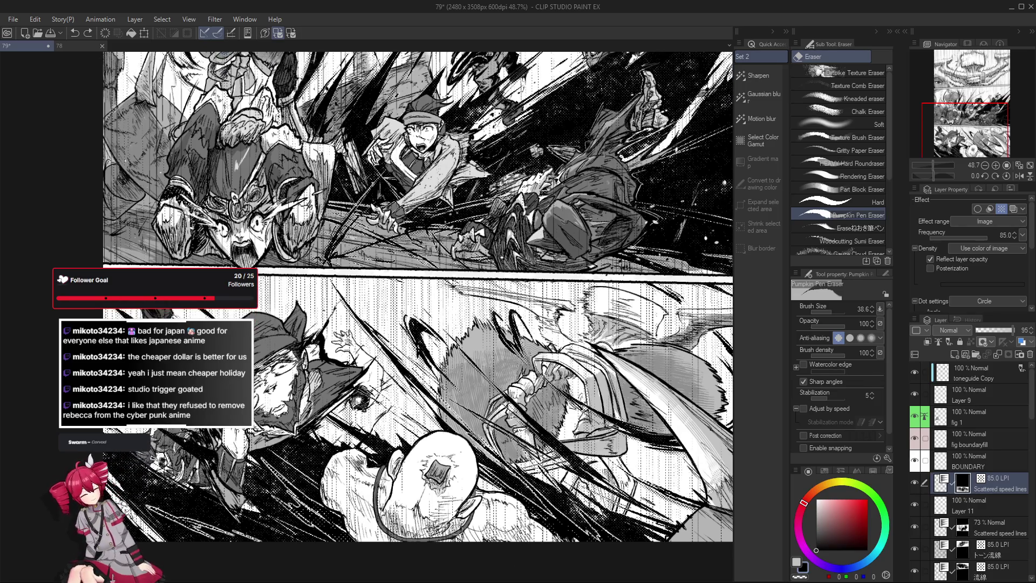
key("p")
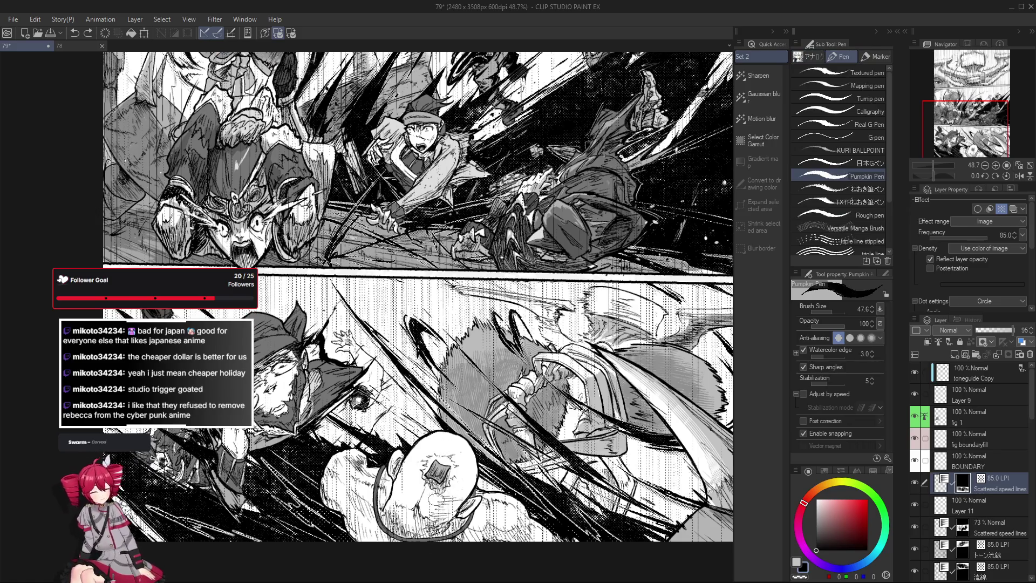
Pan toward the panels' upper left and zoom in on the fighter's face.
scroll(436, 497, "down", 1)
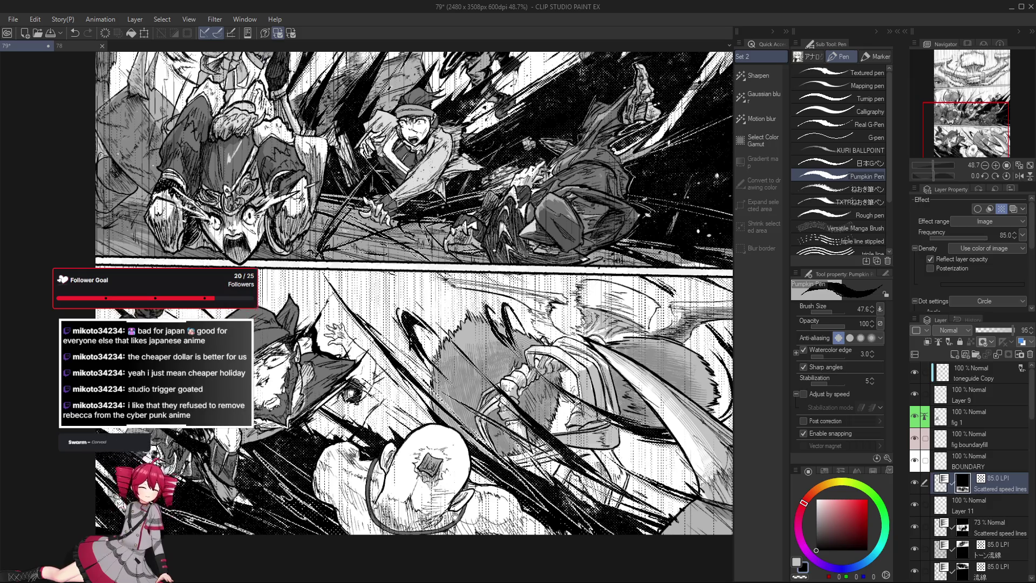
left_click_drag(437, 419, 503, 448)
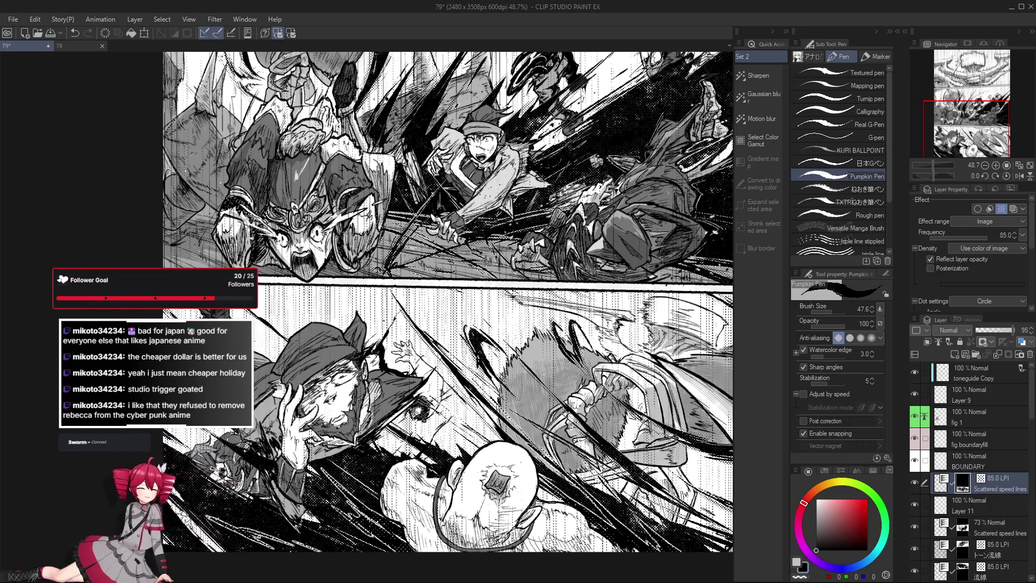
left_click_drag(319, 323, 330, 328)
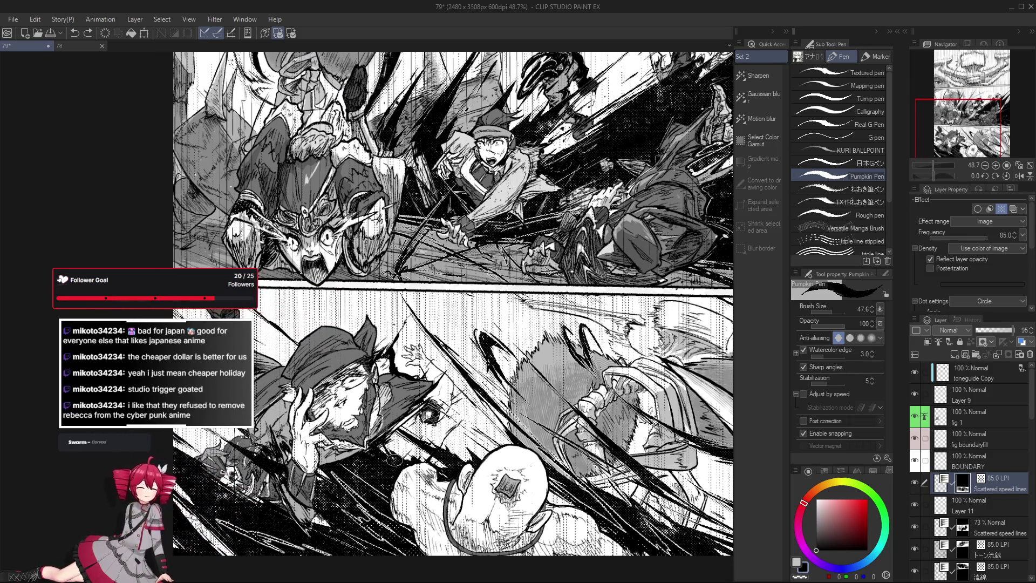
scroll(458, 454, "down", 1)
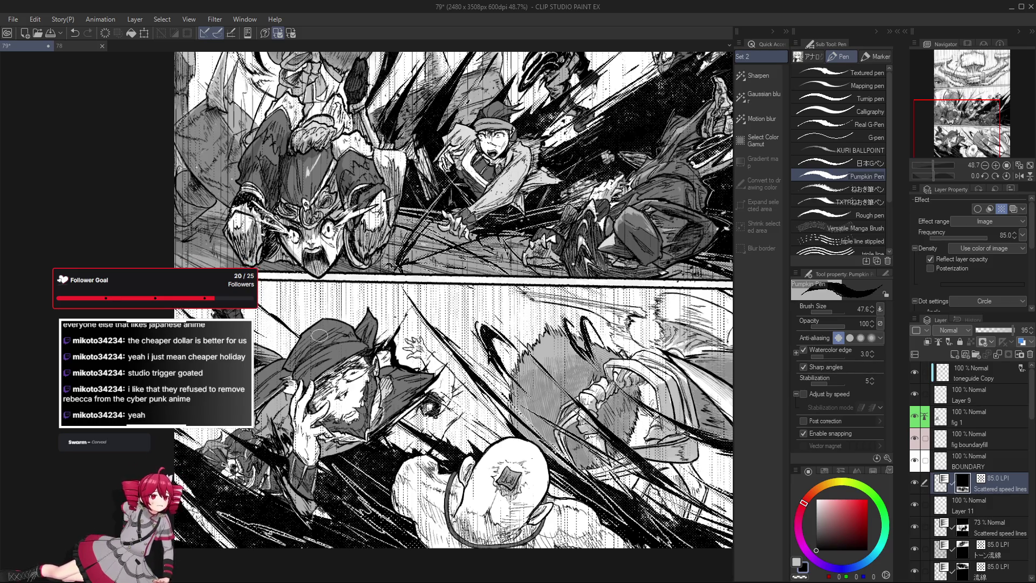
left_click_drag(395, 379, 402, 386)
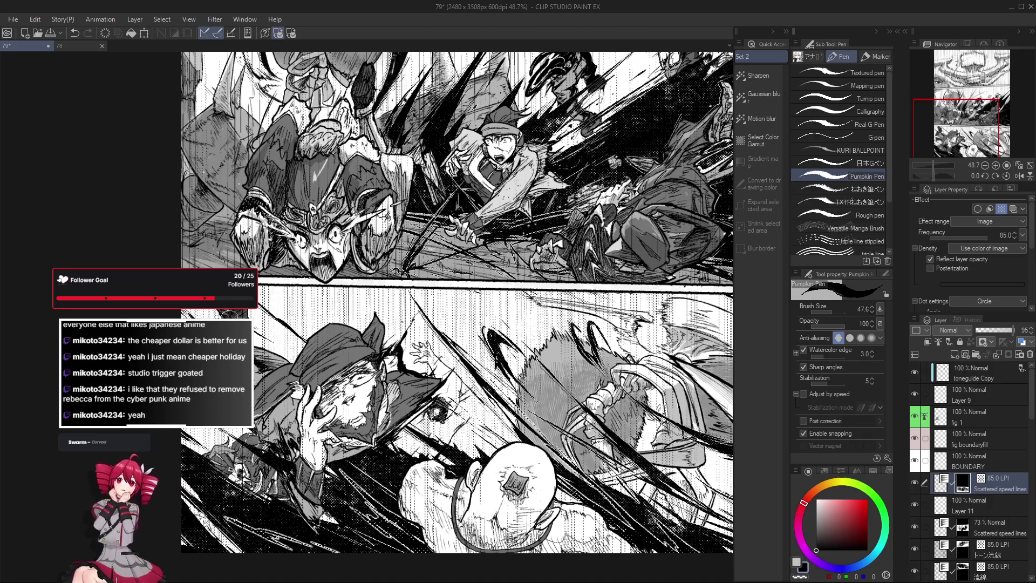
scroll(628, 469, "down", 4)
scroll(642, 485, "right", 6)
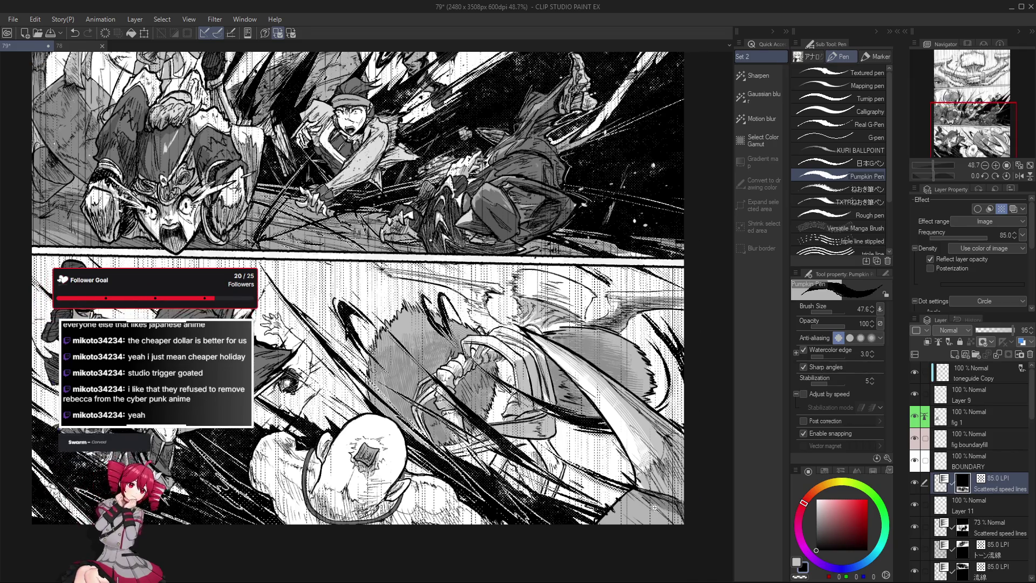
scroll(615, 486, "down", 2)
scroll(619, 490, "down", 1)
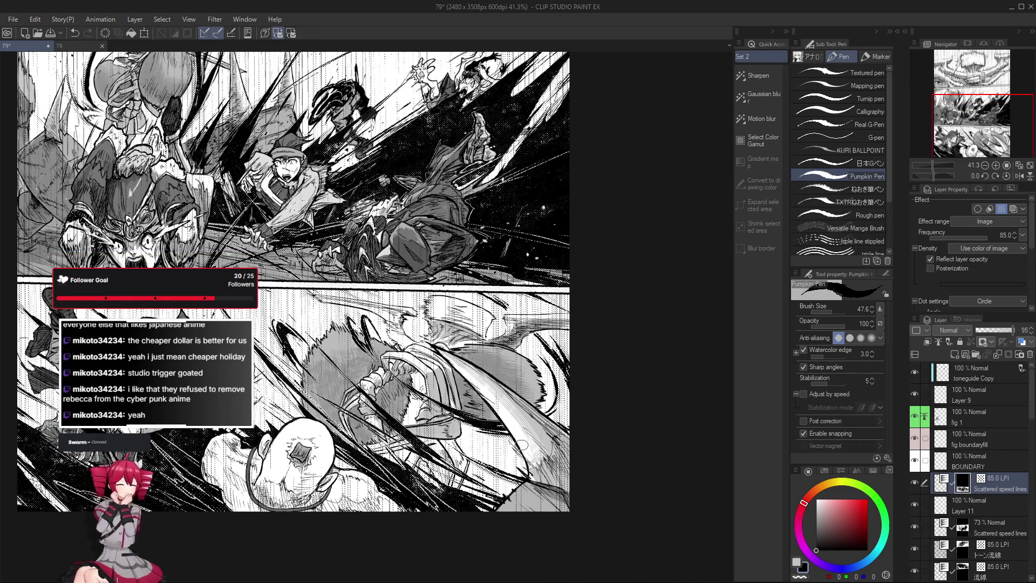
scroll(345, 407, "left", 1)
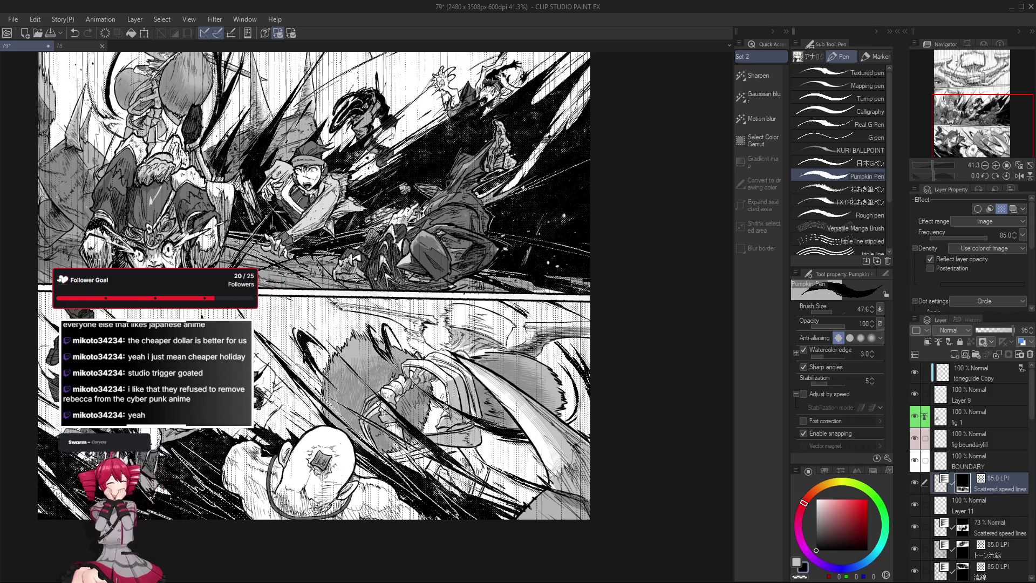
scroll(598, 497, "up", 4)
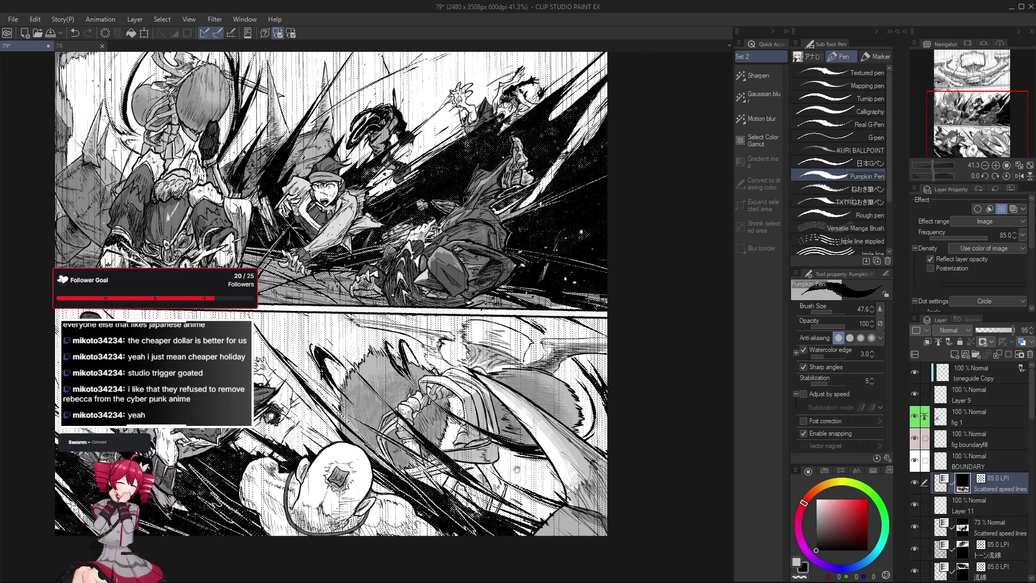
scroll(621, 509, "left", 3)
scroll(374, 317, "up", 1)
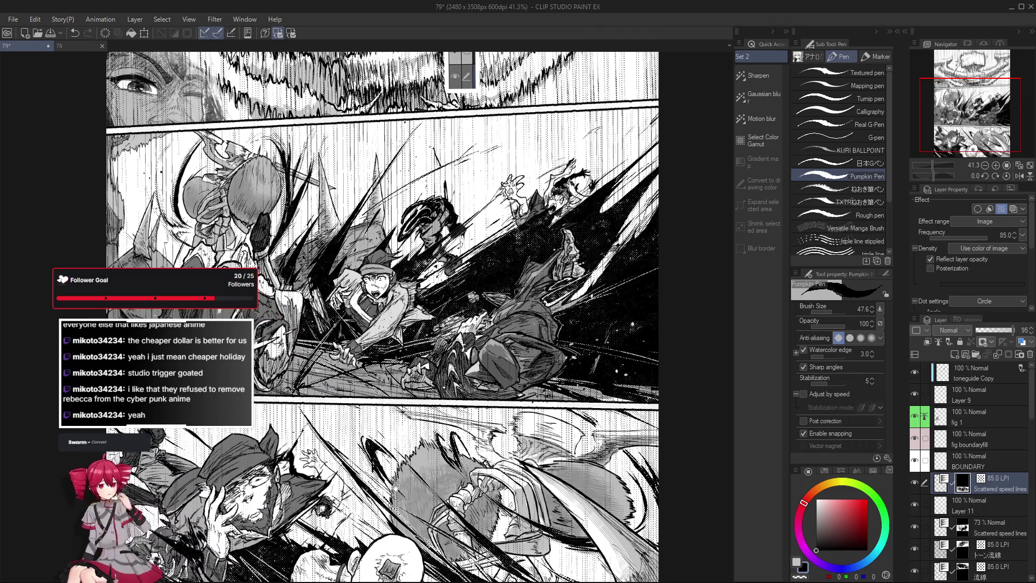
scroll(374, 317, "left", 1)
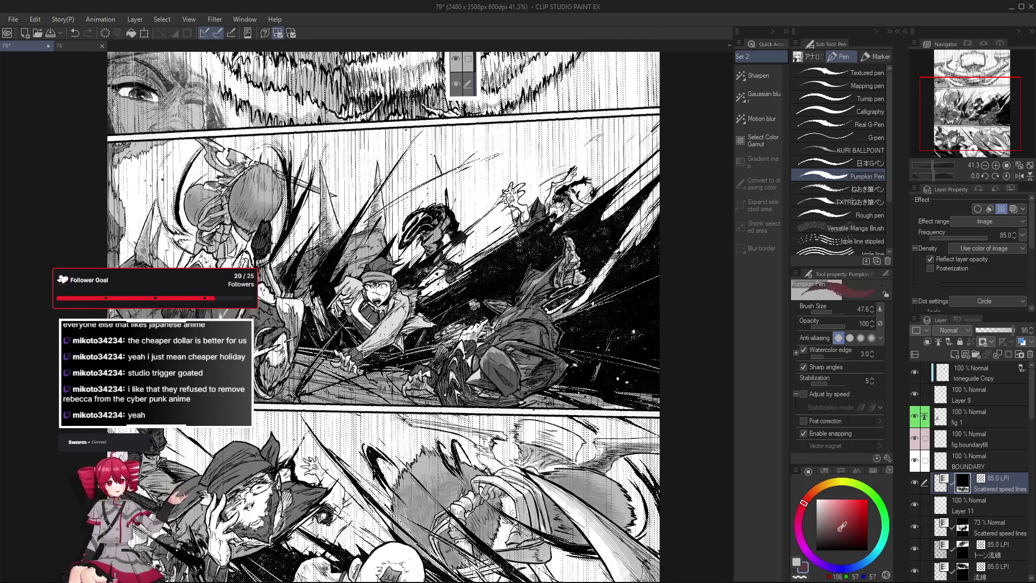
scroll(378, 302, "up", 5)
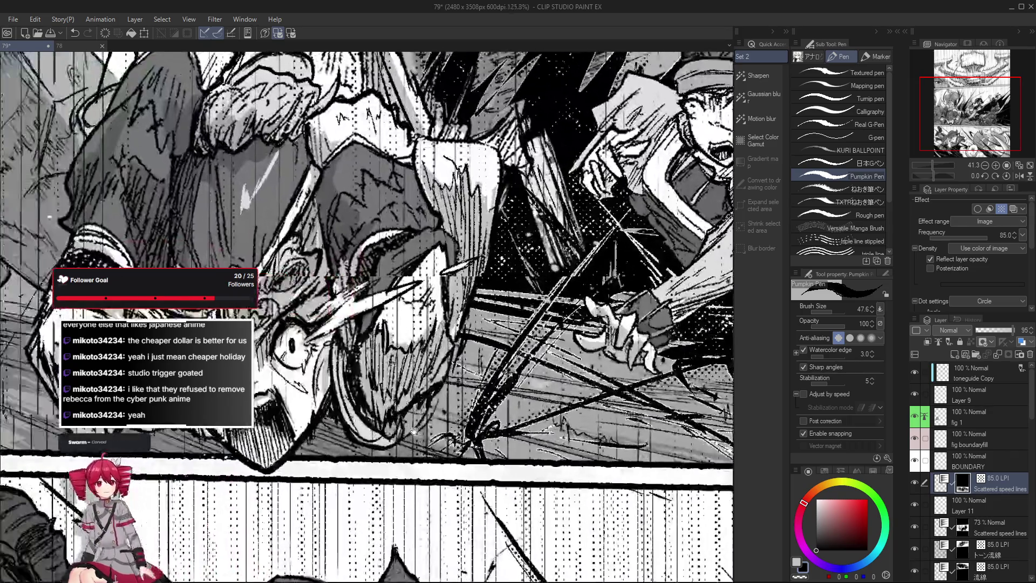
Make the fig 1 layer the drawing target and thin the Pumpkin Pen to 9.4.
scroll(365, 377, "up", 3)
key("p")
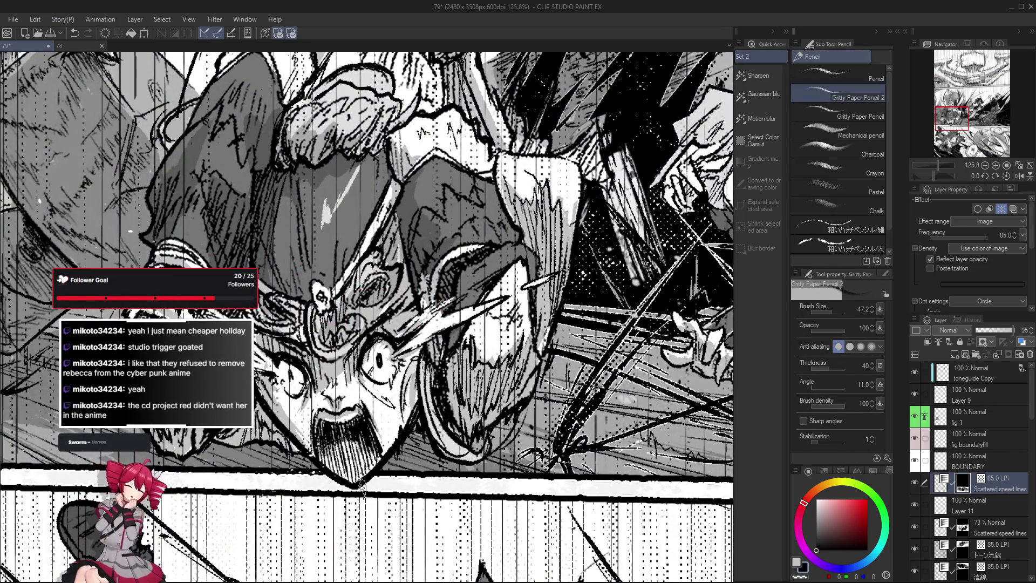
key("o")
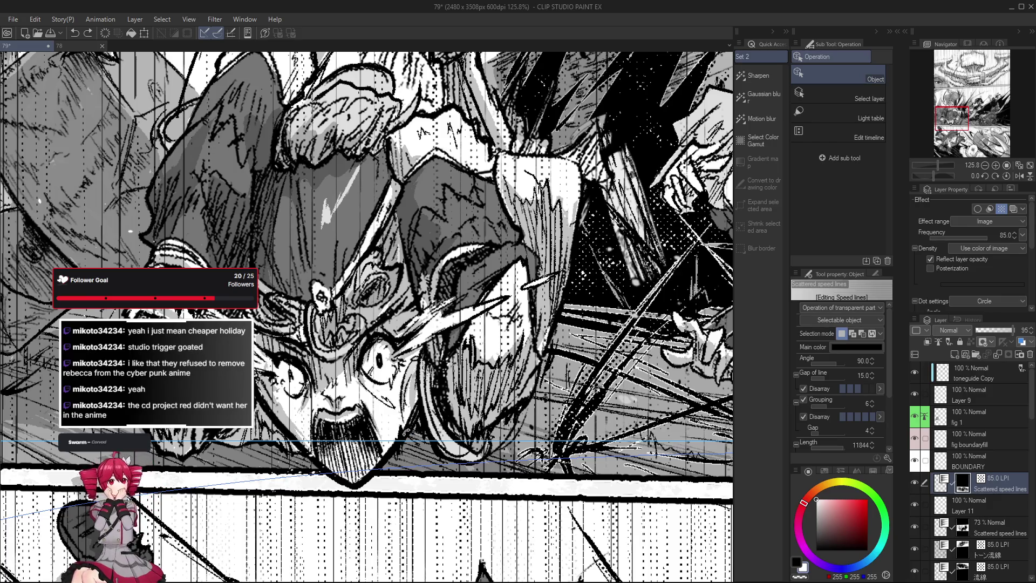
left_click(422, 408)
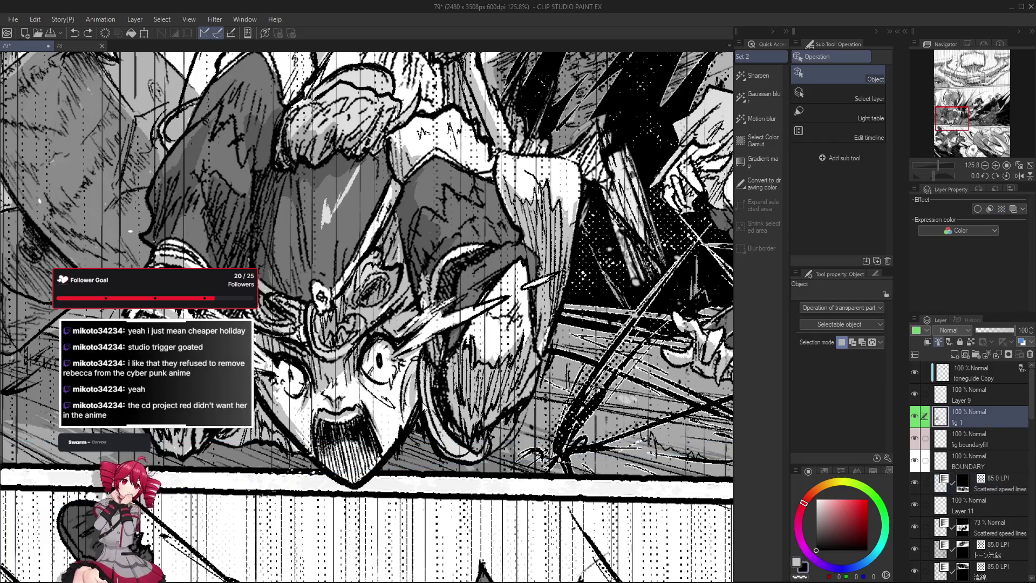
key("p")
left_click_drag(427, 450, 327, 356)
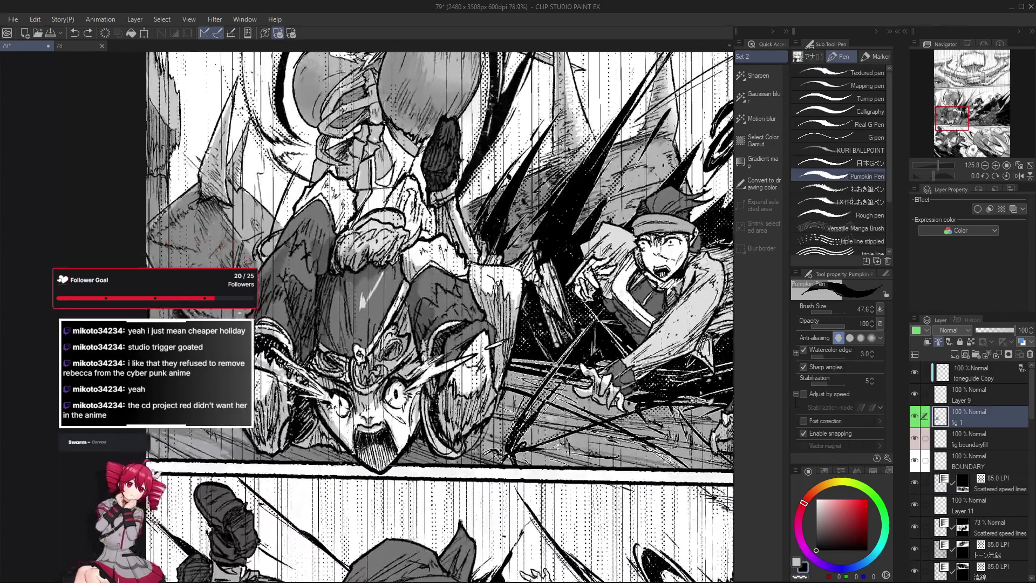
key("[")
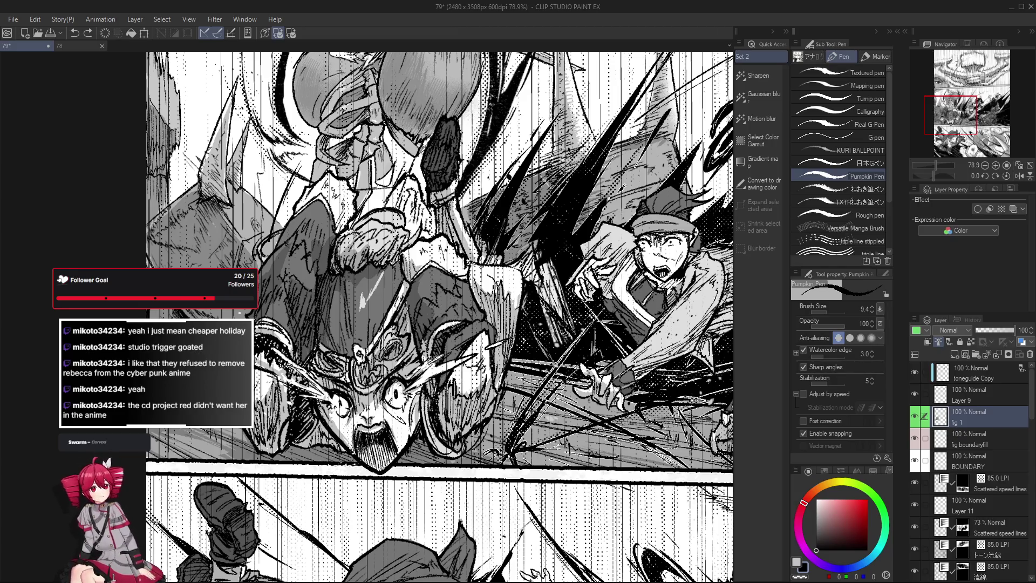
scroll(320, 372, "down", 2)
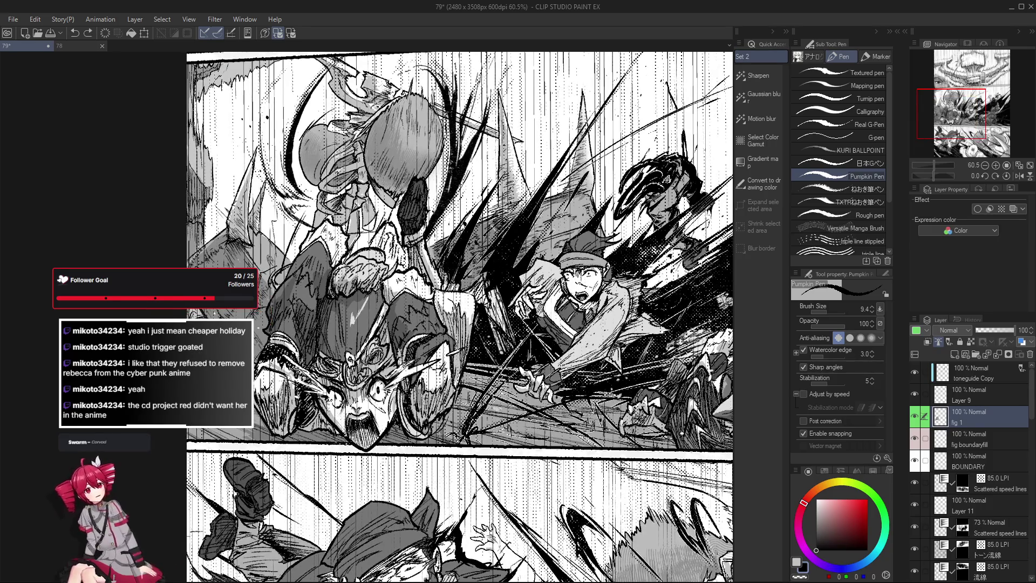
Undo the last stroke on the upside-down fighter, then tilt the view sideways.
key("e")
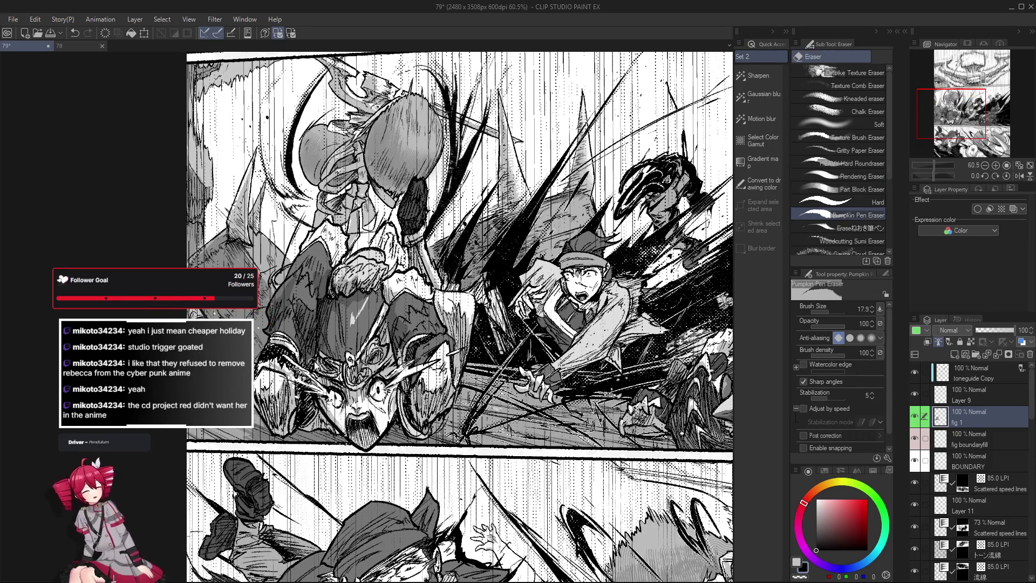
key("ctrl+z")
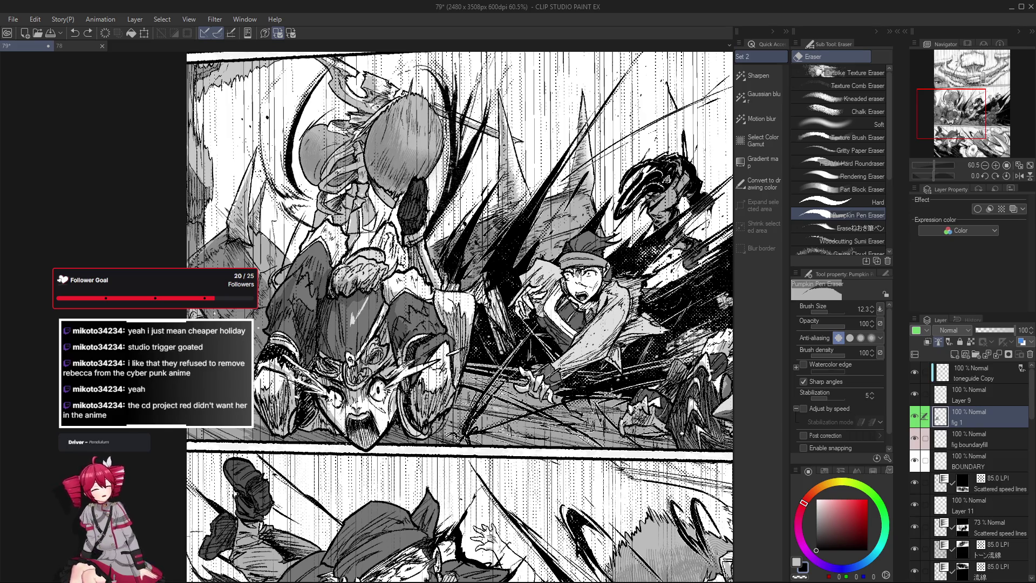
scroll(319, 341, "down", 1)
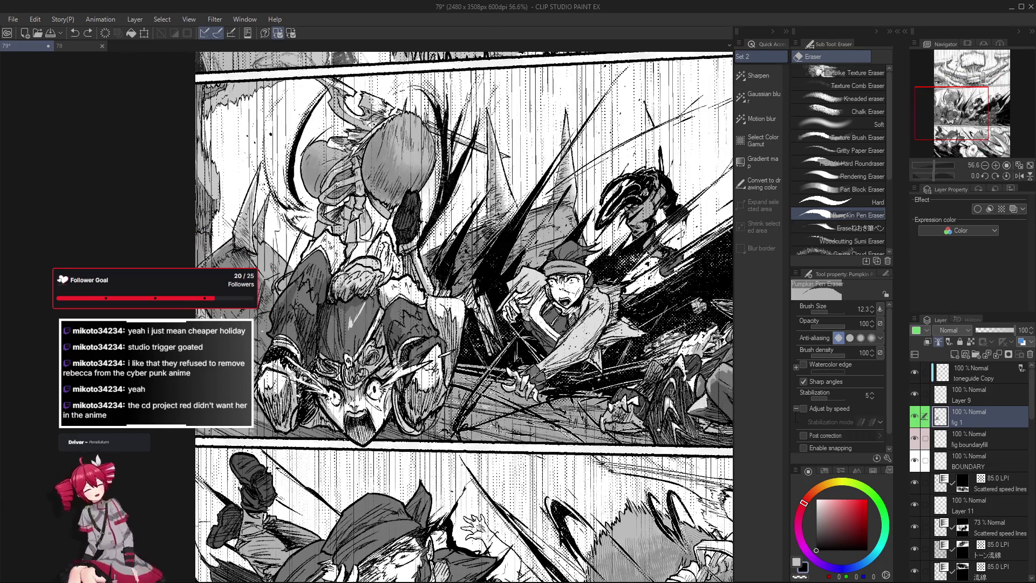
left_click_drag(319, 341, 332, 349)
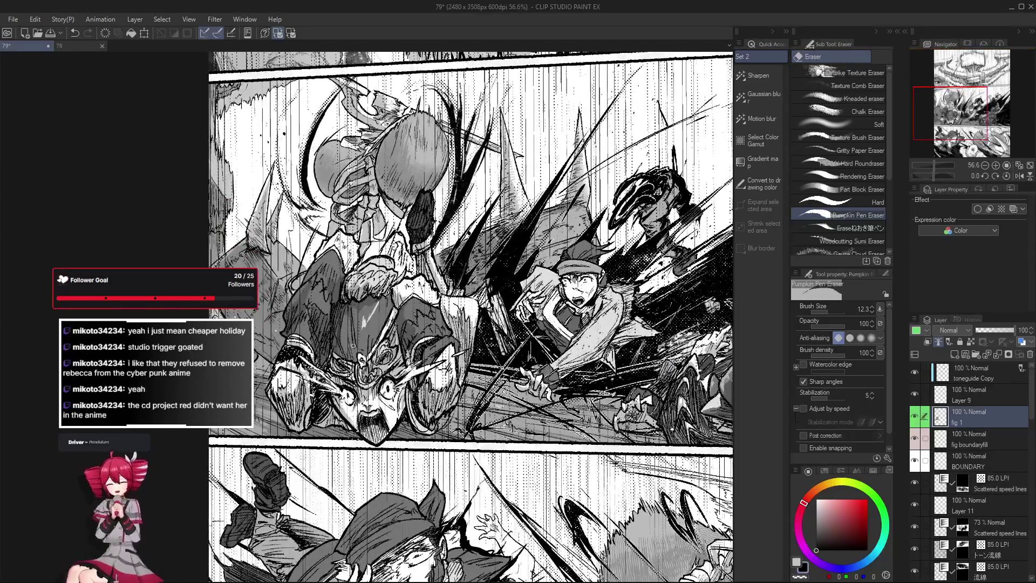
key("p")
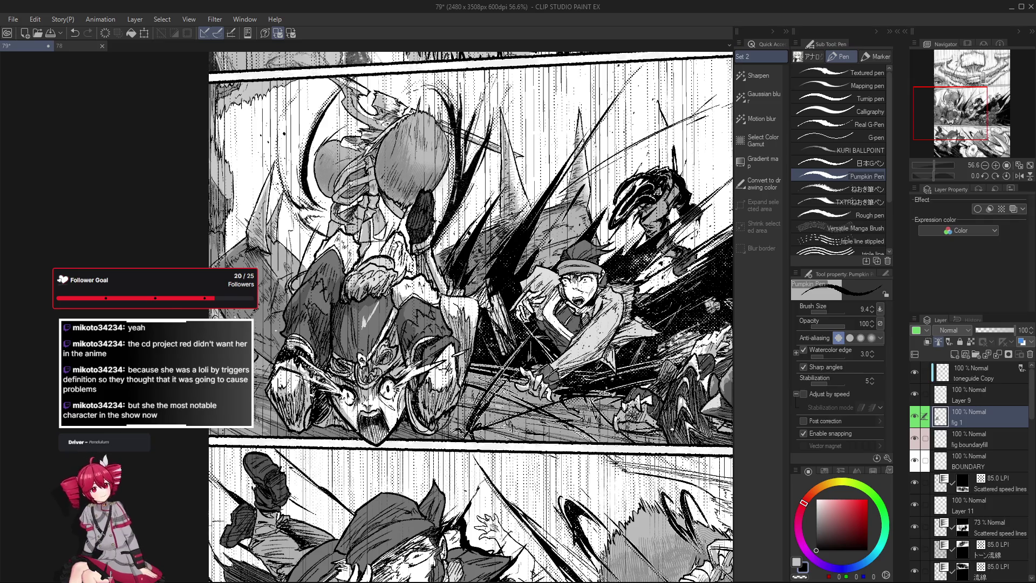
scroll(290, 344, "up", 5)
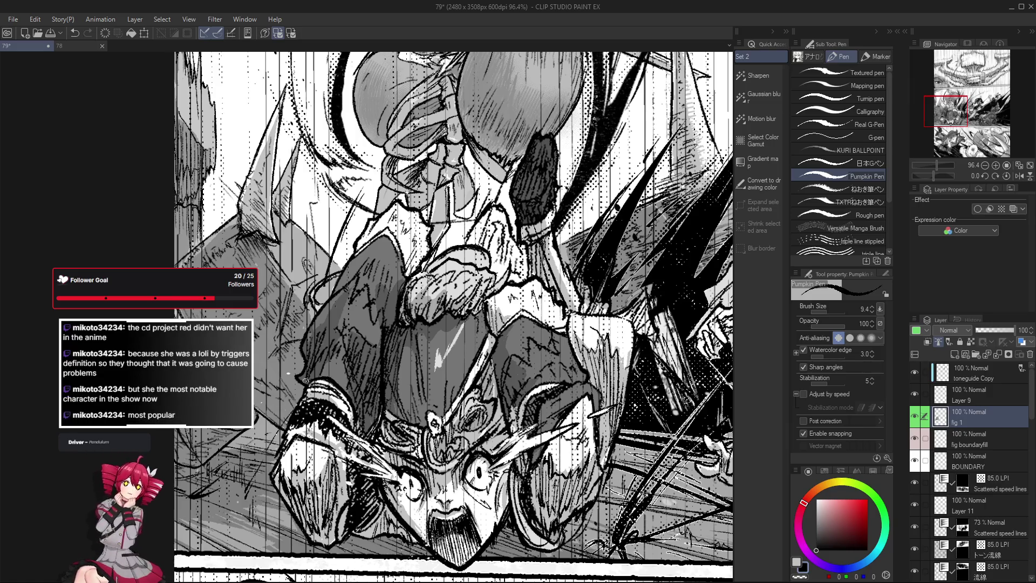
scroll(305, 381, "down", 2)
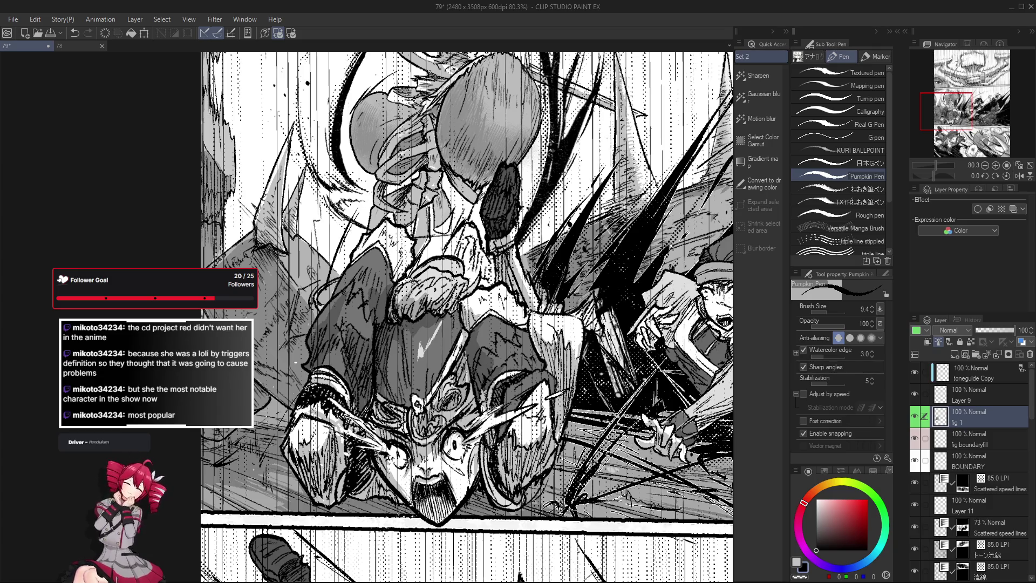
left_click_drag(321, 374, 316, 378)
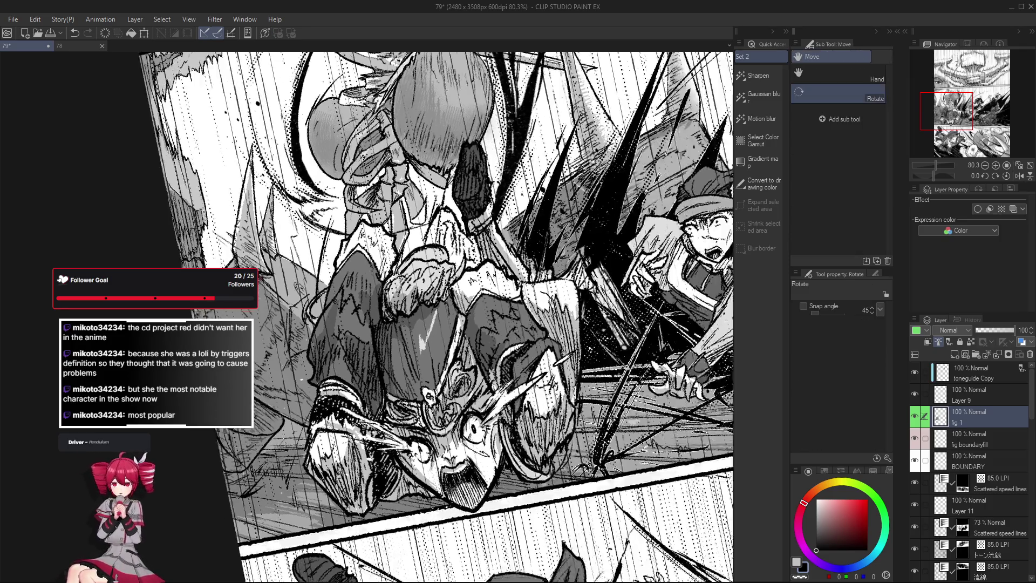
mouse_move(348, 307)
left_mouse_down()
mouse_move(387, 404)
mouse_move(427, 374)
left_mouse_up()
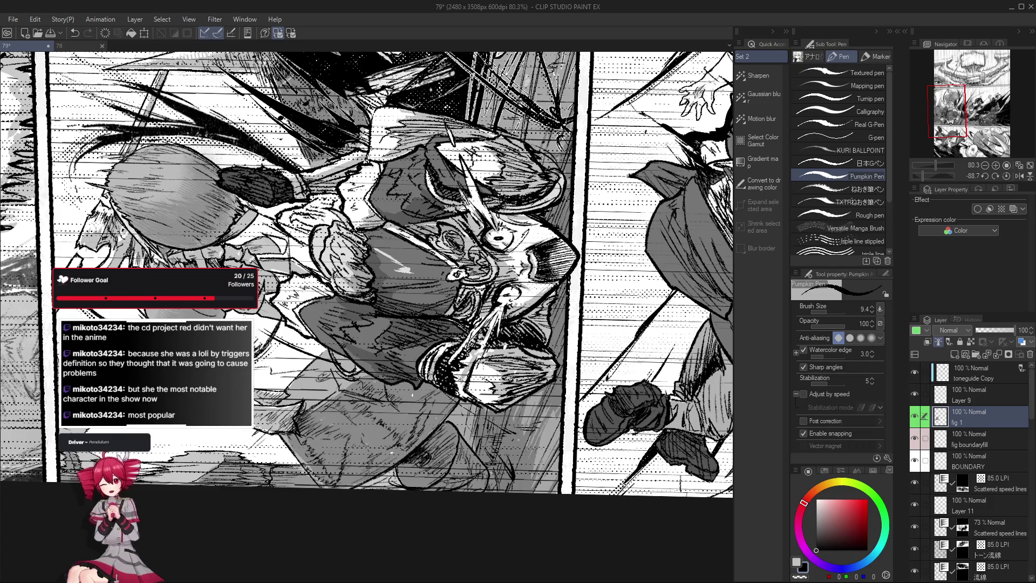
key("e")
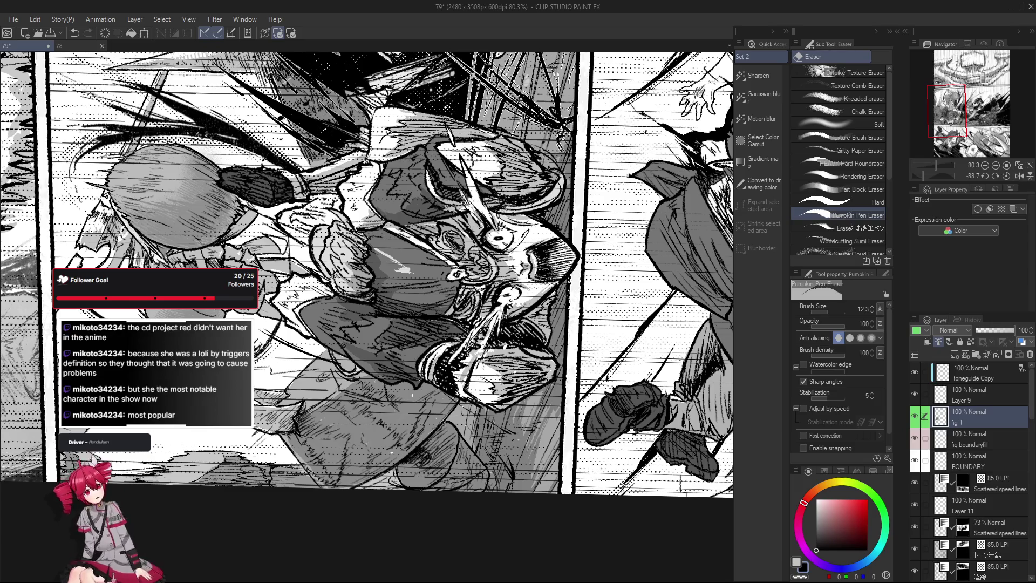
left_click_drag(416, 371, 506, 404)
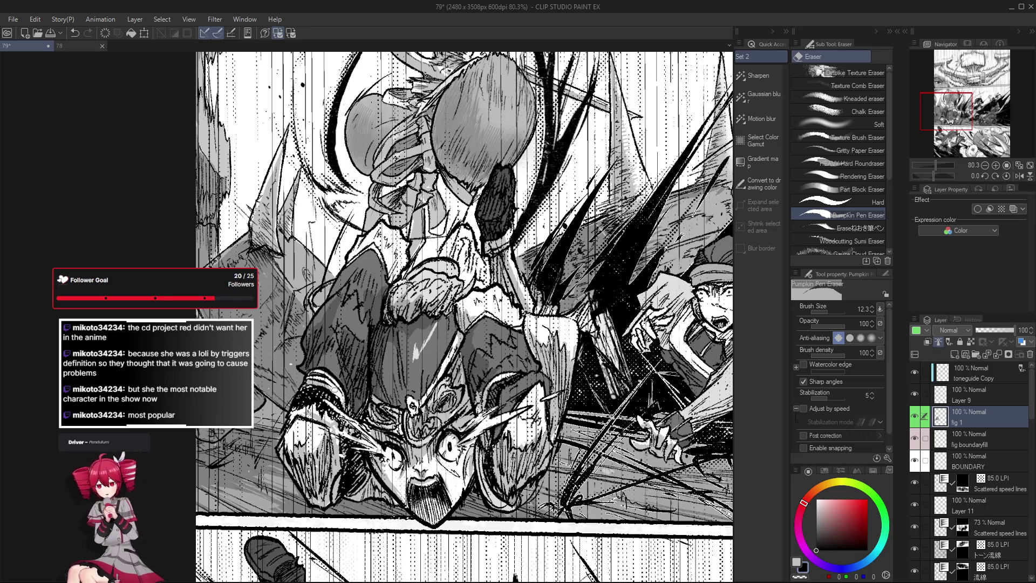
left_click_drag(506, 404, 515, 248)
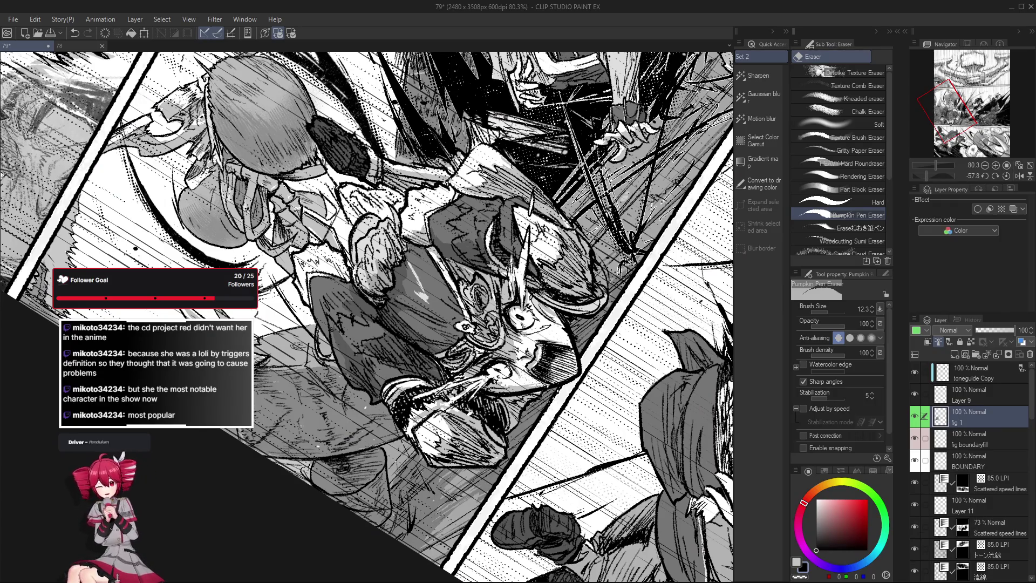
mouse_move(399, 394)
left_mouse_down()
mouse_move(392, 399)
mouse_move(424, 373)
left_mouse_up()
key("p")
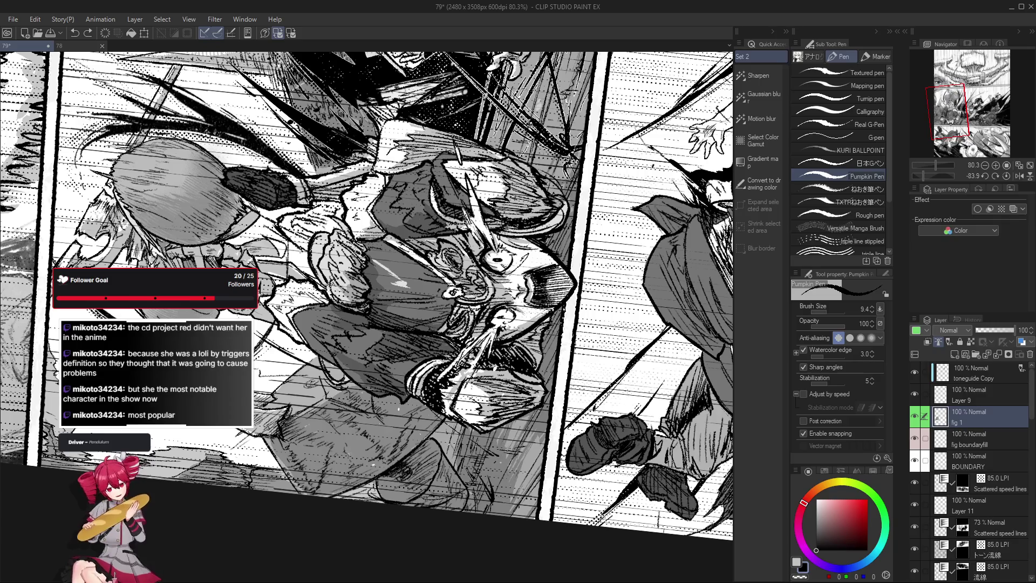
left_click_drag(424, 373, 448, 304)
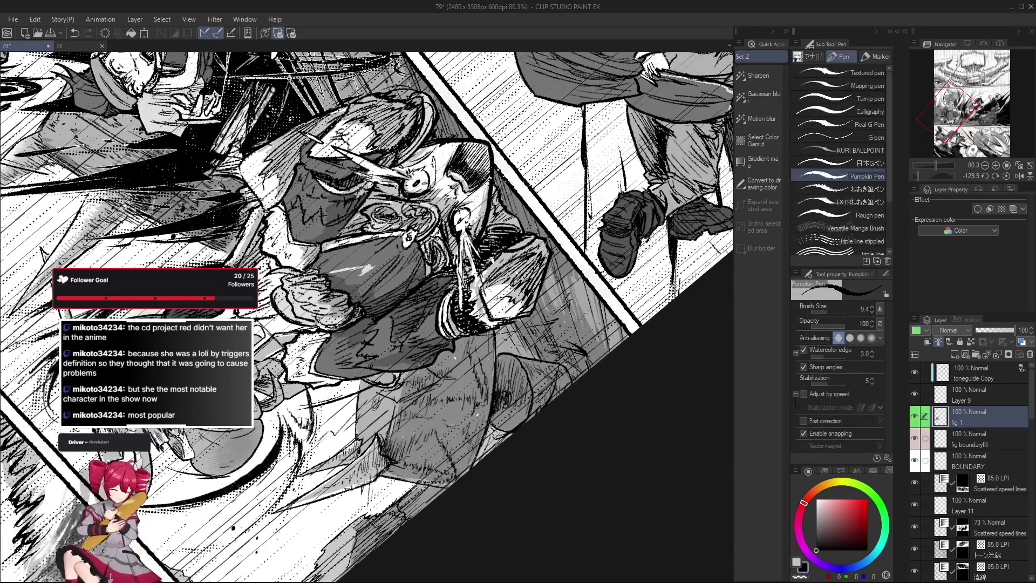
left_click_drag(448, 305, 332, 376)
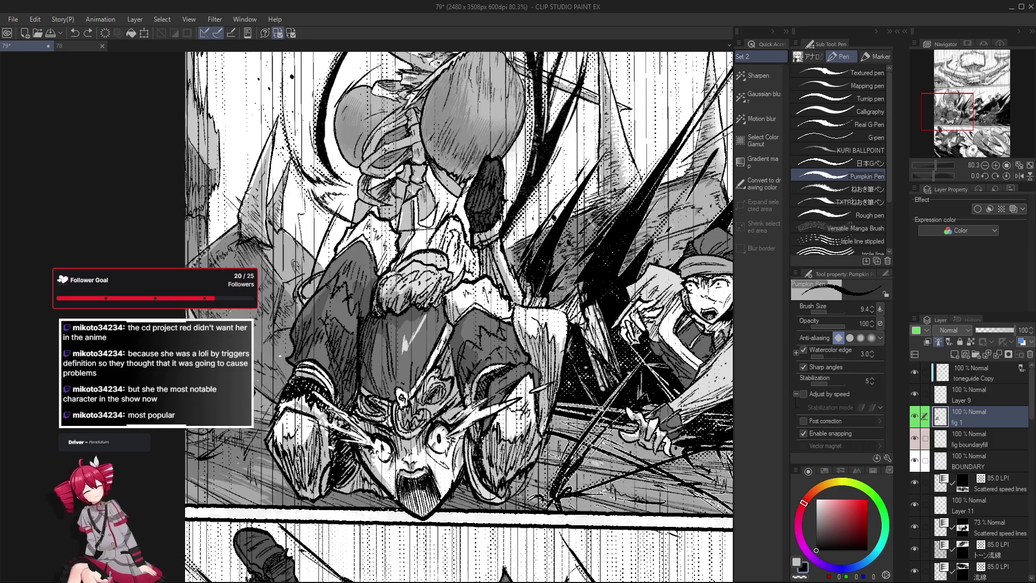
scroll(301, 401, "down", 1)
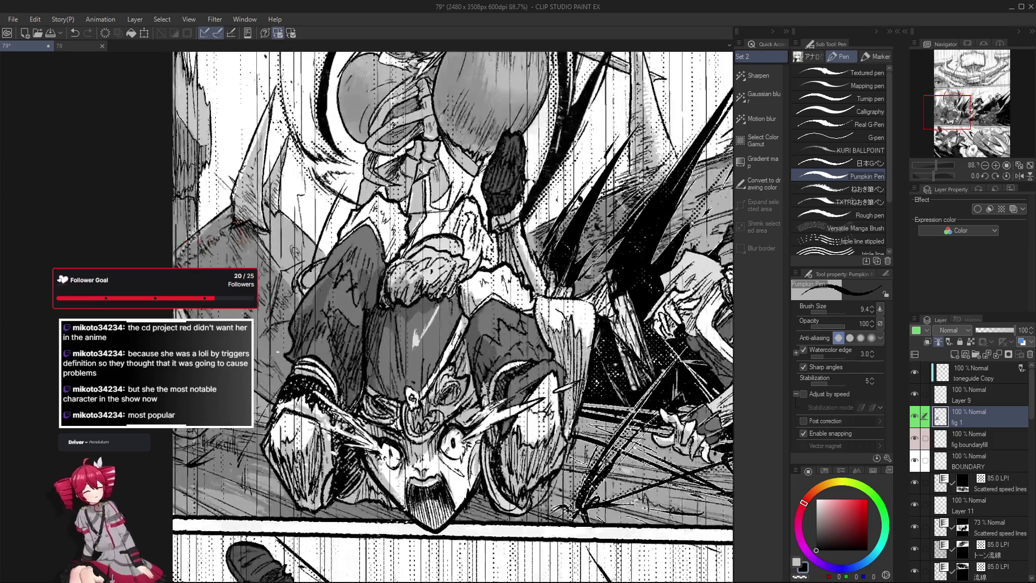
scroll(294, 382, "down", 1)
scroll(295, 382, "down", 1)
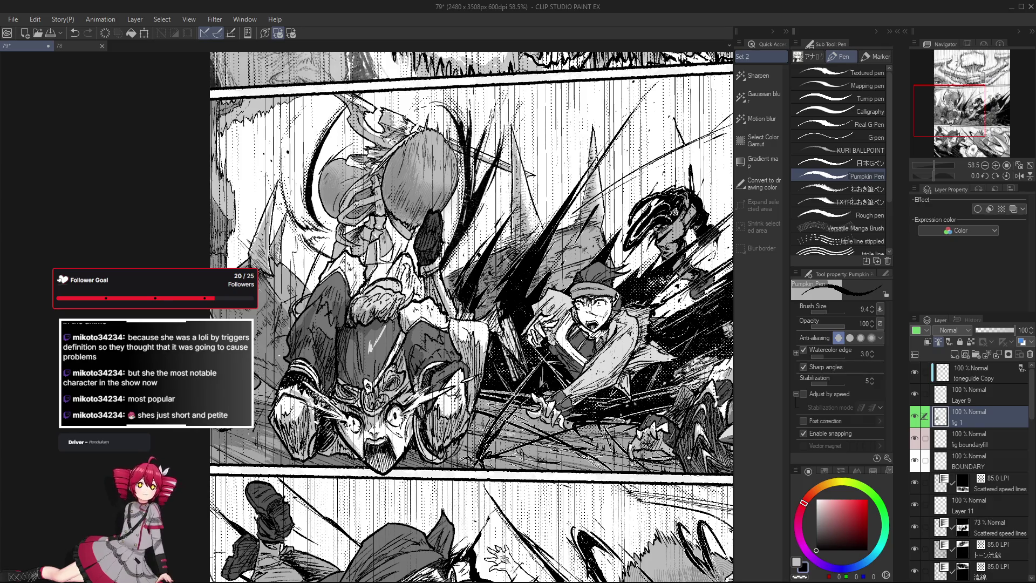
scroll(471, 317, "left", 2)
scroll(345, 378, "up", 4)
key("e")
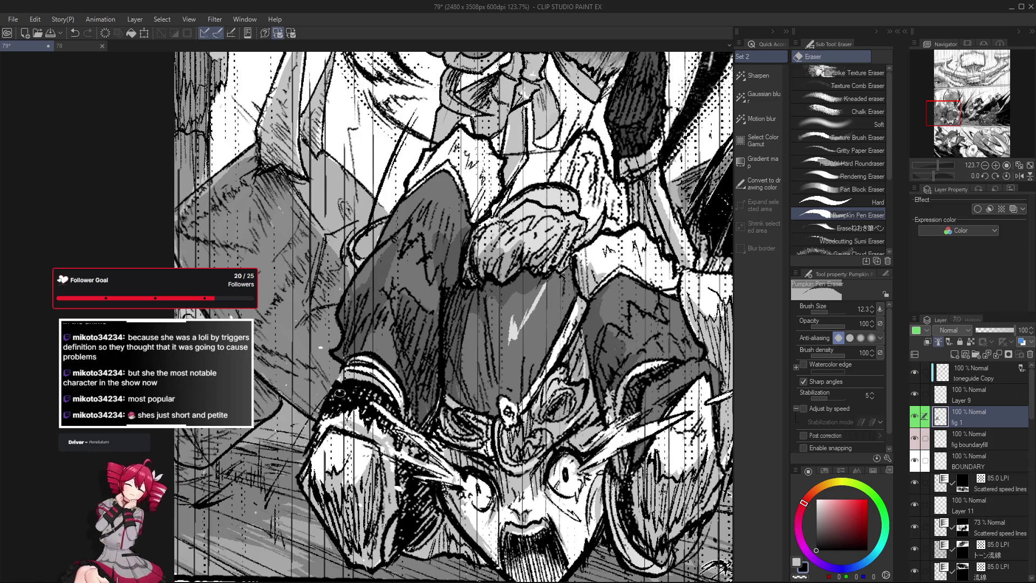
key("p")
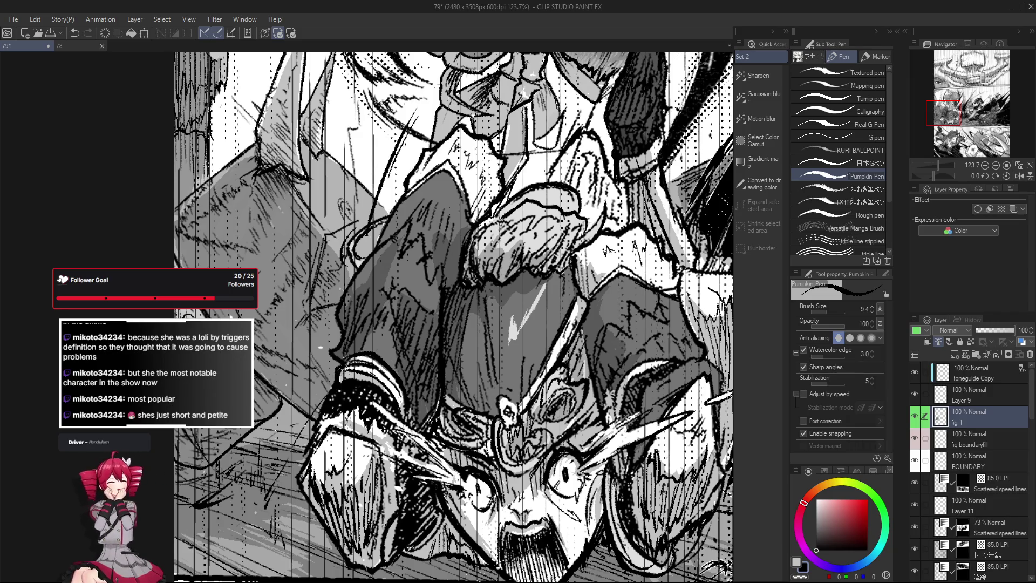
scroll(338, 383, "down", 4)
scroll(340, 375, "up", 4)
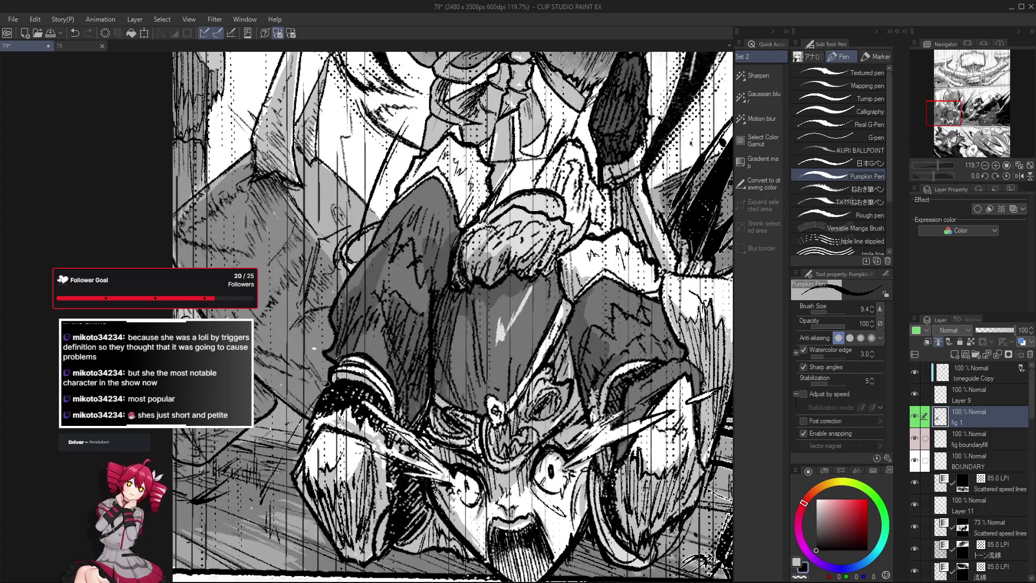
scroll(328, 382, "down", 4)
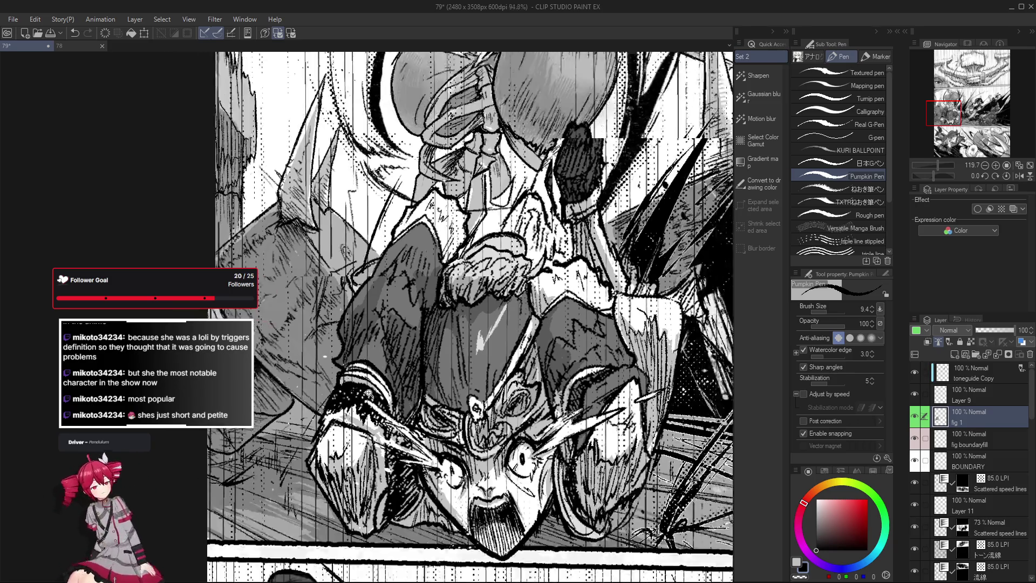
scroll(365, 397, "up", 2)
left_click_drag(364, 397, 418, 357)
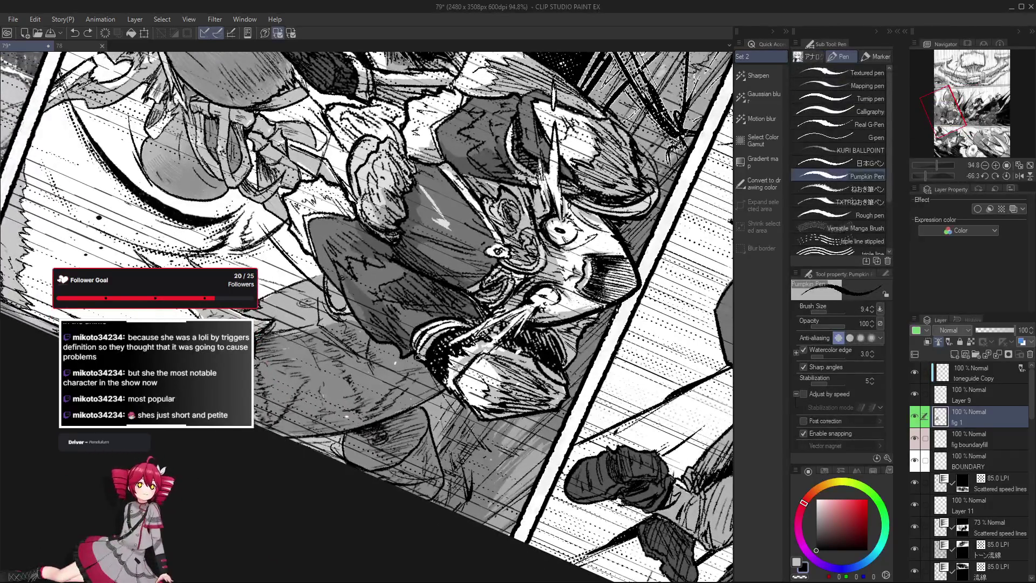
key("ctrl+at")
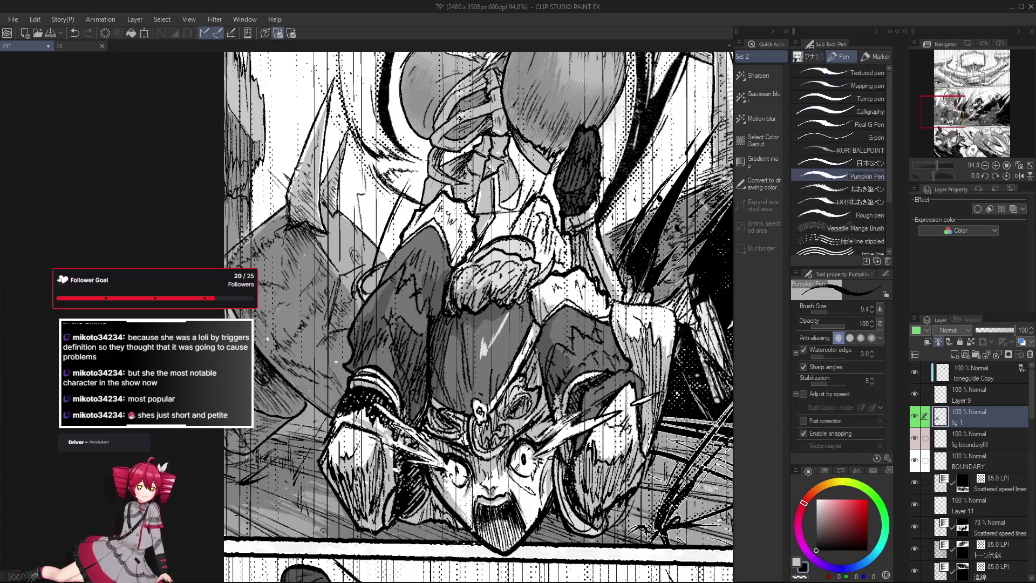
scroll(354, 391, "down", 1)
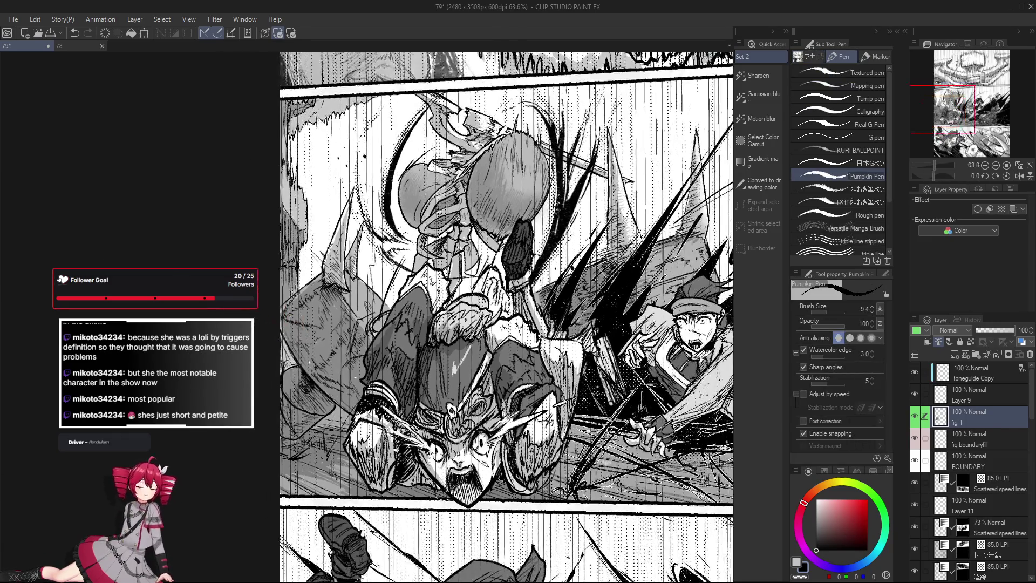
scroll(351, 402, "up", 2)
scroll(347, 416, "down", 2)
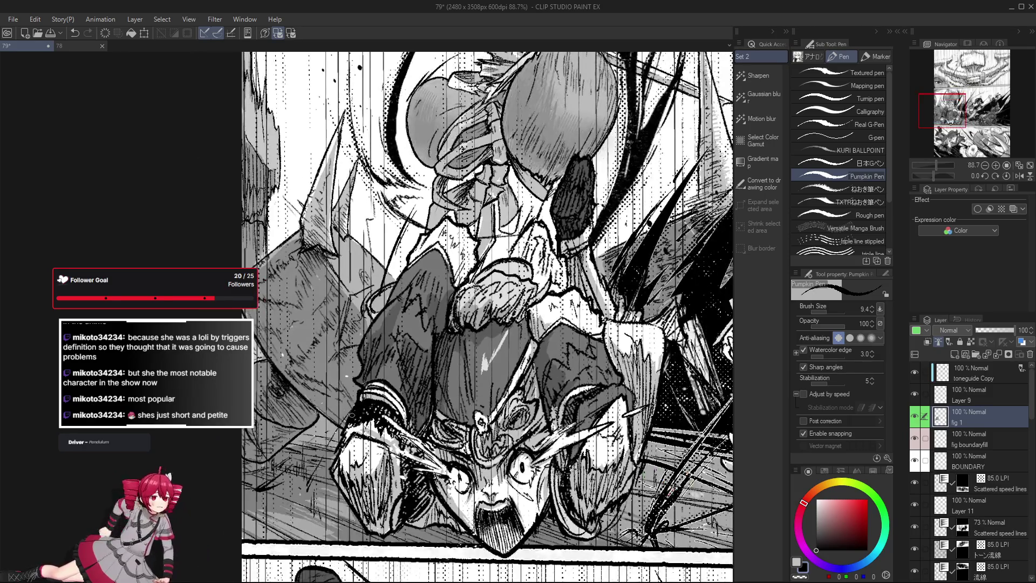
key("e")
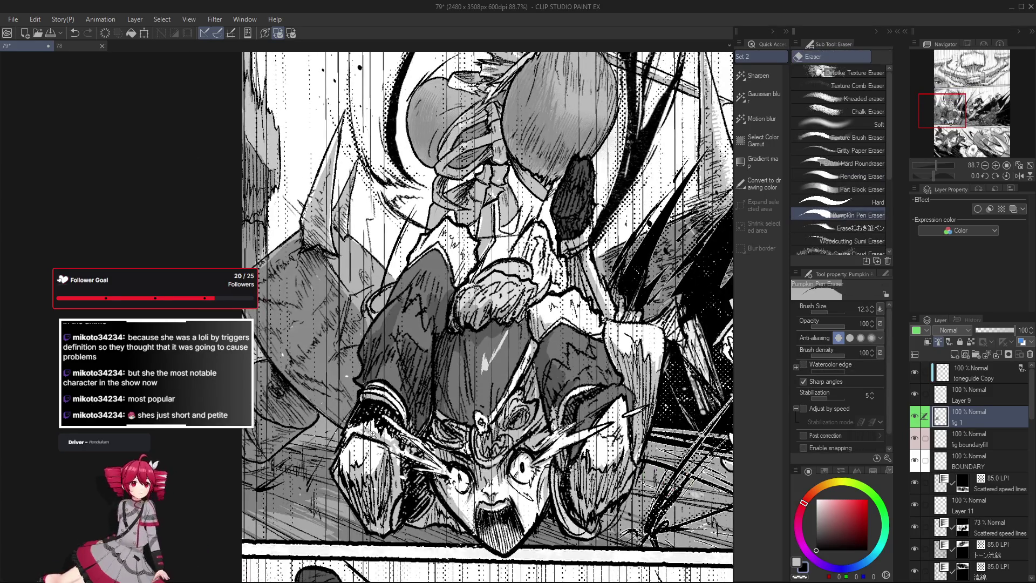
scroll(404, 437, "up", 3)
scroll(463, 445, "down", 1)
key("p")
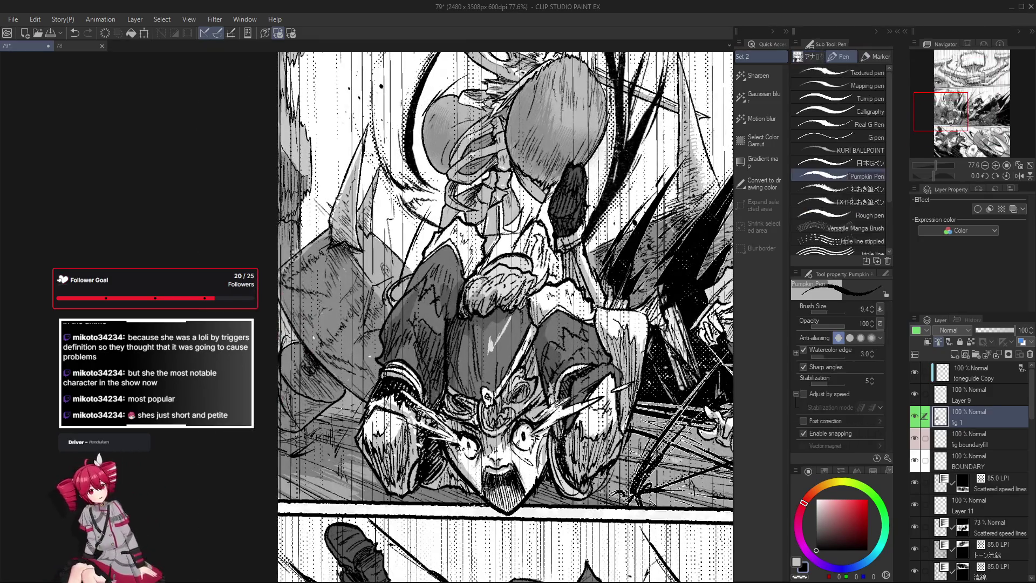
scroll(403, 393, "up", 2)
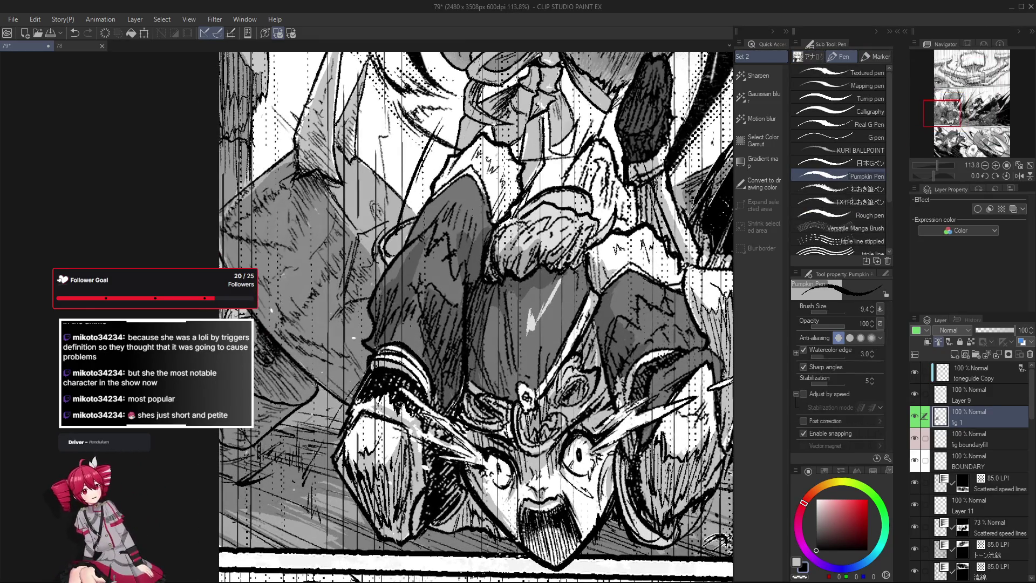
scroll(397, 405, "down", 4)
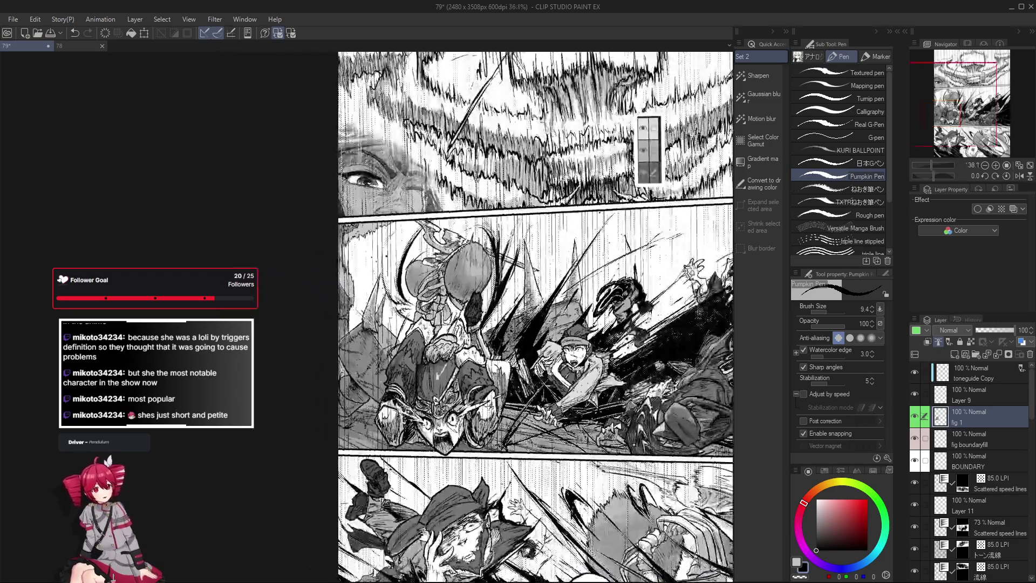
scroll(396, 398, "up", 2)
scroll(395, 396, "up", 3)
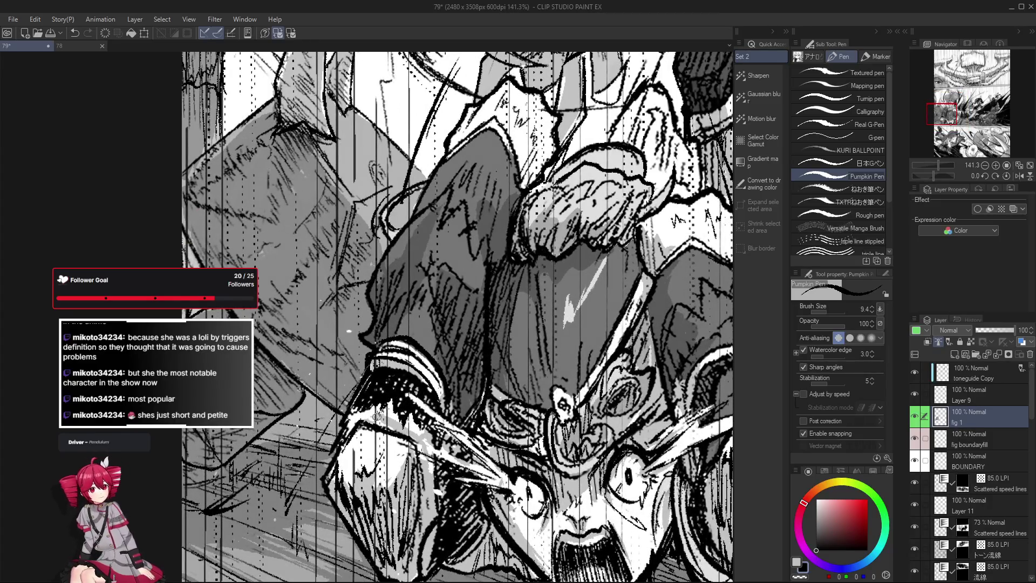
scroll(377, 417, "down", 1)
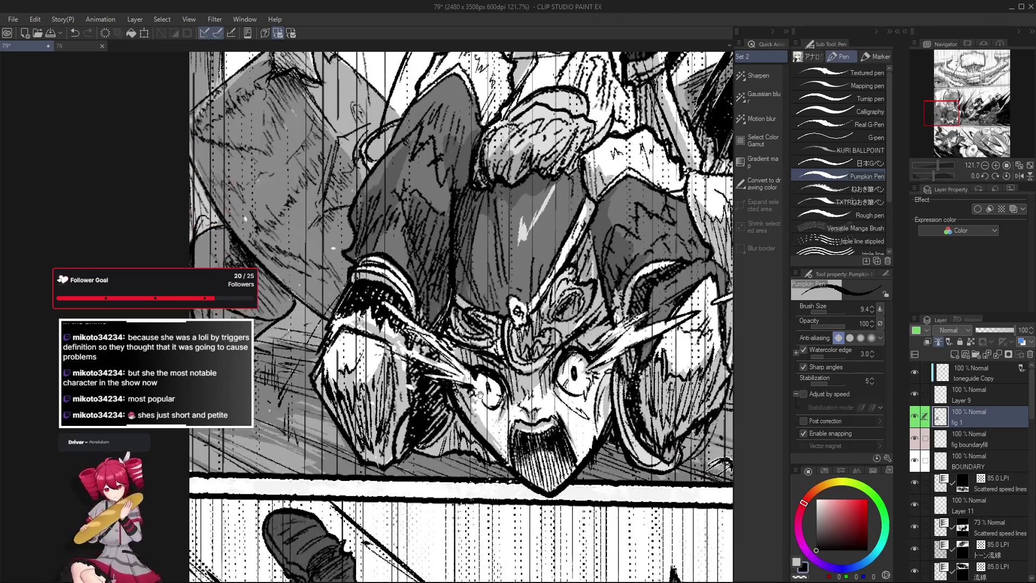
scroll(389, 335, "down", 1)
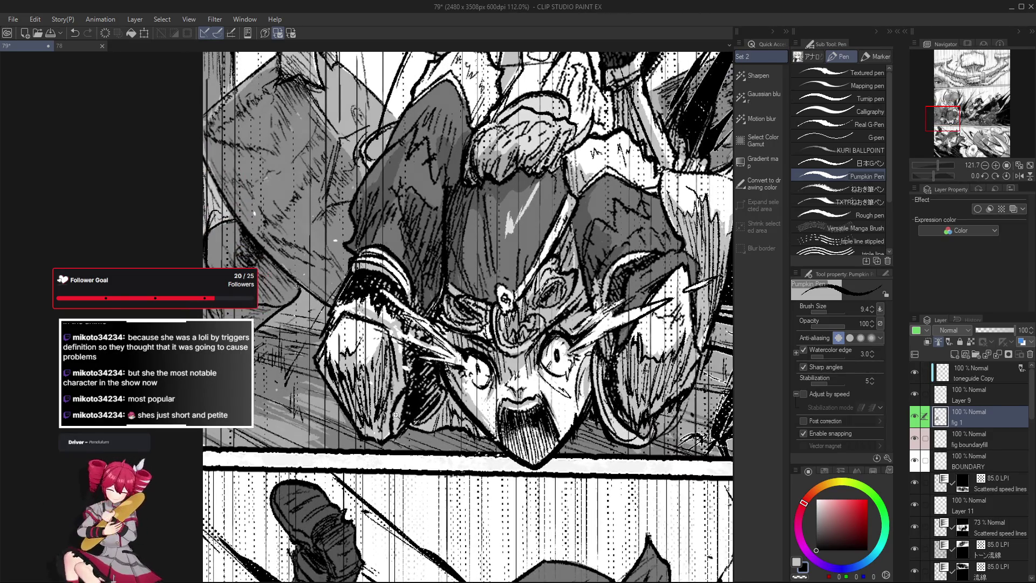
mouse_move(404, 352)
left_mouse_down()
mouse_move(428, 356)
mouse_move(417, 331)
mouse_move(384, 331)
left_mouse_up()
left_click_drag(565, 445, 470, 412)
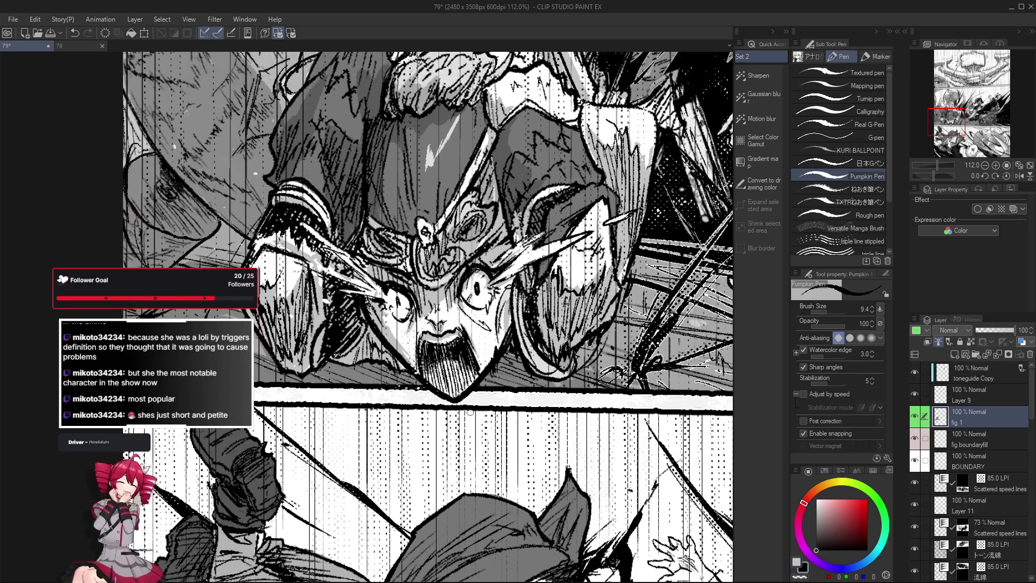
left_click_drag(593, 353, 455, 418)
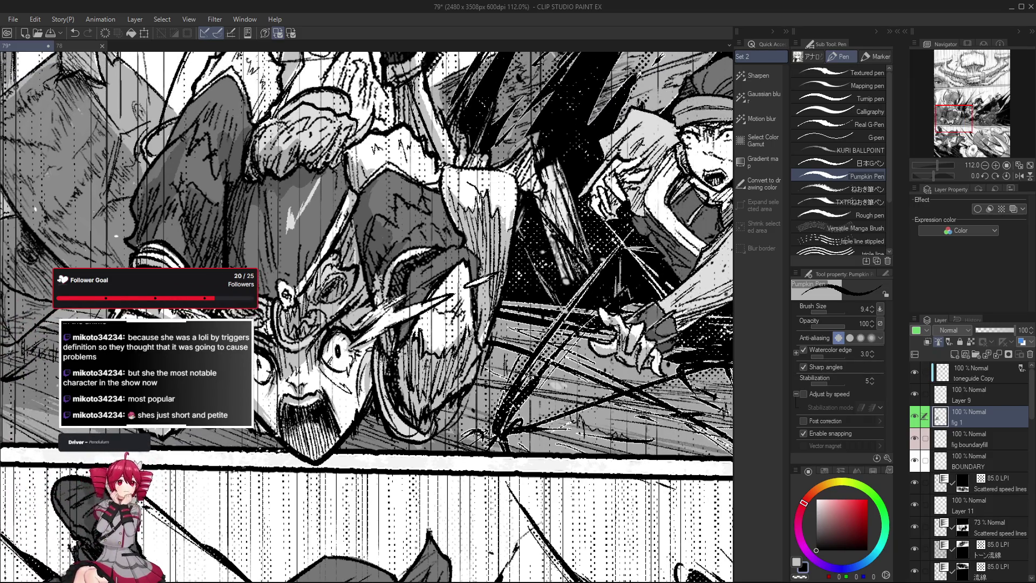
mouse_move(469, 332)
left_mouse_down()
mouse_move(475, 351)
mouse_move(475, 337)
mouse_move(454, 427)
left_mouse_up()
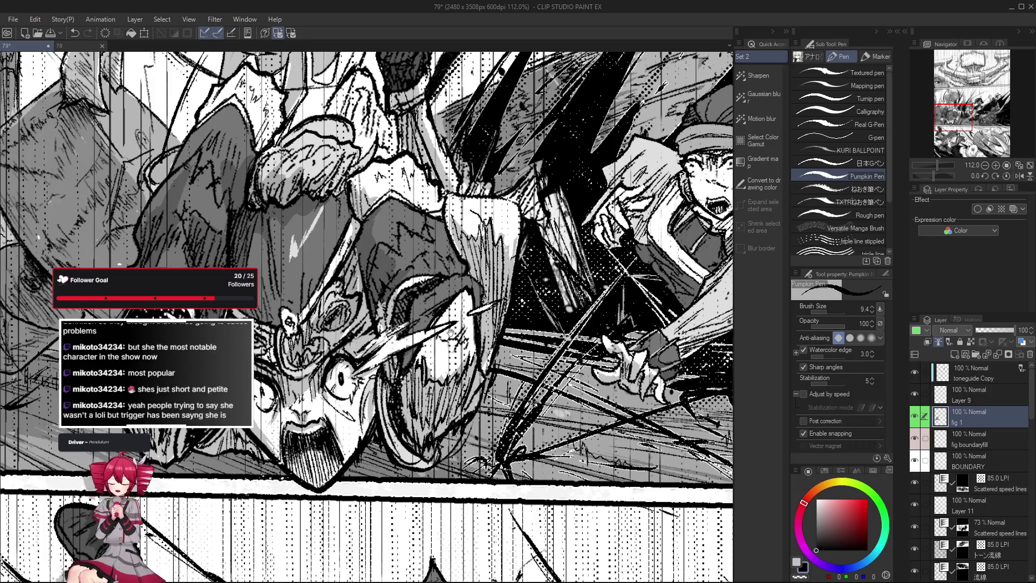
left_click_drag(445, 354, 436, 372)
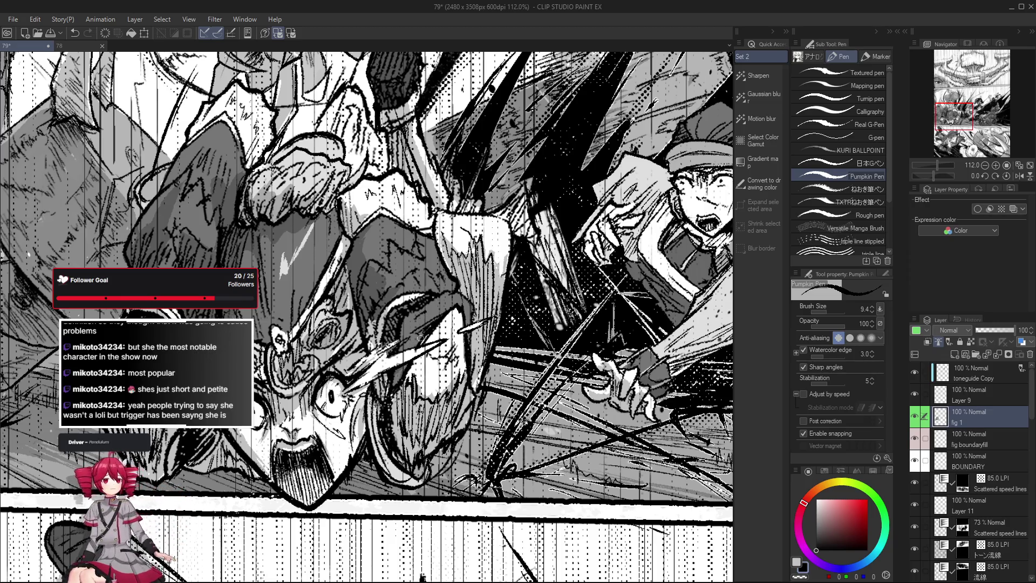
left_click_drag(389, 380, 371, 421)
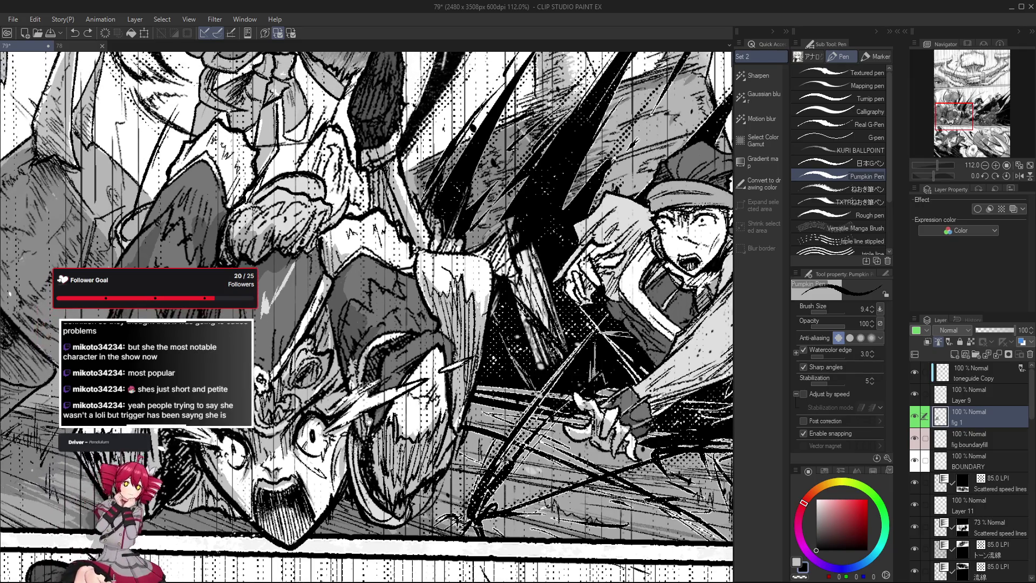
key("e")
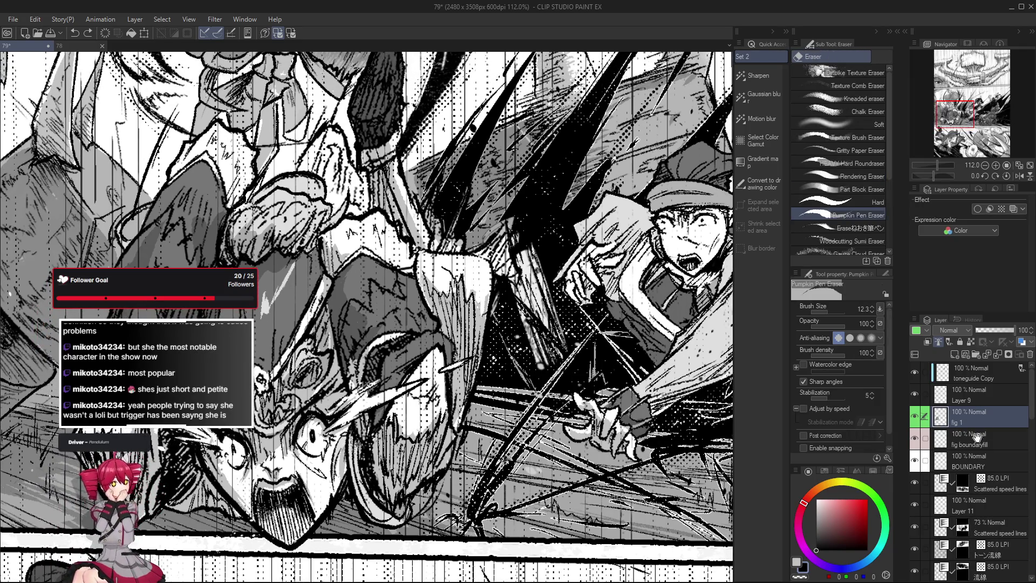
scroll(985, 493, "down", 1)
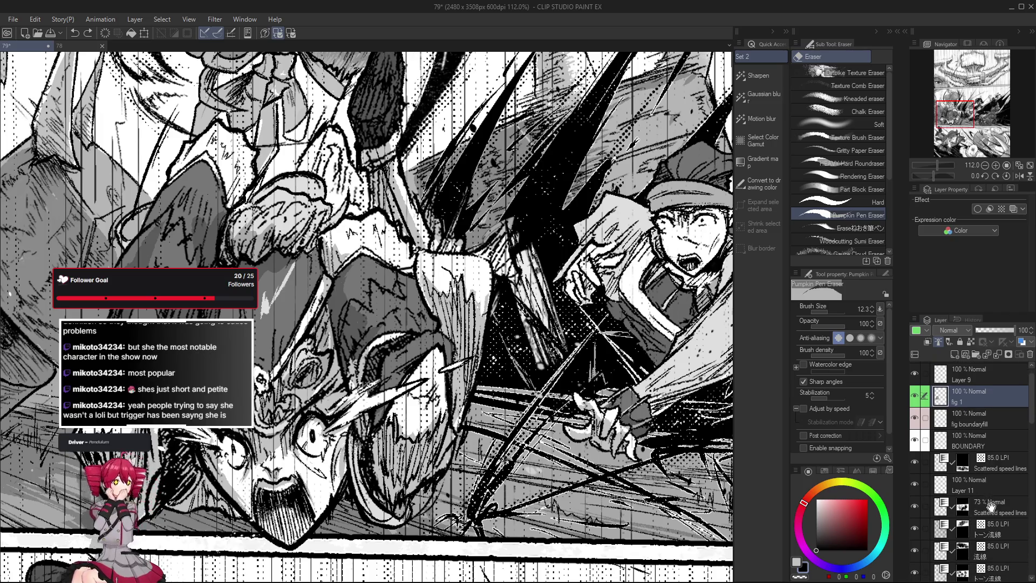
scroll(991, 505, "down", 4)
left_click(987, 521)
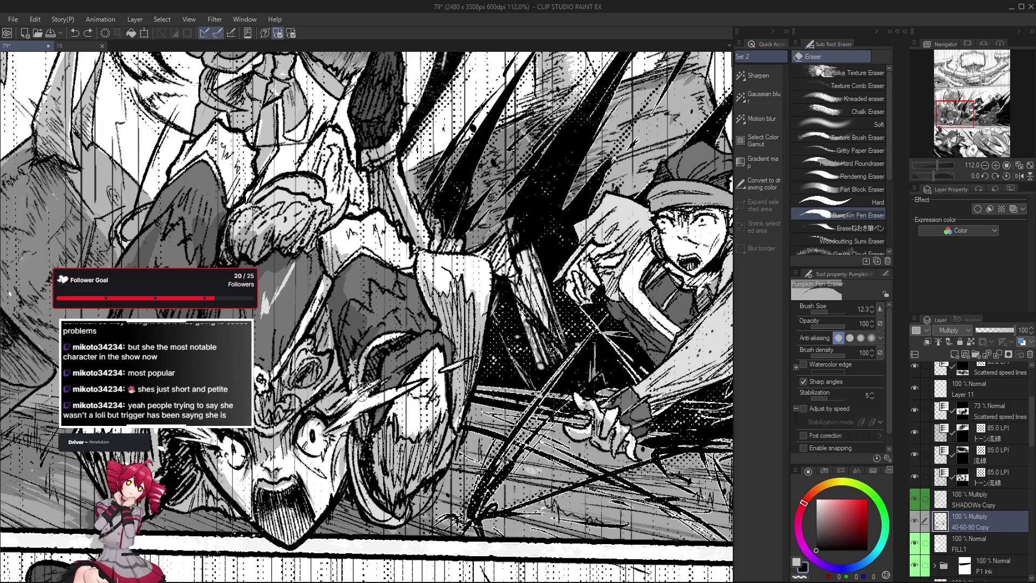
scroll(993, 442, "up", 5)
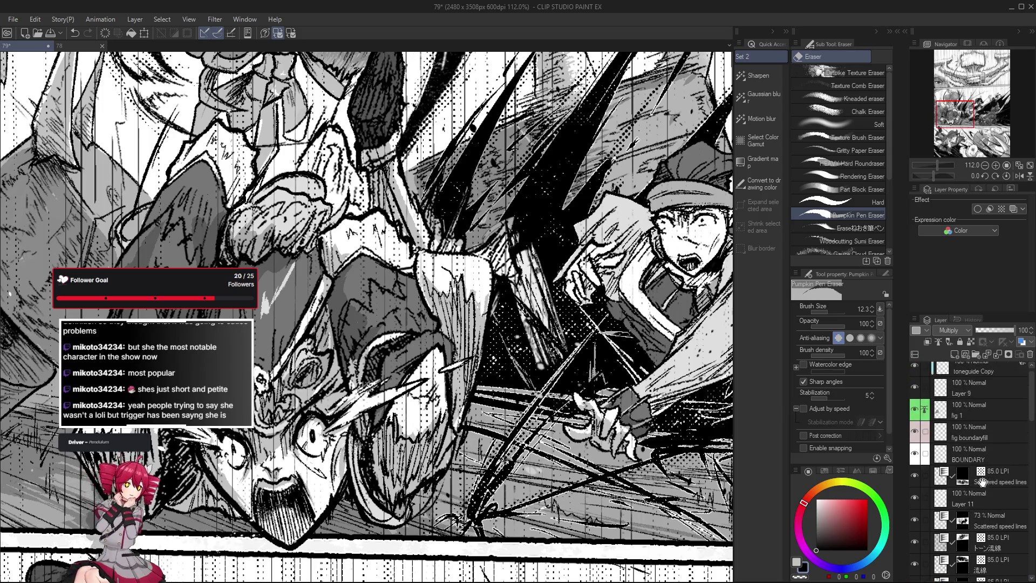
left_click(995, 421)
scroll(368, 401, "up", 3)
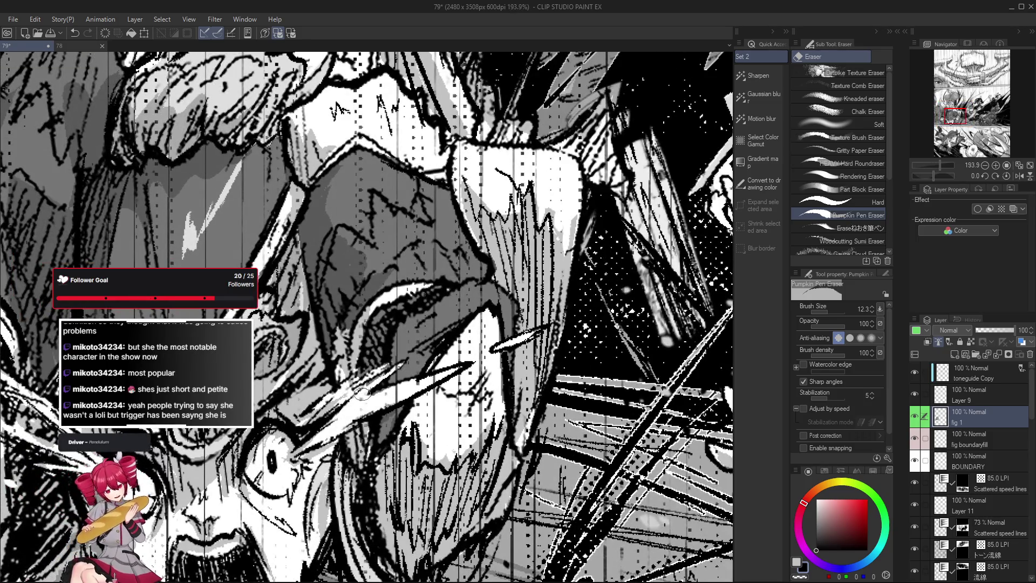
scroll(368, 376, "down", 5)
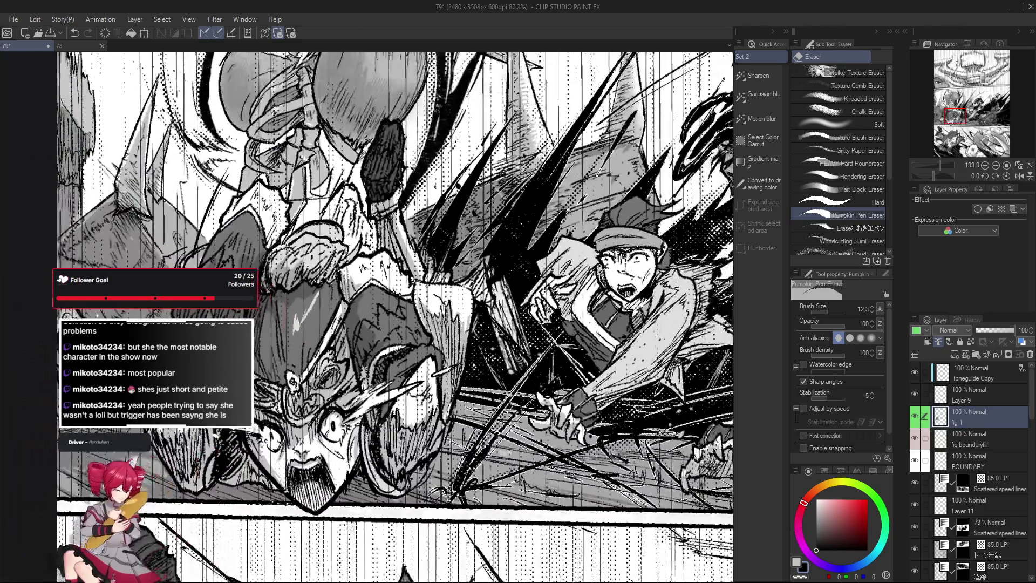
key("p")
scroll(380, 395, "up", 5)
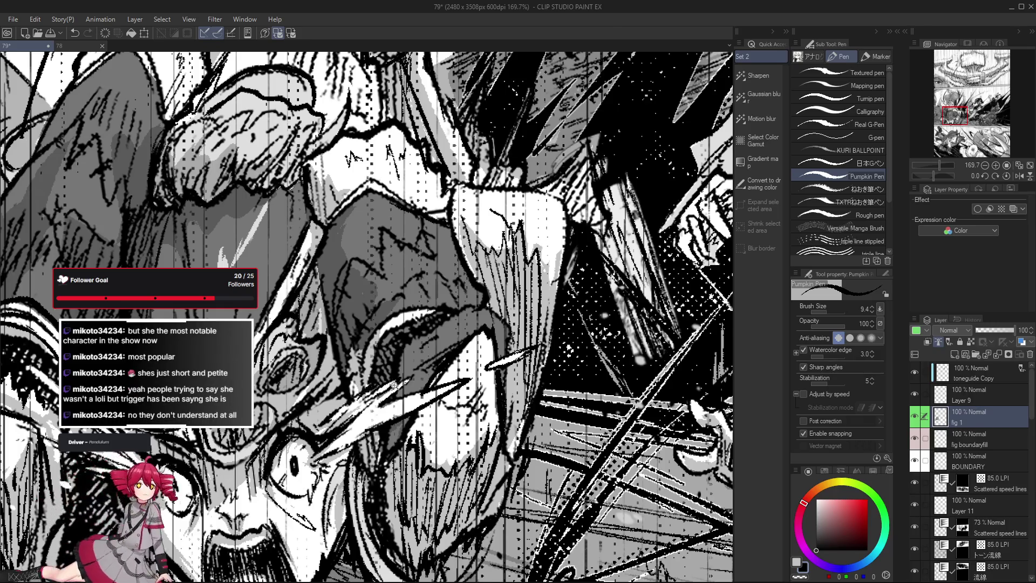
scroll(377, 385, "down", 6)
scroll(389, 346, "up", 3)
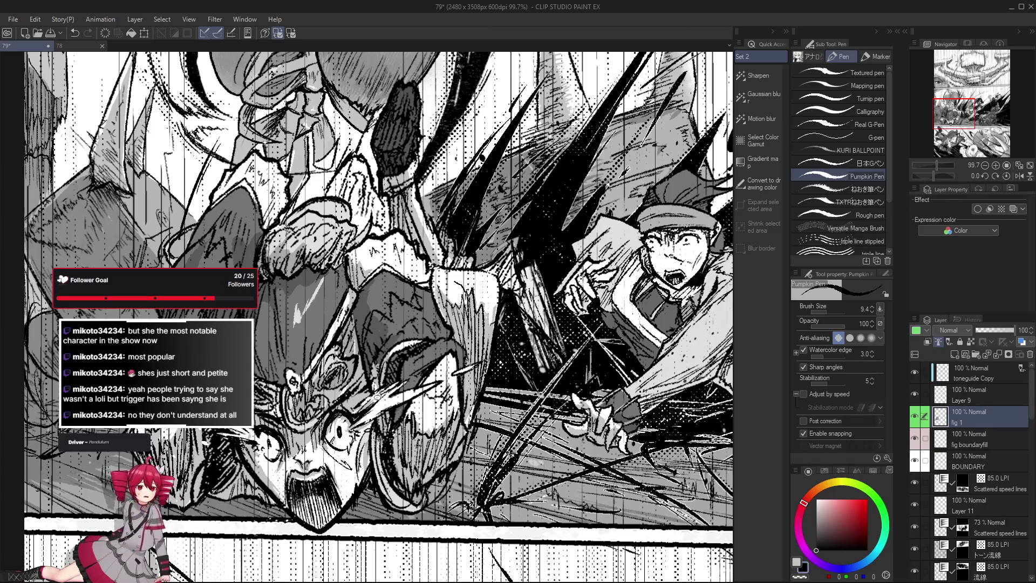
scroll(377, 397, "up", 2)
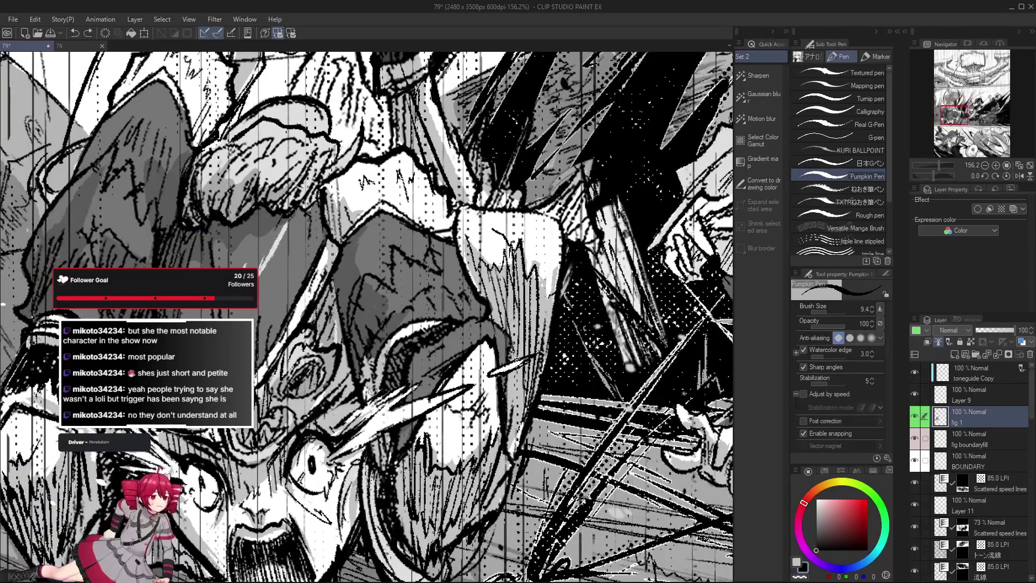
scroll(378, 348, "down", 4)
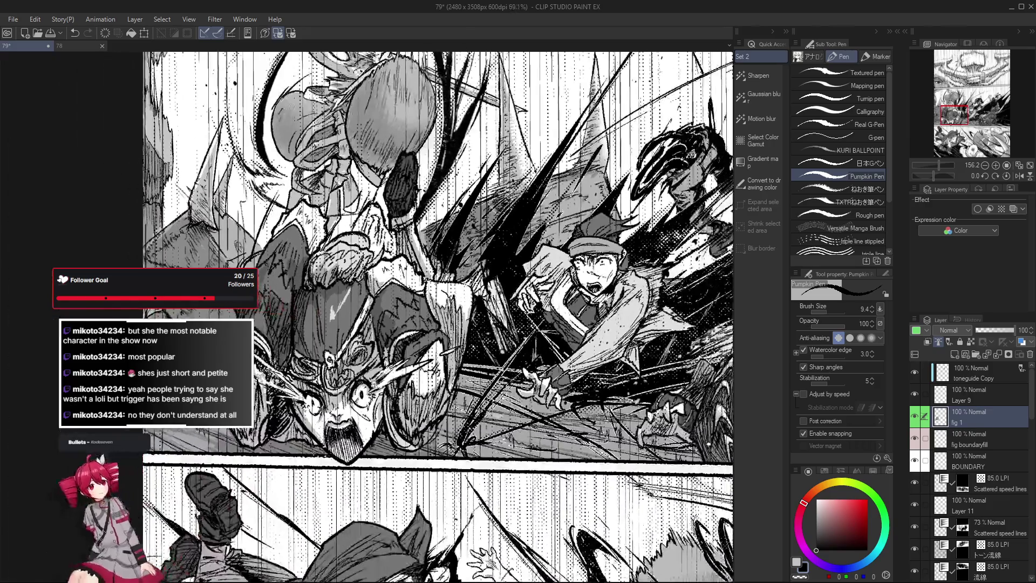
scroll(491, 423, "up", 4)
scroll(491, 422, "up", 1)
scroll(491, 423, "up", 1)
scroll(491, 423, "down", 1)
scroll(432, 405, "down", 1)
key("e")
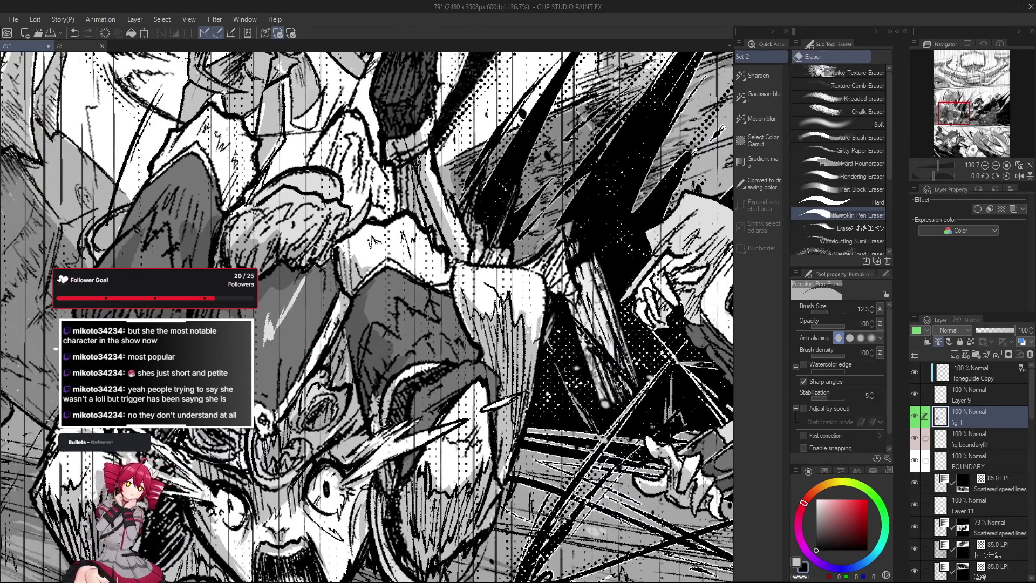
key("p")
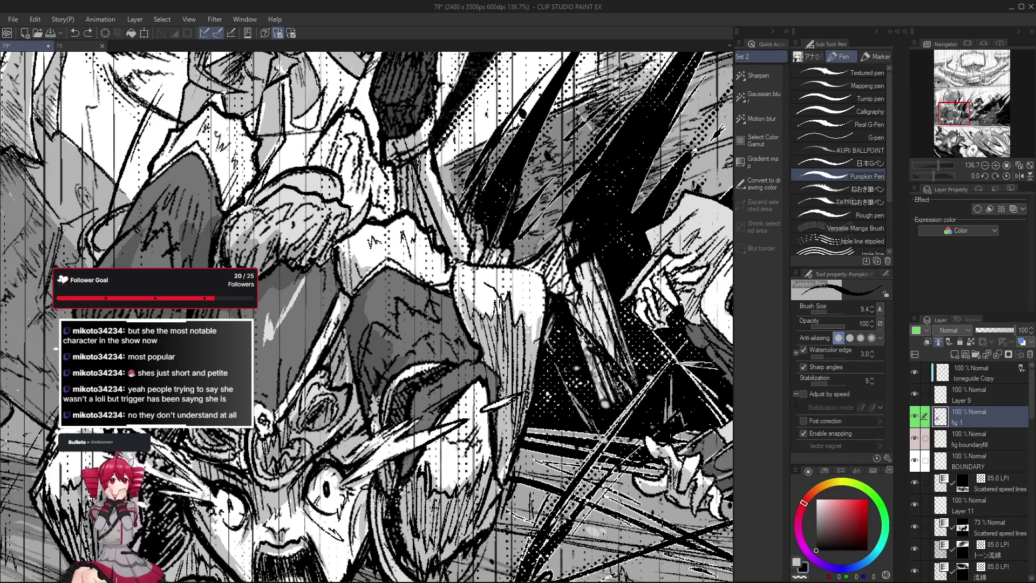
left_click_drag(405, 374, 420, 377)
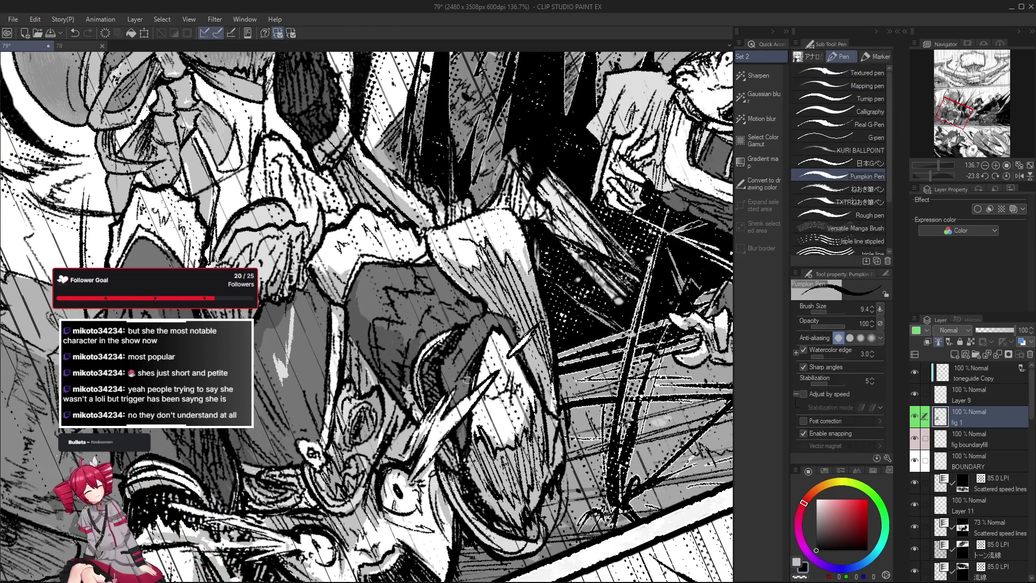
Reset the view upright and alternately ink and erase the fighter's face lines.
key("ctrl+@")
scroll(566, 430, "down", 2)
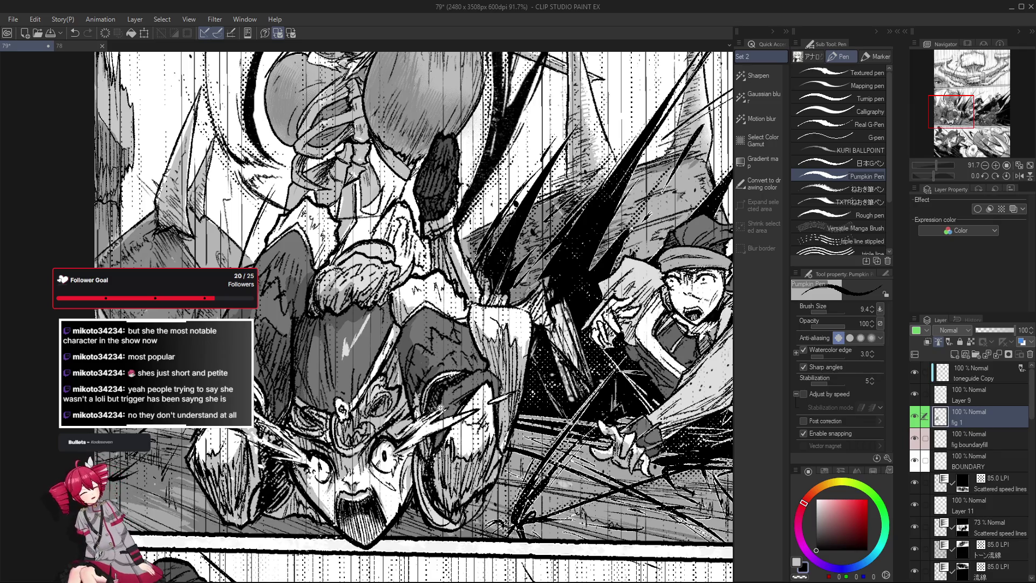
scroll(440, 407, "up", 1)
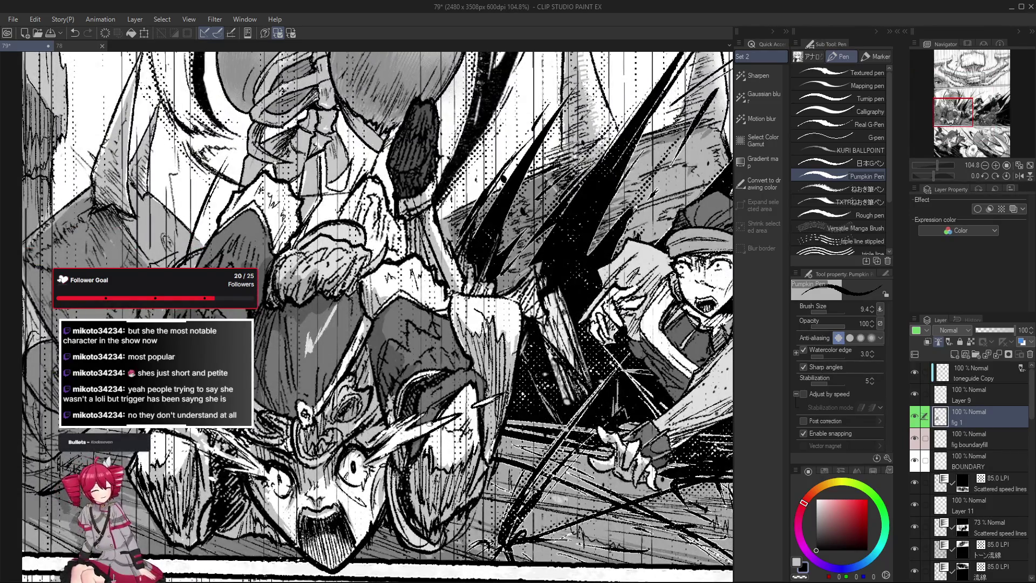
scroll(425, 417, "up", 2)
key("e")
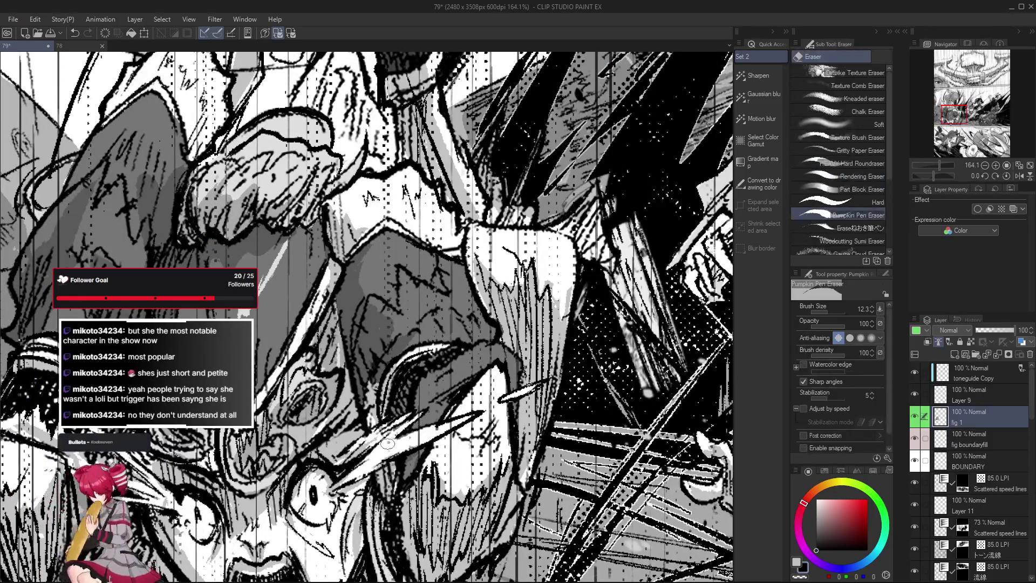
scroll(384, 439, "down", 3)
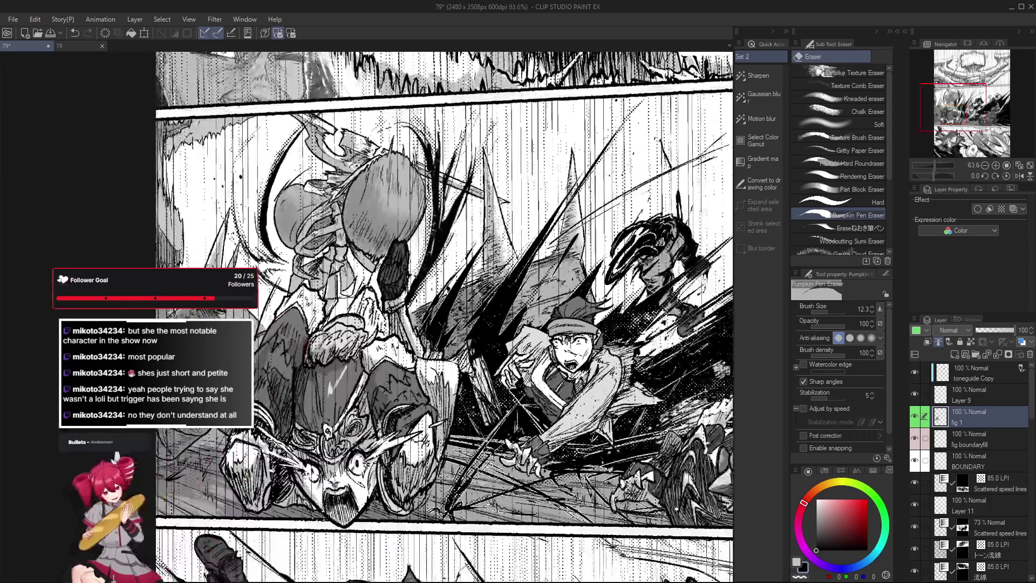
scroll(395, 465, "up", 2)
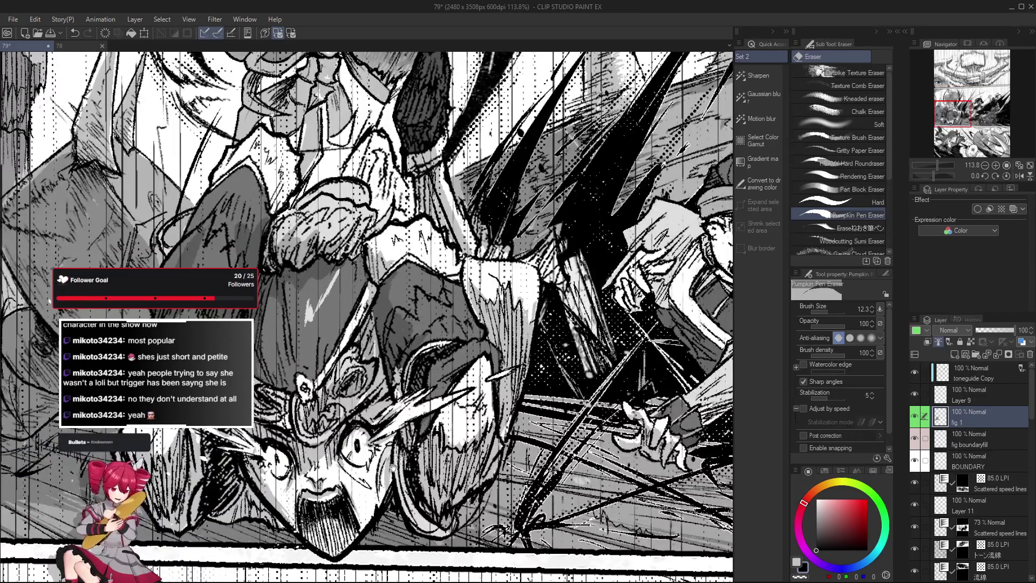
key("p")
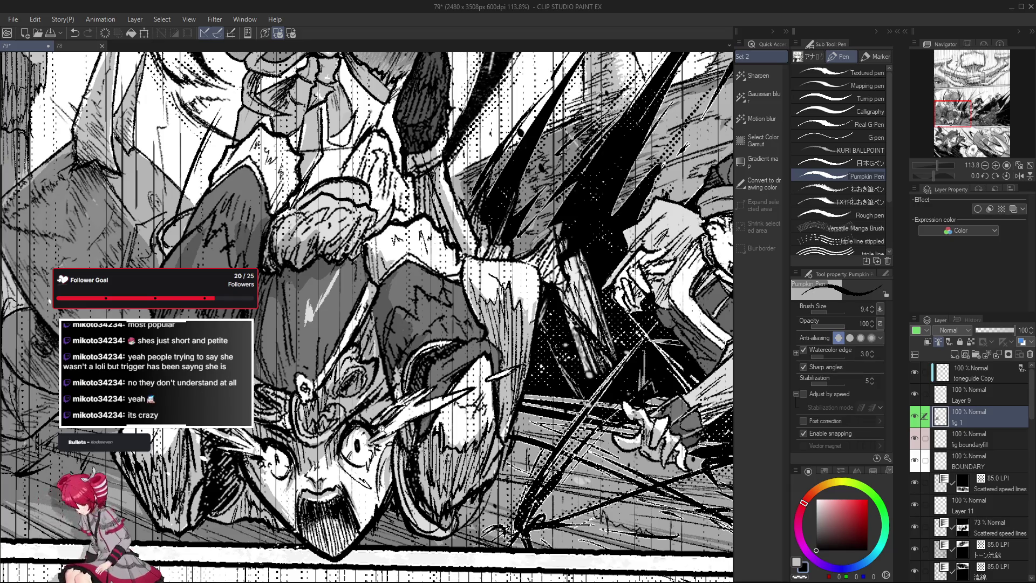
scroll(367, 318, "down", 3)
scroll(367, 317, "up", 2)
key("e")
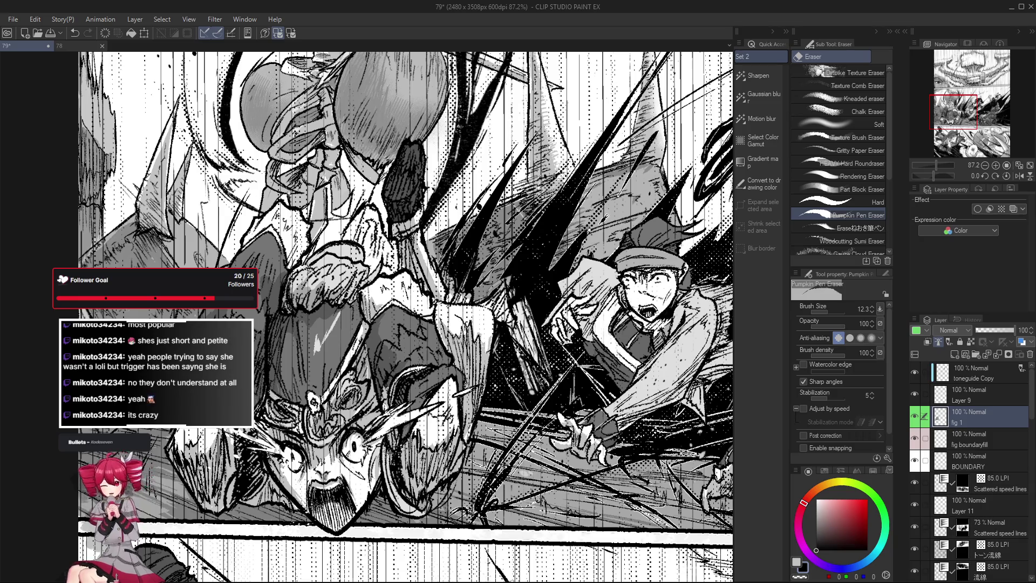
scroll(352, 445, "up", 2)
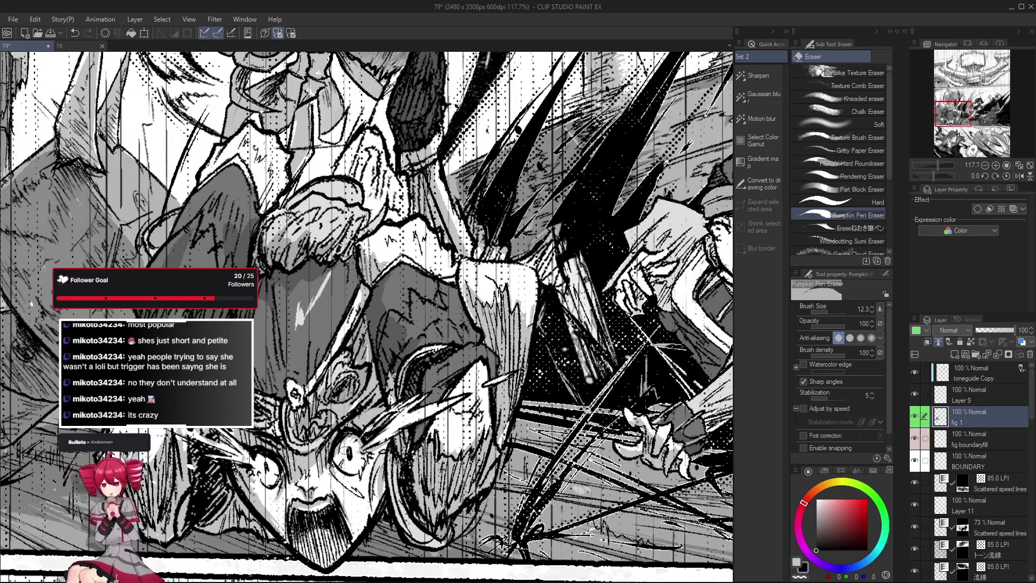
Check the face in a mirrored view, undo one ink stroke and redo the lines.
left_click_drag(364, 434, 397, 427)
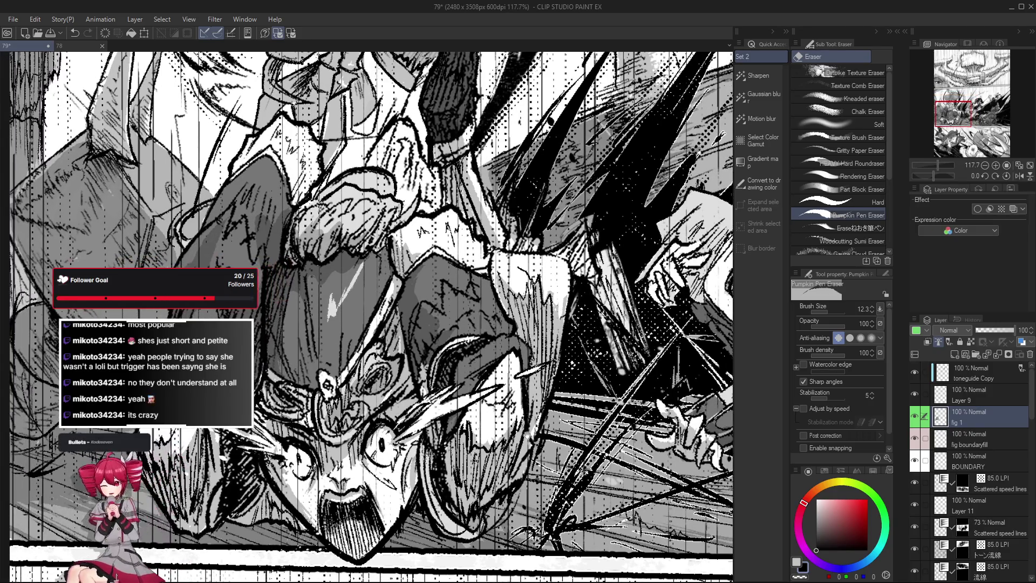
key("h")
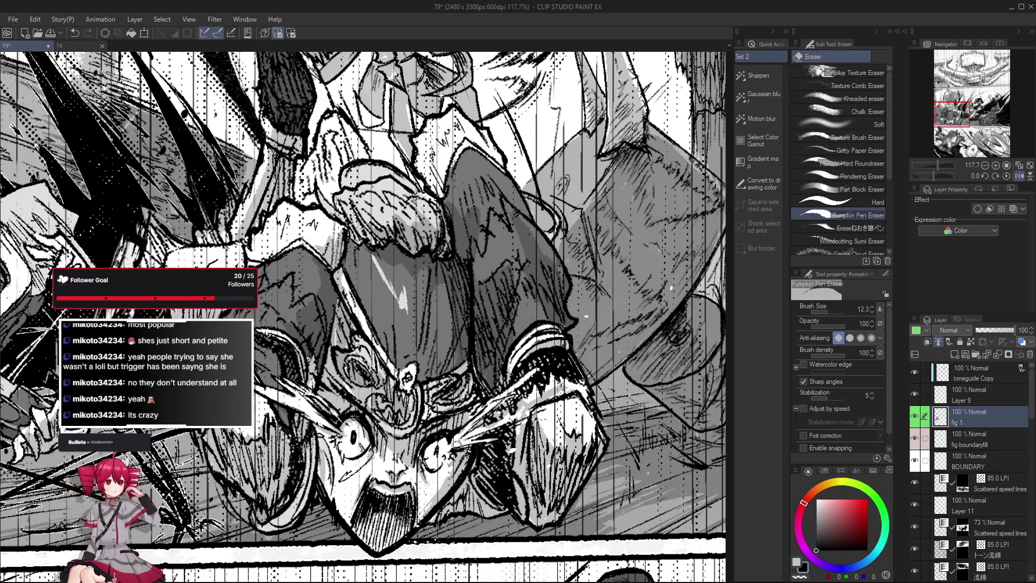
mouse_move(447, 451)
left_mouse_down()
mouse_move(452, 443)
mouse_move(460, 473)
left_mouse_up()
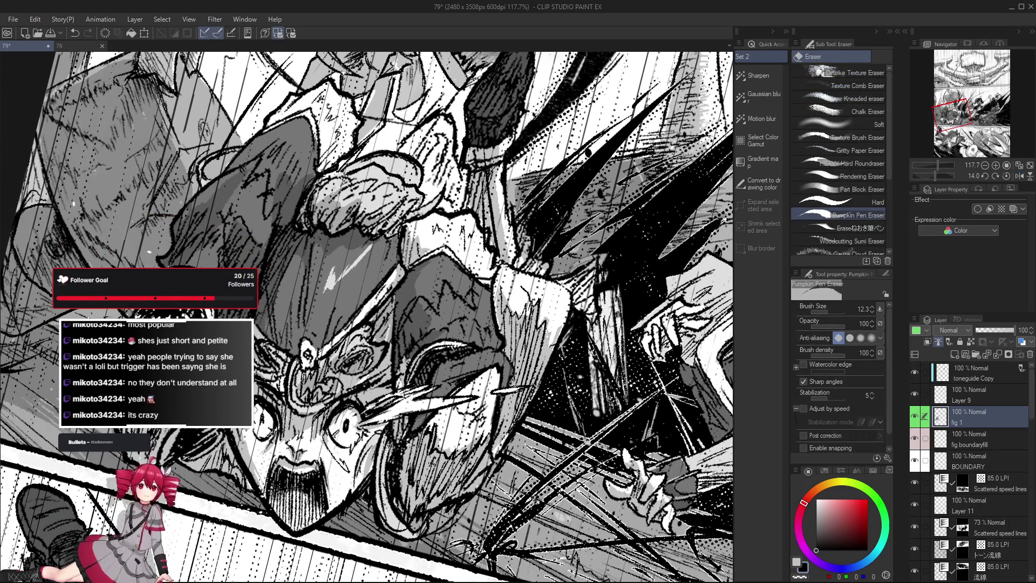
key("at")
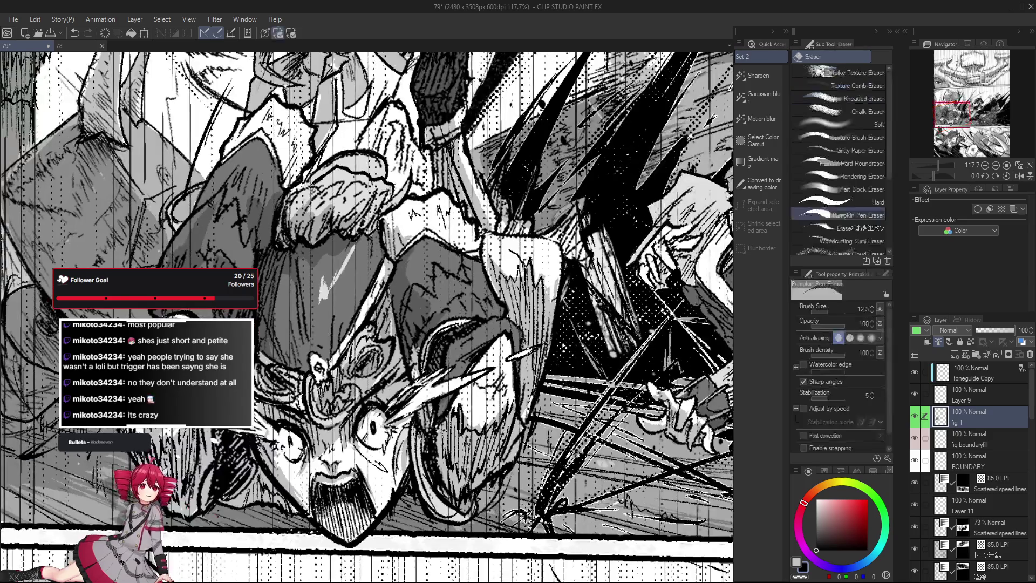
key("p")
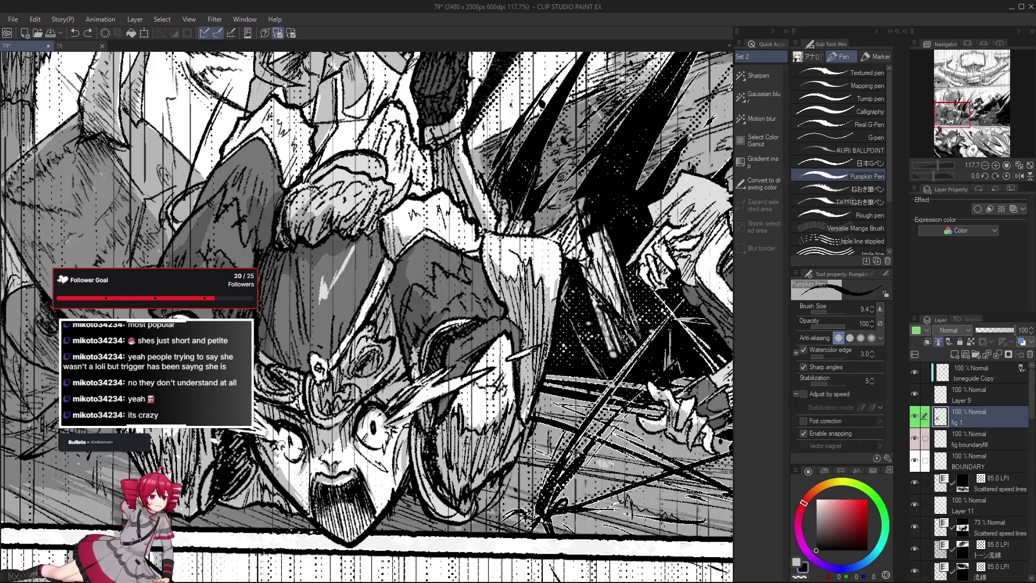
key("ctrl+z")
key("h")
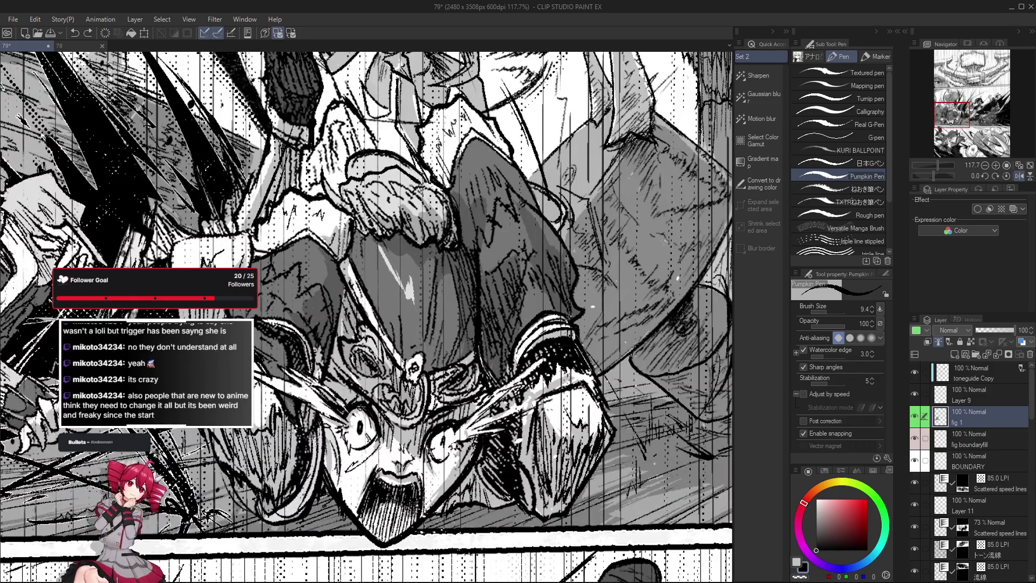
key("e")
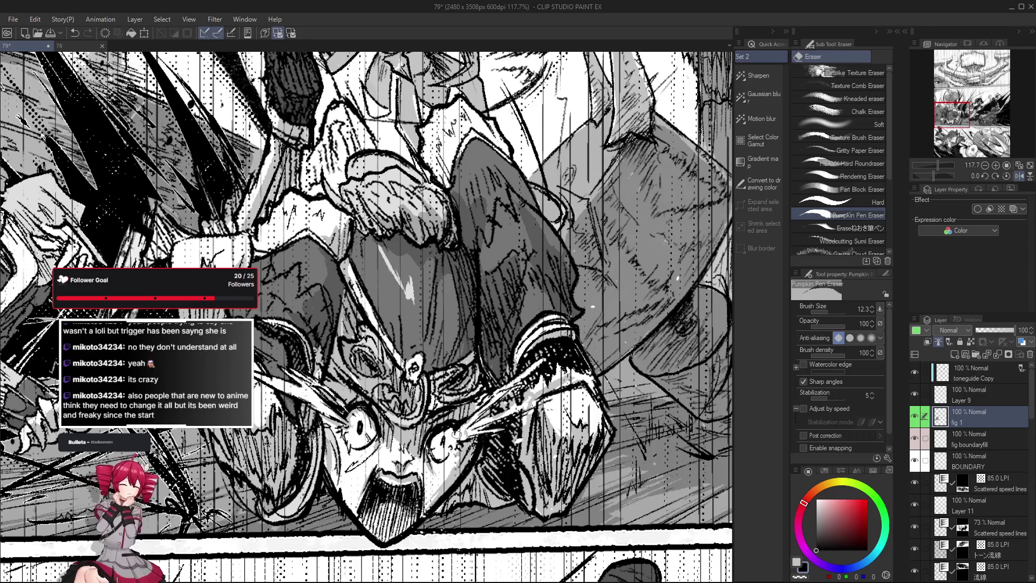
key("p")
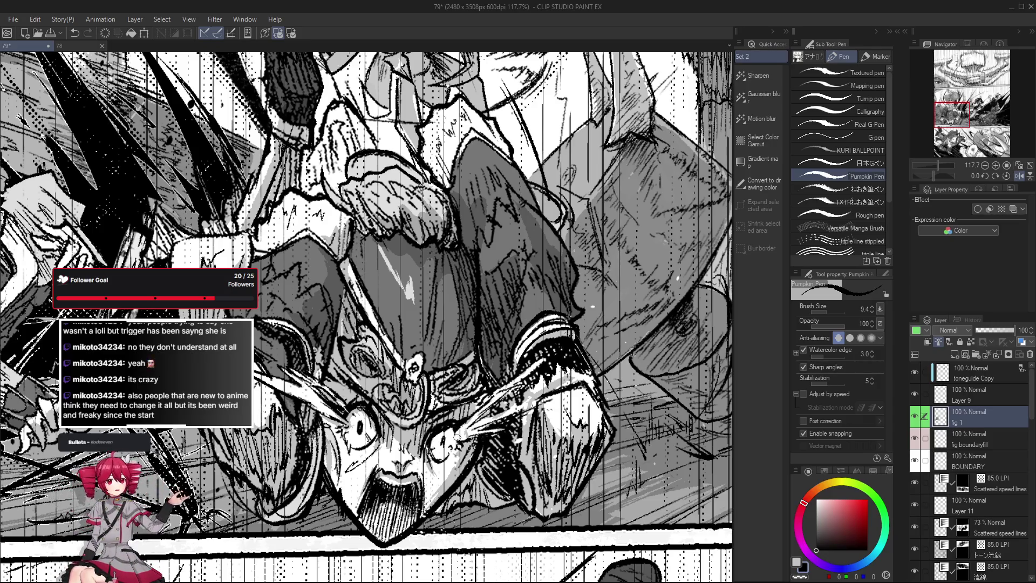
key("h")
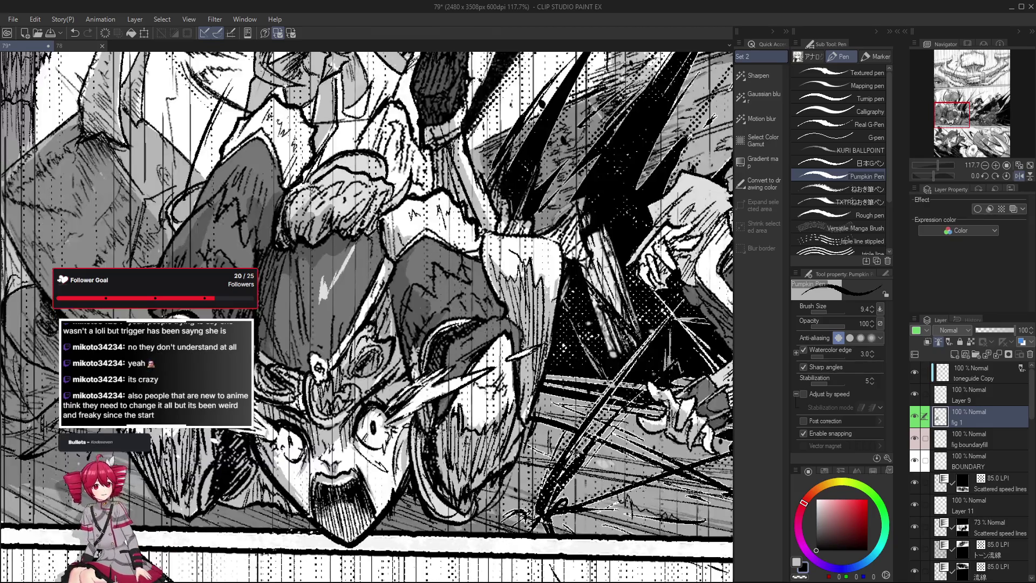
key("e")
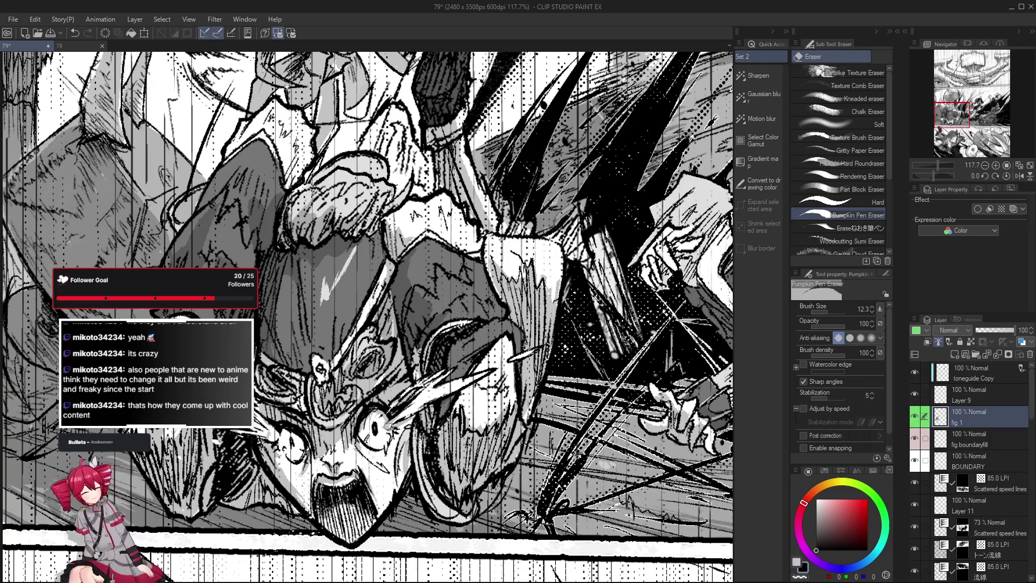
key("p")
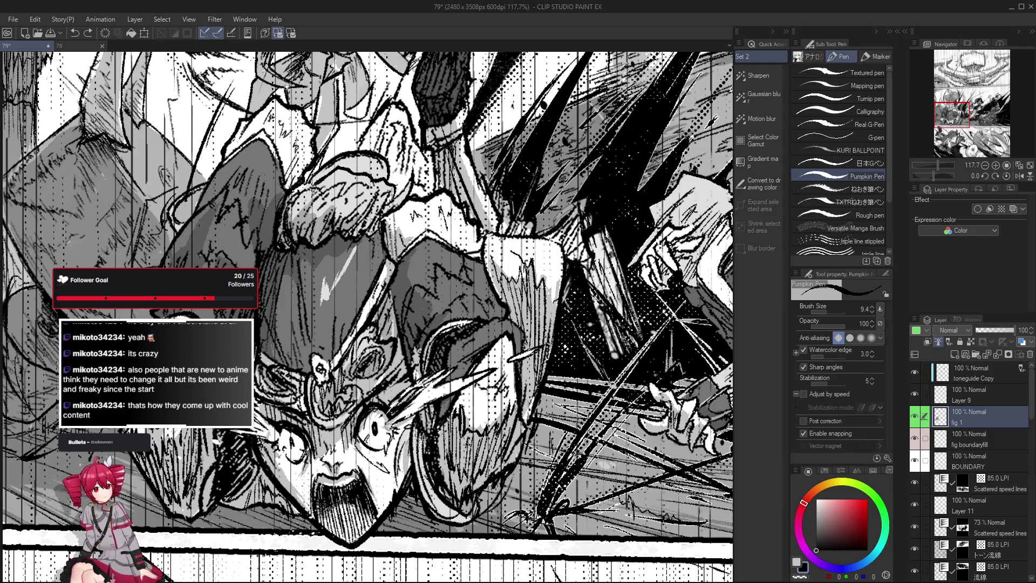
Erase stray marks around the fighter's hair while viewing the whole fight panel.
scroll(418, 417, "up", 1)
scroll(410, 421, "down", 2)
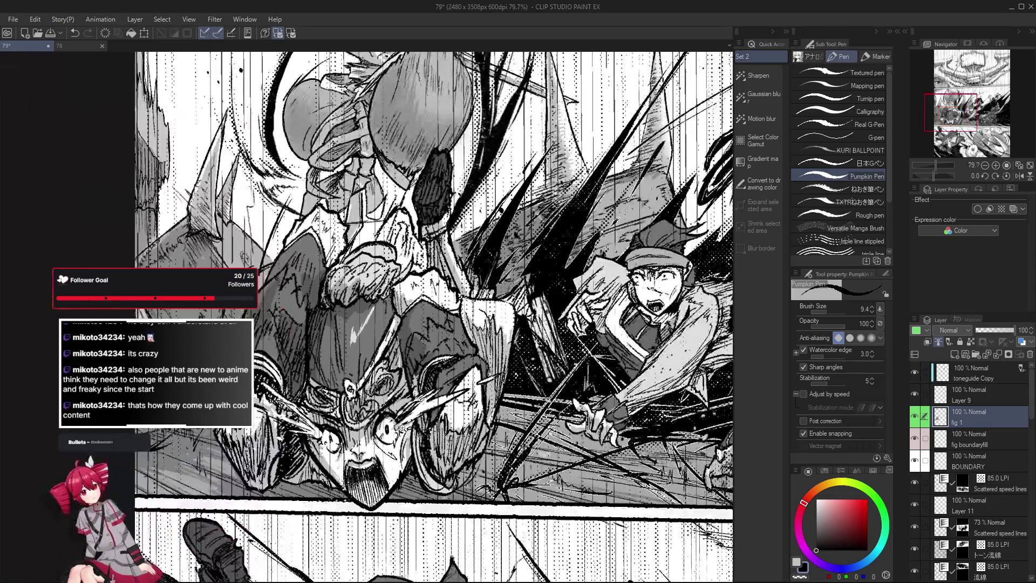
scroll(400, 424, "up", 2)
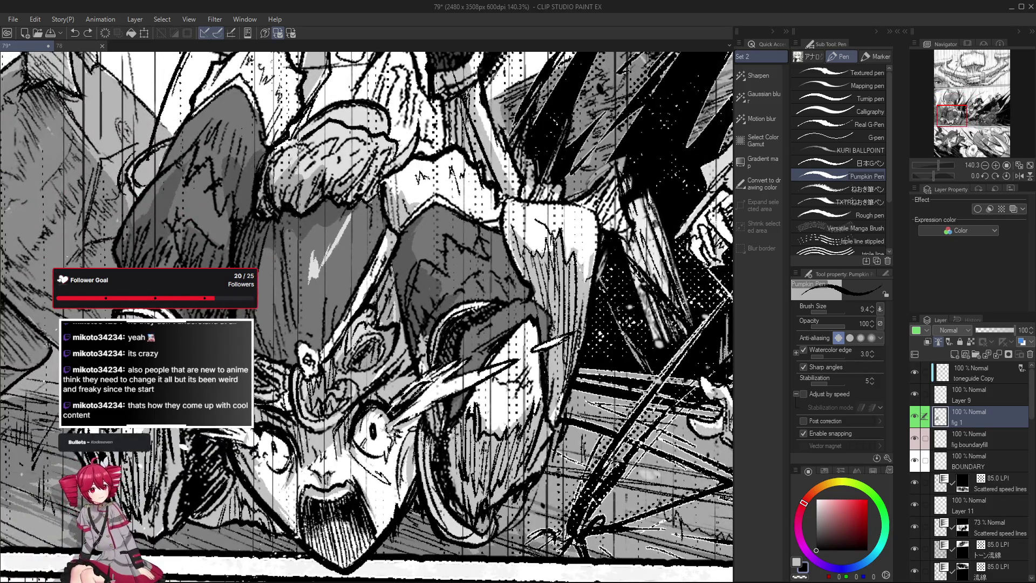
scroll(392, 431, "down", 3)
scroll(440, 472, "up", 1)
scroll(440, 472, "up", 1)
scroll(440, 472, "up", 1)
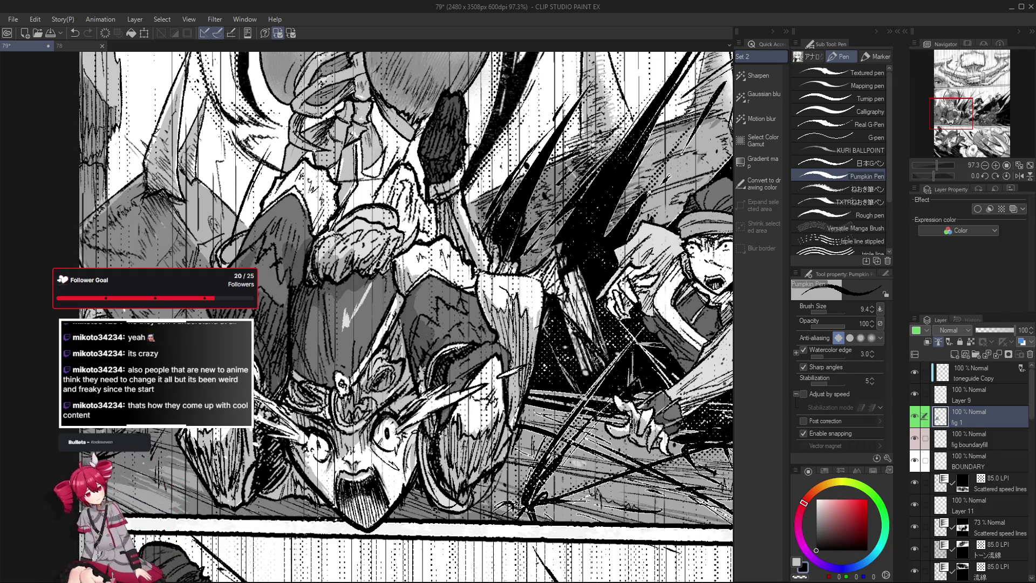
key("e")
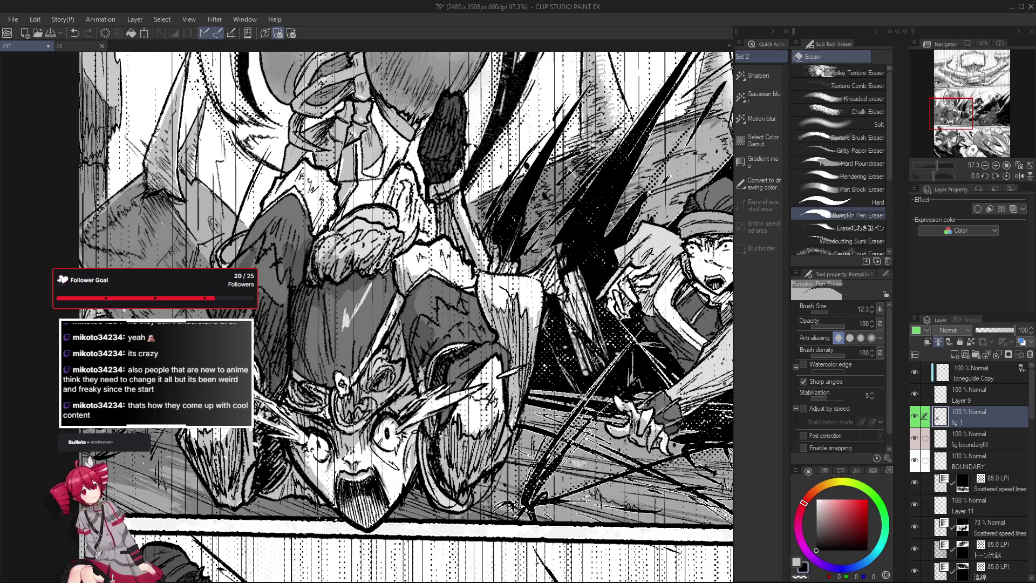
scroll(466, 392, "down", 3)
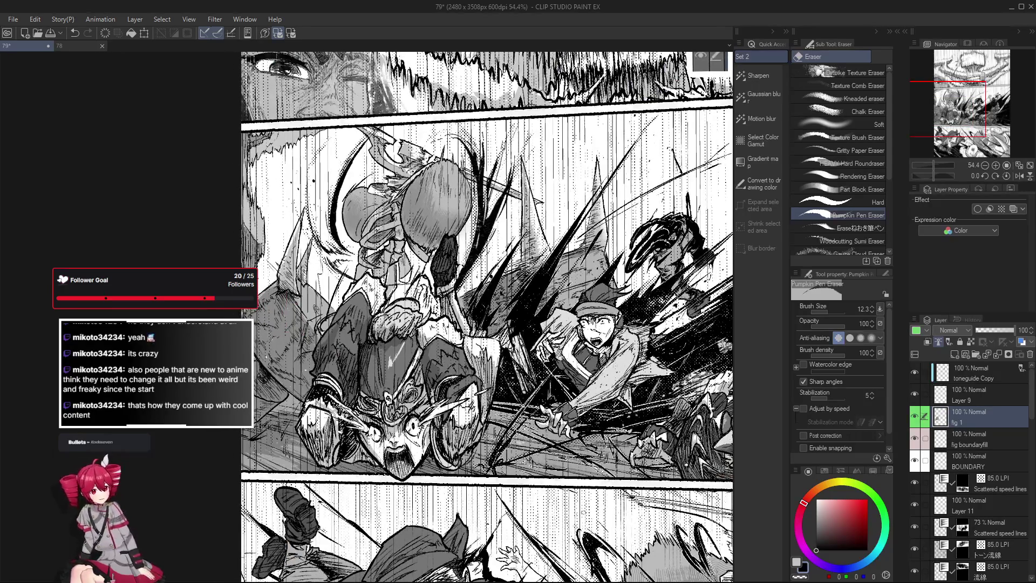
left_click_drag(594, 135, 586, 156)
scroll(435, 430, "up", 4)
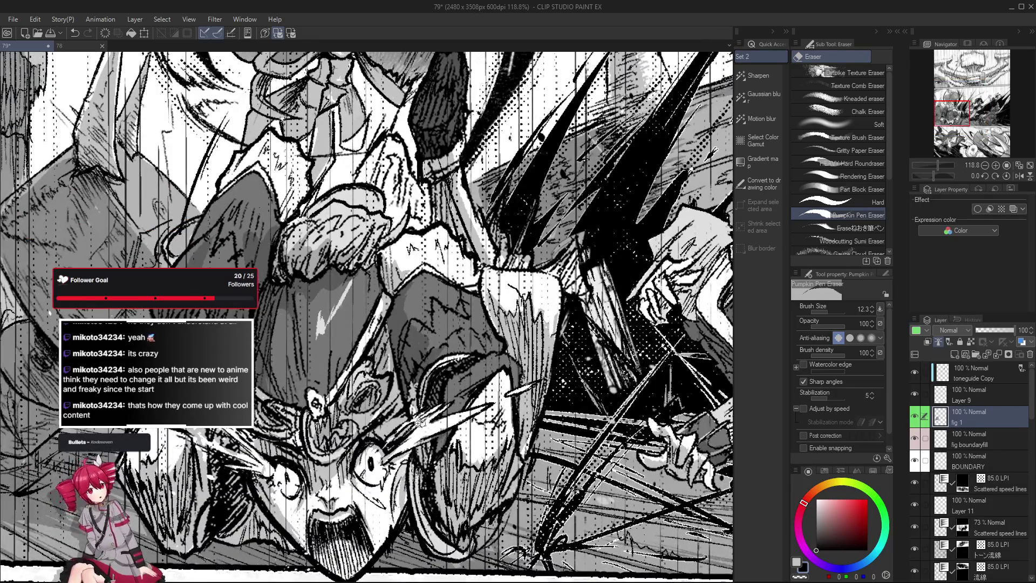
scroll(419, 423, "up", 3)
scroll(443, 396, "down", 2)
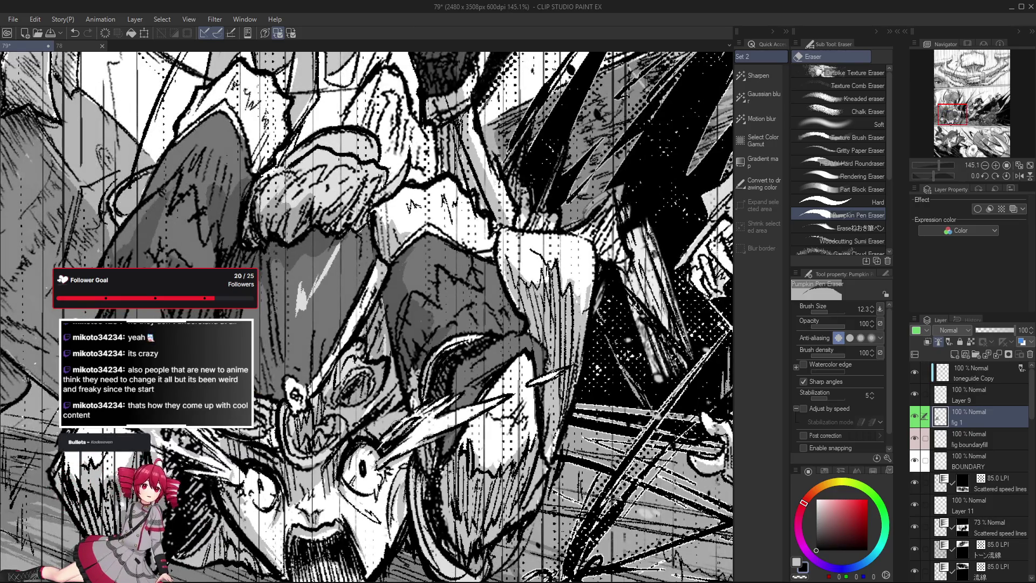
scroll(400, 428, "down", 1)
scroll(415, 417, "up", 1)
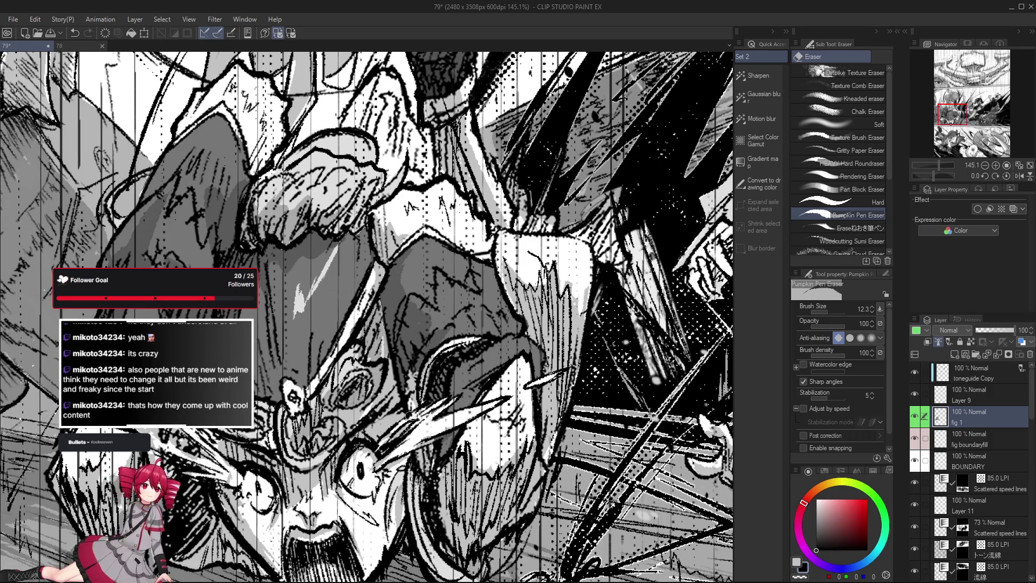
Make final ink and erase touches to the face, then activate the SHADOWs Copy layer.
key("p")
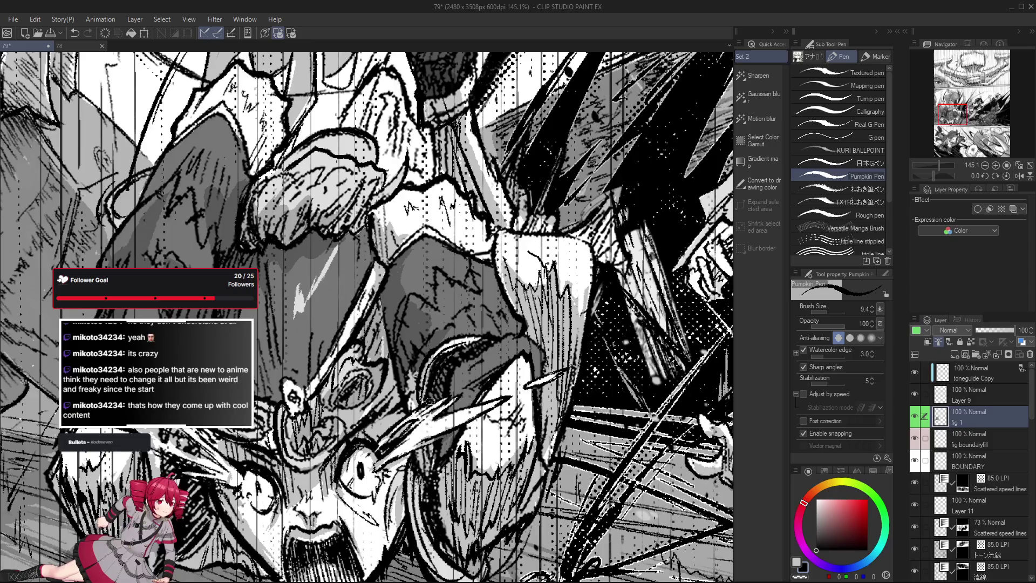
scroll(430, 401, "down", 2)
scroll(429, 413, "up", 1)
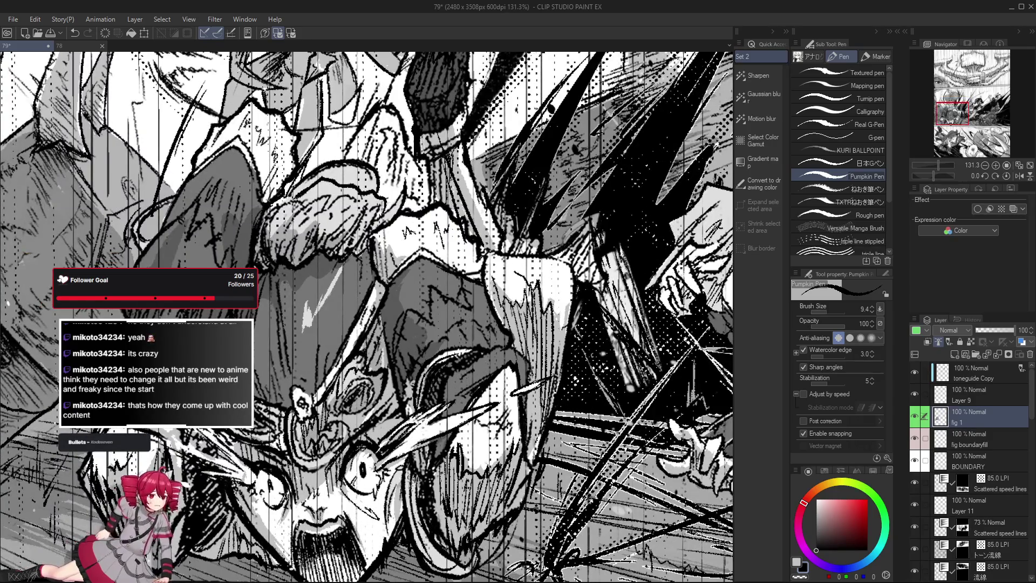
key("e")
scroll(386, 430, "down", 4)
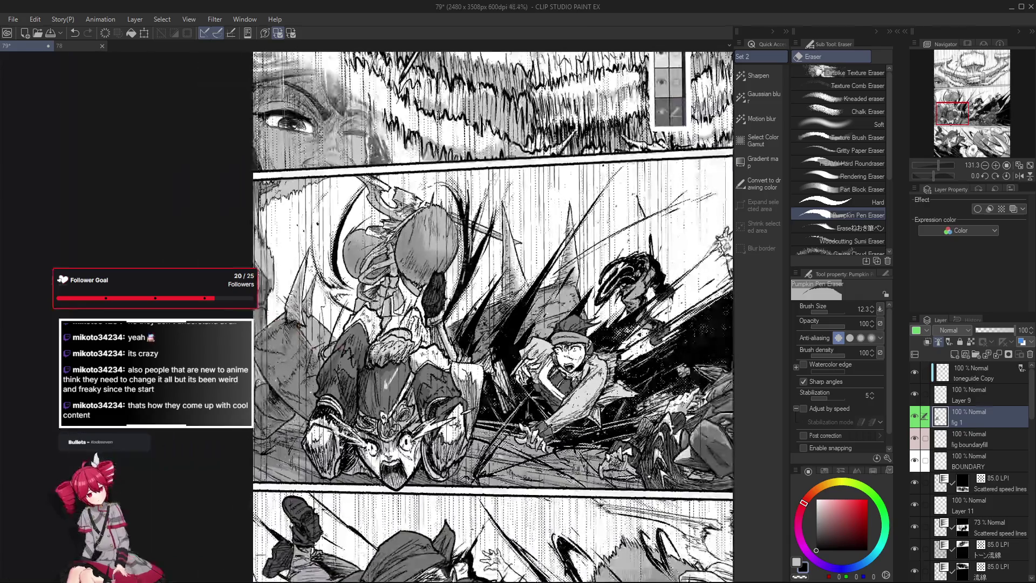
scroll(472, 456, "up", 3)
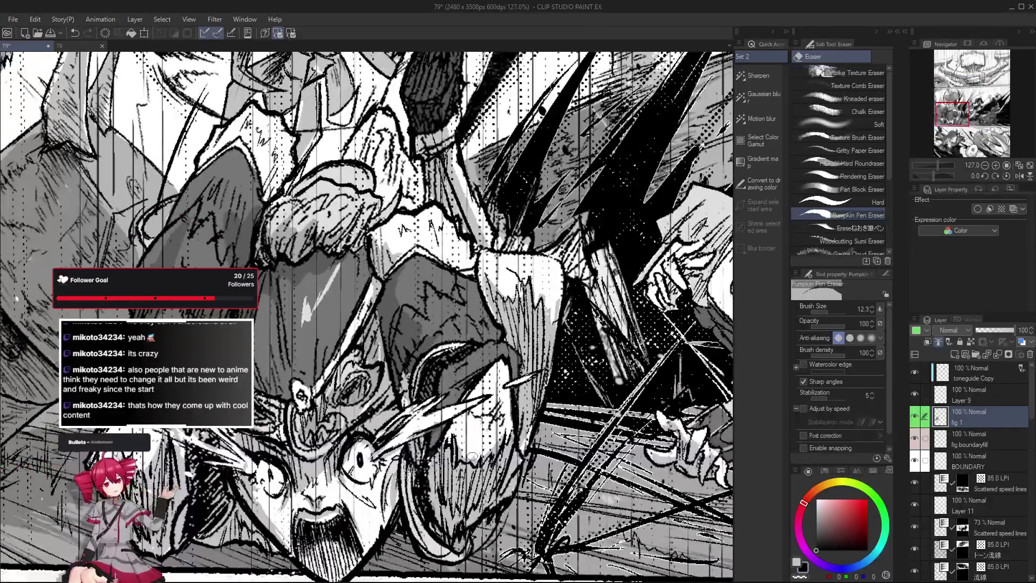
scroll(964, 504, "down", 3)
left_click(972, 520)
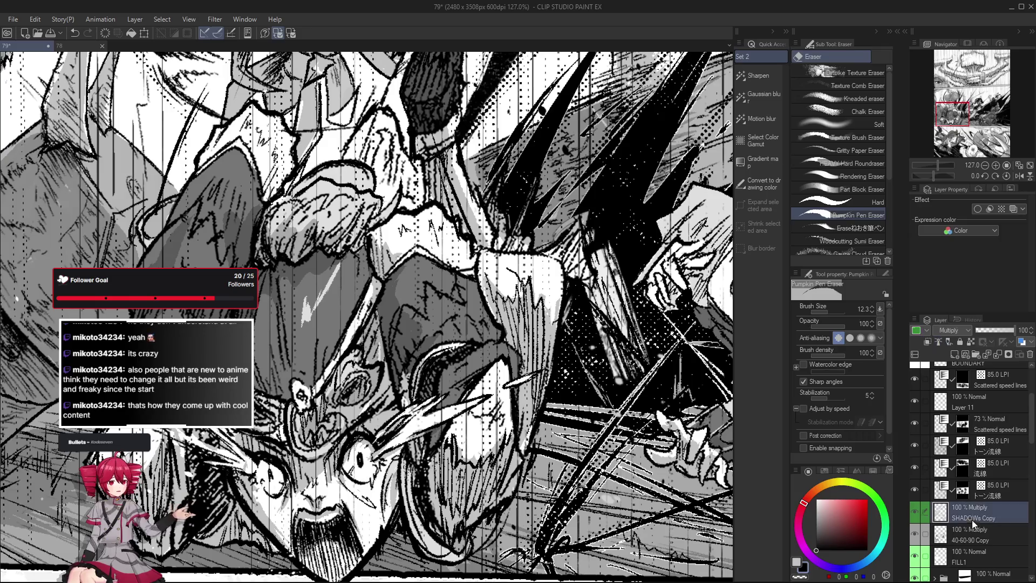
Zoom around to inspect the fighter's gray tone shading, then reactivate the fig 1 layer.
scroll(428, 405, "up", 2)
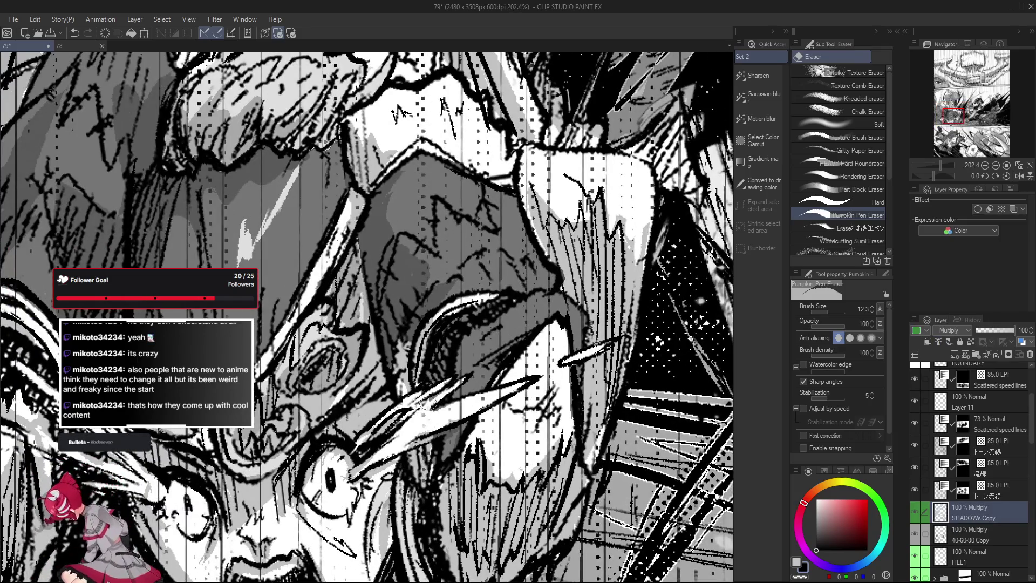
scroll(453, 414, "down", 2)
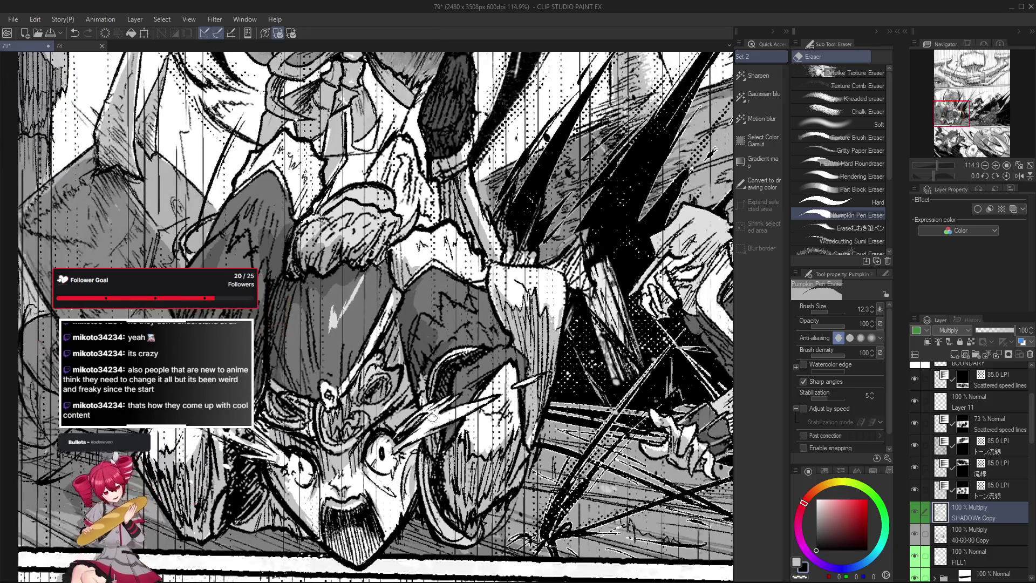
scroll(398, 434, "down", 1)
scroll(399, 434, "down", 1)
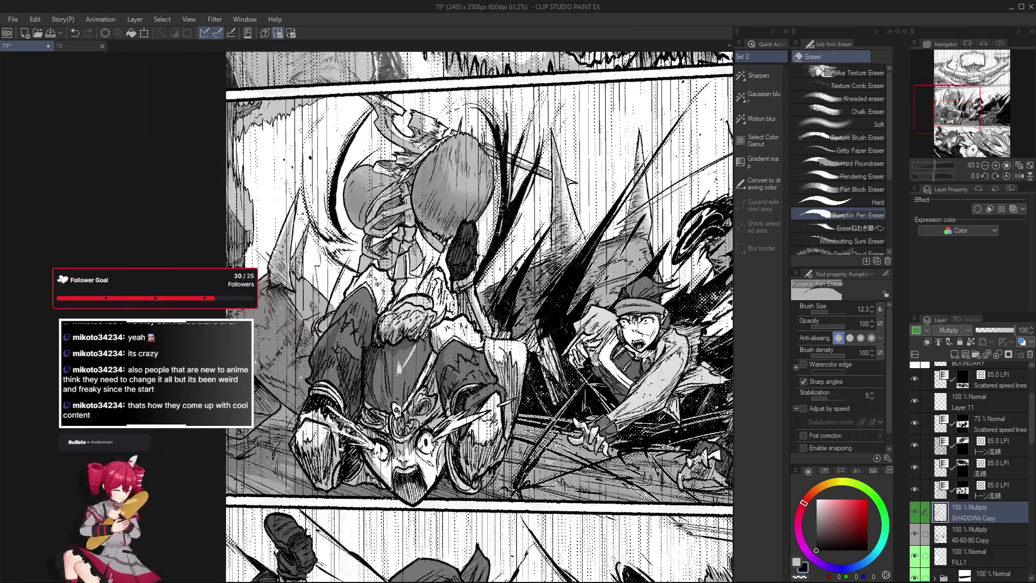
scroll(438, 441, "up", 3)
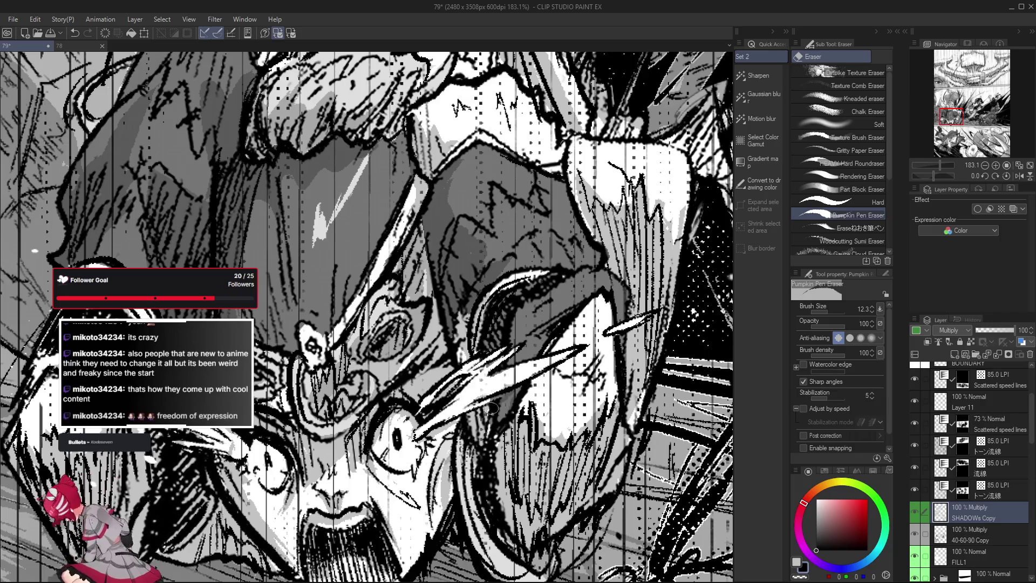
scroll(488, 390, "down", 1)
scroll(487, 390, "down", 1)
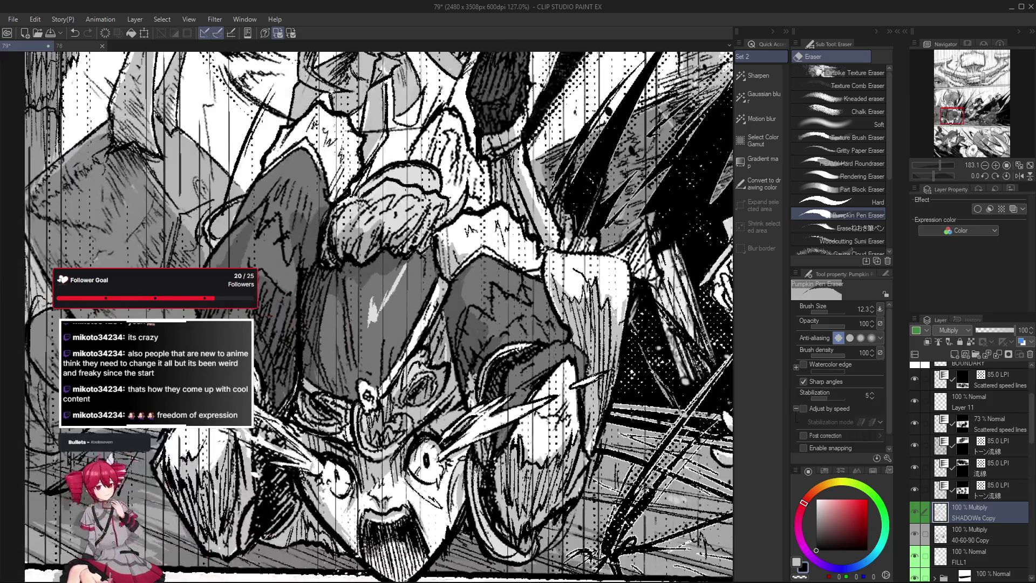
scroll(966, 459, "up", 1)
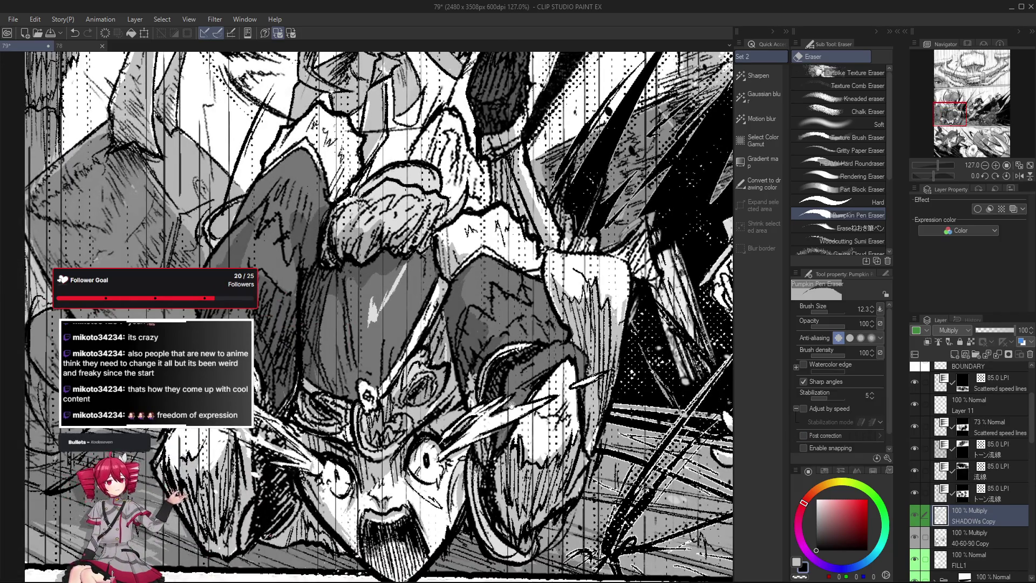
scroll(378, 318, "up", 1)
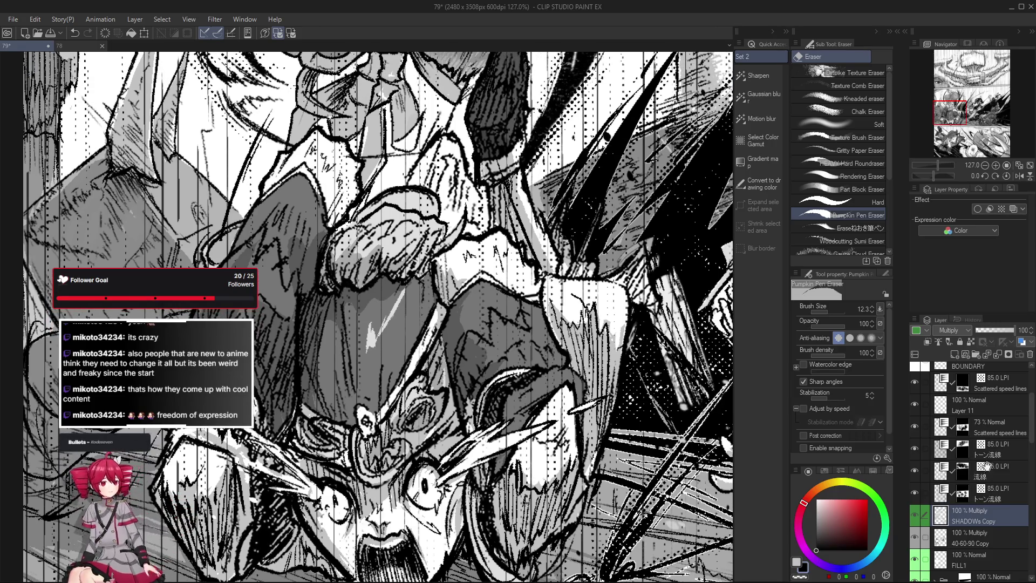
scroll(982, 486, "up", 4)
left_click(999, 404)
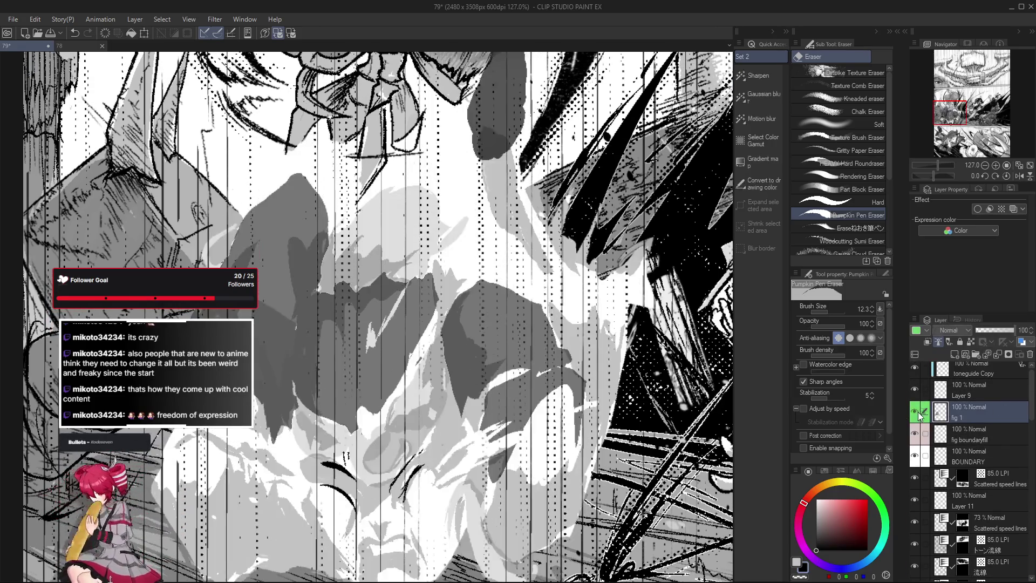
Ink over the fallen fighter's face on layer fig 1 with the Pumpkin Pen, undoing a stray stroke.
scroll(366, 318, "right", 1)
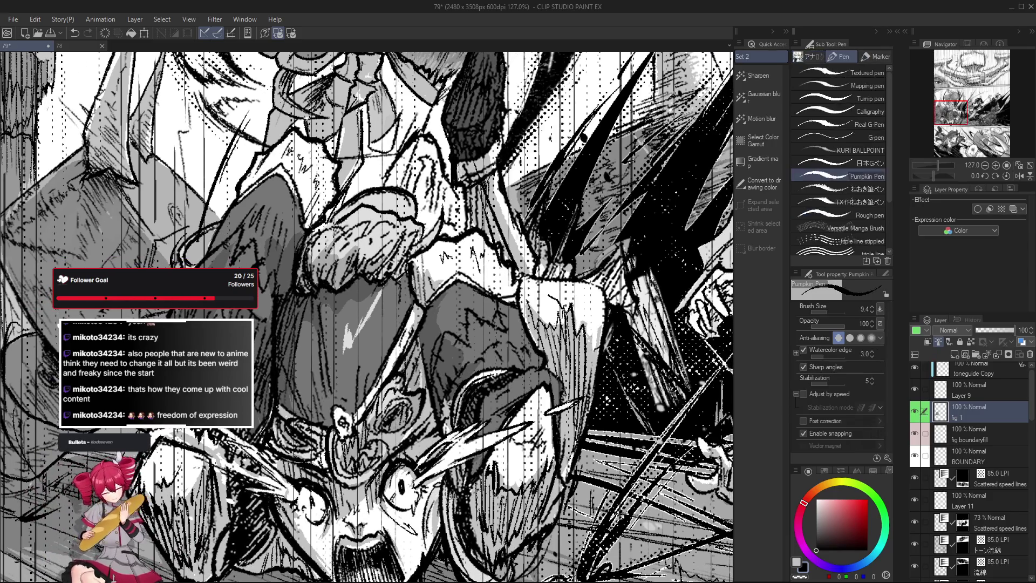
scroll(498, 406, "down", 2)
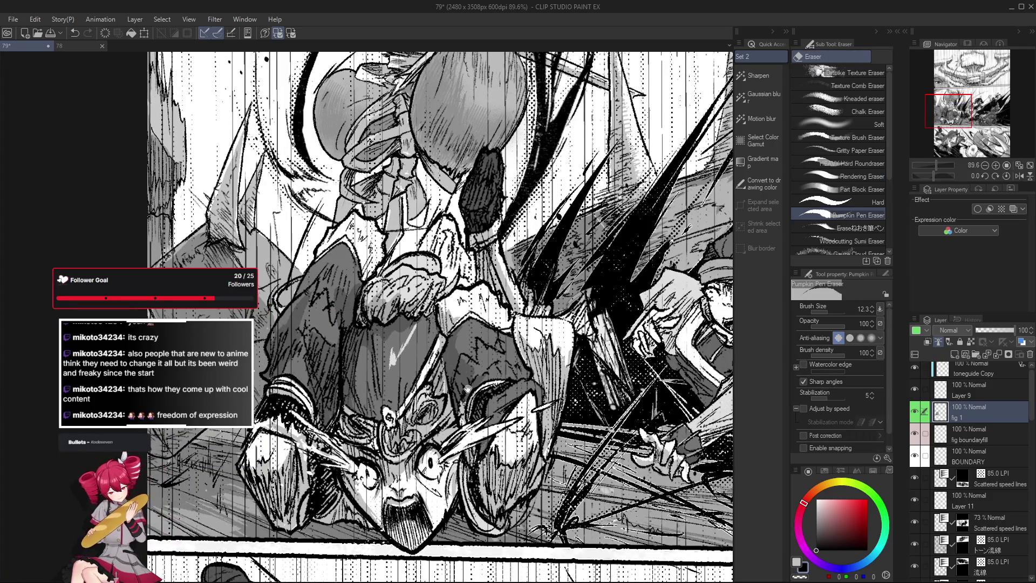
left_click_drag(468, 389, 458, 393)
key("p")
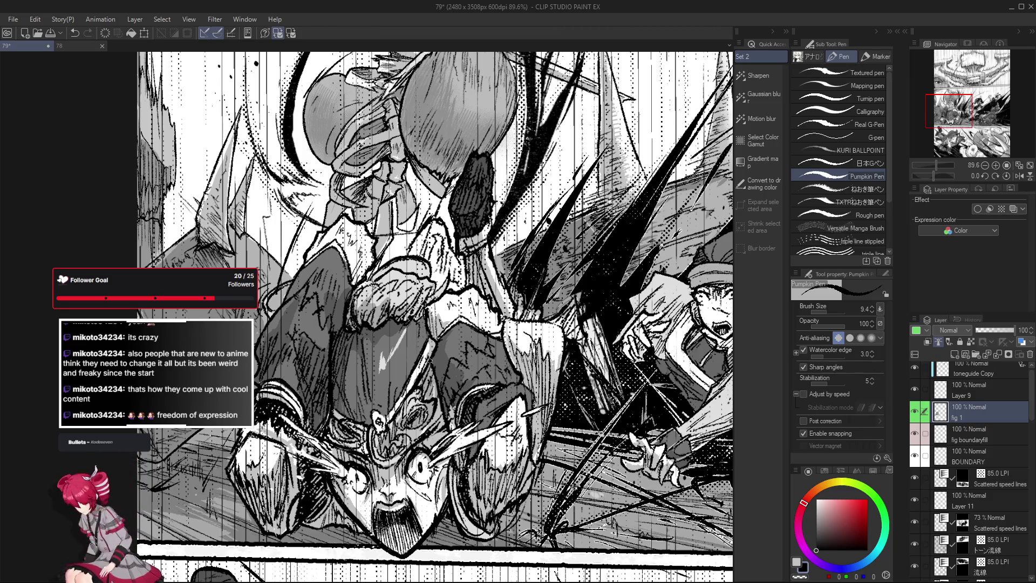
scroll(432, 373, "down", 1)
scroll(435, 383, "up", 1)
scroll(438, 396, "up", 1)
scroll(438, 395, "down", 1)
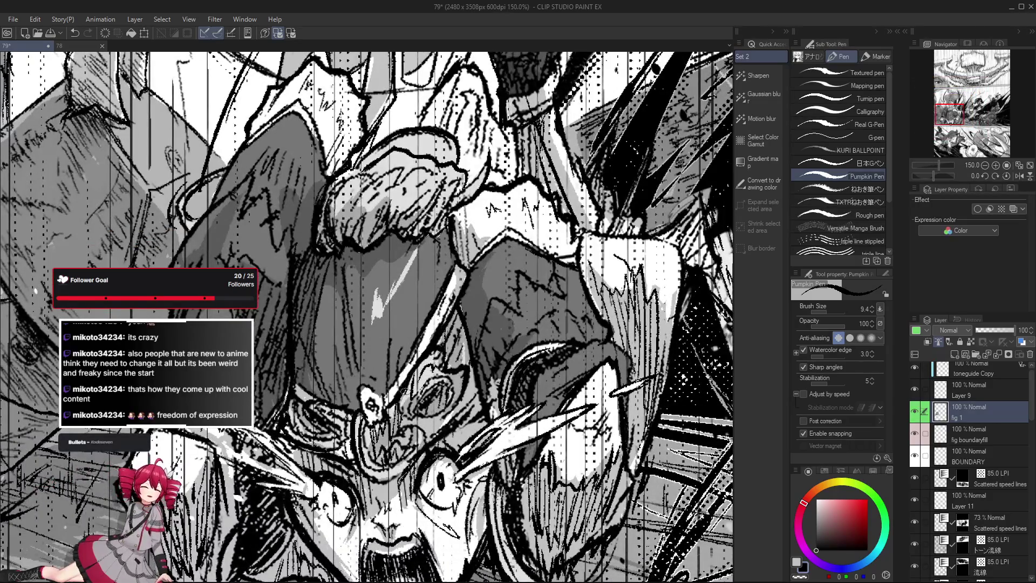
scroll(407, 378, "down", 1)
scroll(448, 415, "up", 2)
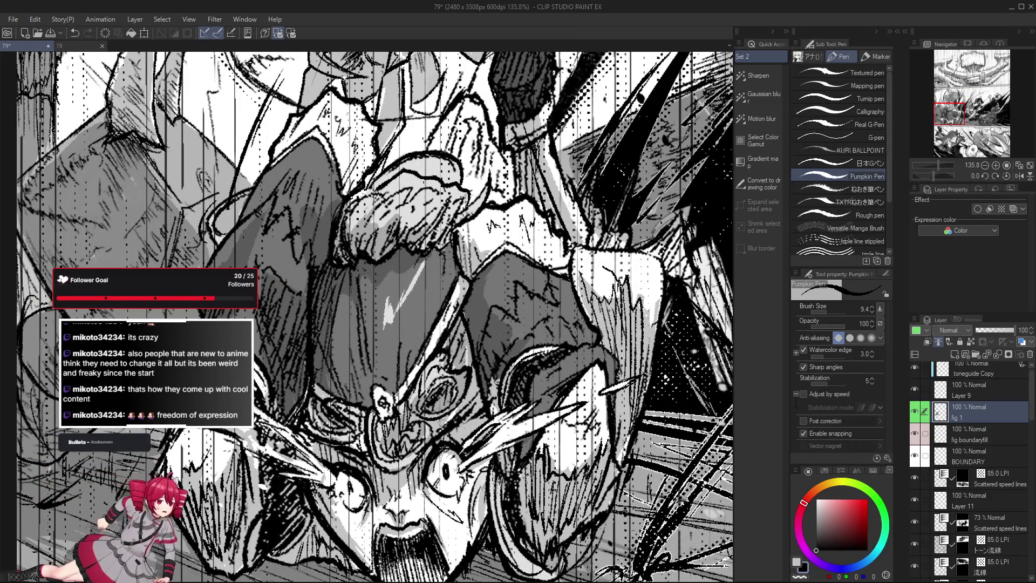
scroll(450, 439, "down", 2)
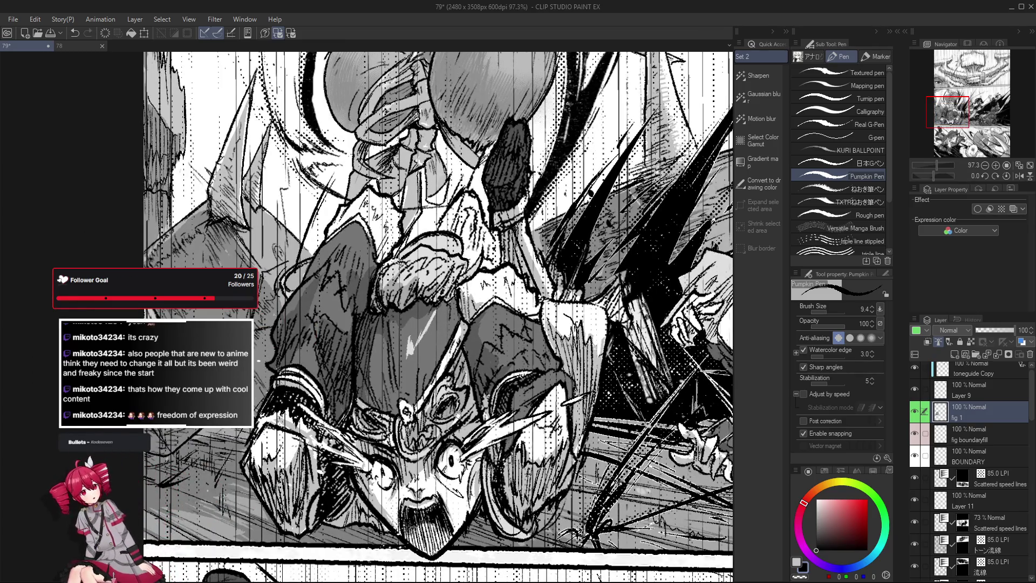
key("ctrl+z")
Alternate Pumpkin Pen Eraser and Pen to rework the face lines, undoing two more strokes.
scroll(432, 432, "down", 3)
scroll(431, 431, "up", 5)
scroll(431, 432, "down", 2)
key("e")
scroll(436, 410, "up", 2)
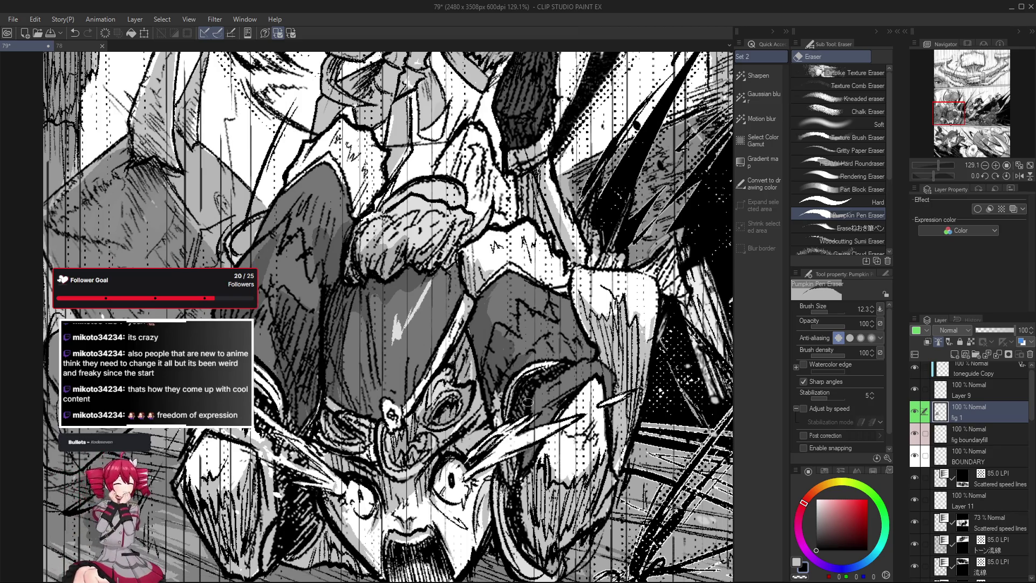
key("p")
key("ctrl+z")
key("e")
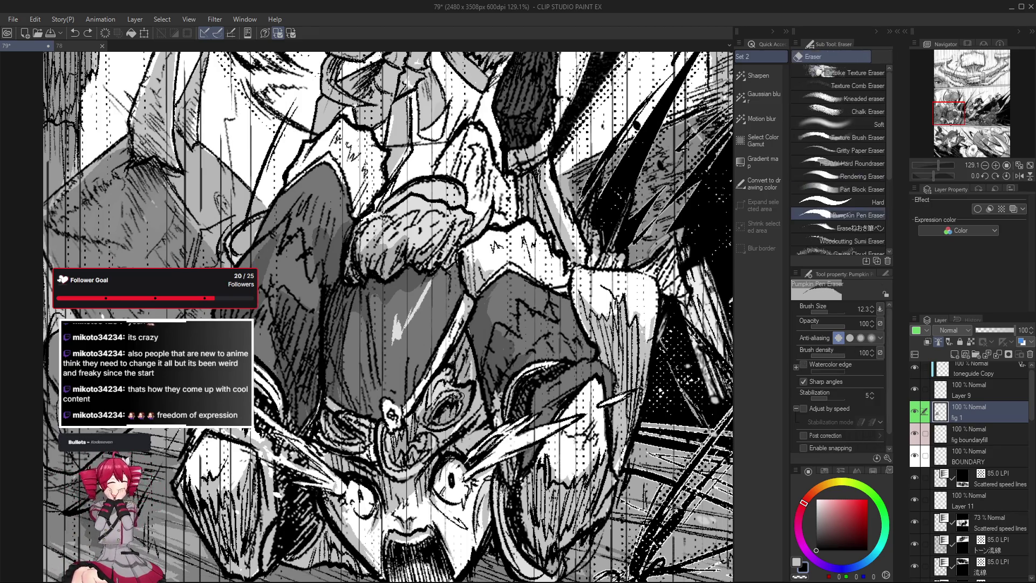
left_click_drag(499, 460, 494, 470)
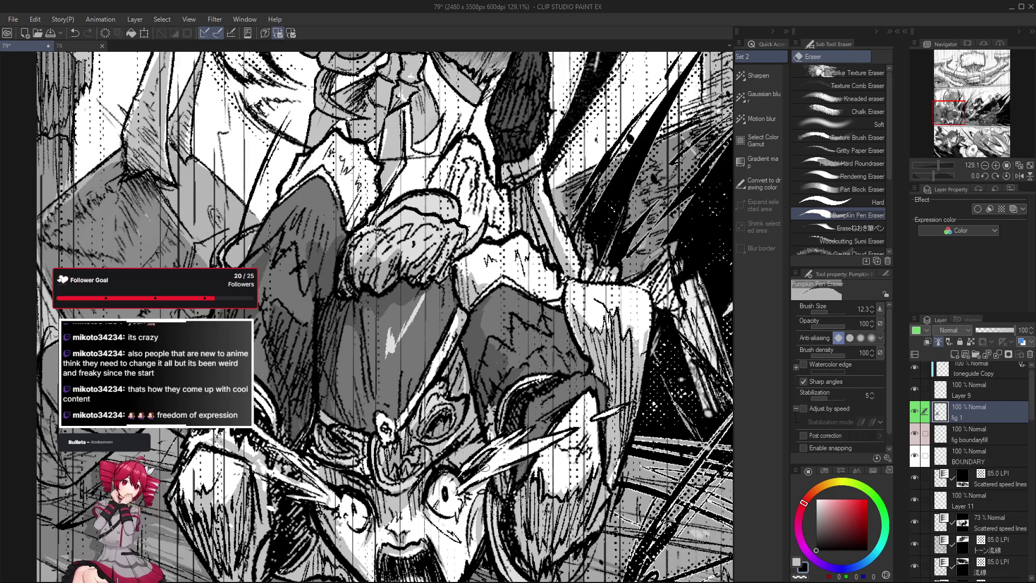
key("p")
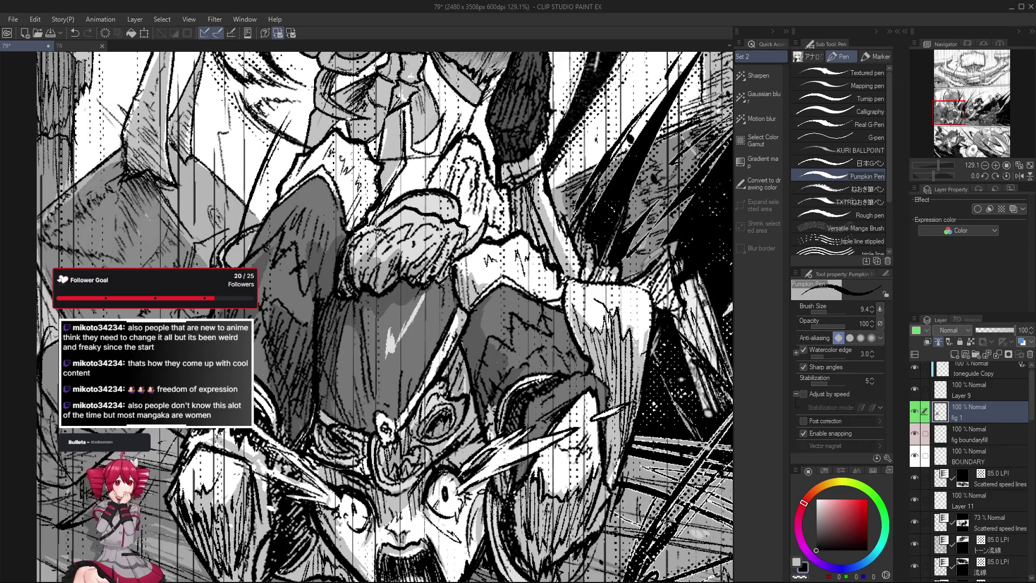
Keep erasing and re-inking the upside-down fighter's facial linework.
scroll(423, 402, "down", 2)
scroll(426, 405, "up", 4)
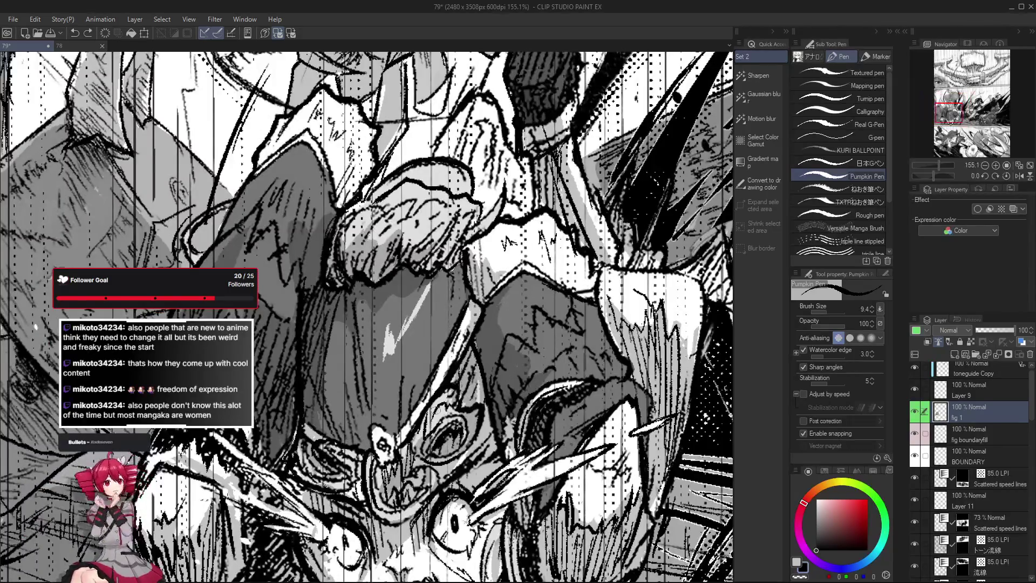
scroll(431, 423, "down", 2)
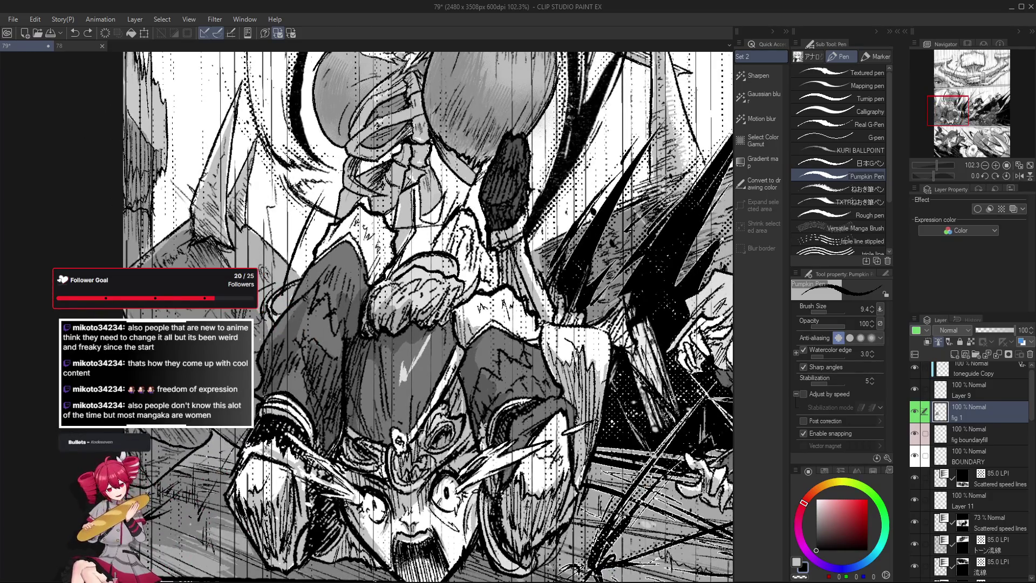
key("e")
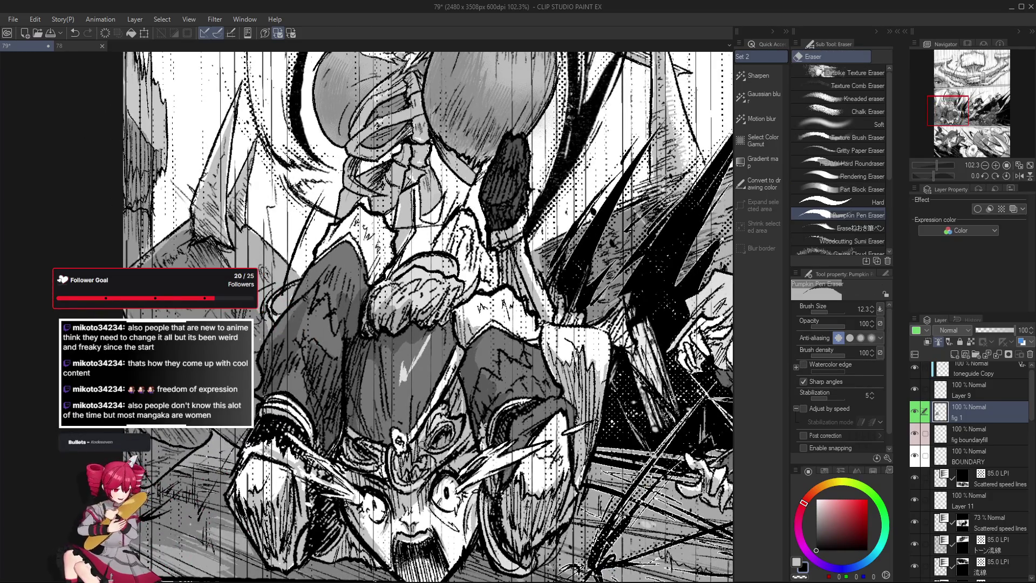
left_click_drag(465, 459, 456, 443)
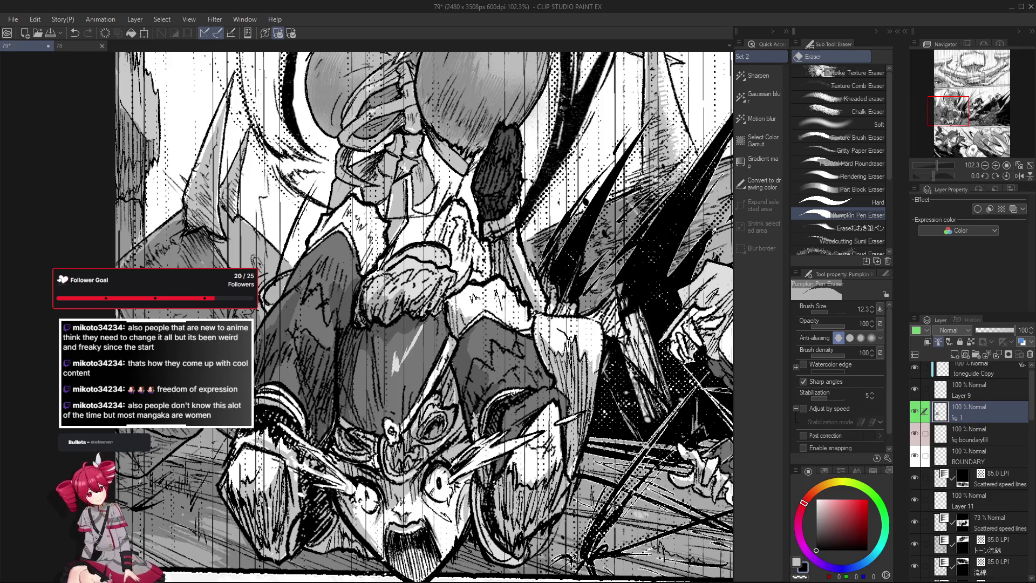
key("p")
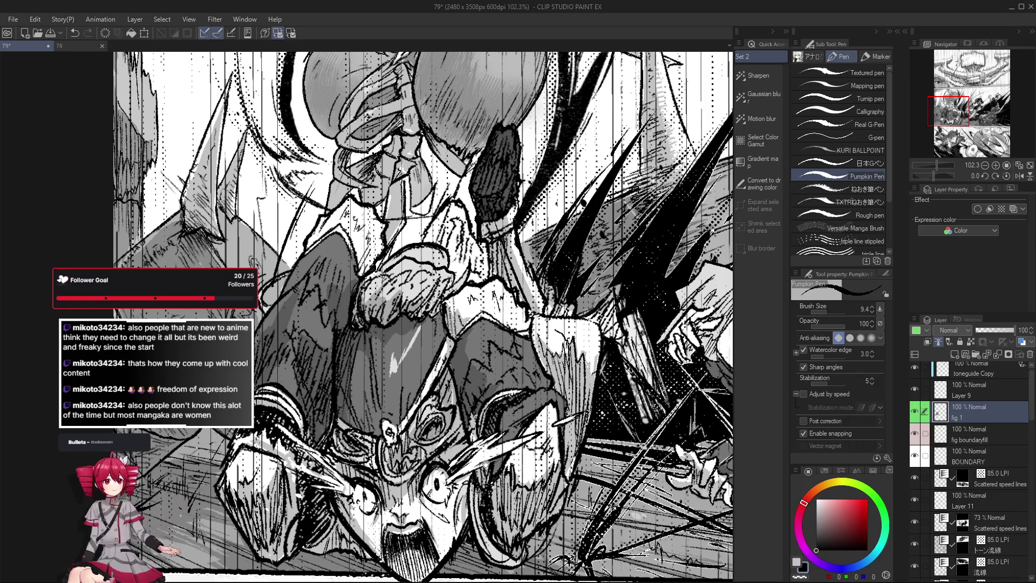
left_click_drag(499, 453, 448, 437)
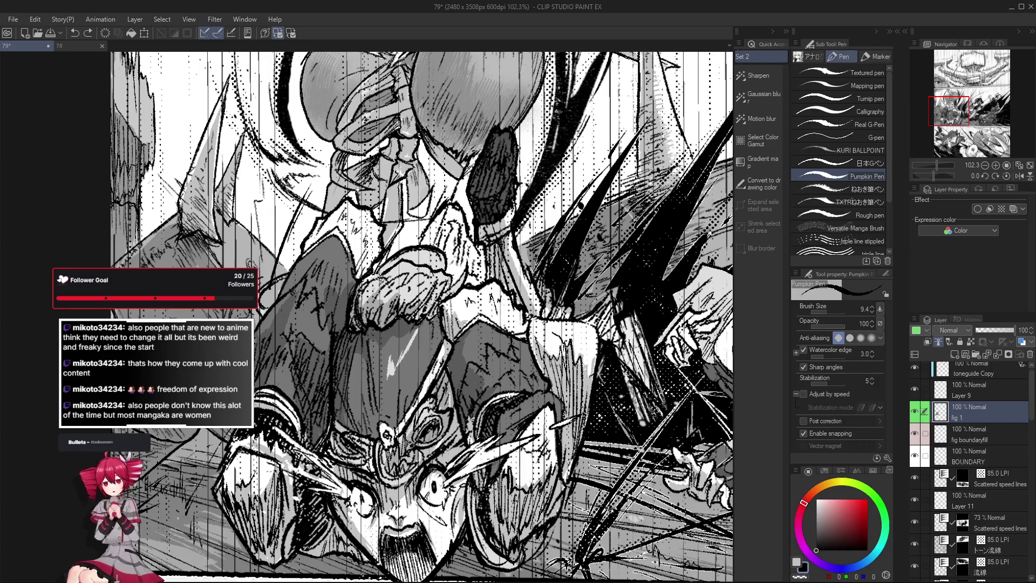
scroll(405, 440, "down", 5)
scroll(410, 436, "up", 4)
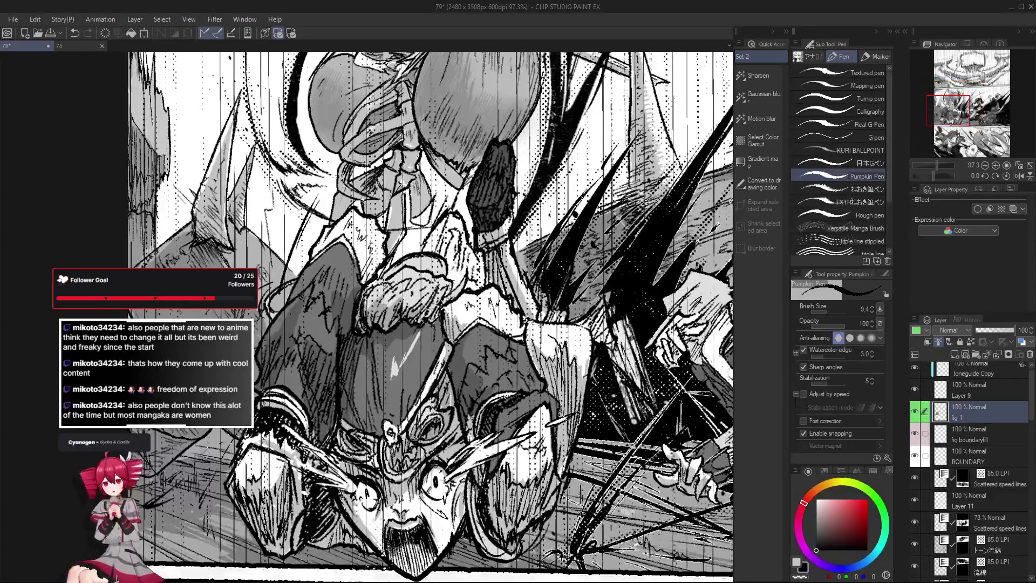
left_click_drag(415, 440, 418, 417)
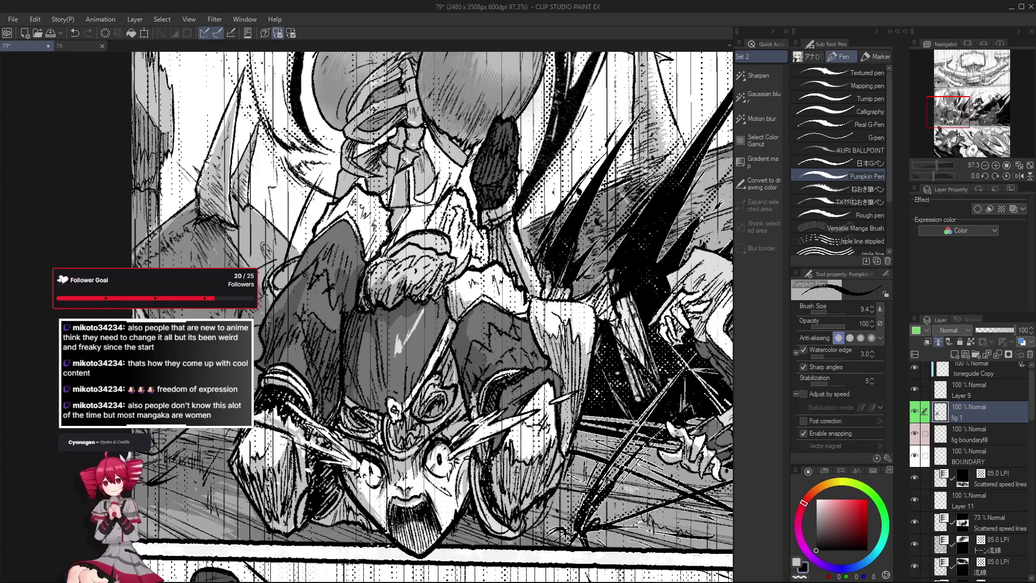
left_click_drag(472, 494, 472, 489)
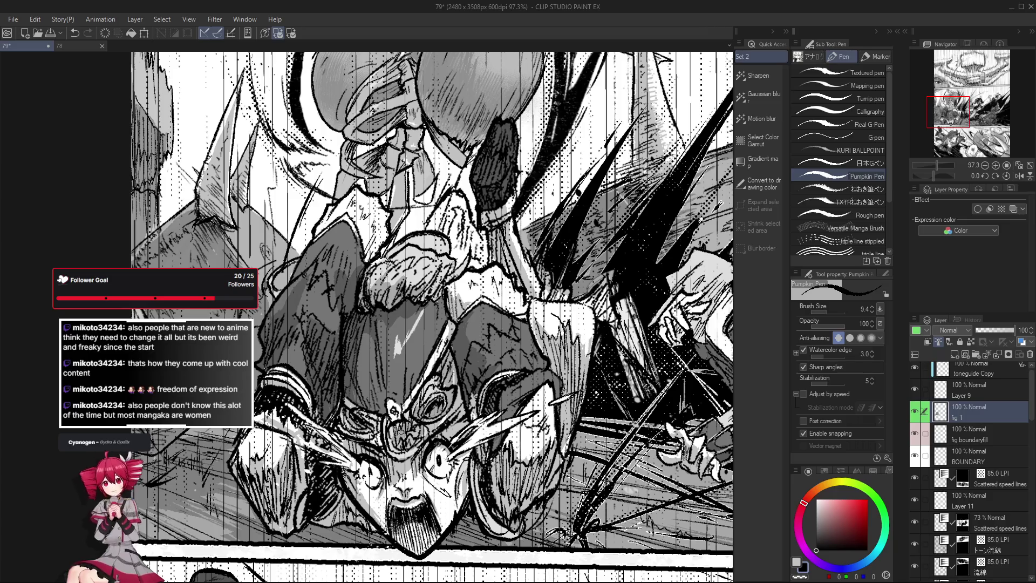
Erase two stray ink marks on the face, then touch up the headband ornament.
key("e")
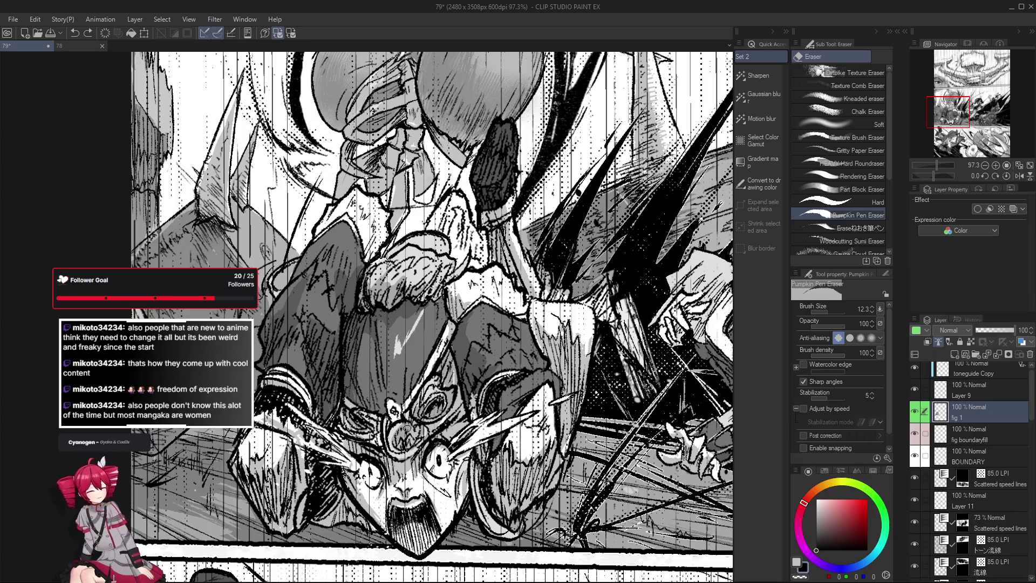
left_click(413, 431)
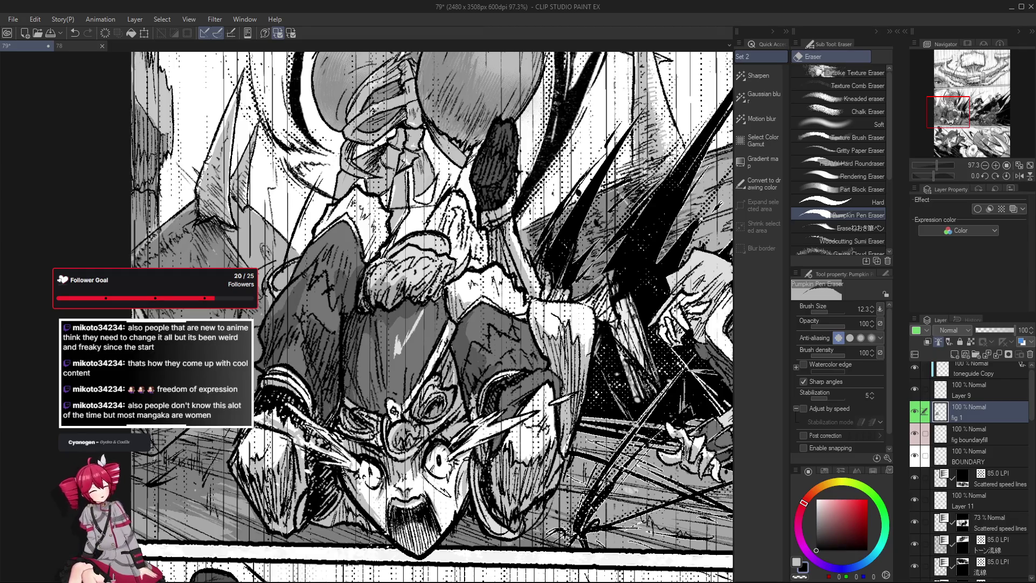
left_click(413, 432)
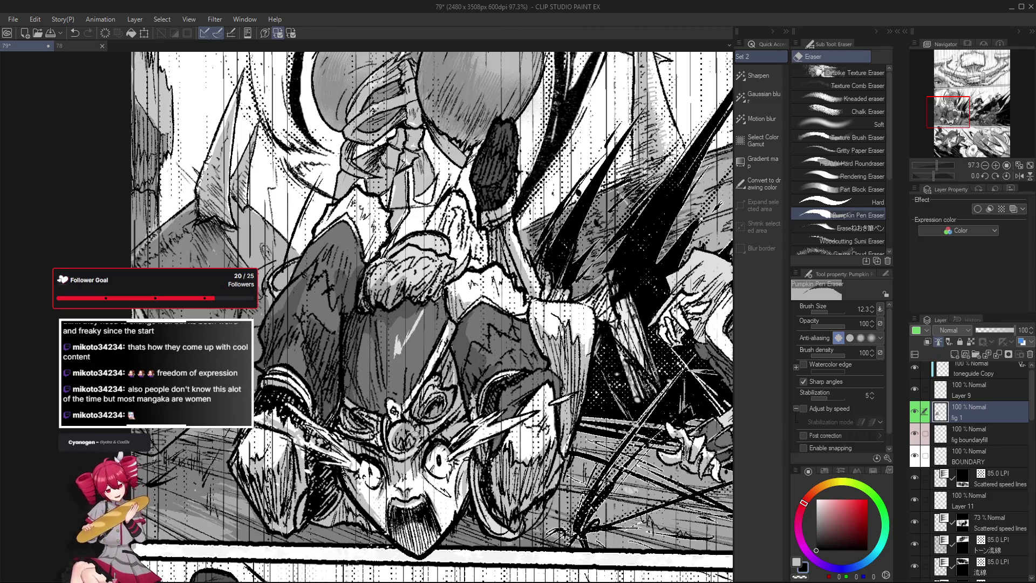
key("p")
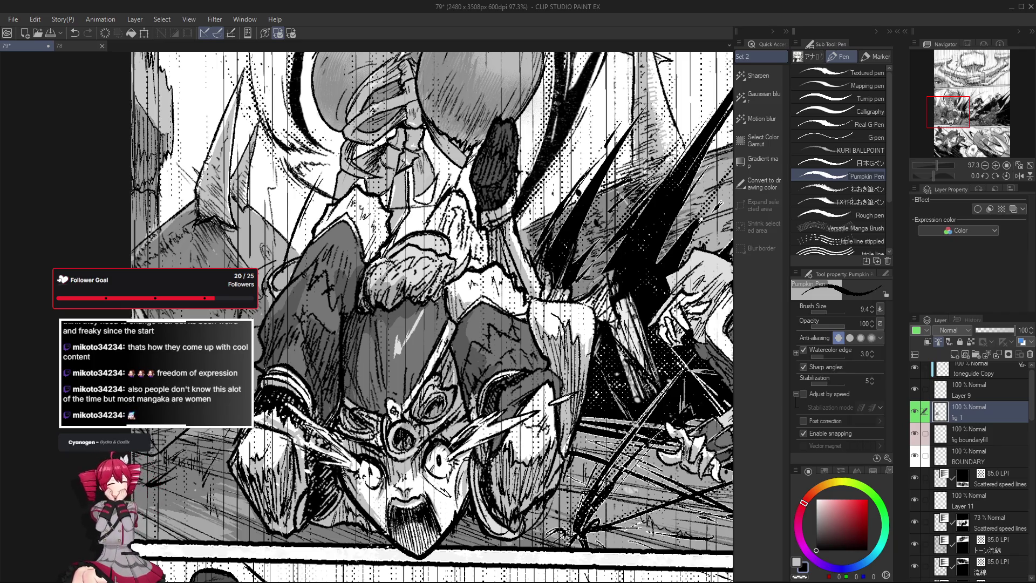
mouse_move(402, 439)
left_mouse_down()
mouse_move(409, 412)
mouse_move(410, 439)
left_mouse_up()
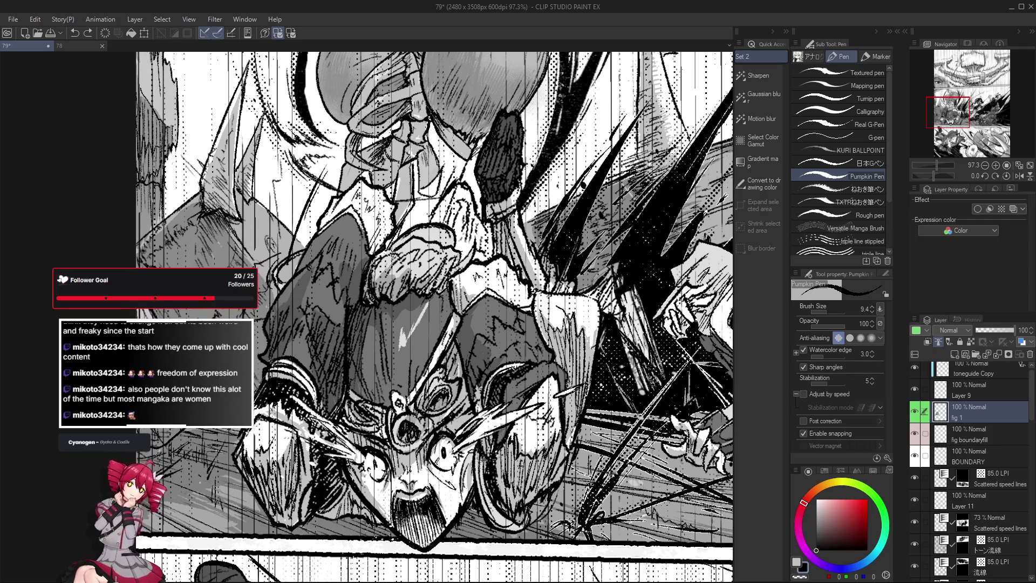
key("e")
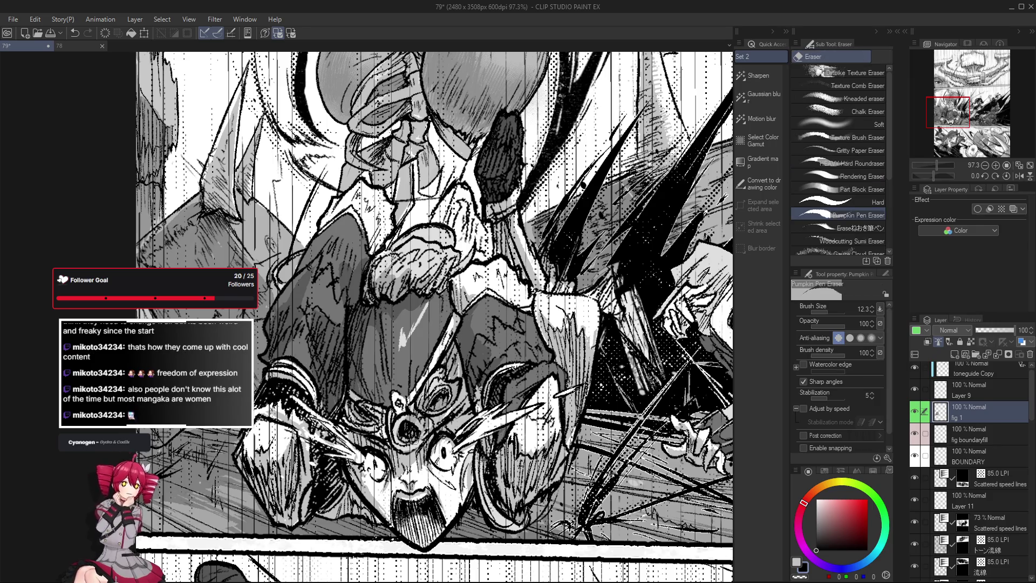
scroll(418, 432, "down", 3)
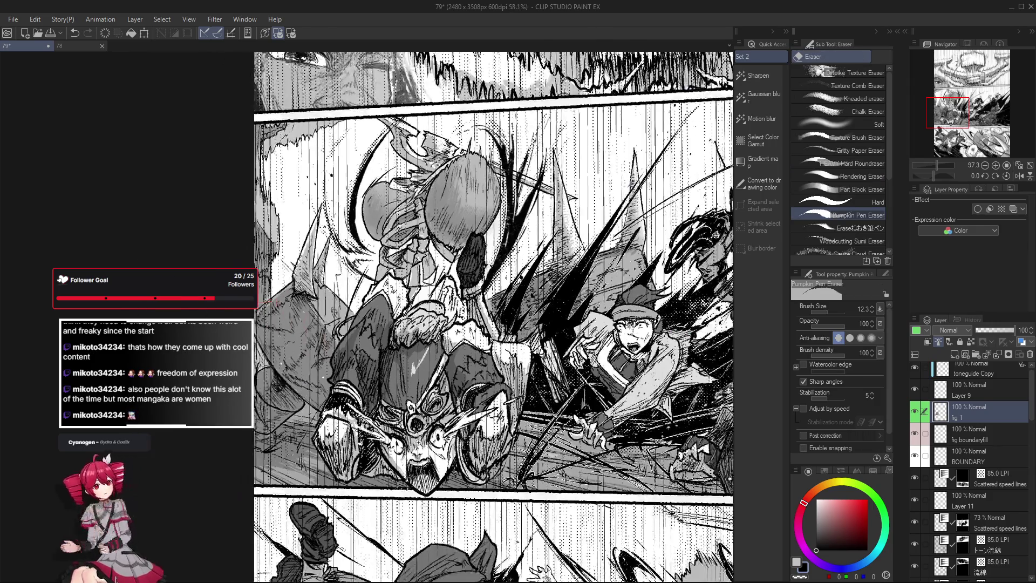
Zoom in on the fighter's face and clean up its lines with the Pumpkin Pen Eraser.
scroll(435, 391, "up", 2)
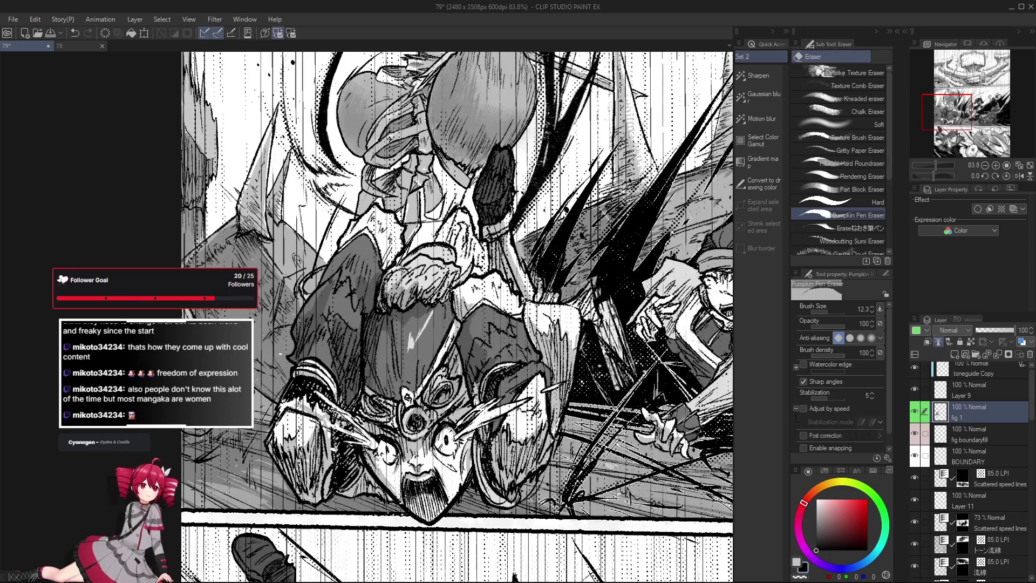
left_click_drag(529, 430, 520, 444)
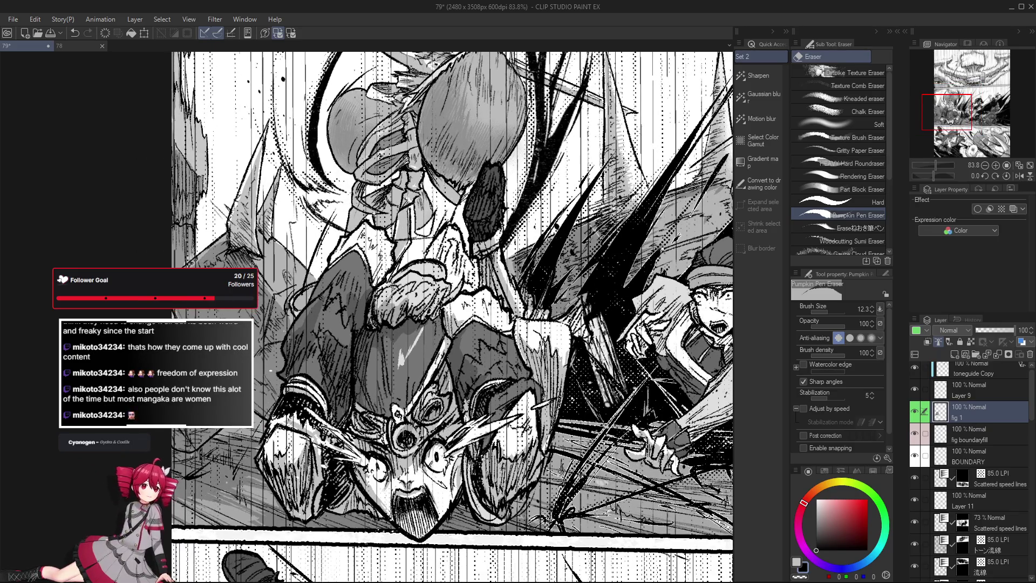
key("p")
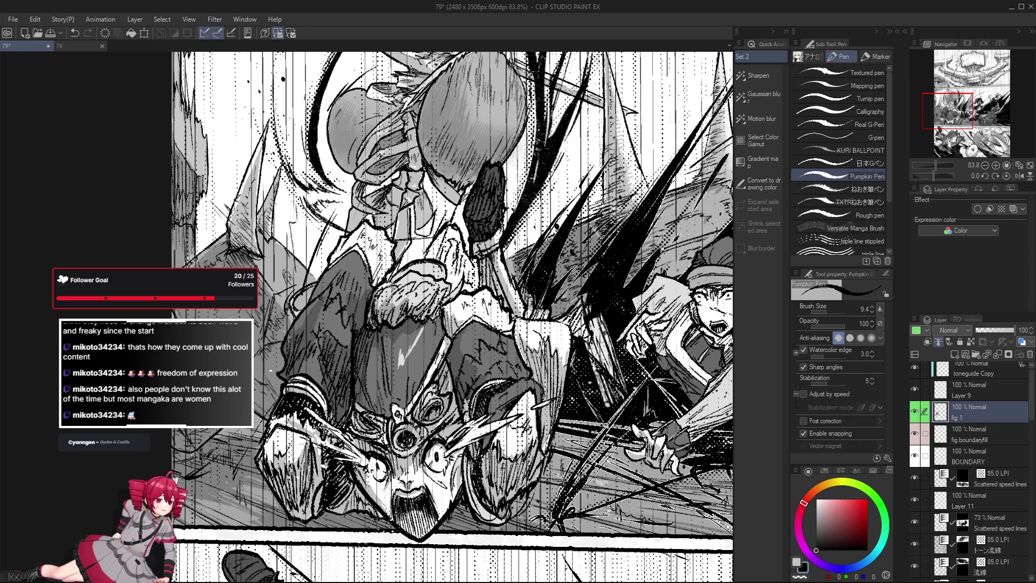
scroll(405, 458, "down", 2)
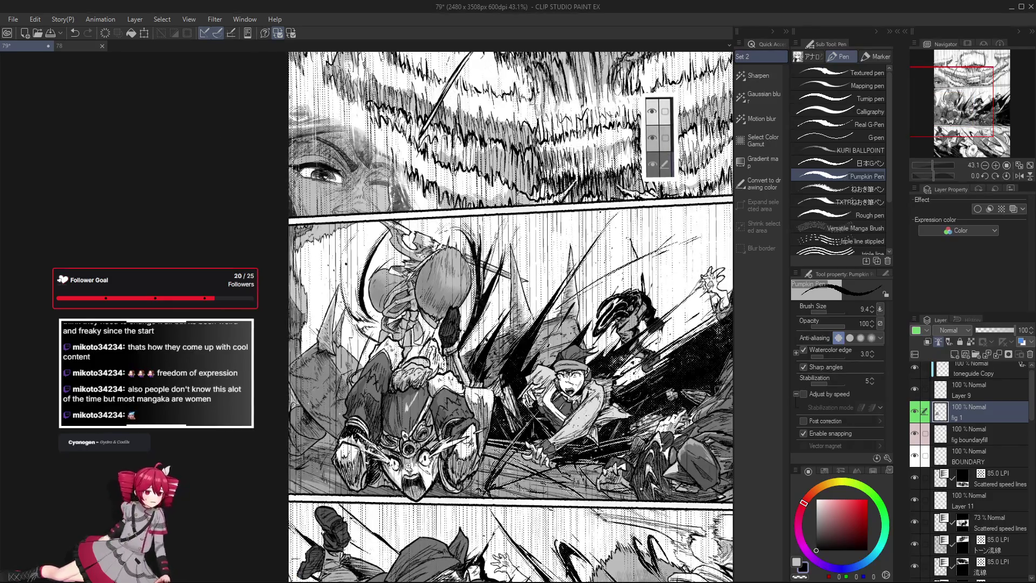
scroll(404, 458, "up", 4)
scroll(412, 423, "down", 3)
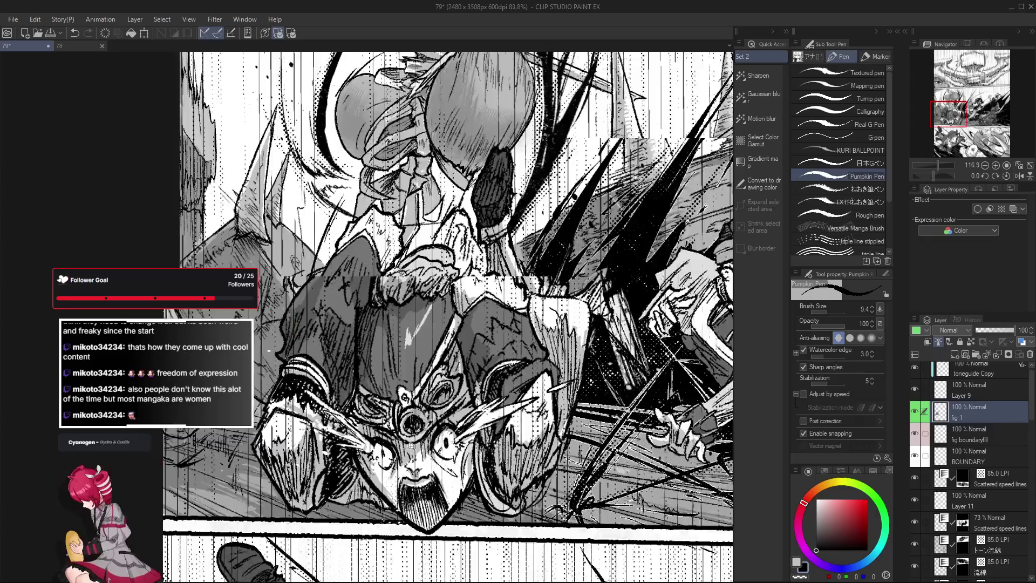
key("e")
scroll(425, 435, "up", 2)
scroll(426, 435, "up", 1)
scroll(421, 479, "up", 1)
key("p")
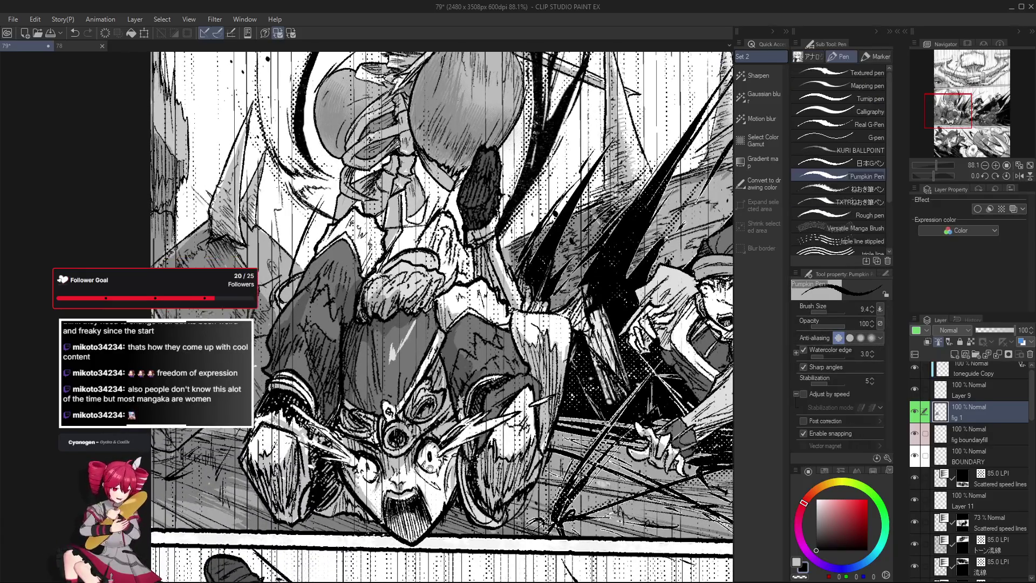
Make a final eraser pass on the face, return to the pen, and zoom out over page 79.
scroll(432, 464, "up", 1)
scroll(464, 437, "up", 1)
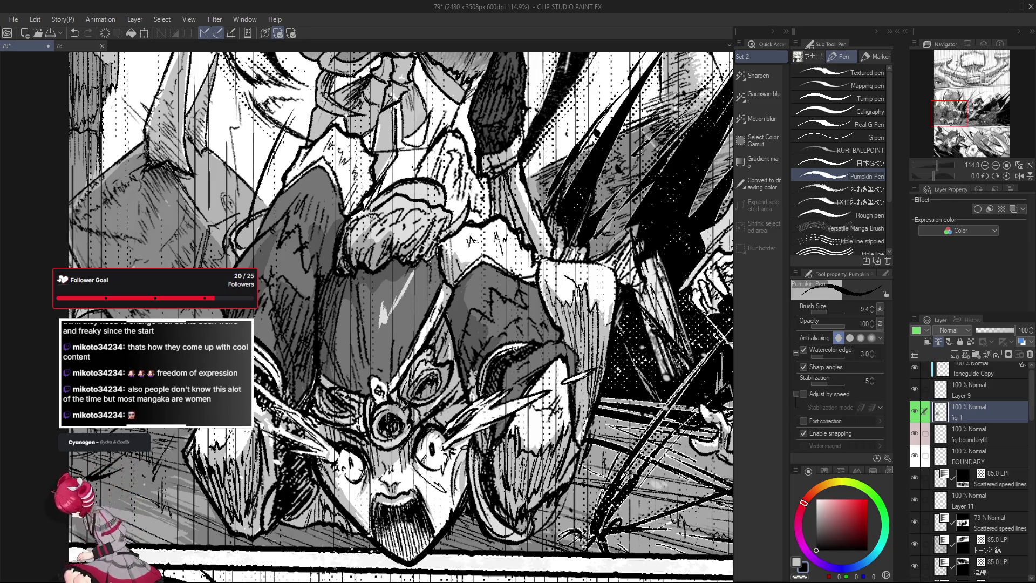
scroll(411, 426, "down", 1)
scroll(409, 438, "down", 1)
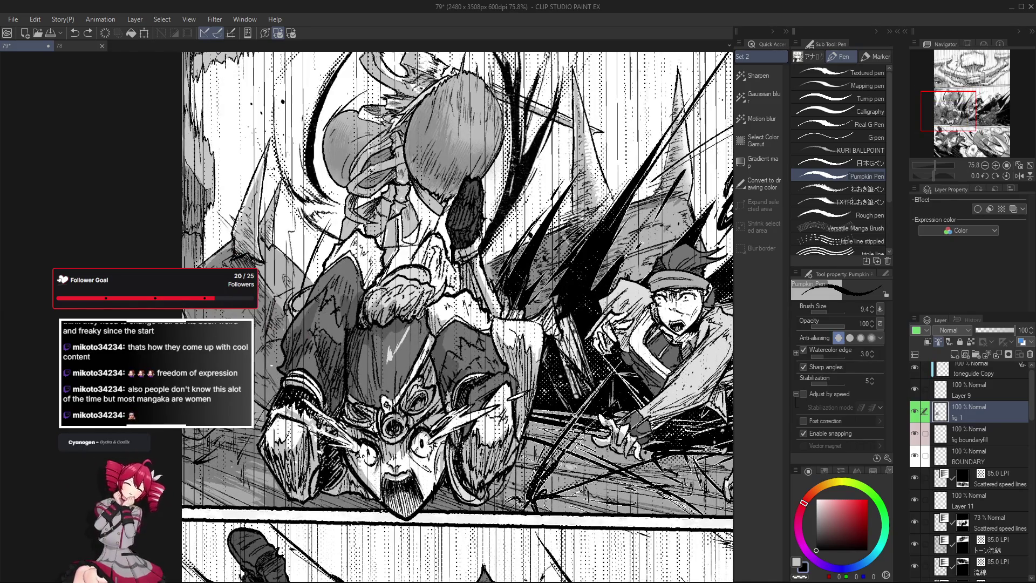
scroll(396, 426, "down", 1)
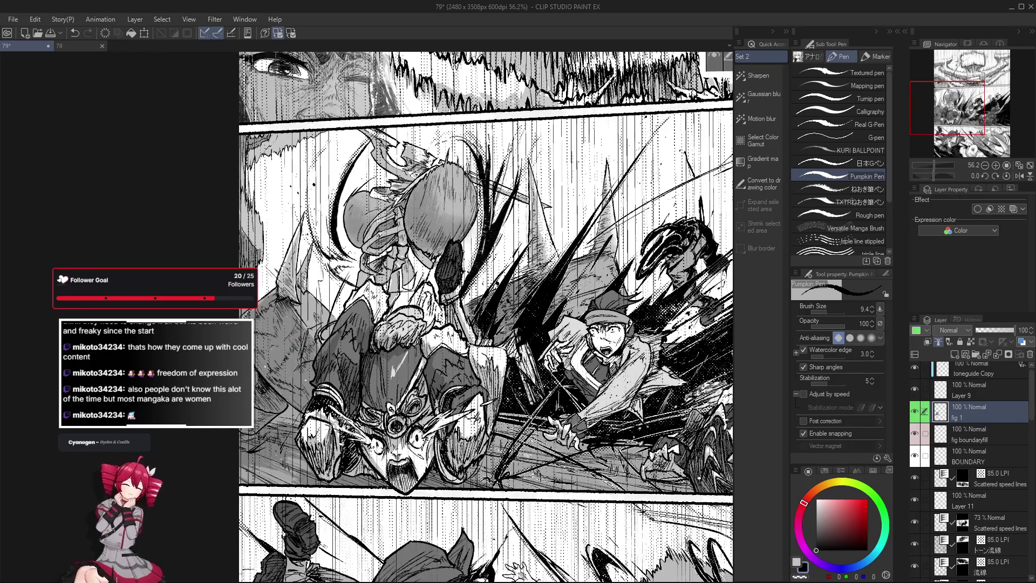
scroll(418, 405, "down", 1)
scroll(418, 405, "up", 1)
scroll(418, 404, "up", 1)
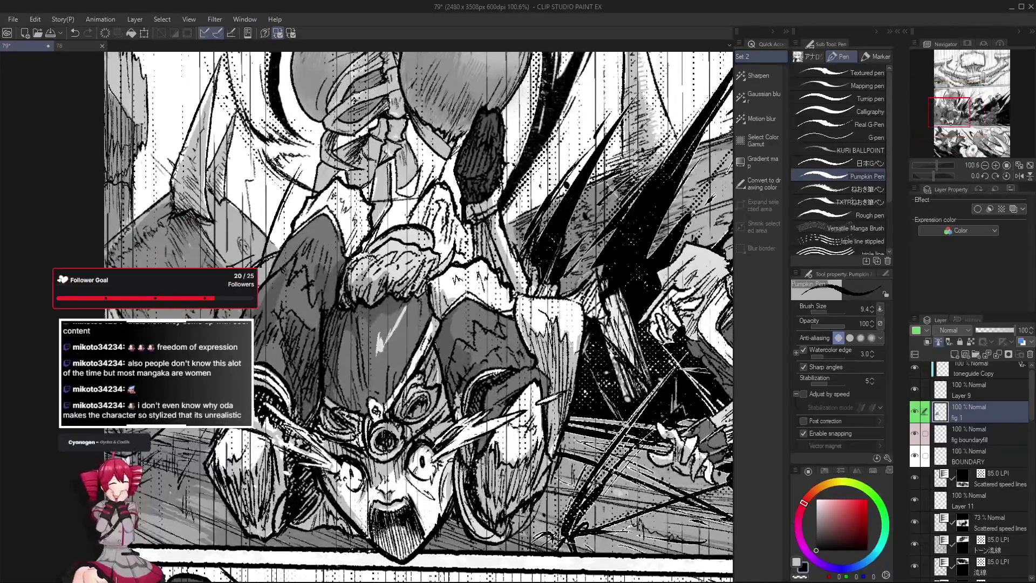
scroll(415, 431, "up", 1)
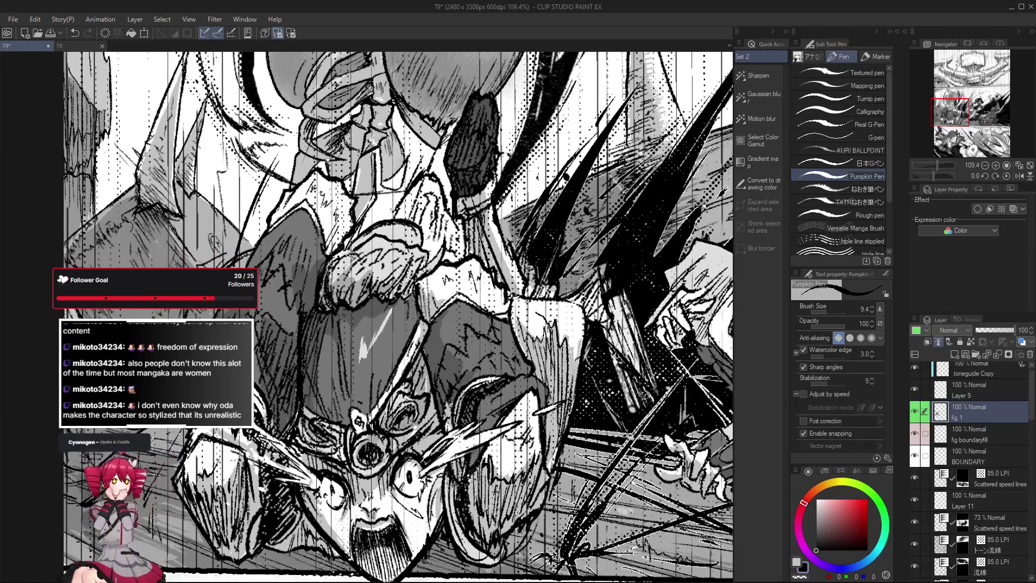
scroll(414, 431, "up", 1)
scroll(415, 432, "down", 1)
scroll(413, 431, "up", 1)
scroll(413, 431, "up", 1)
scroll(418, 418, "up", 1)
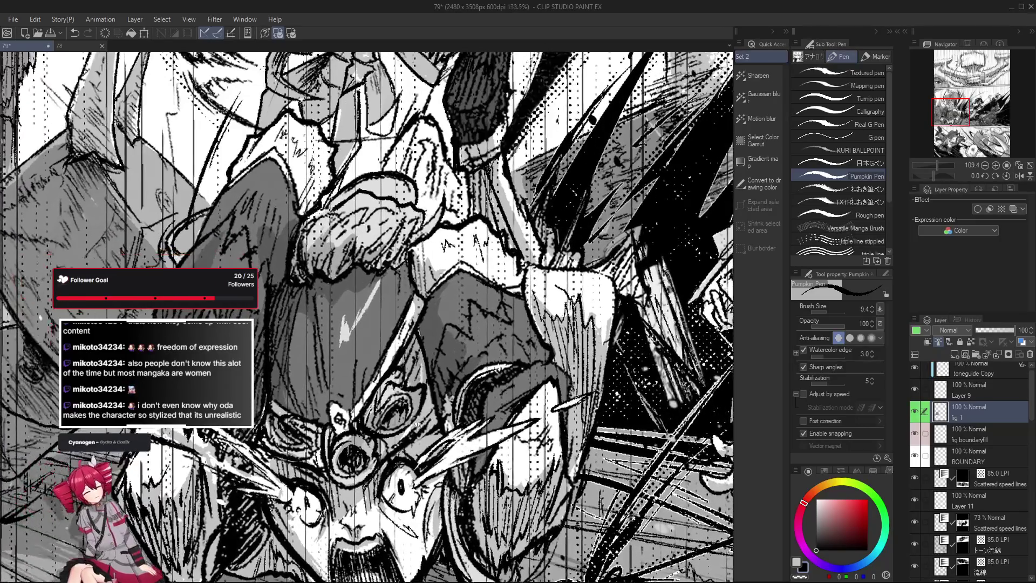
key("e")
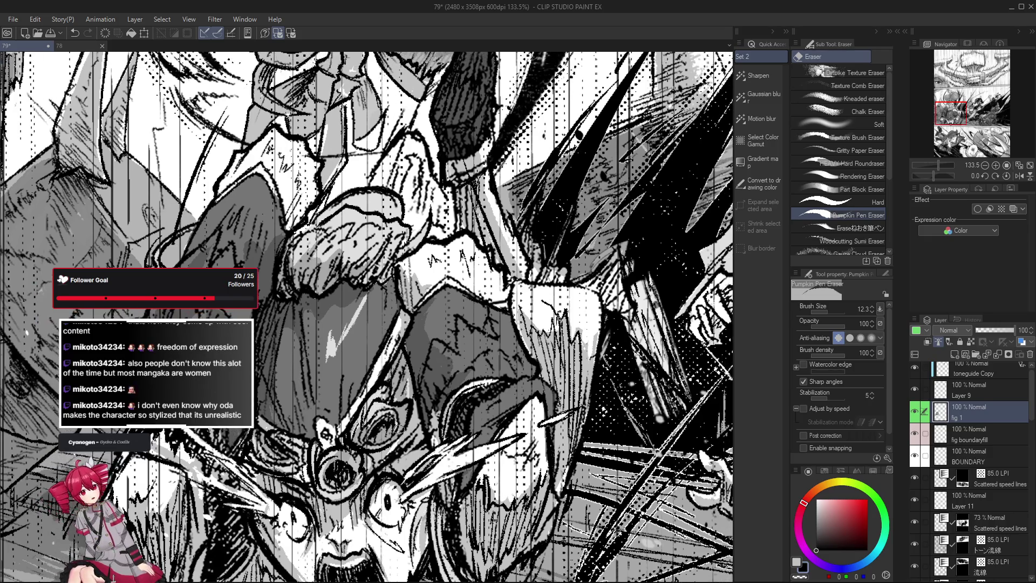
key("p")
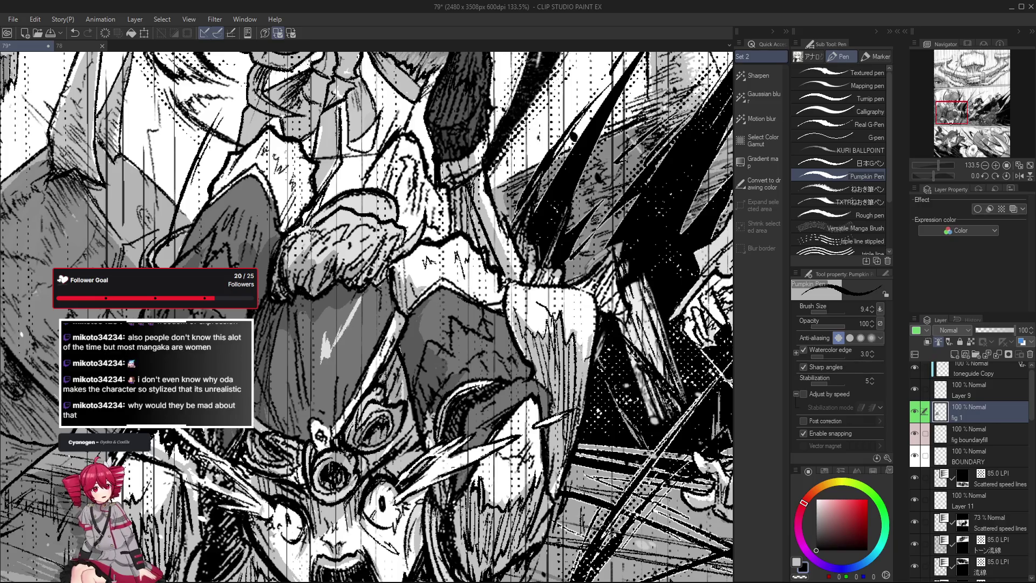
scroll(383, 382, "down", 2)
scroll(383, 382, "down", 3)
scroll(383, 382, "down", 2)
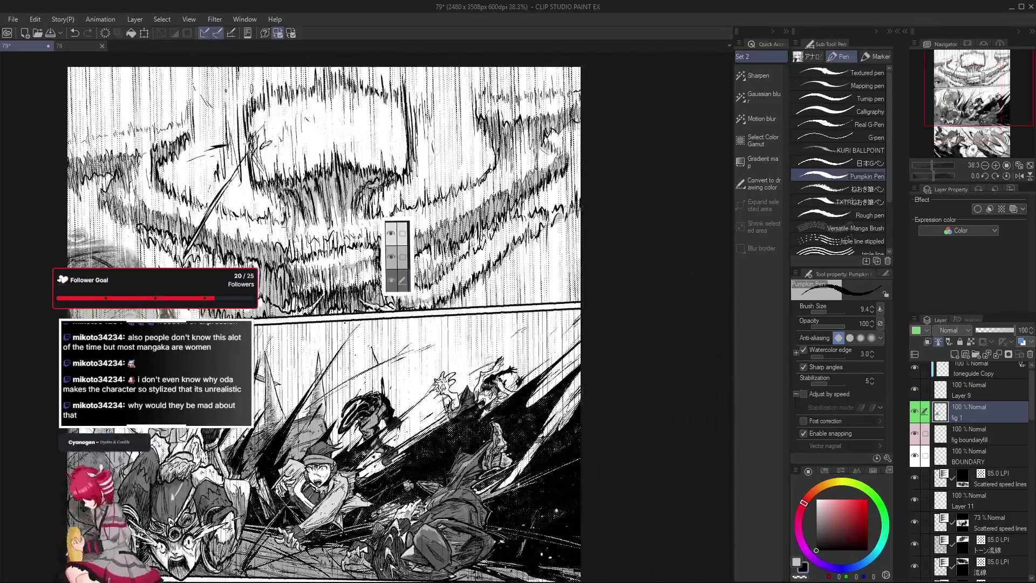
Rough in diagonal and crossing strokes above the fighters with the Pumpkin Pen, redoing misplaced lines.
left_click_drag(412, 416, 441, 341)
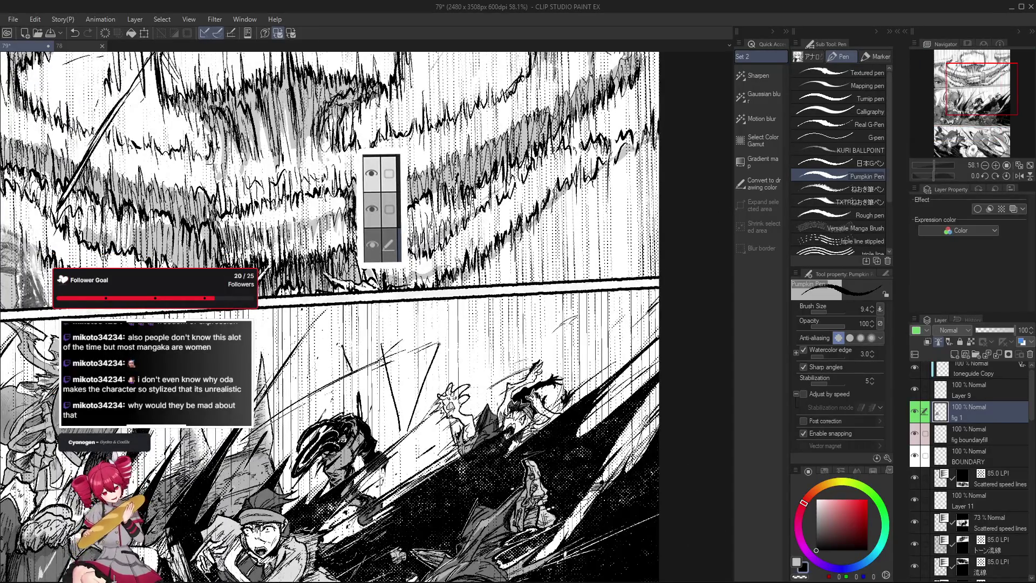
key("ctrl+z")
mouse_move(406, 432)
left_mouse_down()
mouse_move(440, 337)
mouse_move(391, 332)
mouse_move(423, 331)
left_mouse_up()
scroll(426, 346, "down", 1)
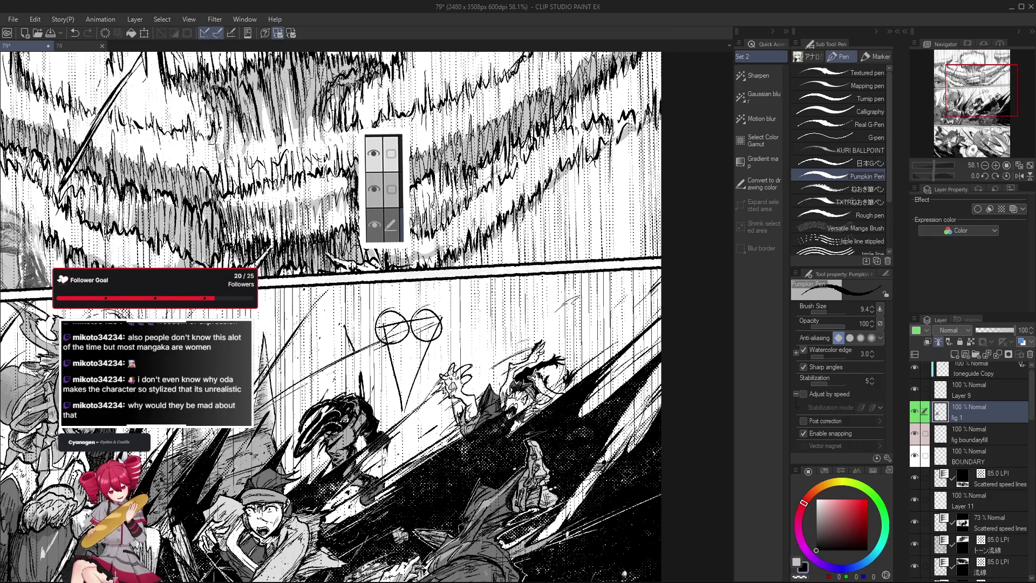
left_click_drag(410, 382, 450, 449)
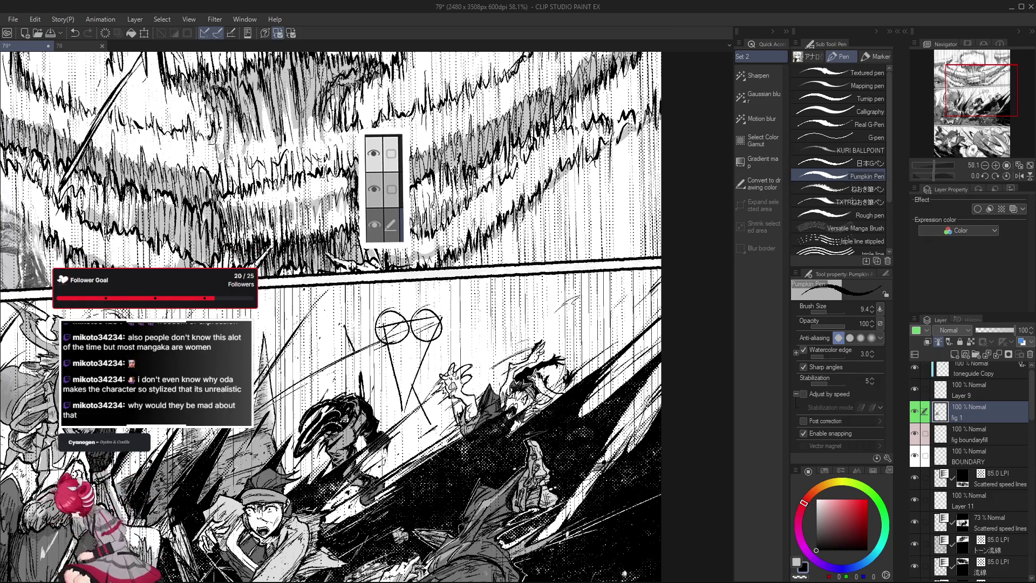
left_click_drag(391, 387, 376, 434)
key("ctrl+z")
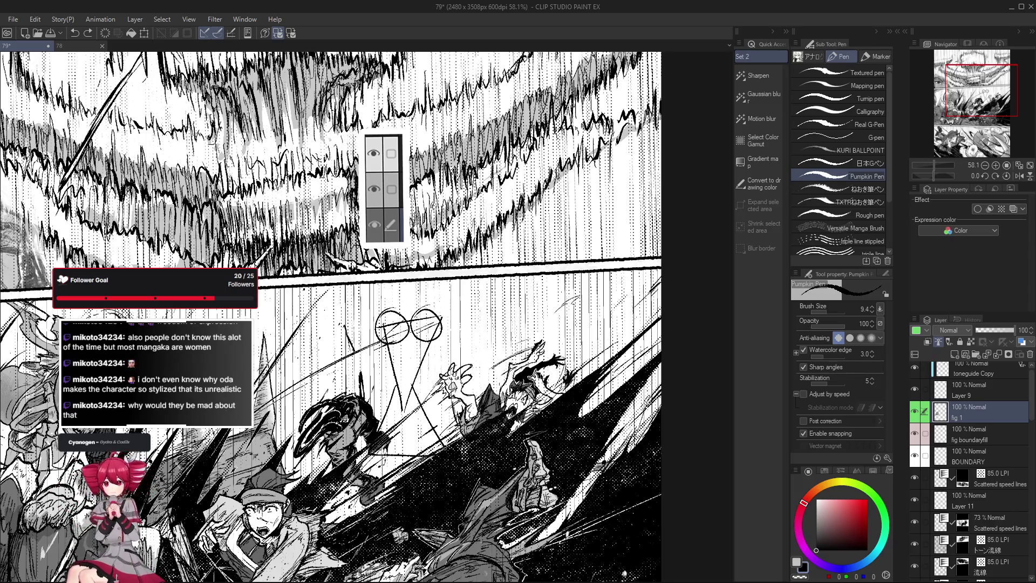
scroll(433, 365, "down", 1)
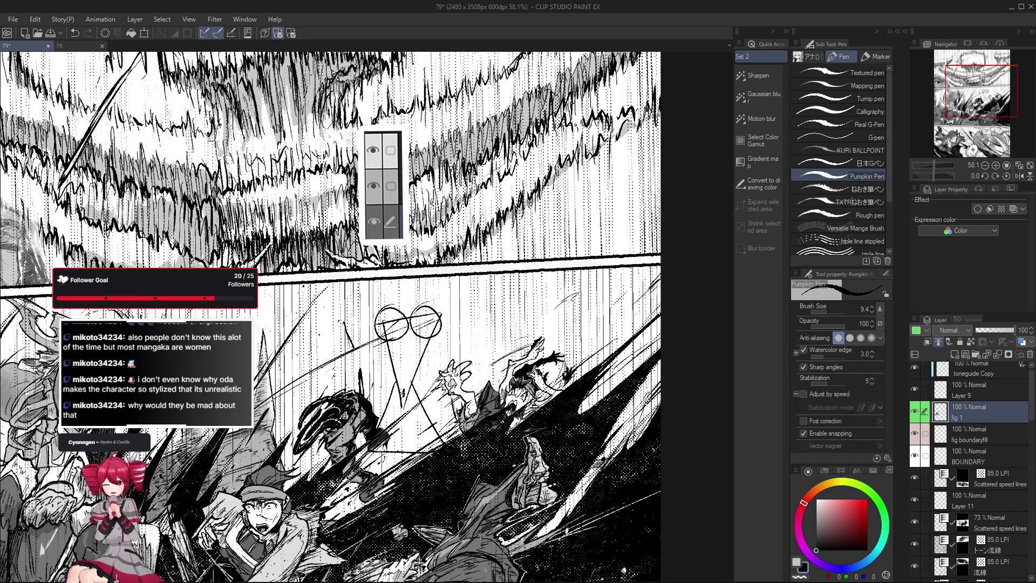
scroll(333, 317, "down", 2)
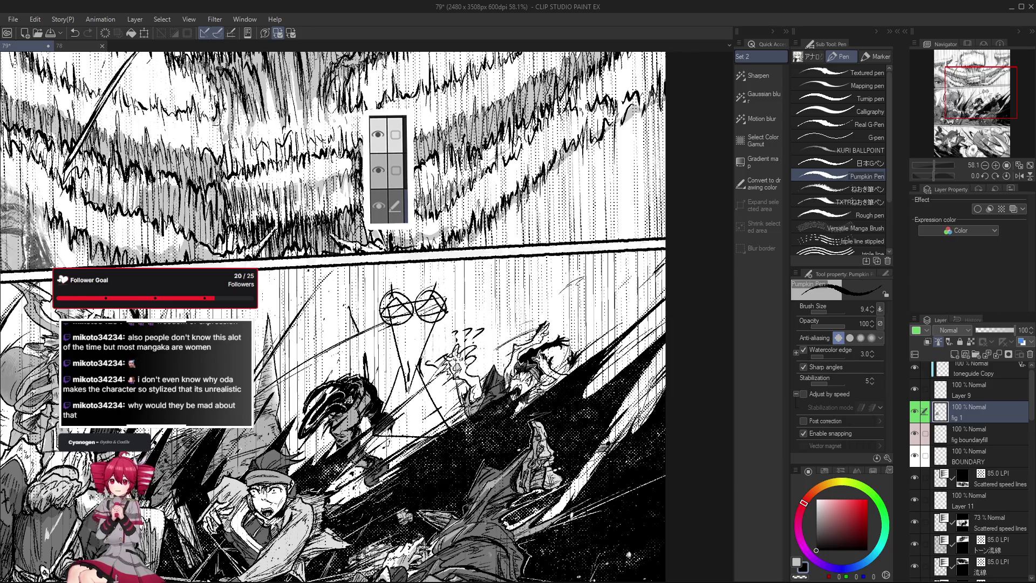
scroll(431, 356, "down", 1)
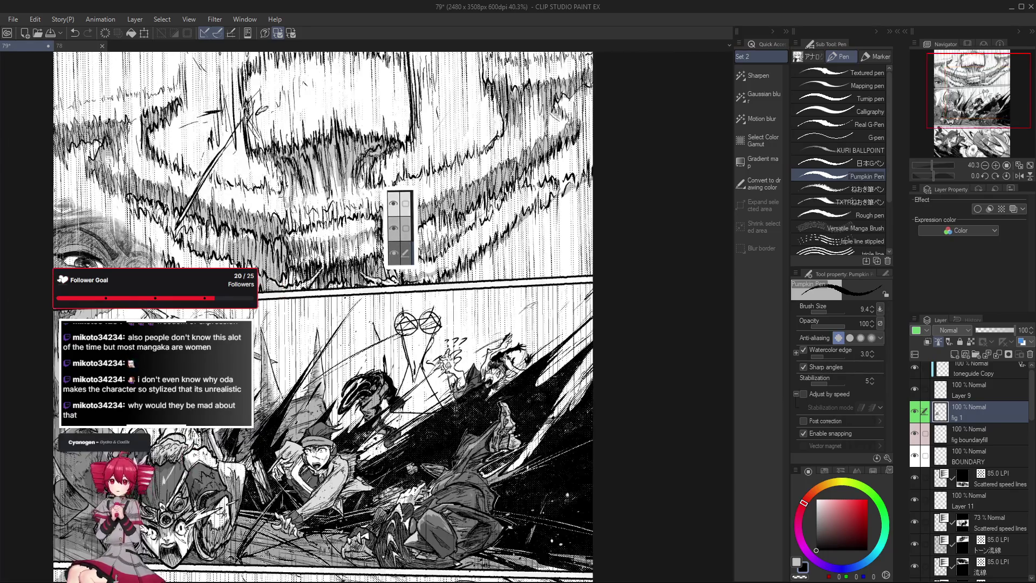
Undo the circle, triangle and question-mark sketch strokes, then zoom into the fight panel.
scroll(435, 358, "down", 1)
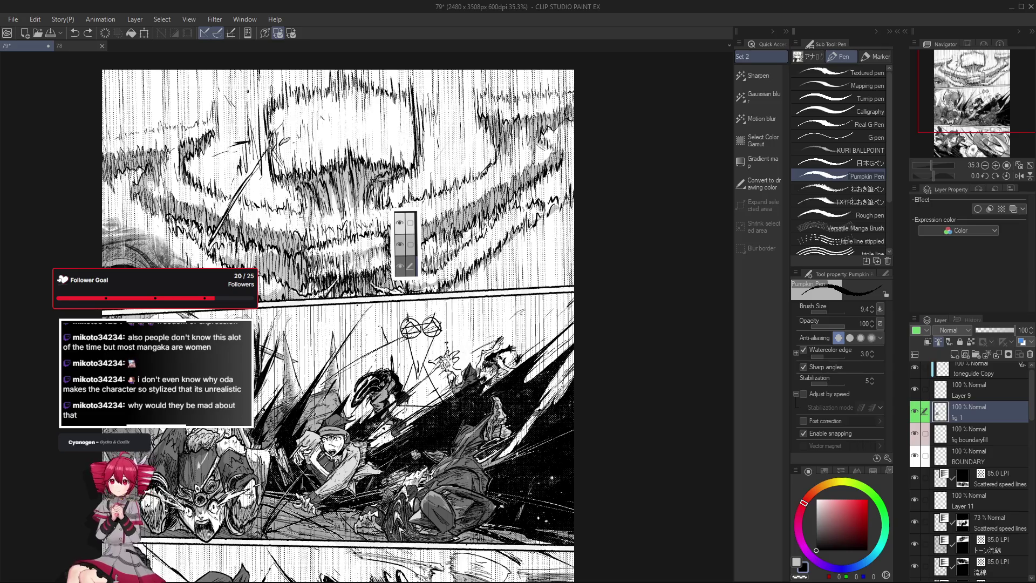
key("ctrl+z")
key("ctrl+z")
key("ctrl+z")
key("ctrl+z")
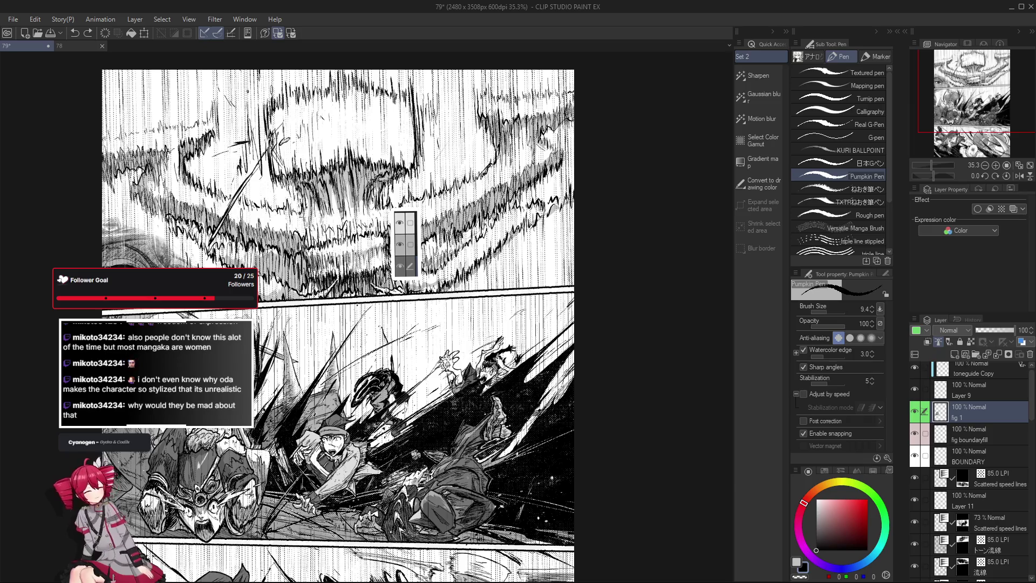
scroll(445, 319, "up", 1)
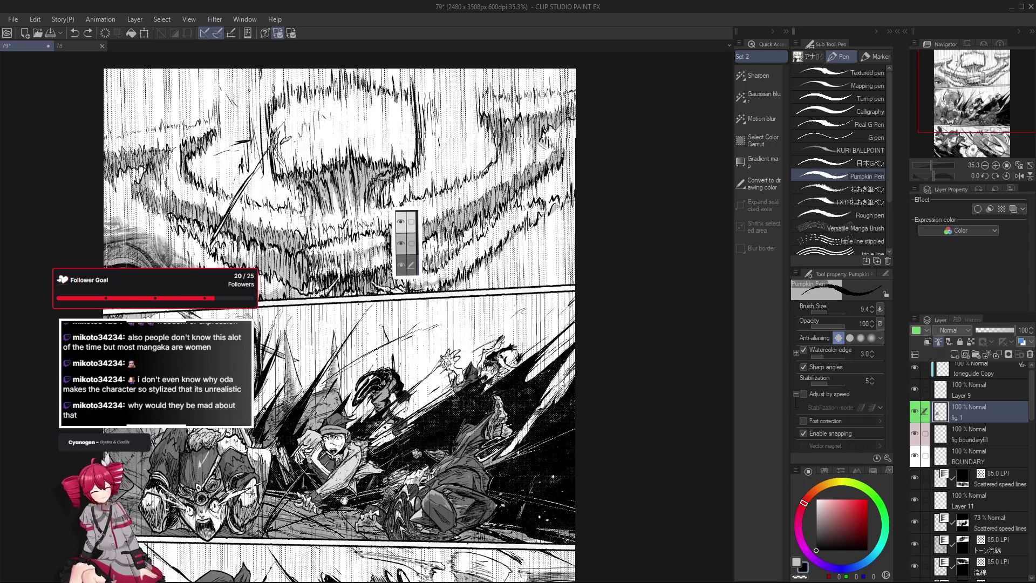
scroll(297, 429, "up", 2)
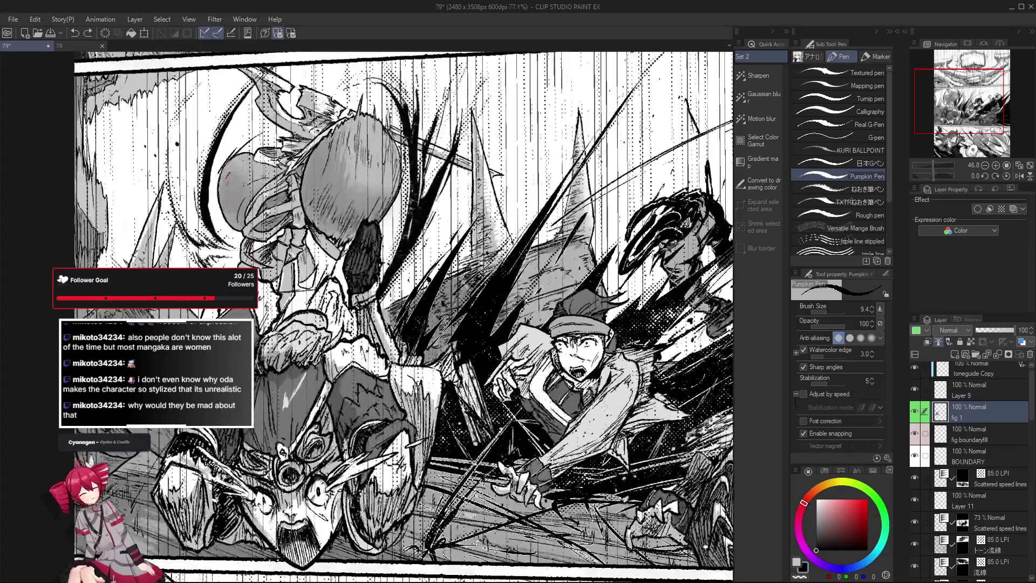
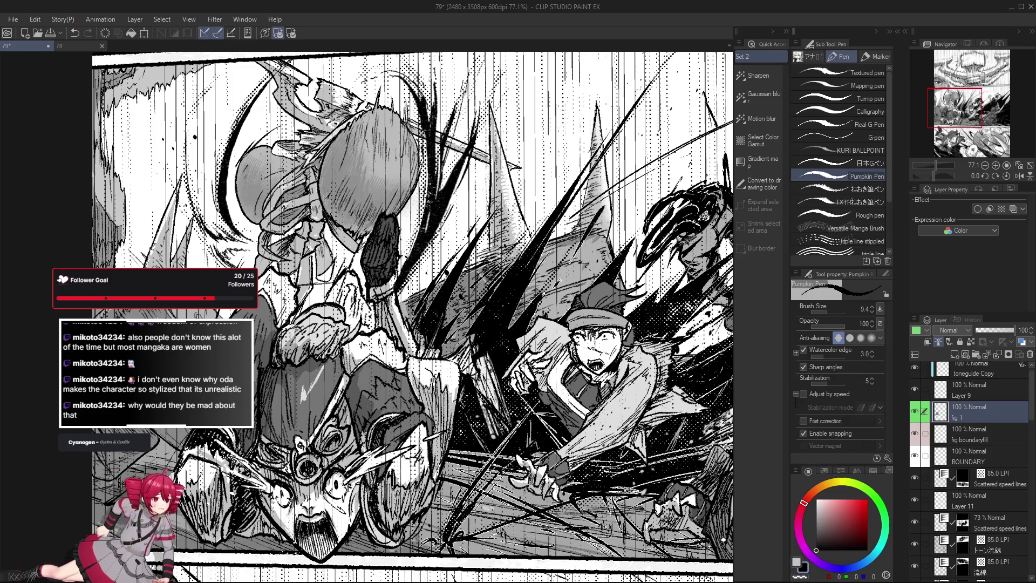
Ink and erase stray lines on the face and helmet, flipping the canvas horizontally to check.
key("e")
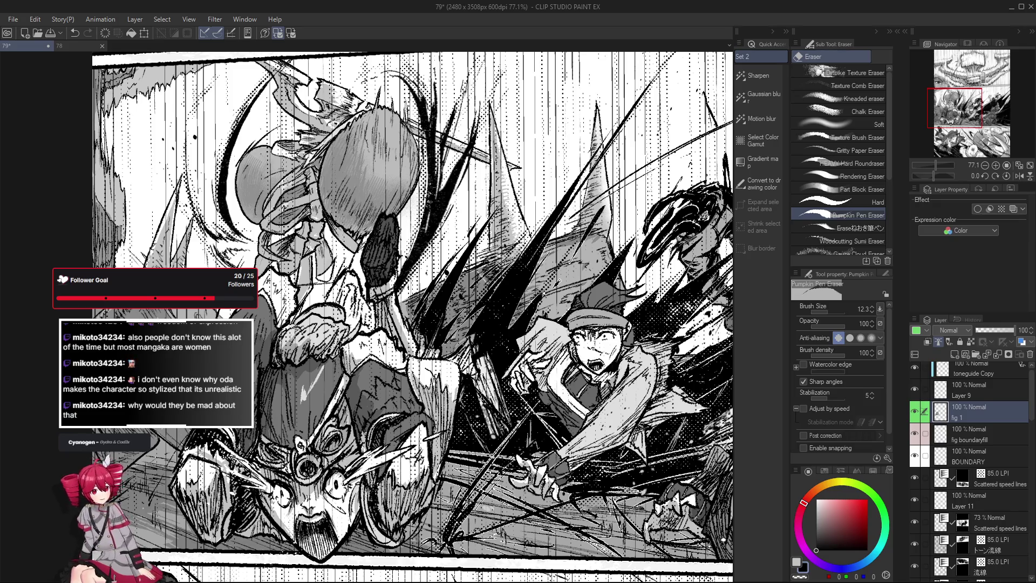
key("p")
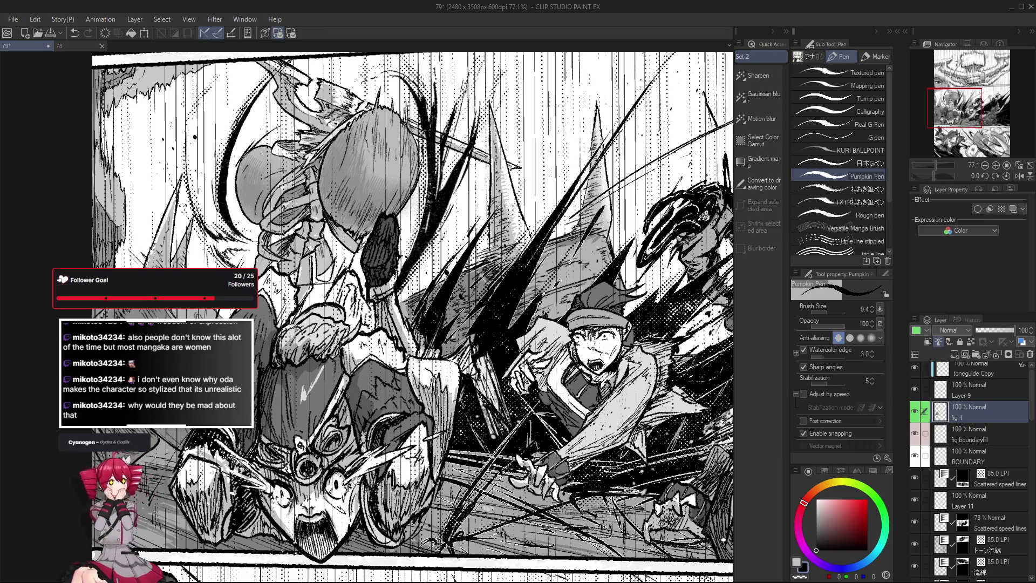
left_click_drag(377, 270, 394, 249)
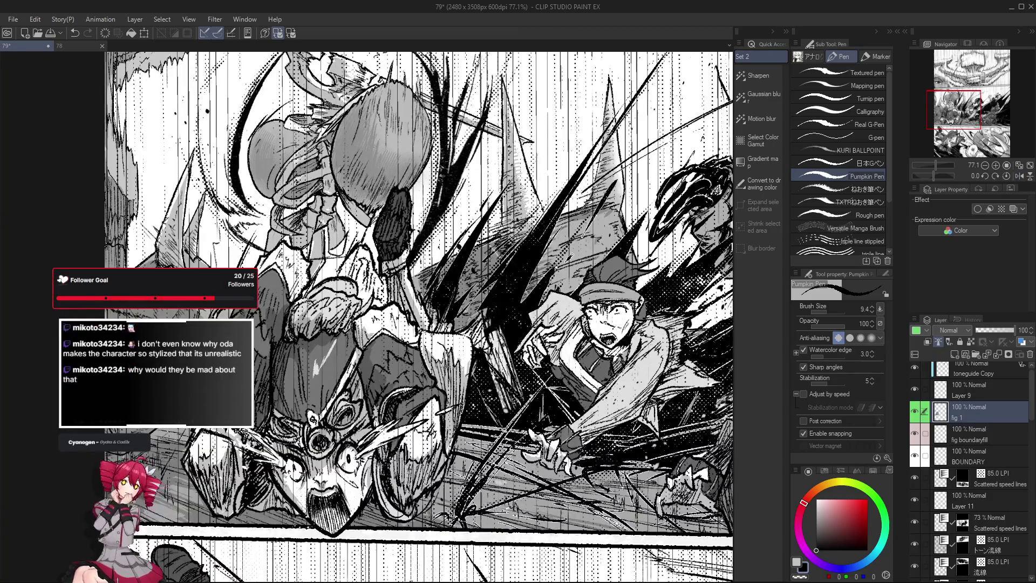
key("e")
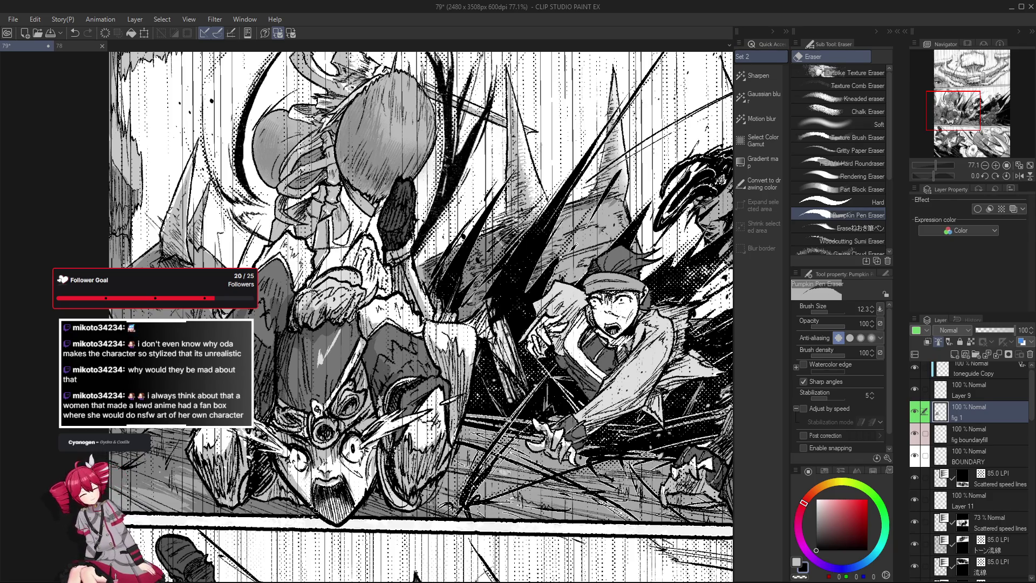
key("h")
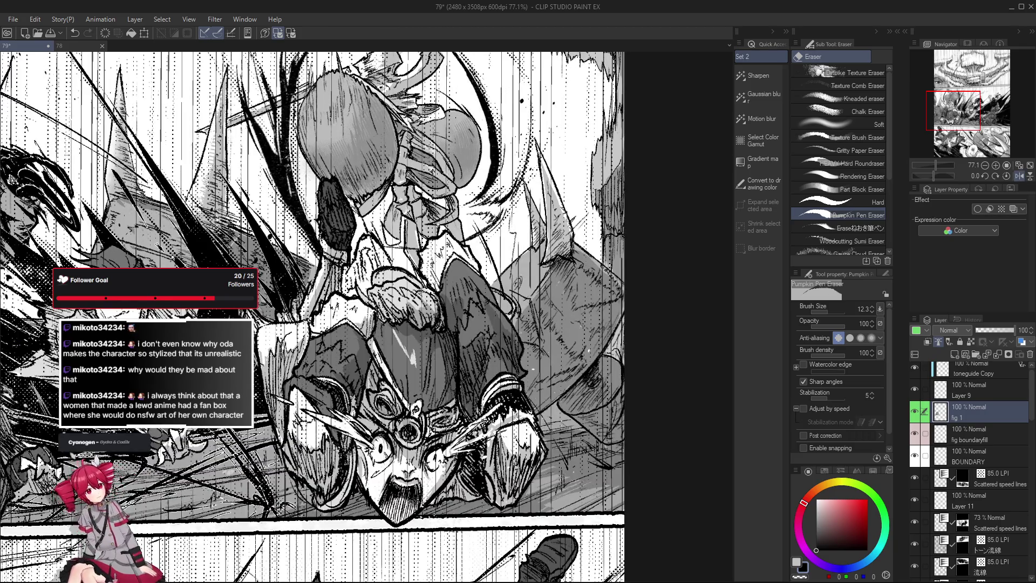
key("h")
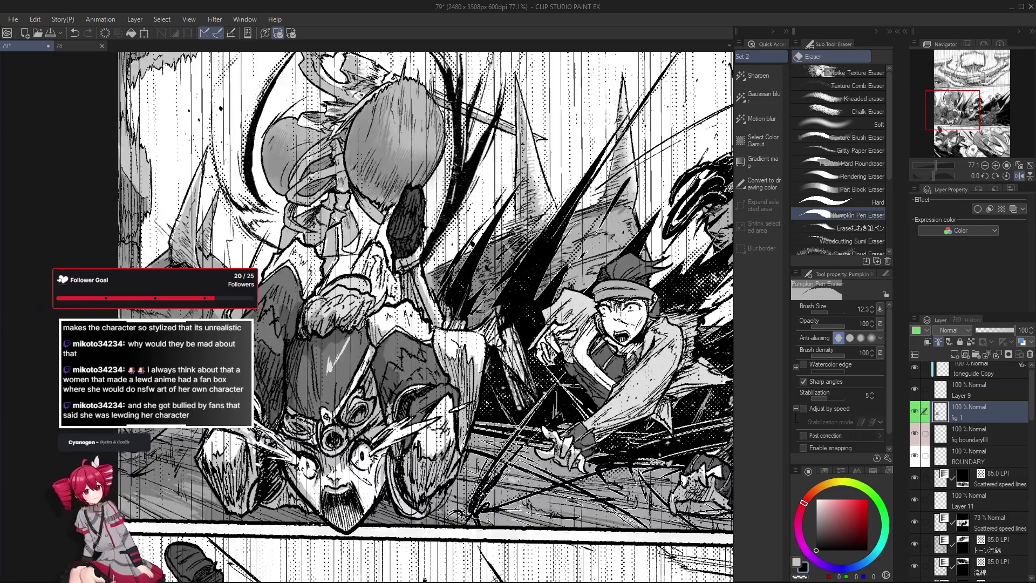
key("h")
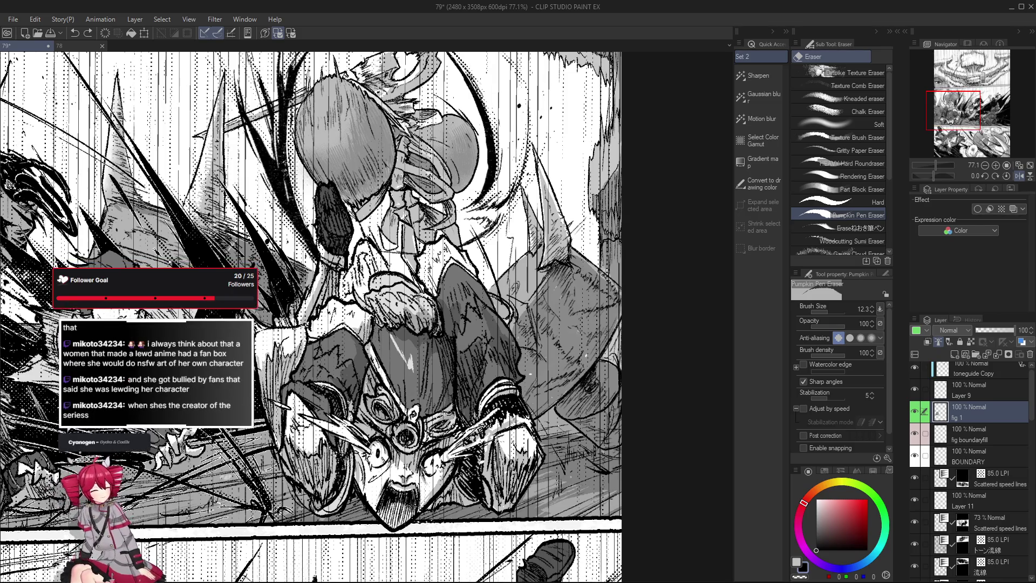
key("p")
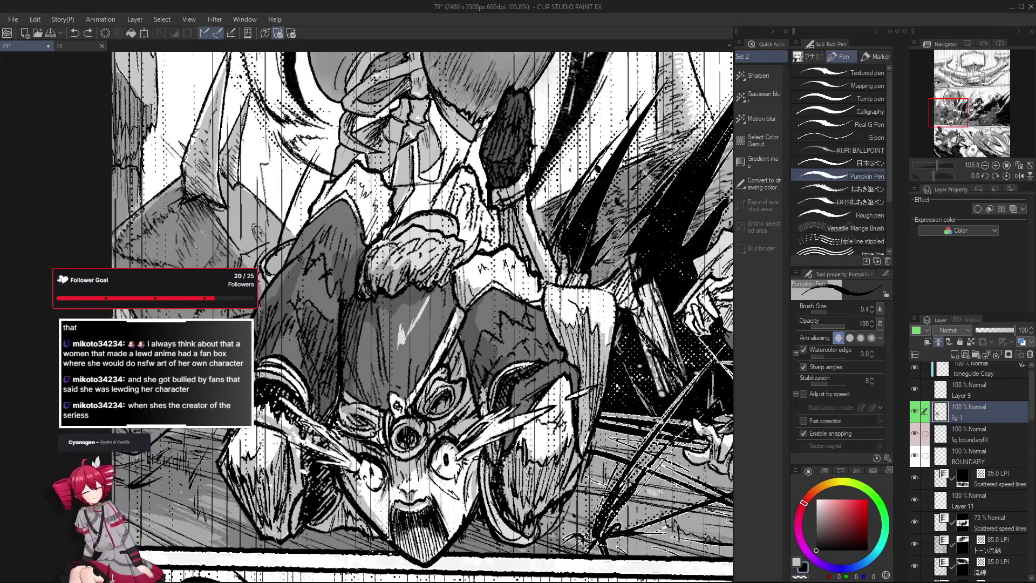
Tilt the canvas slightly and ink touch-up strokes on the helmet with the Pumpkin Pen.
key("r")
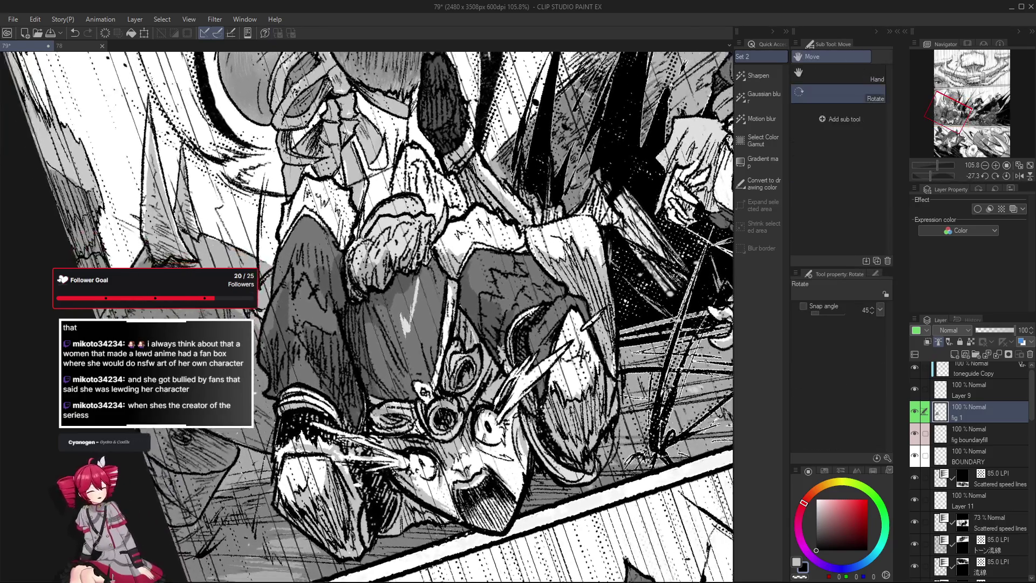
left_click_drag(443, 406, 450, 403)
key("p")
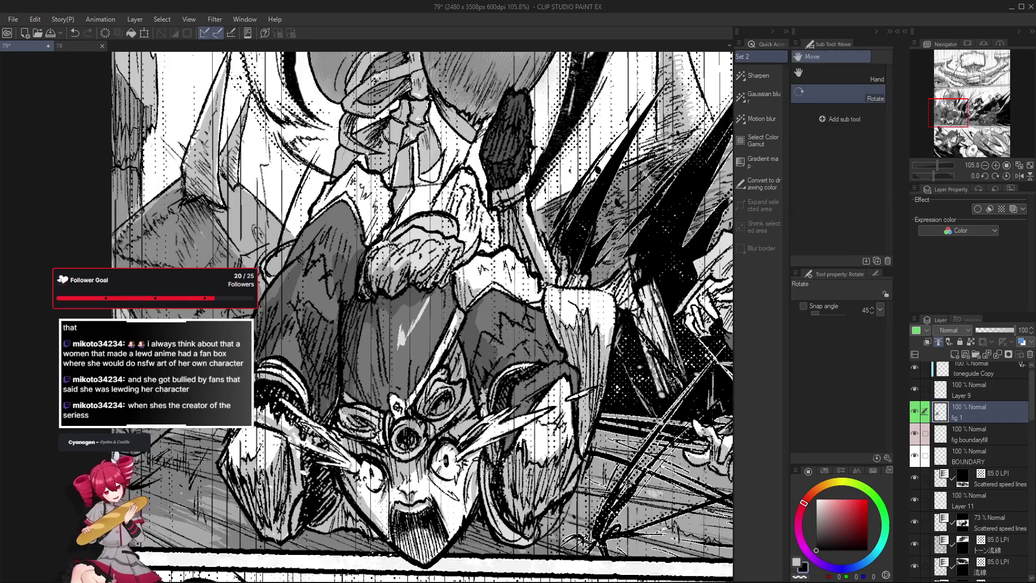
left_click_drag(370, 411, 429, 450)
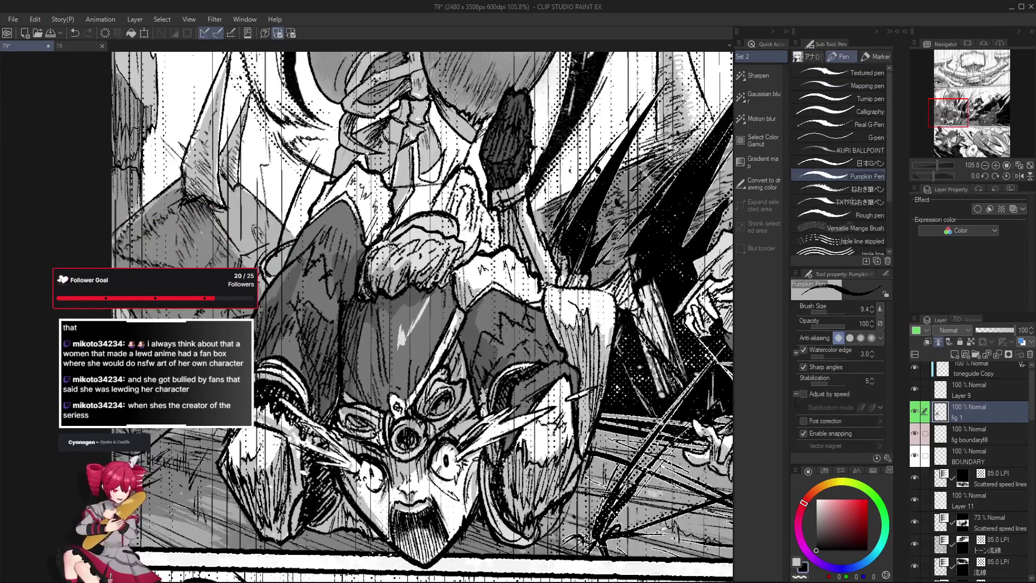
scroll(350, 415, "down", 2)
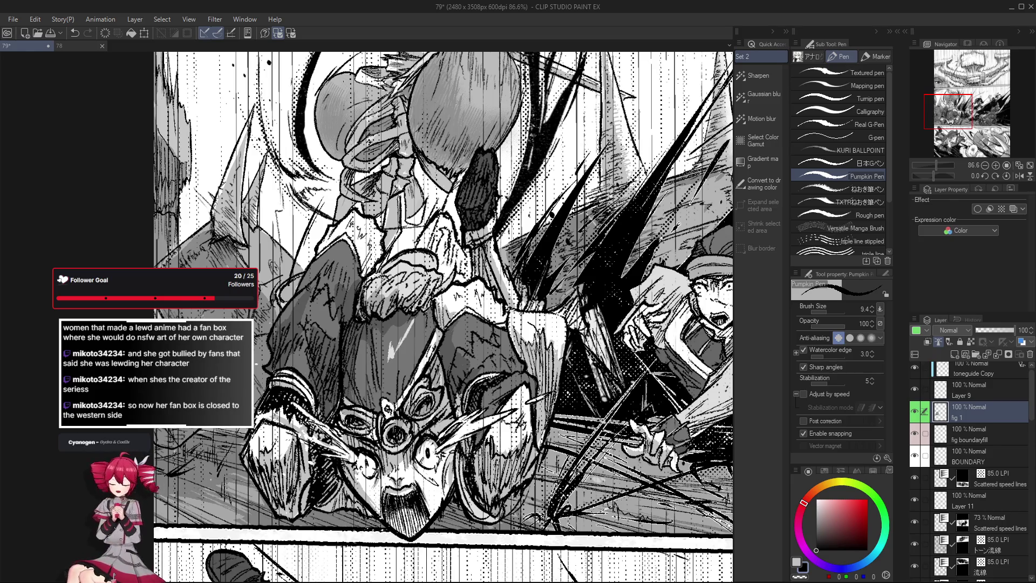
scroll(352, 418, "down", 1)
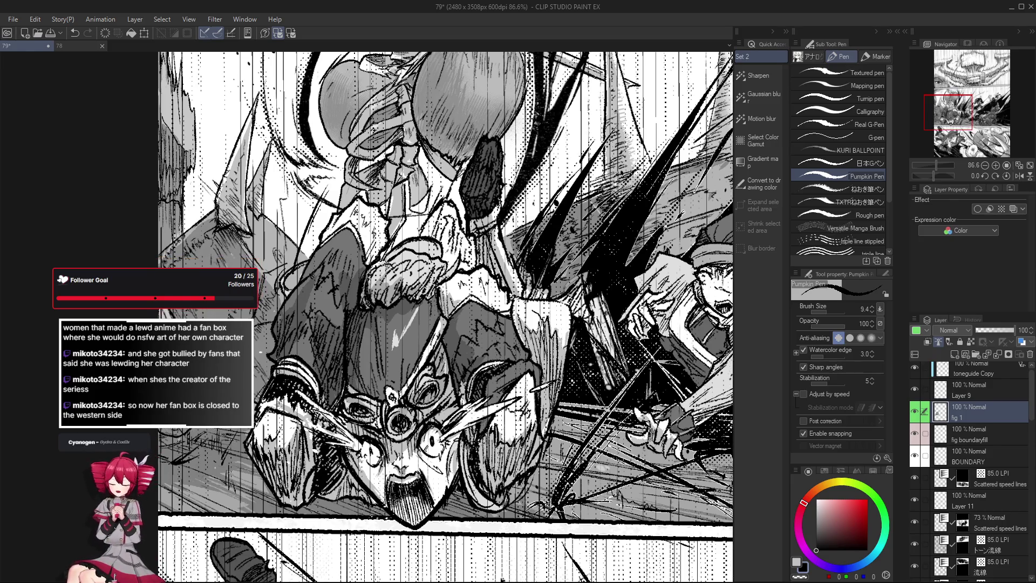
scroll(359, 410, "down", 1)
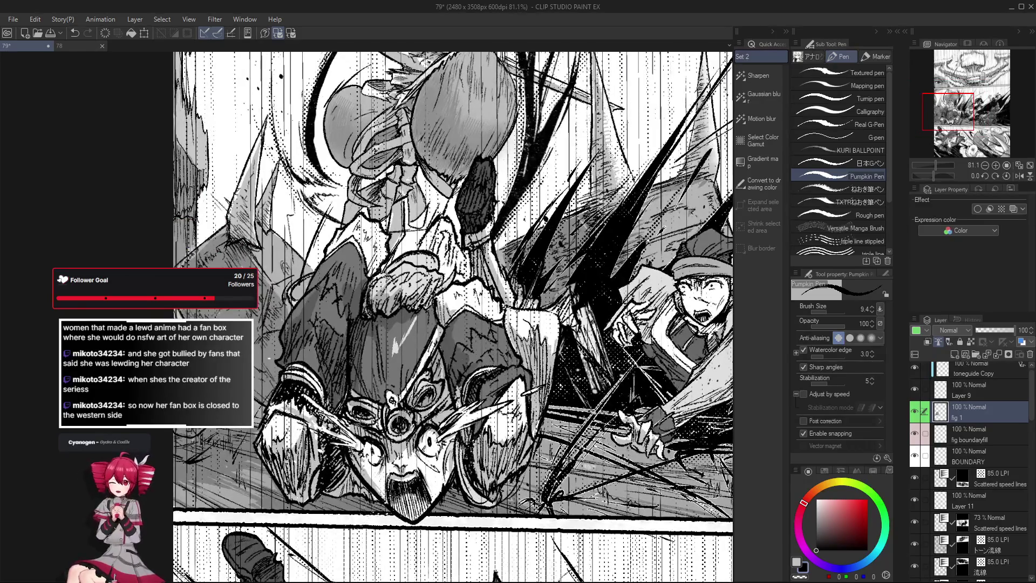
Erase stray strokes on the torso, rotating the view about 41 degrees for easier cleanup.
key("e")
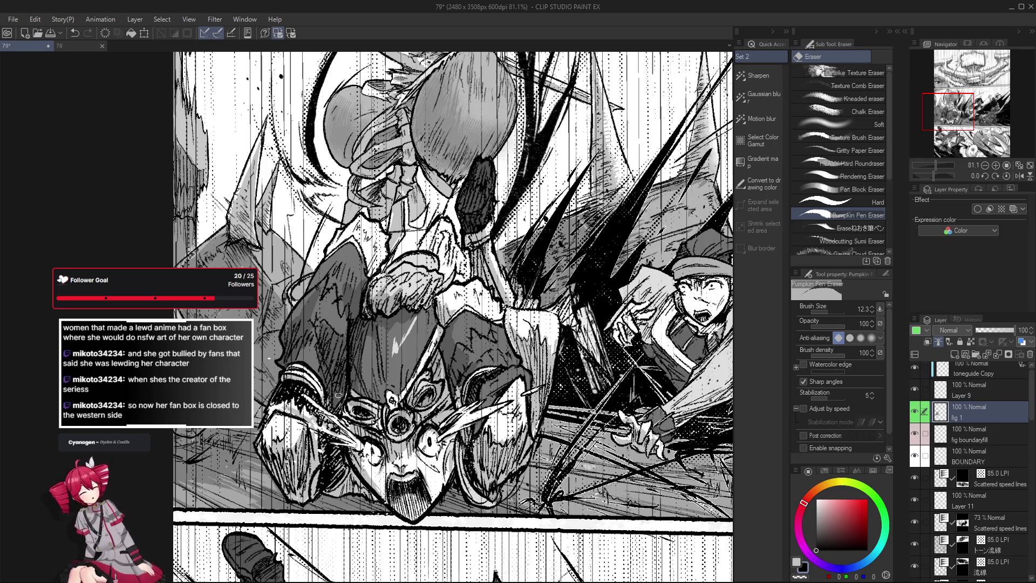
key("p")
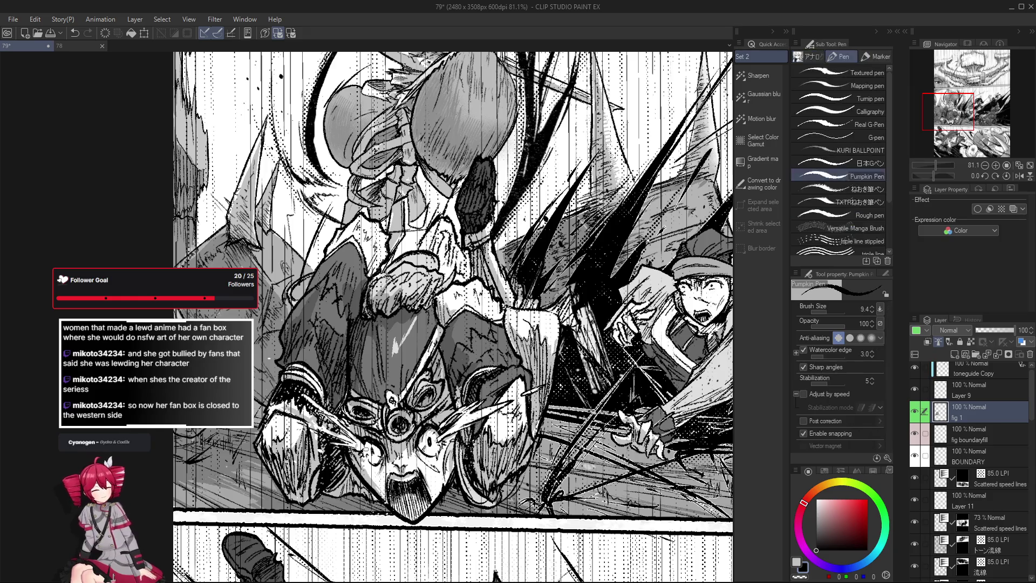
scroll(411, 458, "up", 1)
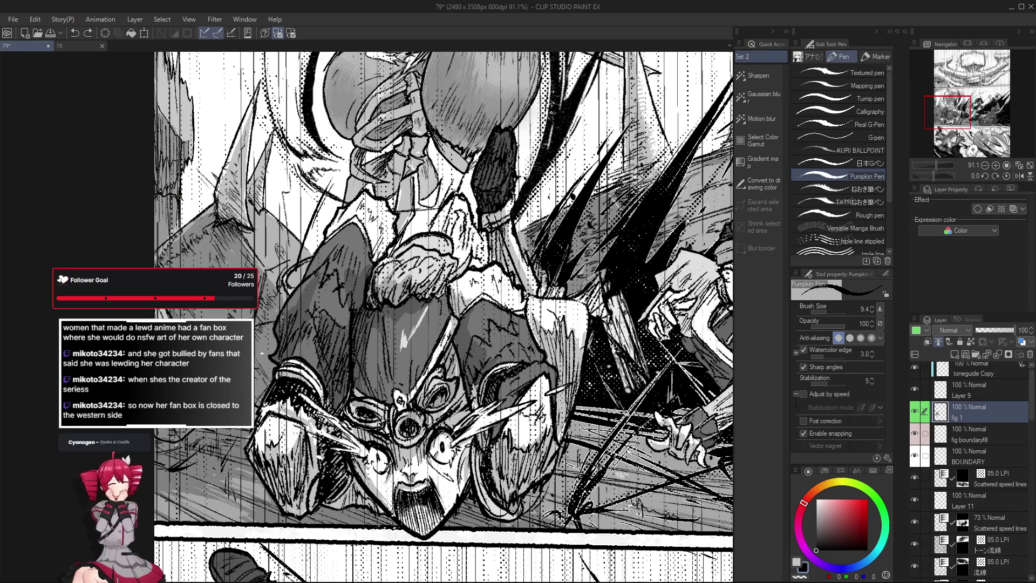
scroll(389, 419, "down", 2)
scroll(388, 419, "up", 1)
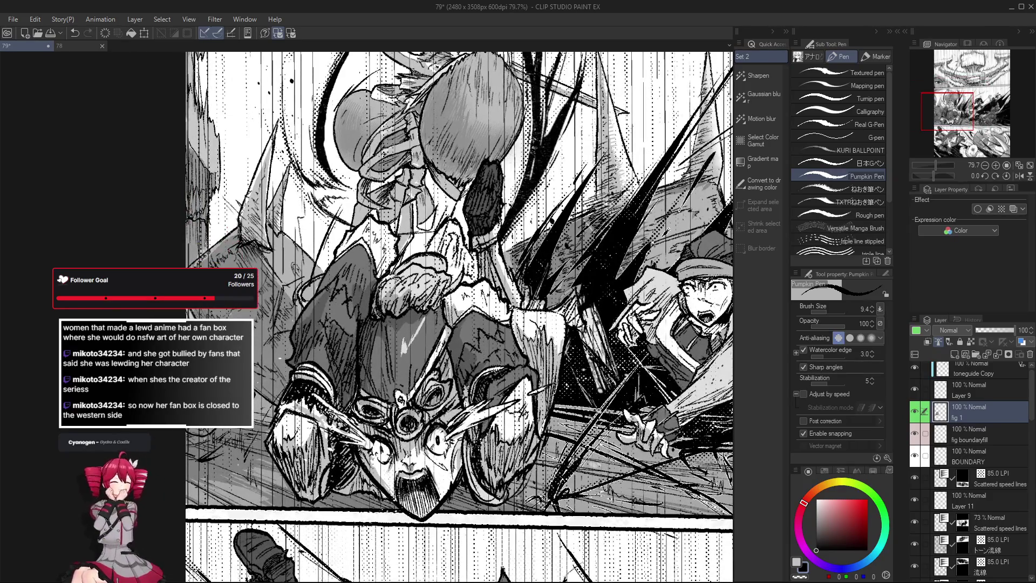
key("e")
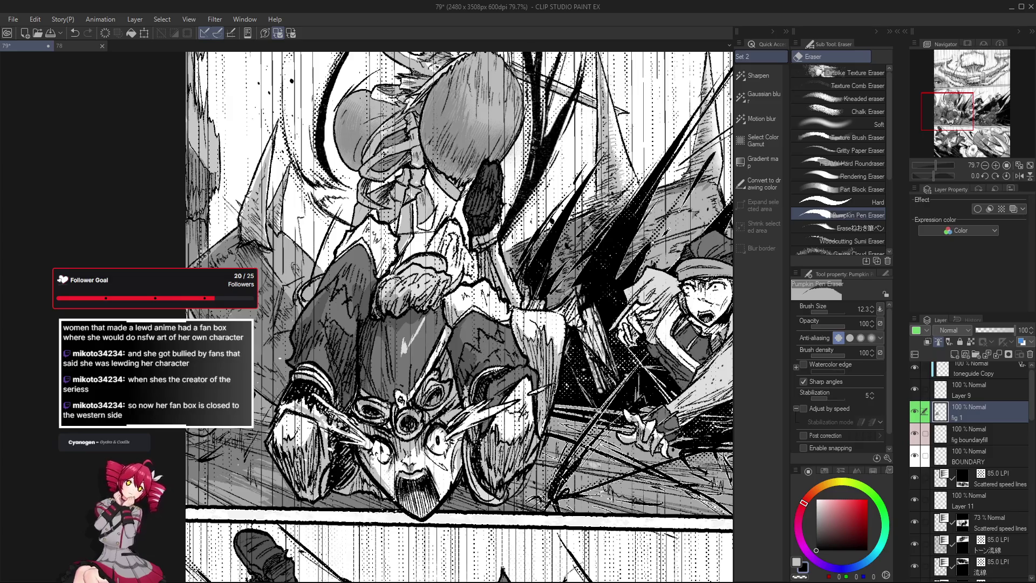
key("p")
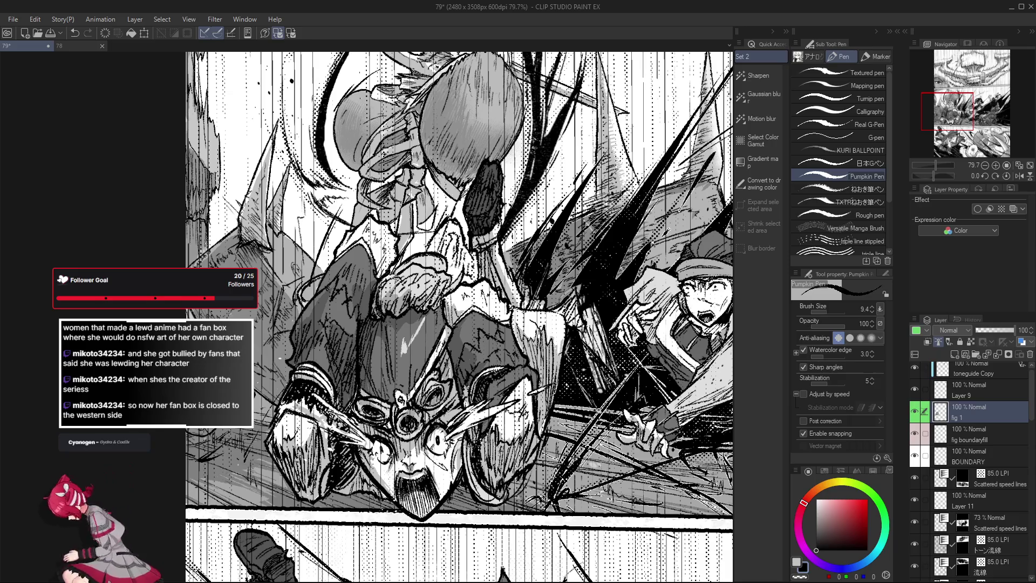
left_click_drag(459, 270, 377, 351)
key("e")
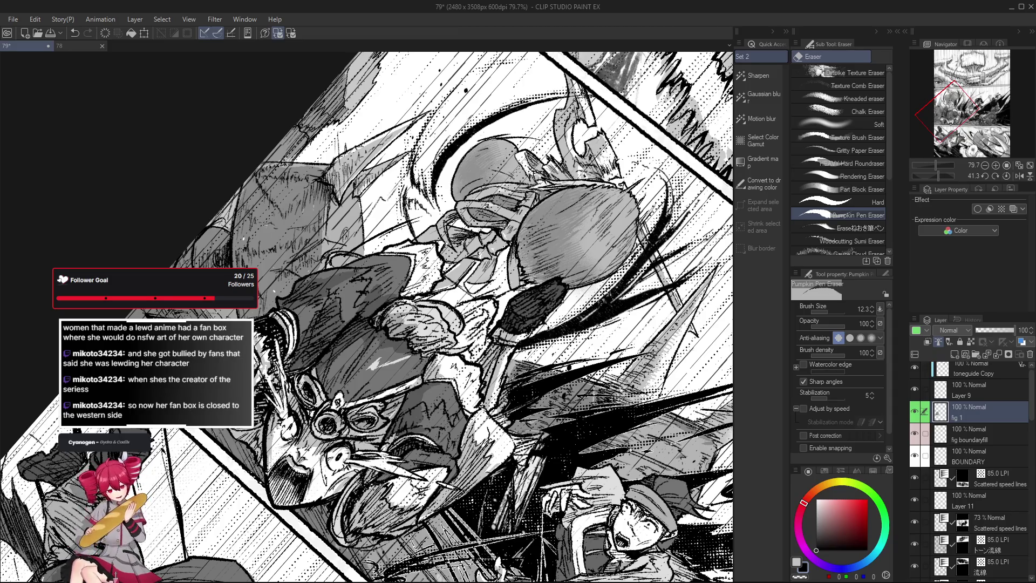
key("ctrl+@")
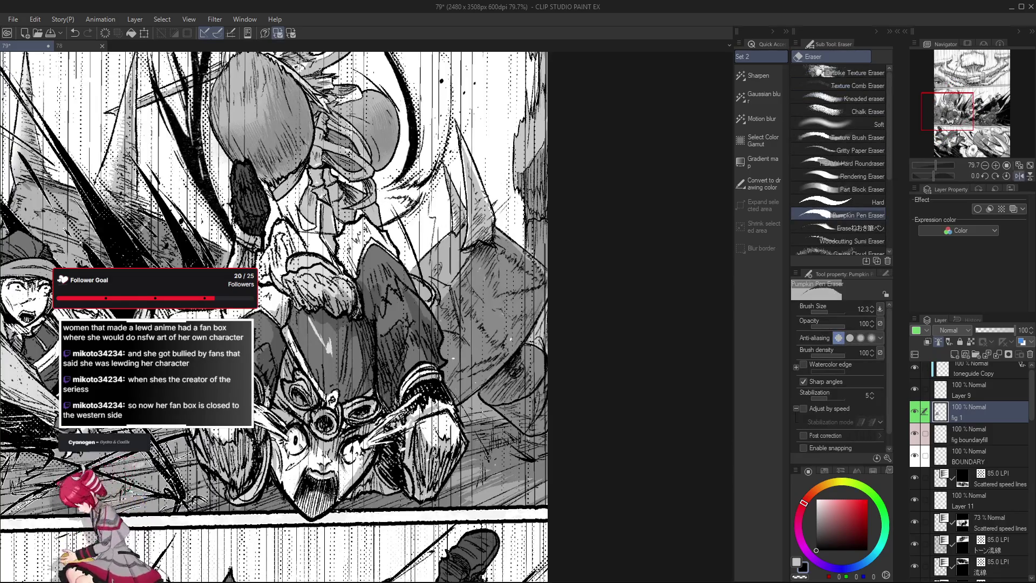
left_click_drag(324, 296, 404, 318)
key("p")
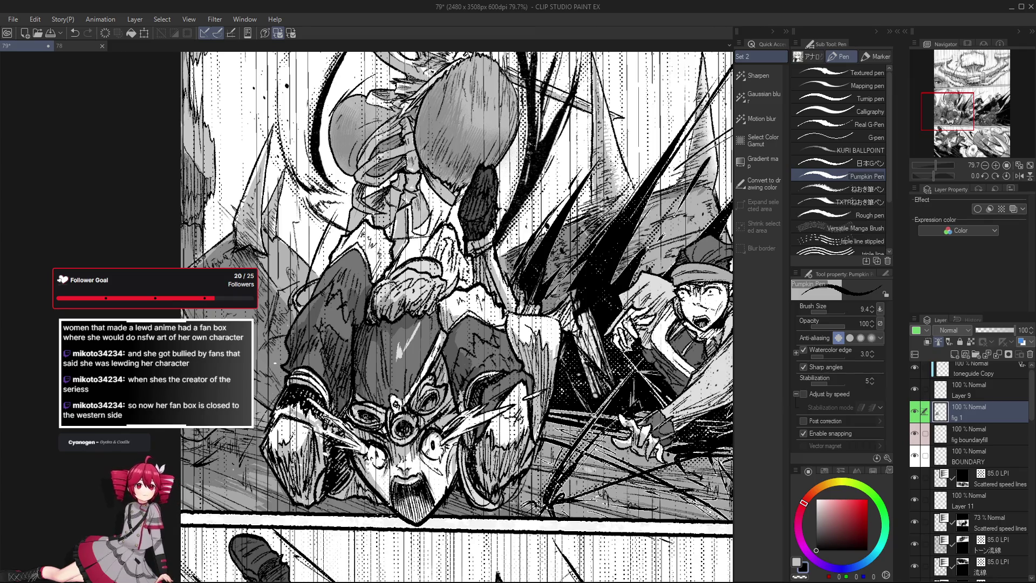
left_click_drag(466, 451, 466, 456)
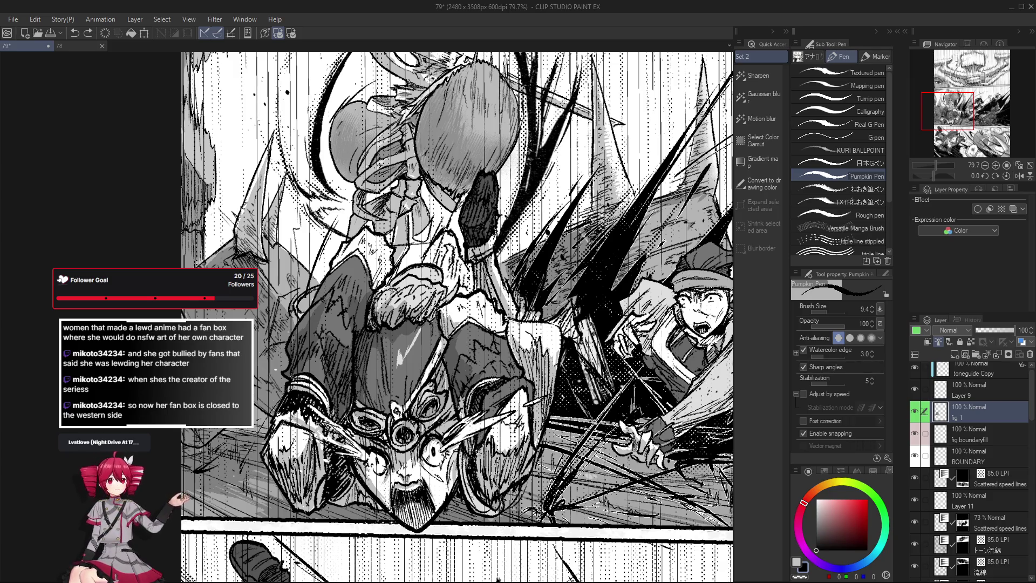
left_click_drag(403, 443, 422, 450)
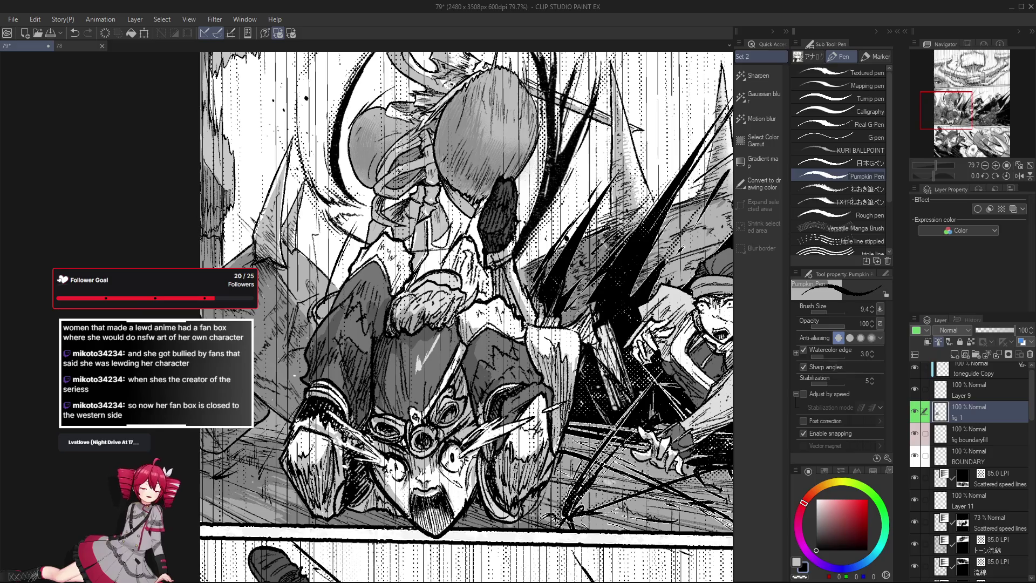
scroll(377, 428, "down", 3)
scroll(382, 441, "up", 2)
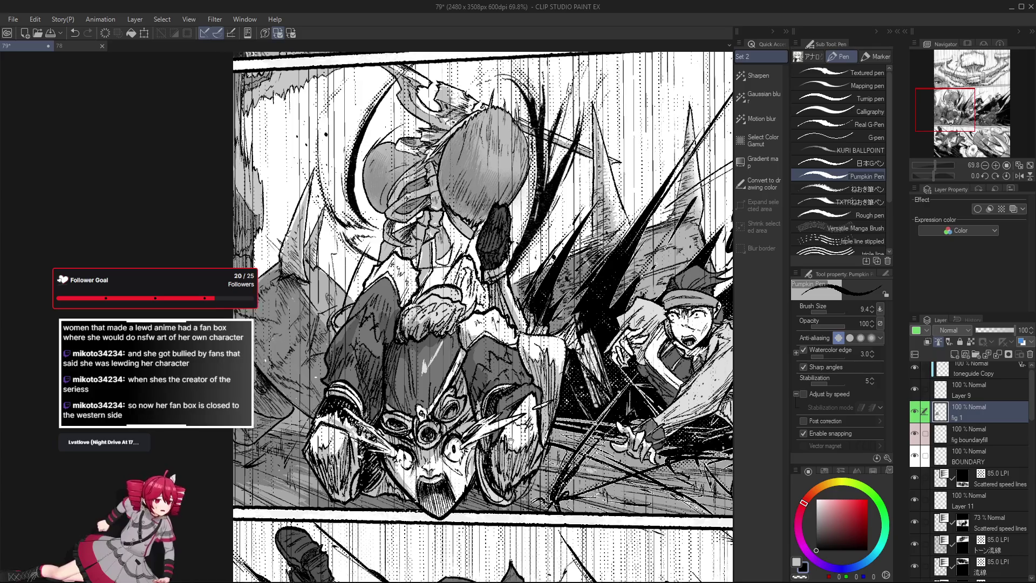
Recentre on the armored figure, erase some linework and ink a few new strokes.
left_click_drag(382, 441, 369, 459)
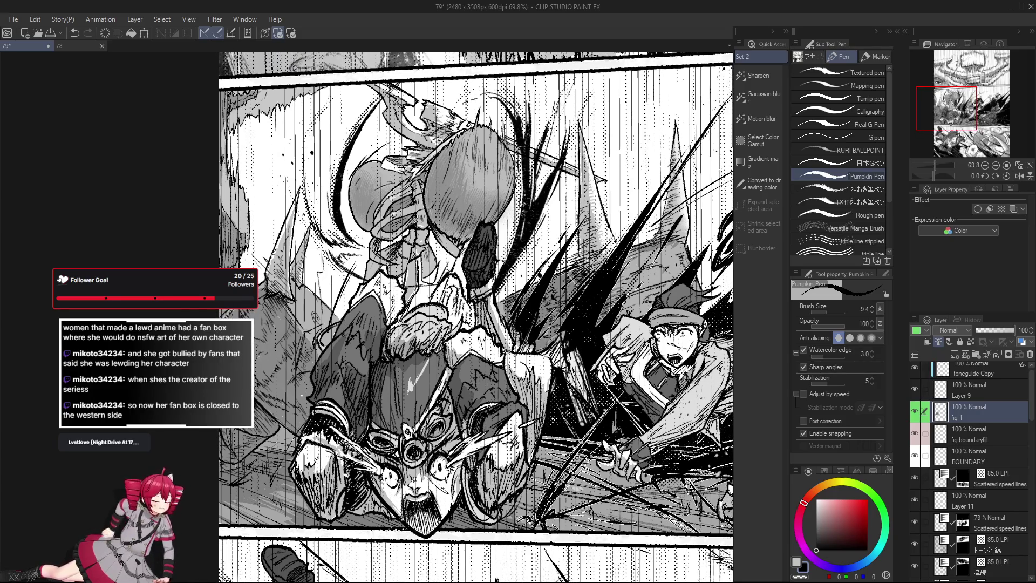
scroll(450, 396, "down", 3)
scroll(485, 395, "up", 3)
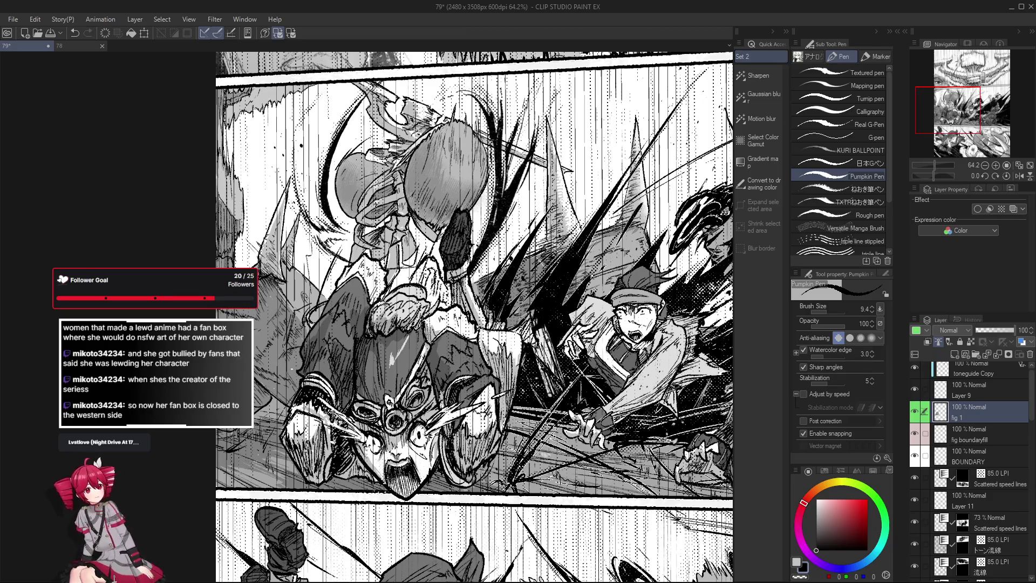
key("e")
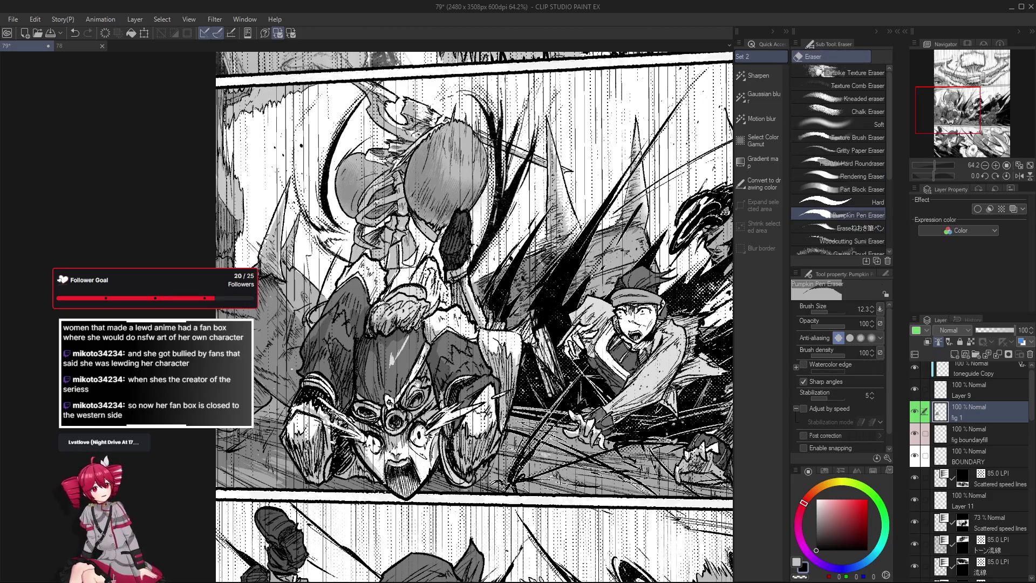
scroll(464, 318, "up", 1)
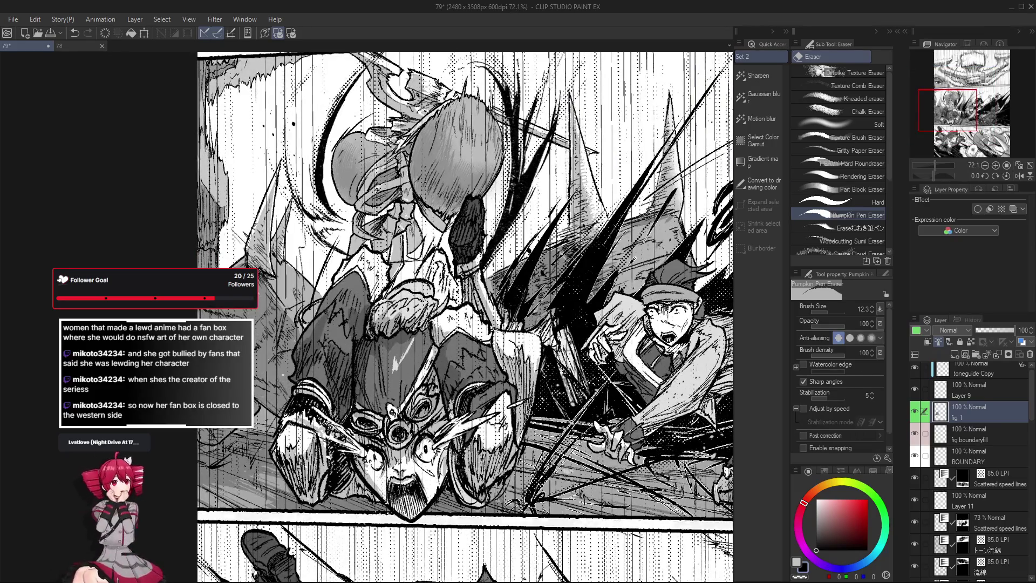
key("p")
scroll(465, 317, "down", 1)
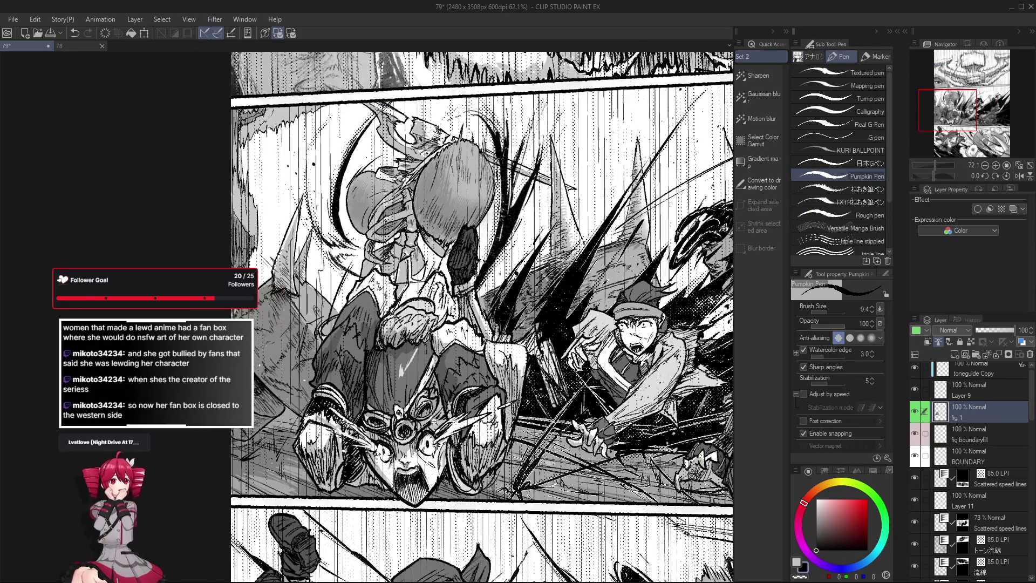
mouse_move(428, 411)
left_mouse_down()
mouse_move(436, 423)
mouse_move(420, 432)
mouse_move(416, 467)
left_mouse_up()
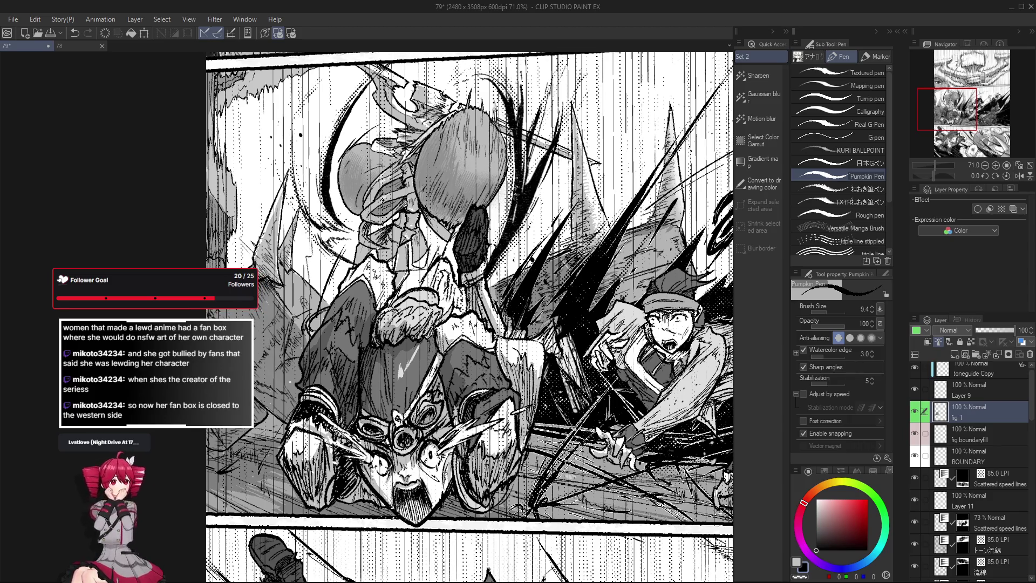
Rotate the canvas clockwise and erase and re-ink lines around the figure's face.
key("r")
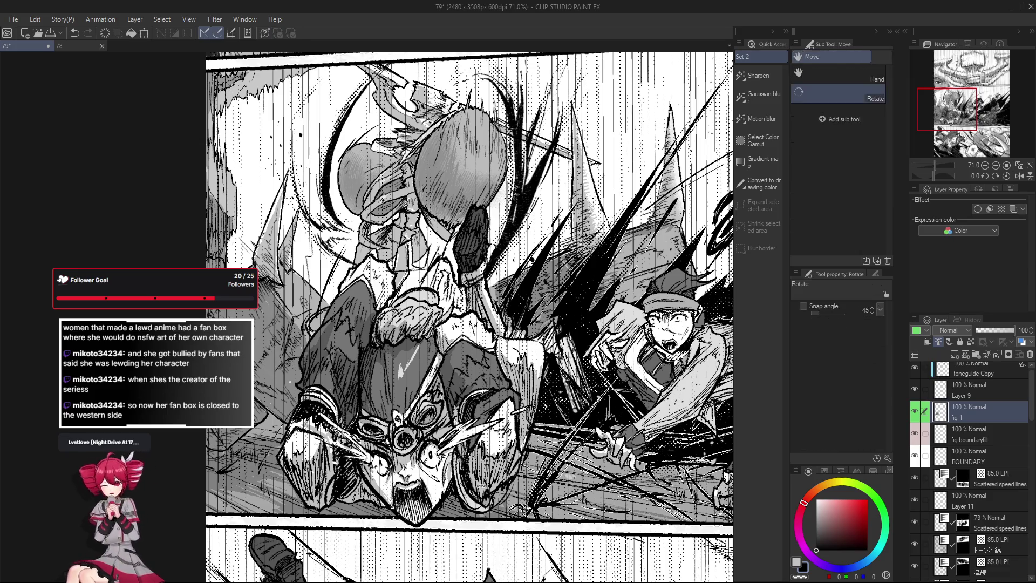
left_click_drag(594, 216, 644, 375)
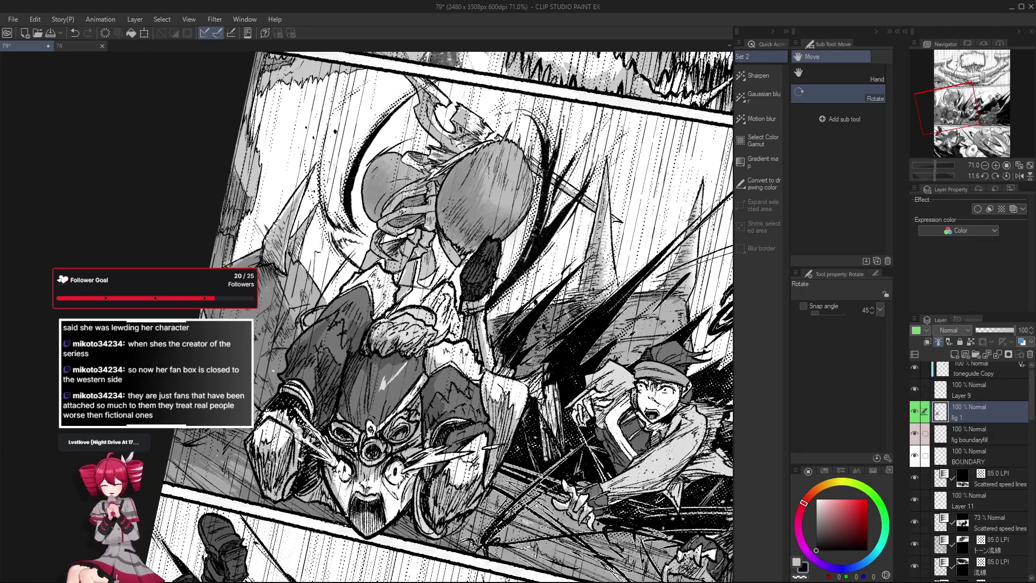
key("p")
scroll(386, 470, "up", 5)
key("e")
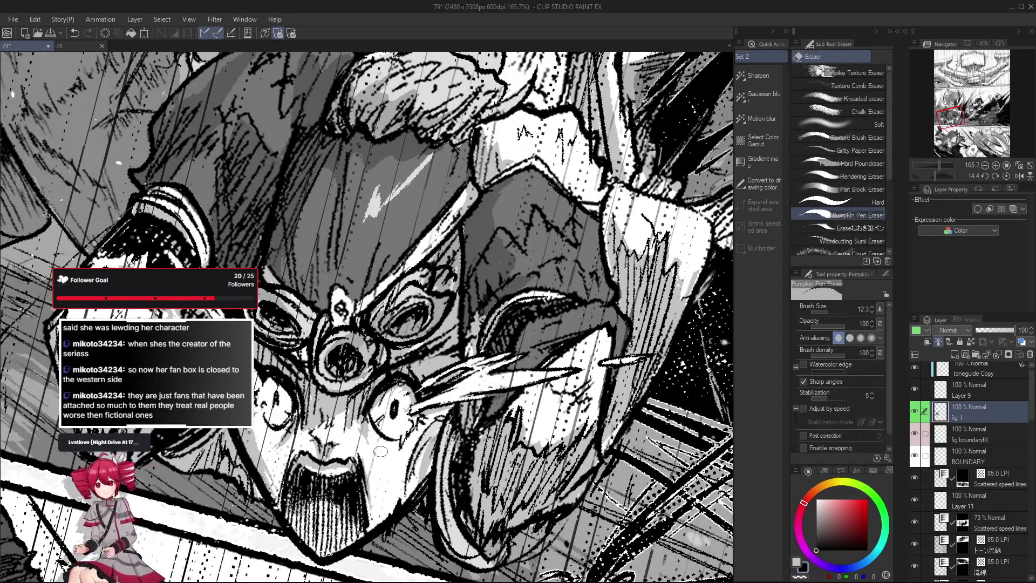
left_click_drag(381, 451, 372, 406)
key("p")
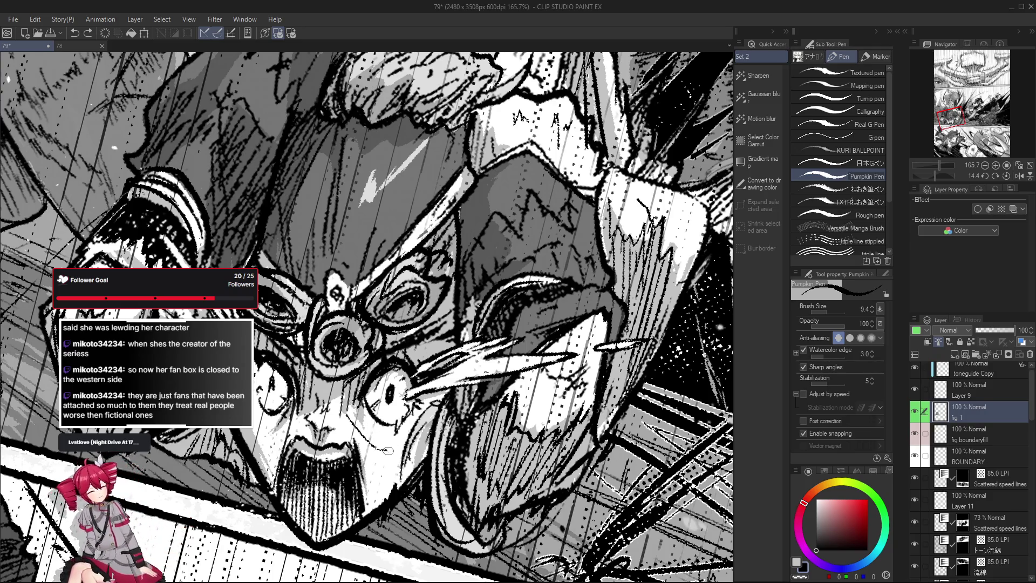
scroll(335, 384, "down", 1)
scroll(329, 399, "down", 1)
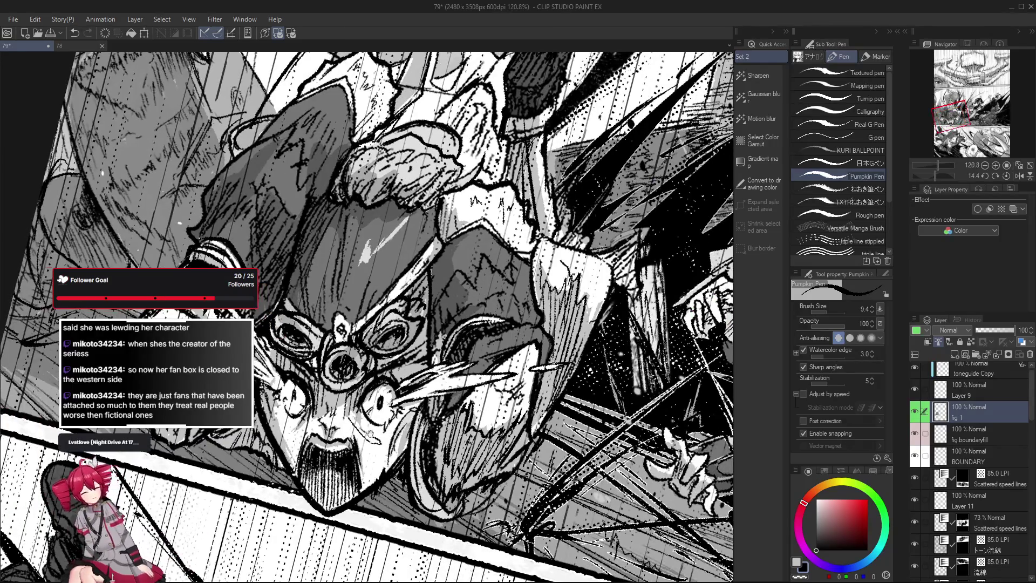
scroll(324, 416, "down", 1)
Ink face strokes with the view tilted 20 then 33 degrees, reset rotation, undo the last step.
left_click_drag(485, 399, 442, 448)
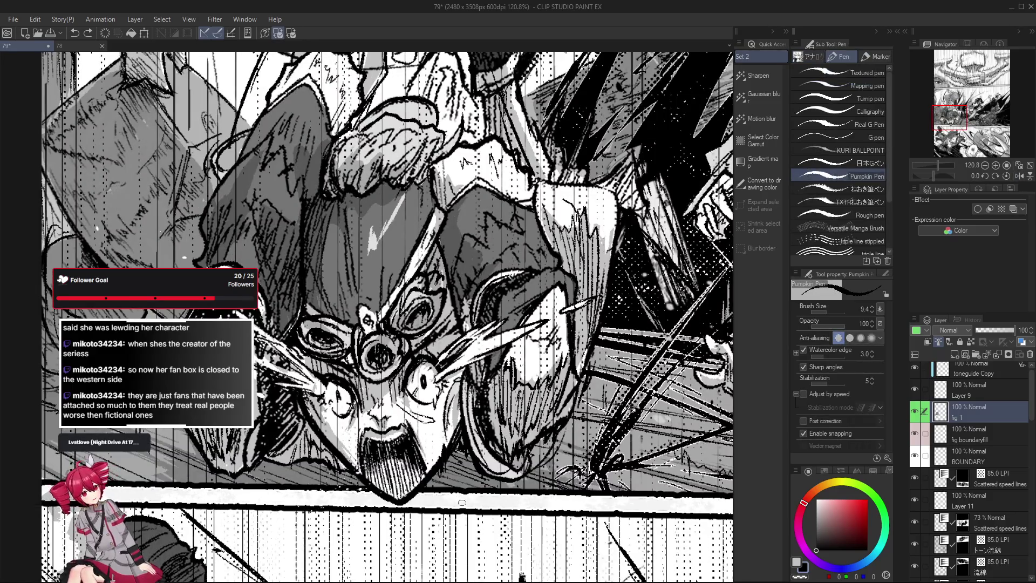
left_click_drag(461, 503, 387, 539)
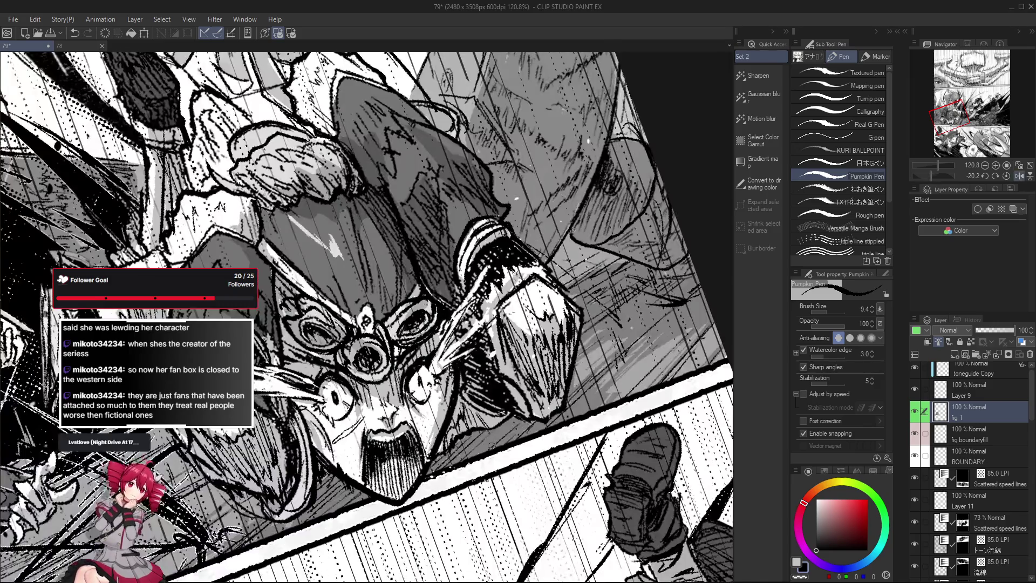
left_click_drag(426, 412, 357, 436)
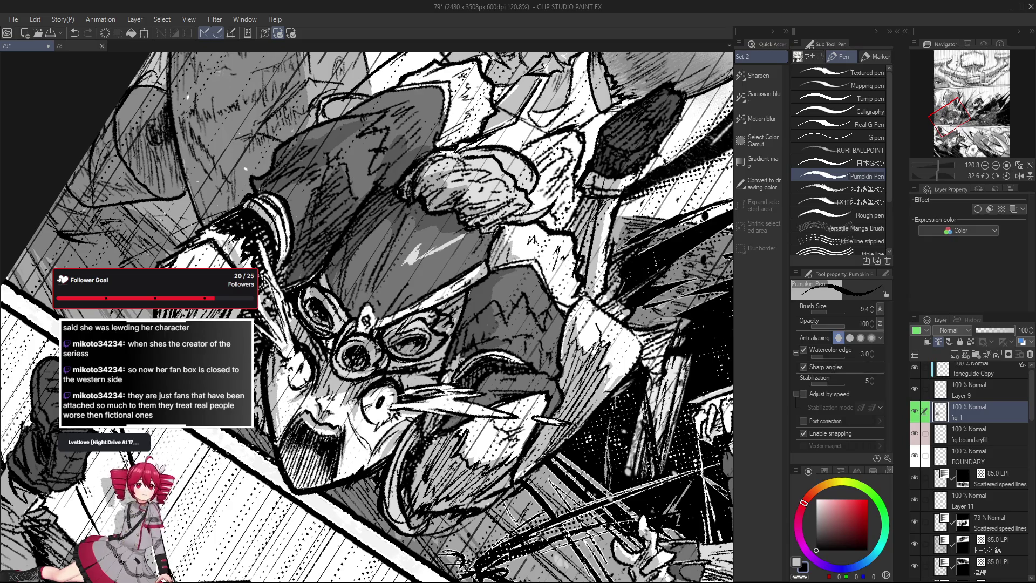
key("ctrl+shift+0")
scroll(367, 443, "down", 3)
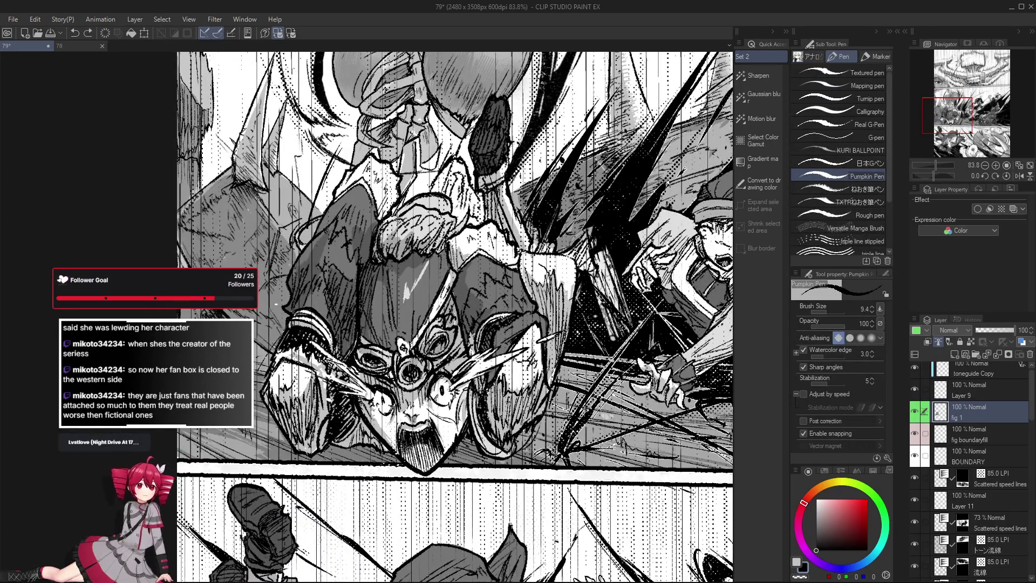
key("ctrl+z")
Redo the undone edit, then undo the two latest fig 1 edits and zoom back out.
key("ctrl+y")
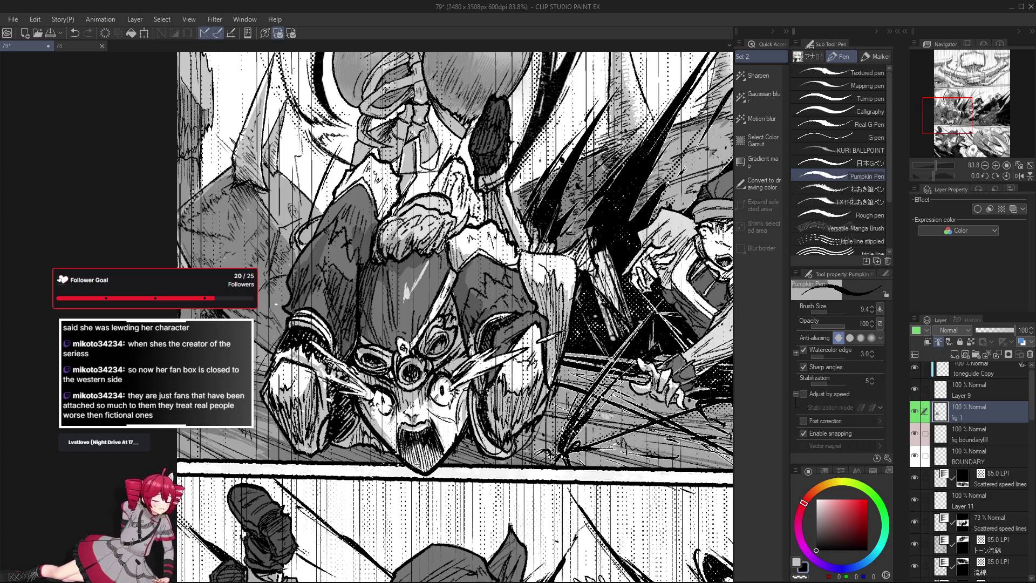
key("ctrl+minus")
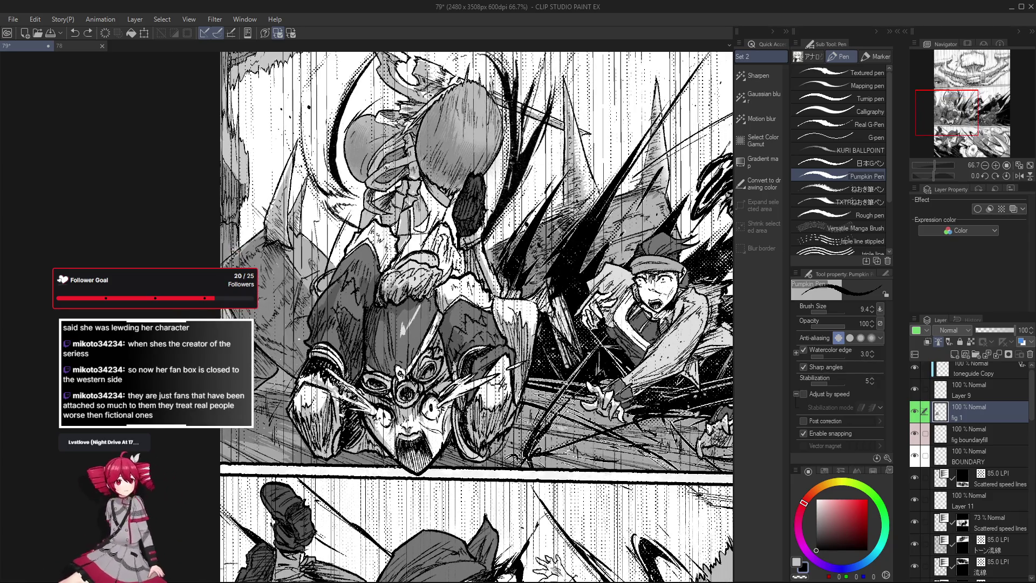
key("ctrl+z")
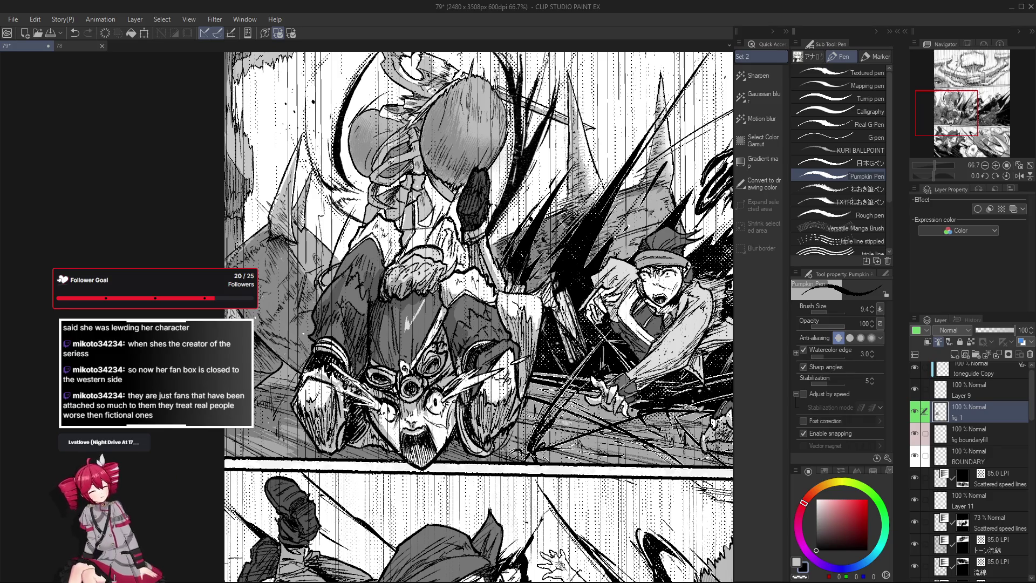
key("ctrl+z")
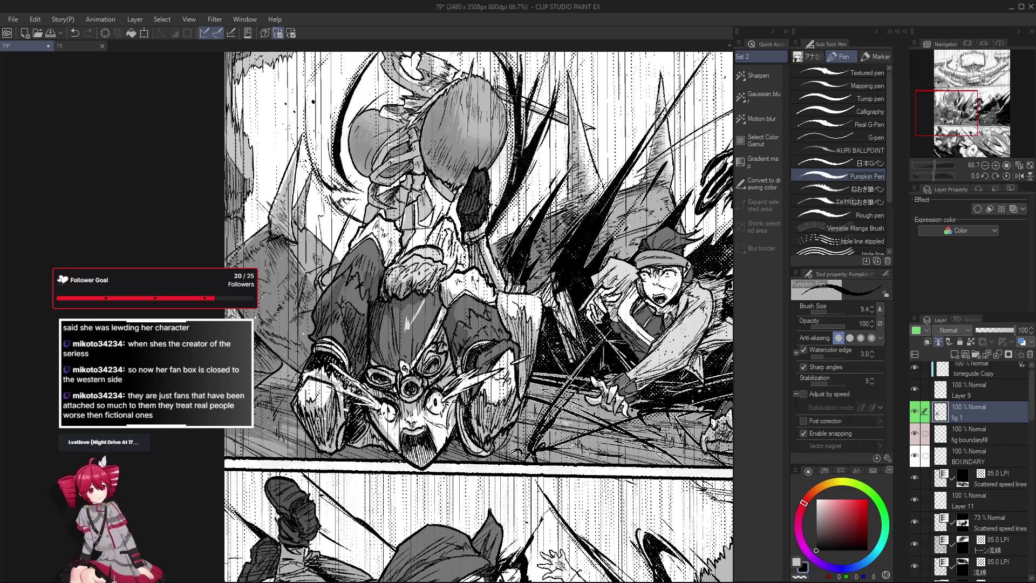
scroll(494, 471, "up", 1)
scroll(374, 465, "up", 1)
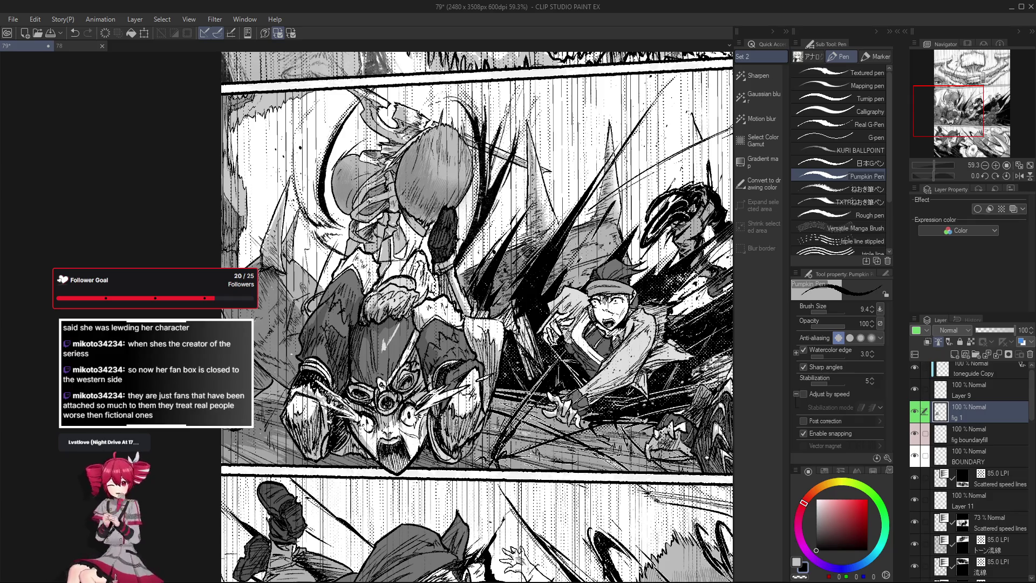
scroll(403, 353, "up", 4)
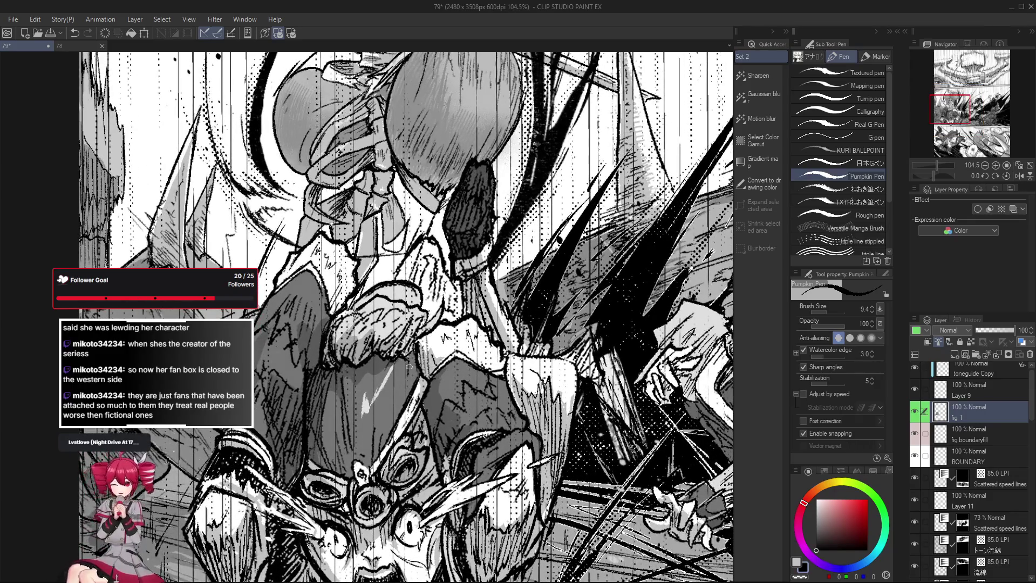
scroll(409, 355, "down", 2)
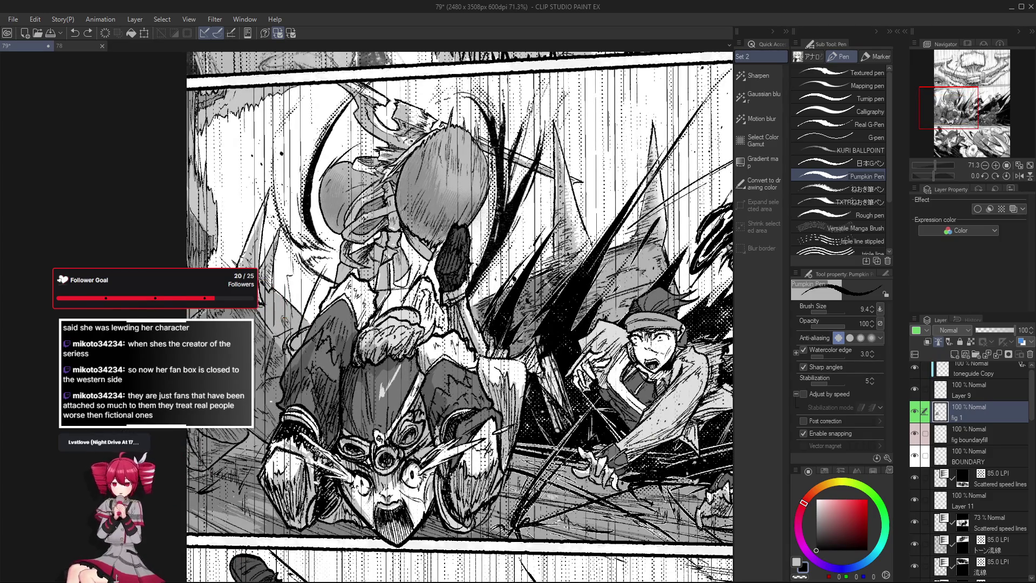
scroll(408, 362, "up", 2)
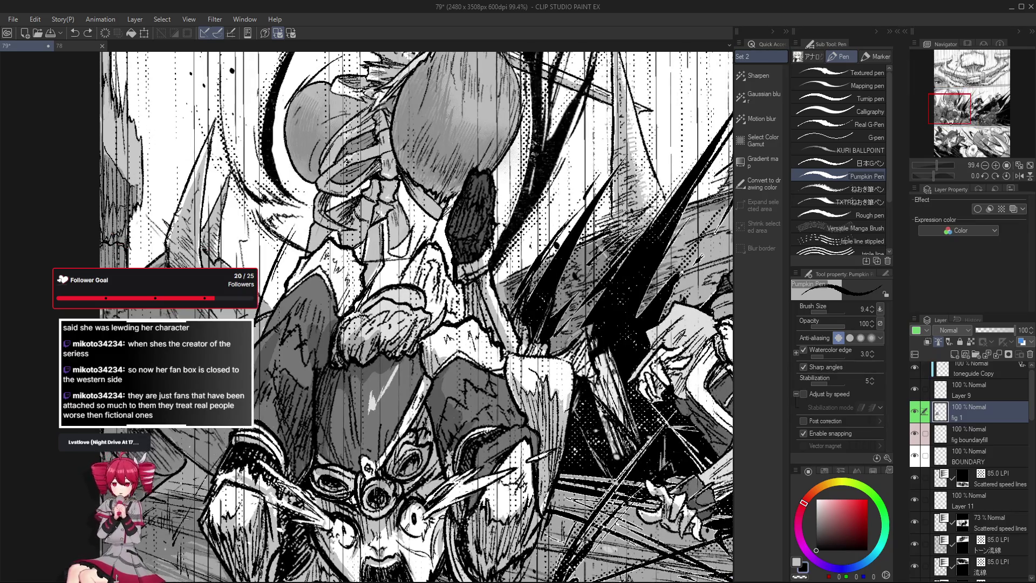
scroll(406, 356, "down", 1)
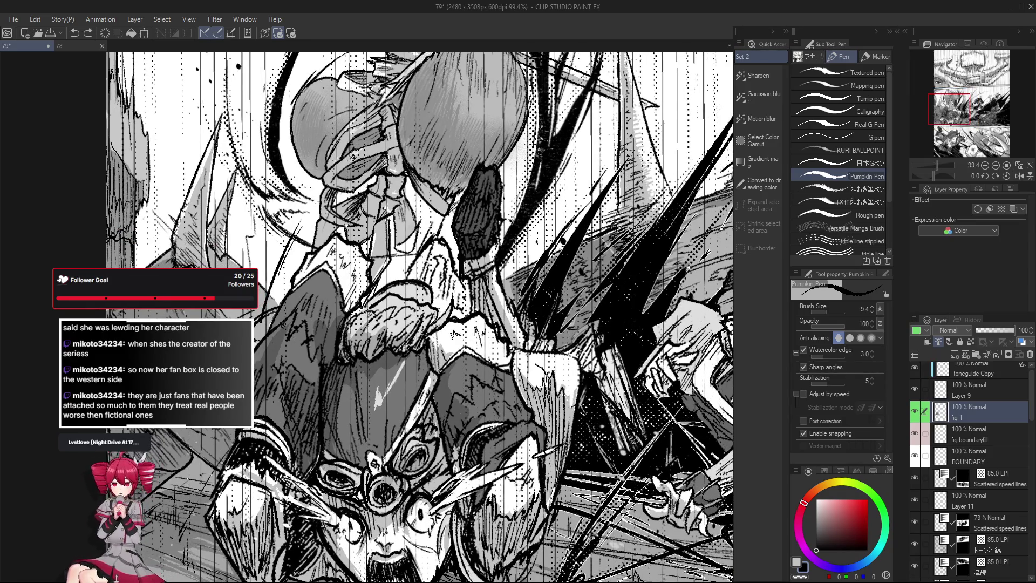
scroll(409, 340, "up", 1)
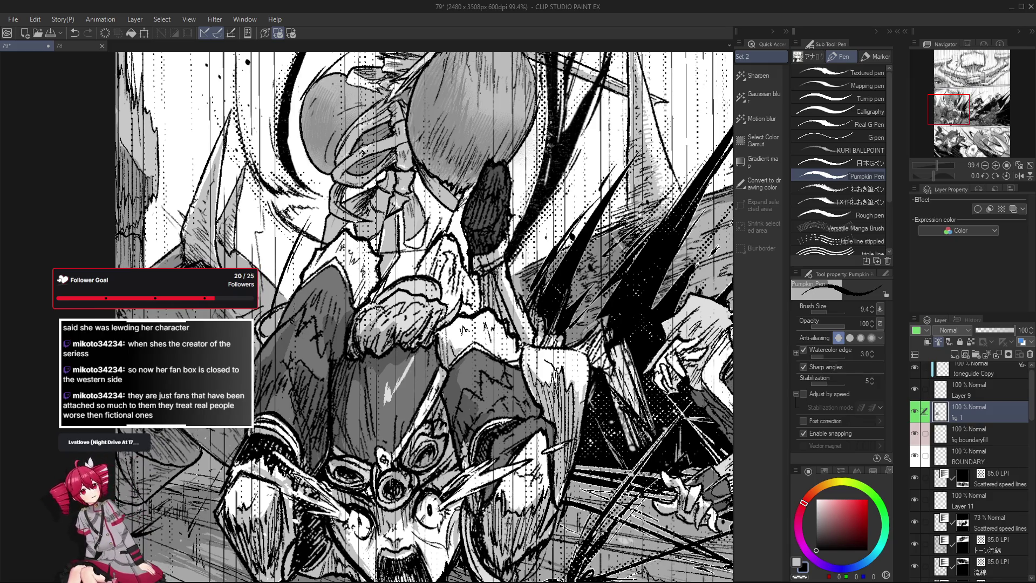
scroll(393, 328, "up", 2)
key("e")
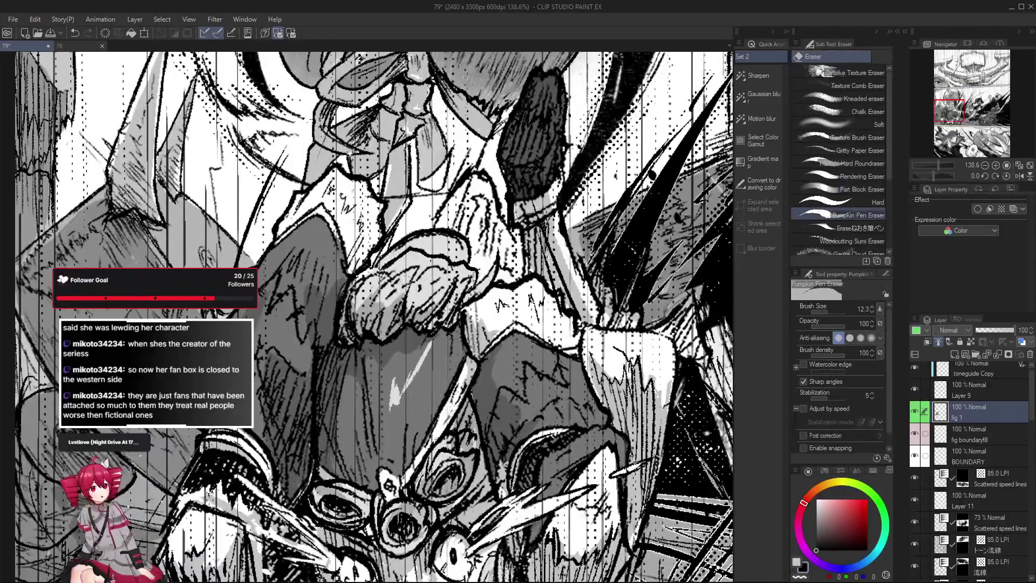
scroll(402, 280, "up", 2)
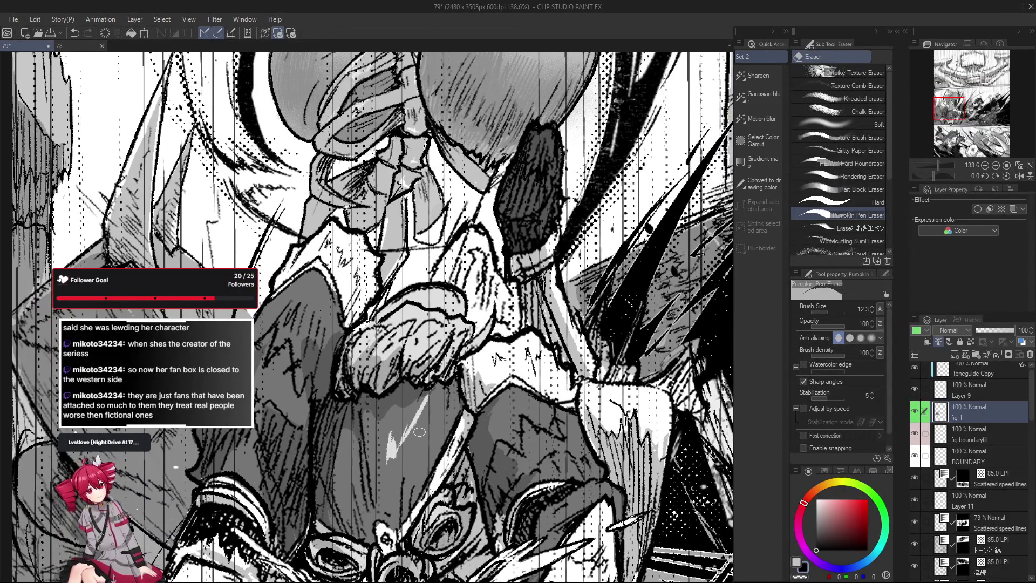
key("p")
left_click_drag(413, 331, 415, 321)
key("ctrl+z")
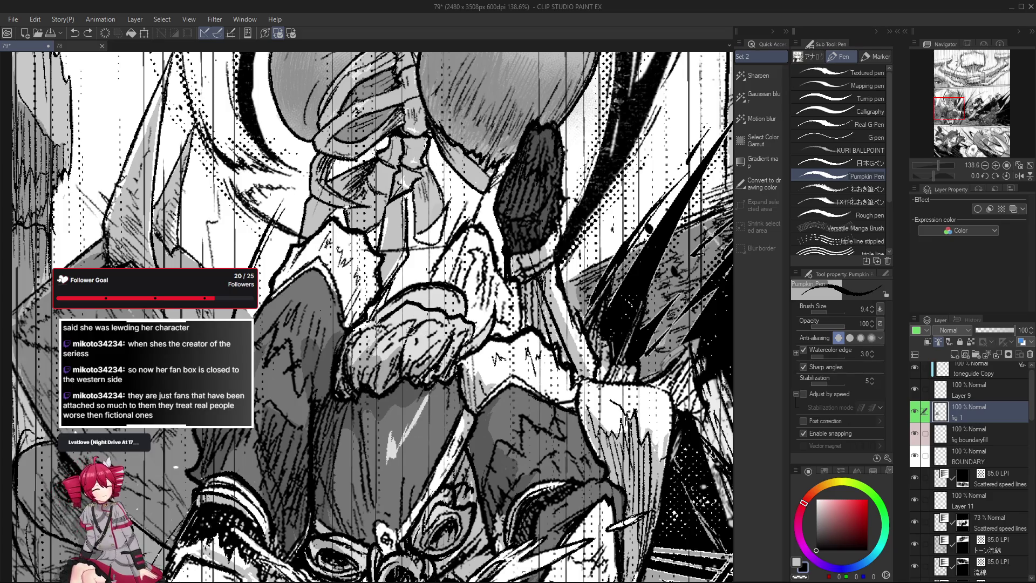
left_click_drag(375, 328, 314, 358)
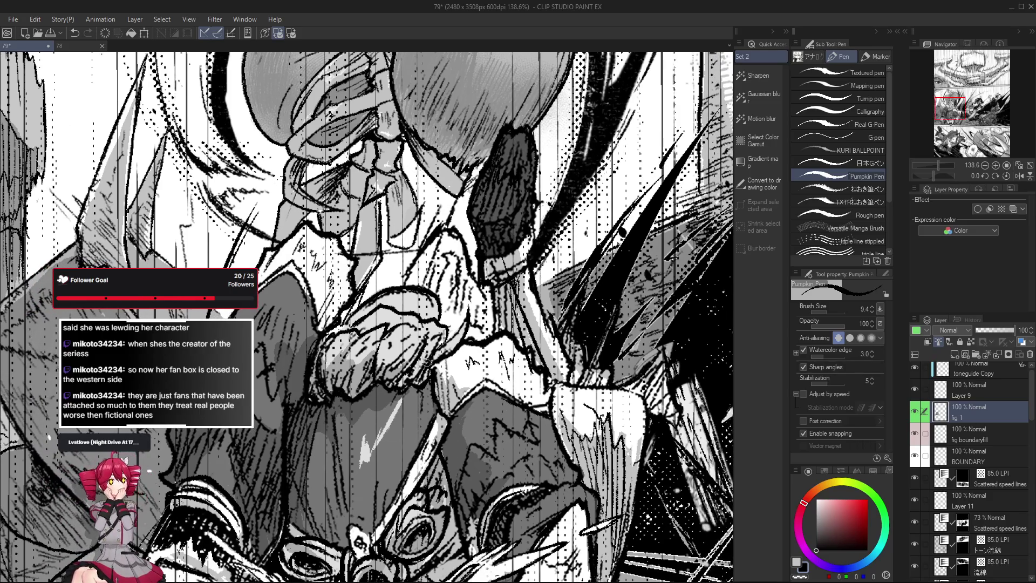
left_click_drag(420, 335, 431, 346)
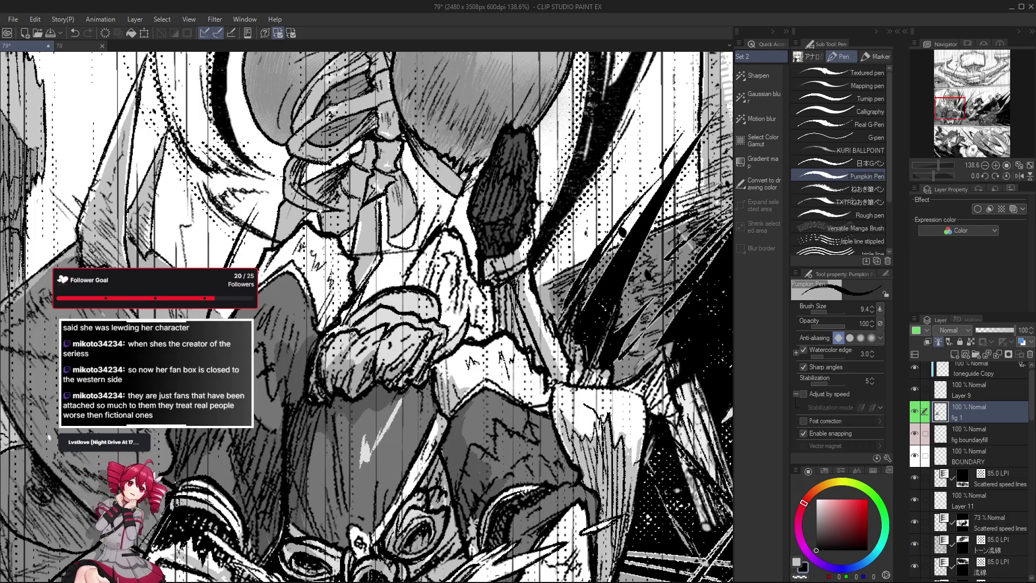
key("ctrl+z")
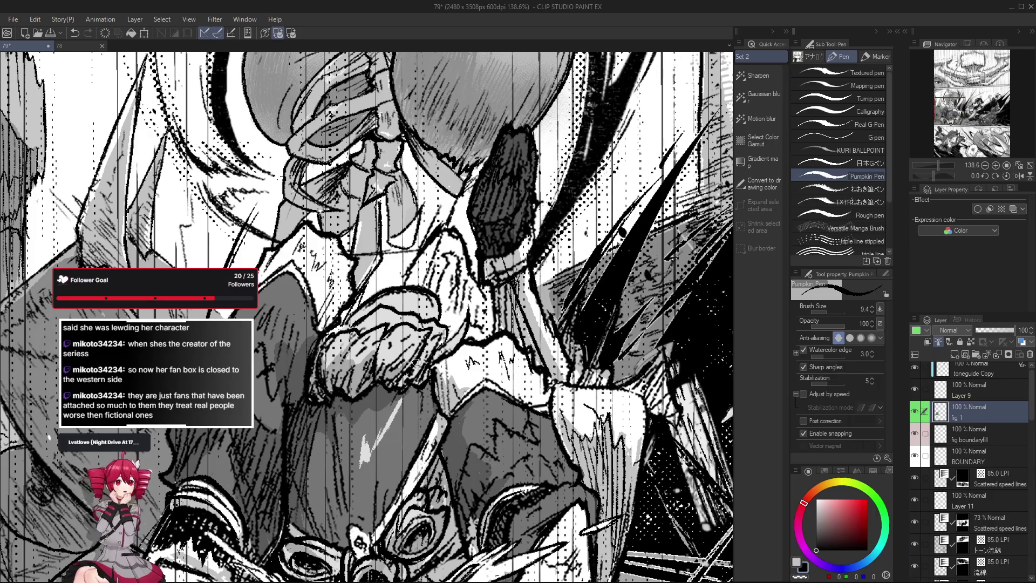
scroll(416, 362, "down", 3)
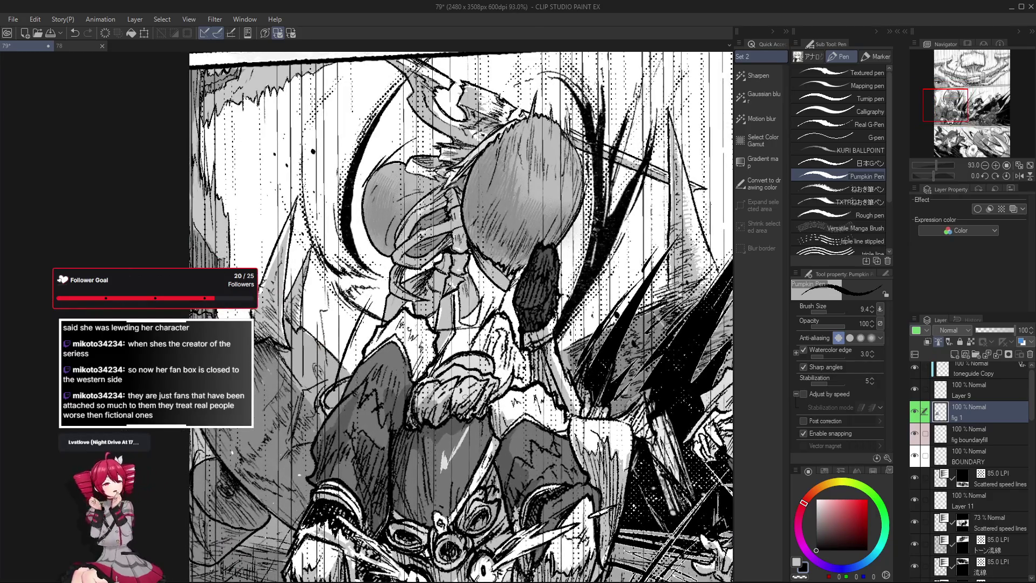
left_click_drag(465, 398, 464, 338)
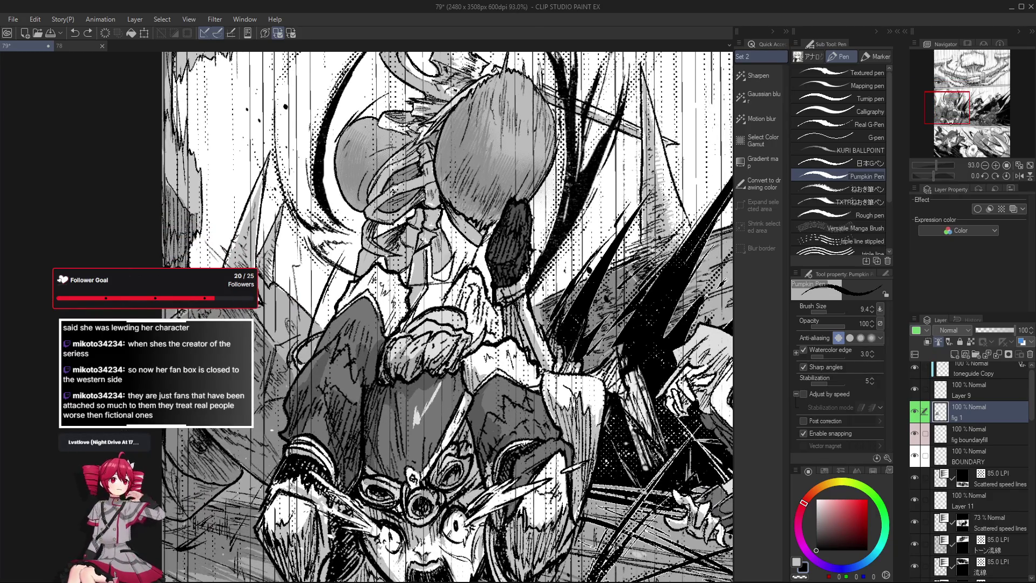
left_click_drag(464, 340, 471, 348)
scroll(485, 372, "up", 1)
scroll(485, 372, "up", 1)
key("e")
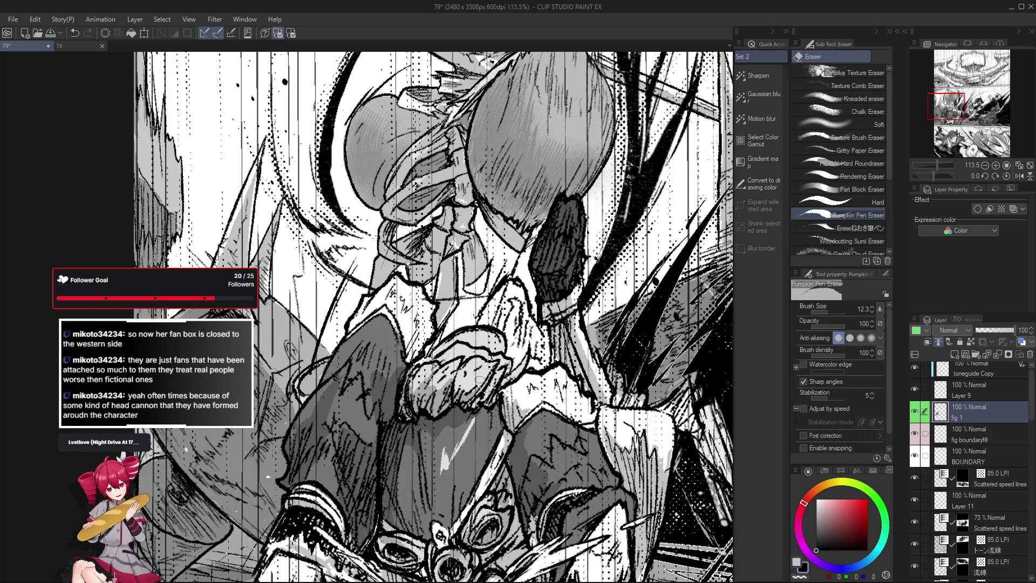
key("p")
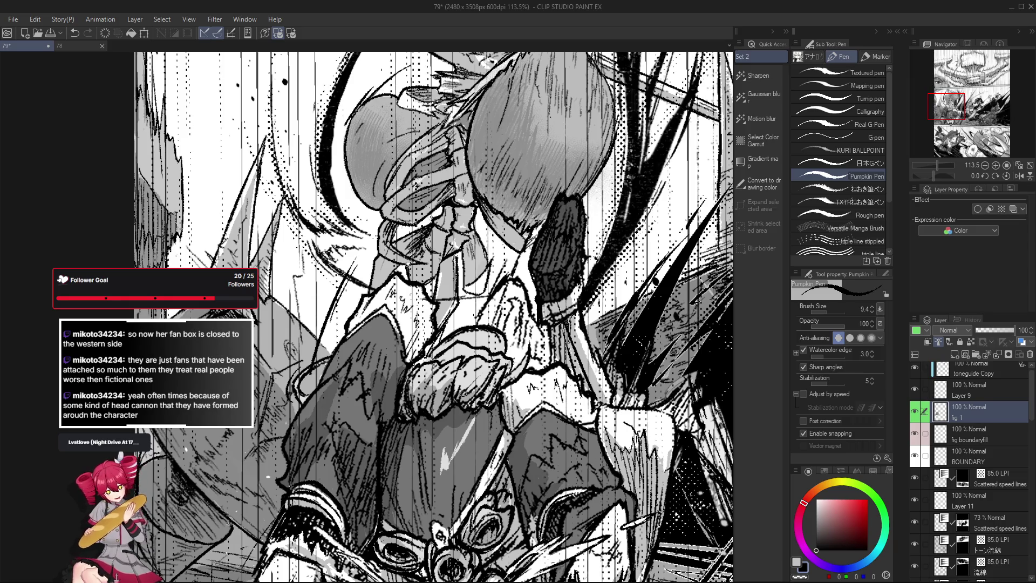
key("e")
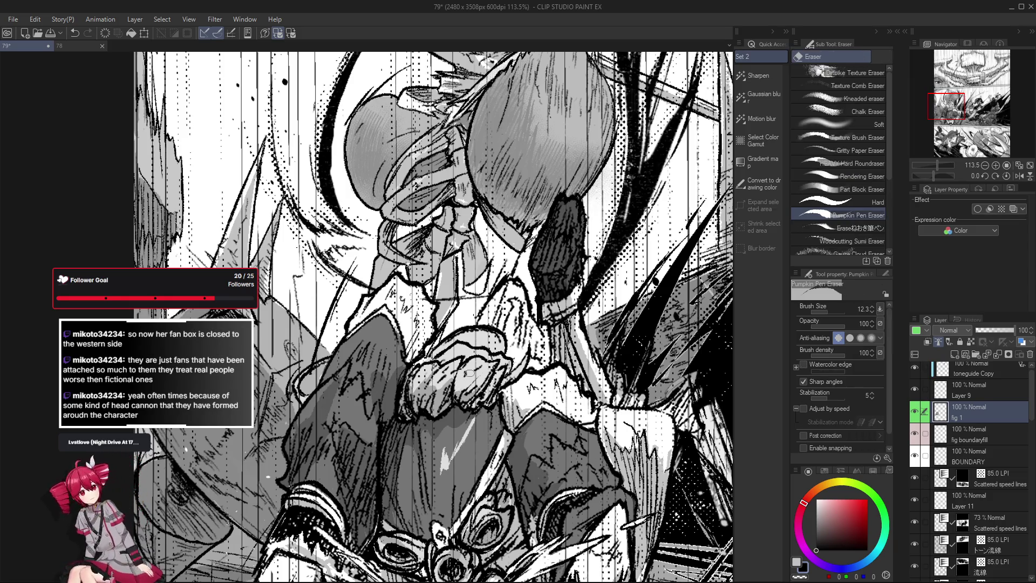
key("p")
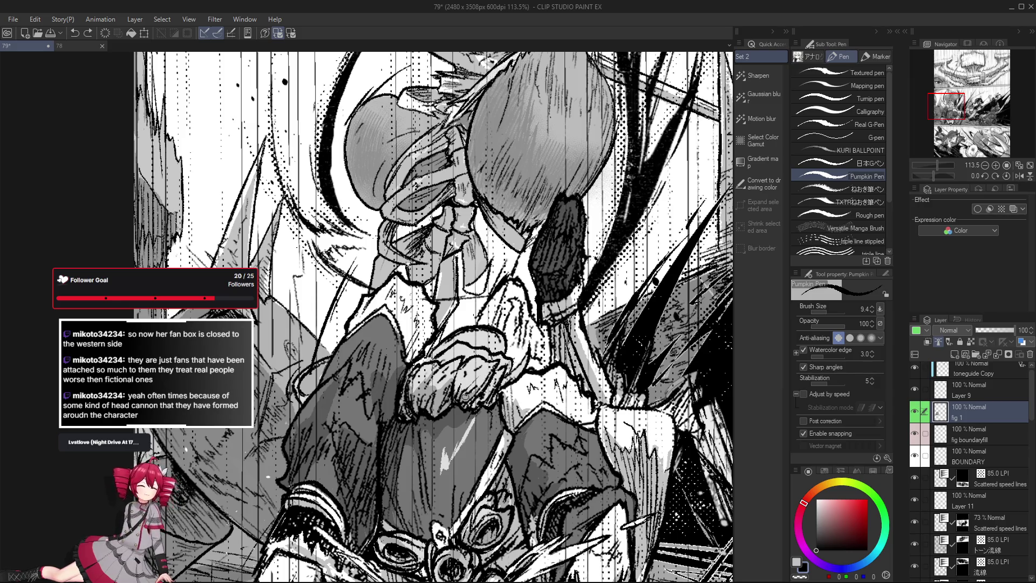
left_click_drag(465, 397, 474, 393)
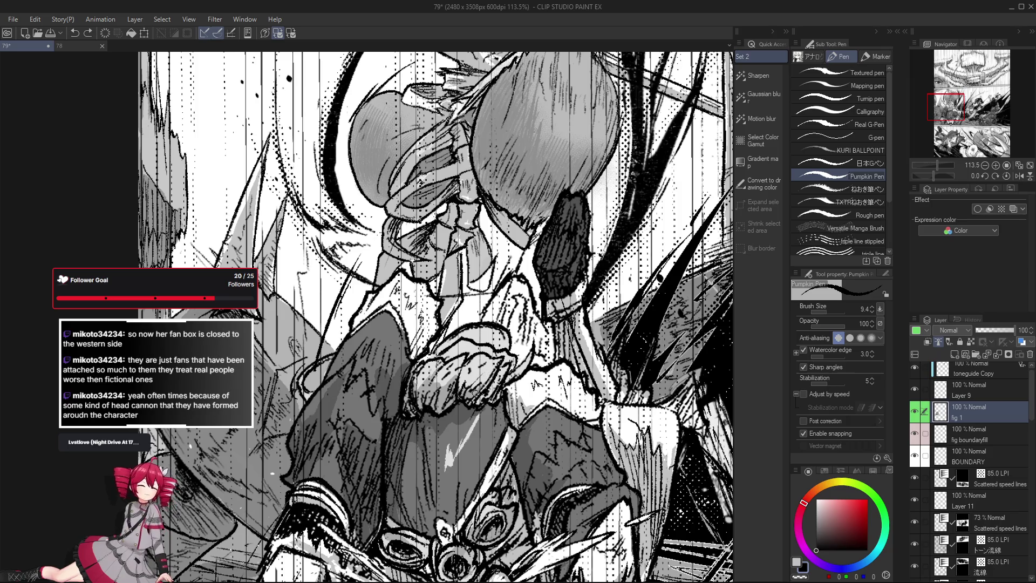
key("e")
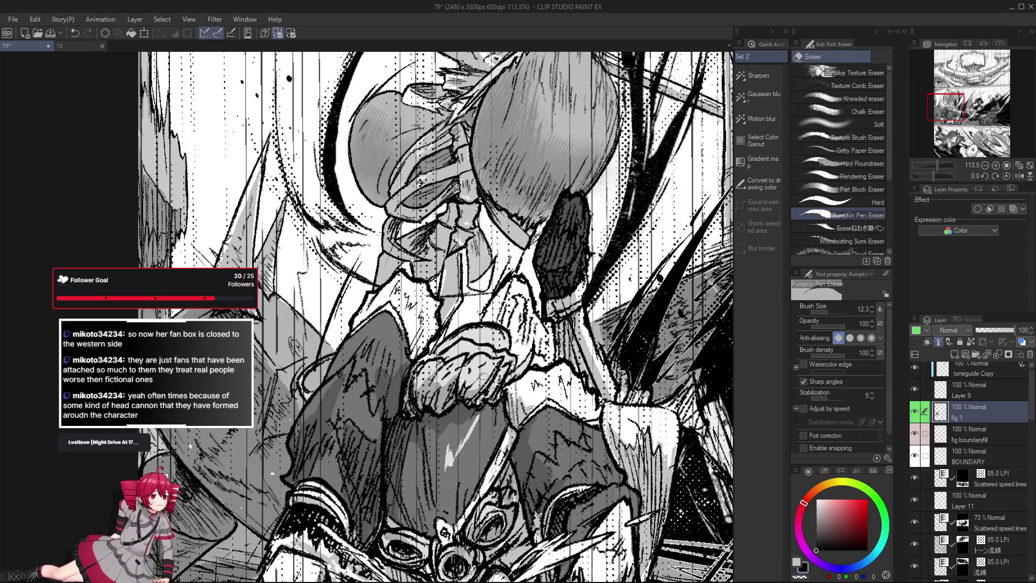
key("p")
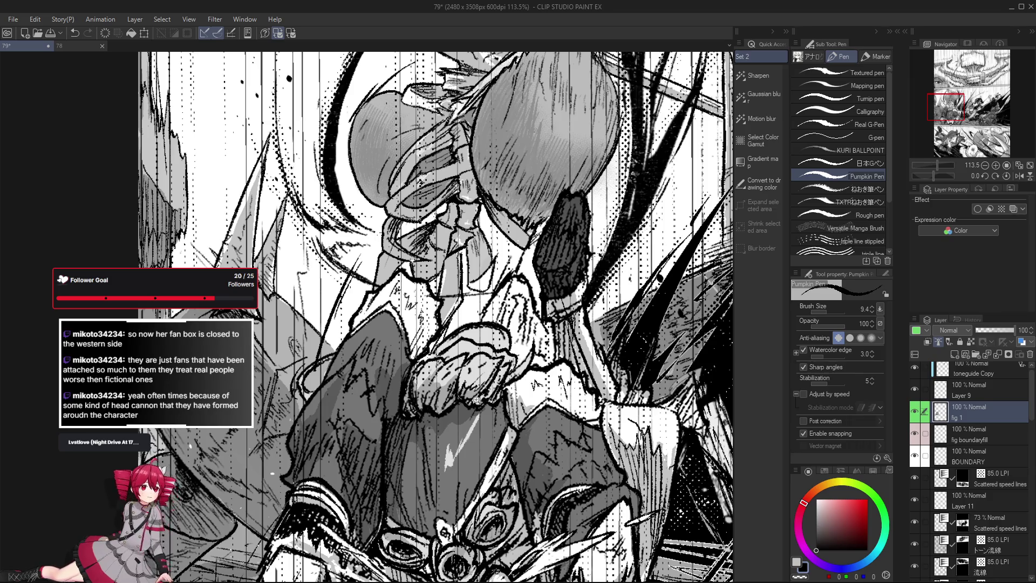
scroll(476, 400, "down", 3)
scroll(464, 400, "up", 2)
key("e")
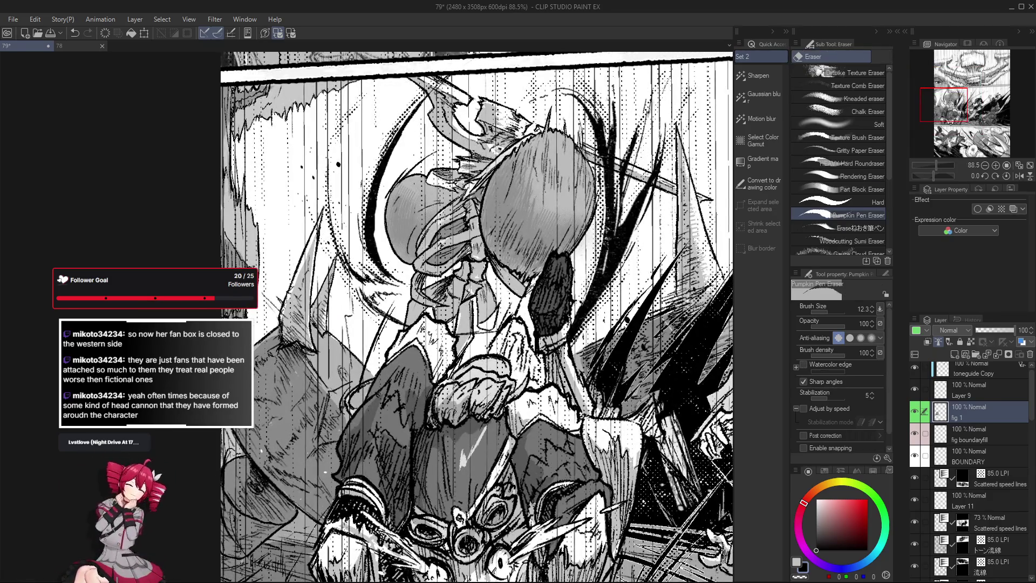
key("p")
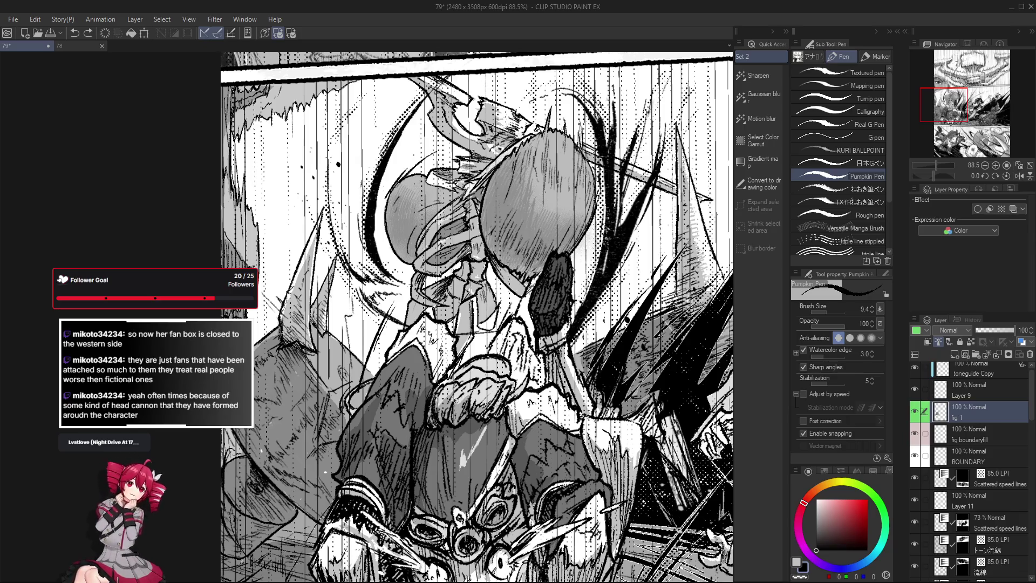
key("e")
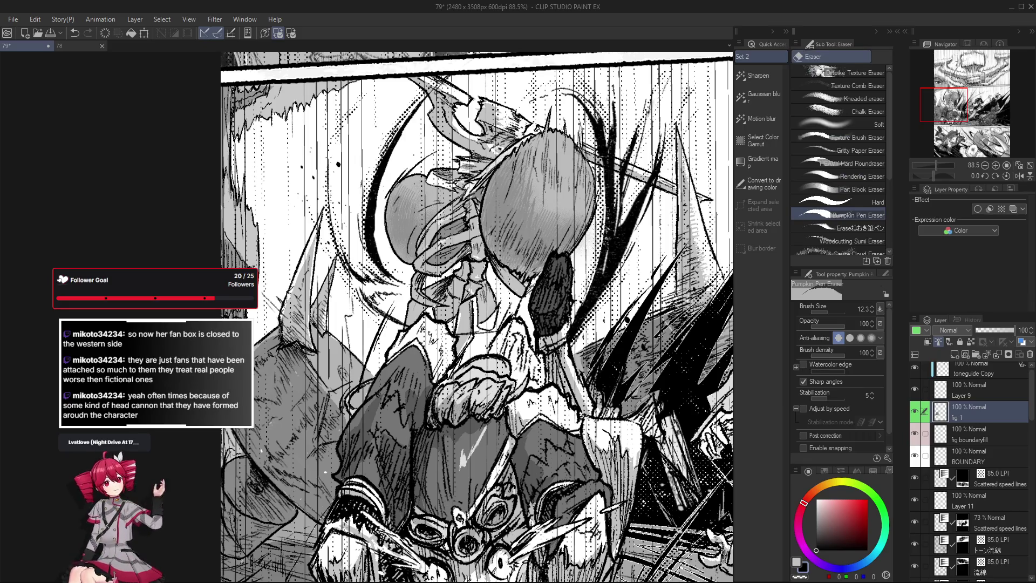
key("p")
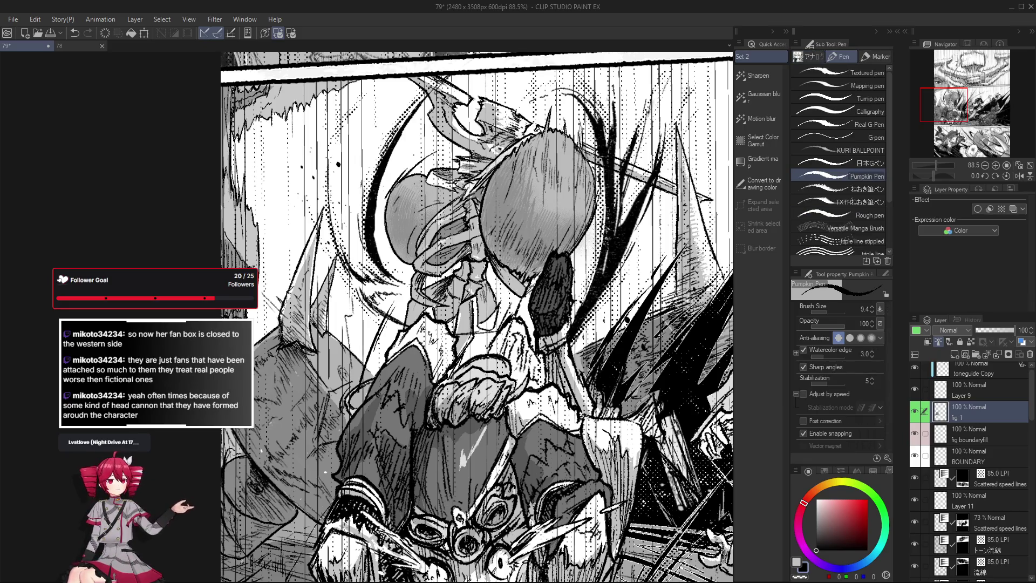
scroll(453, 401, "up", 2)
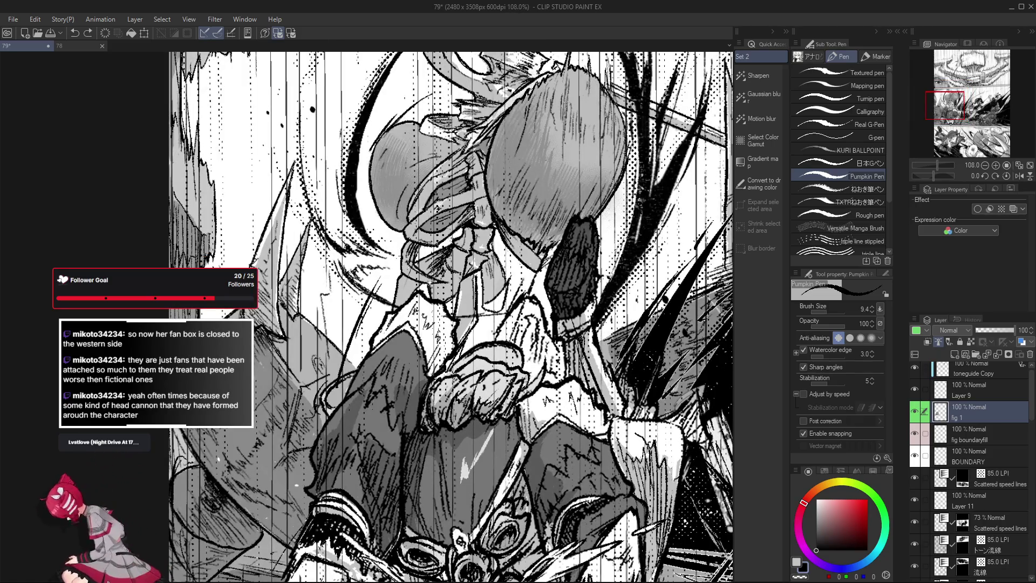